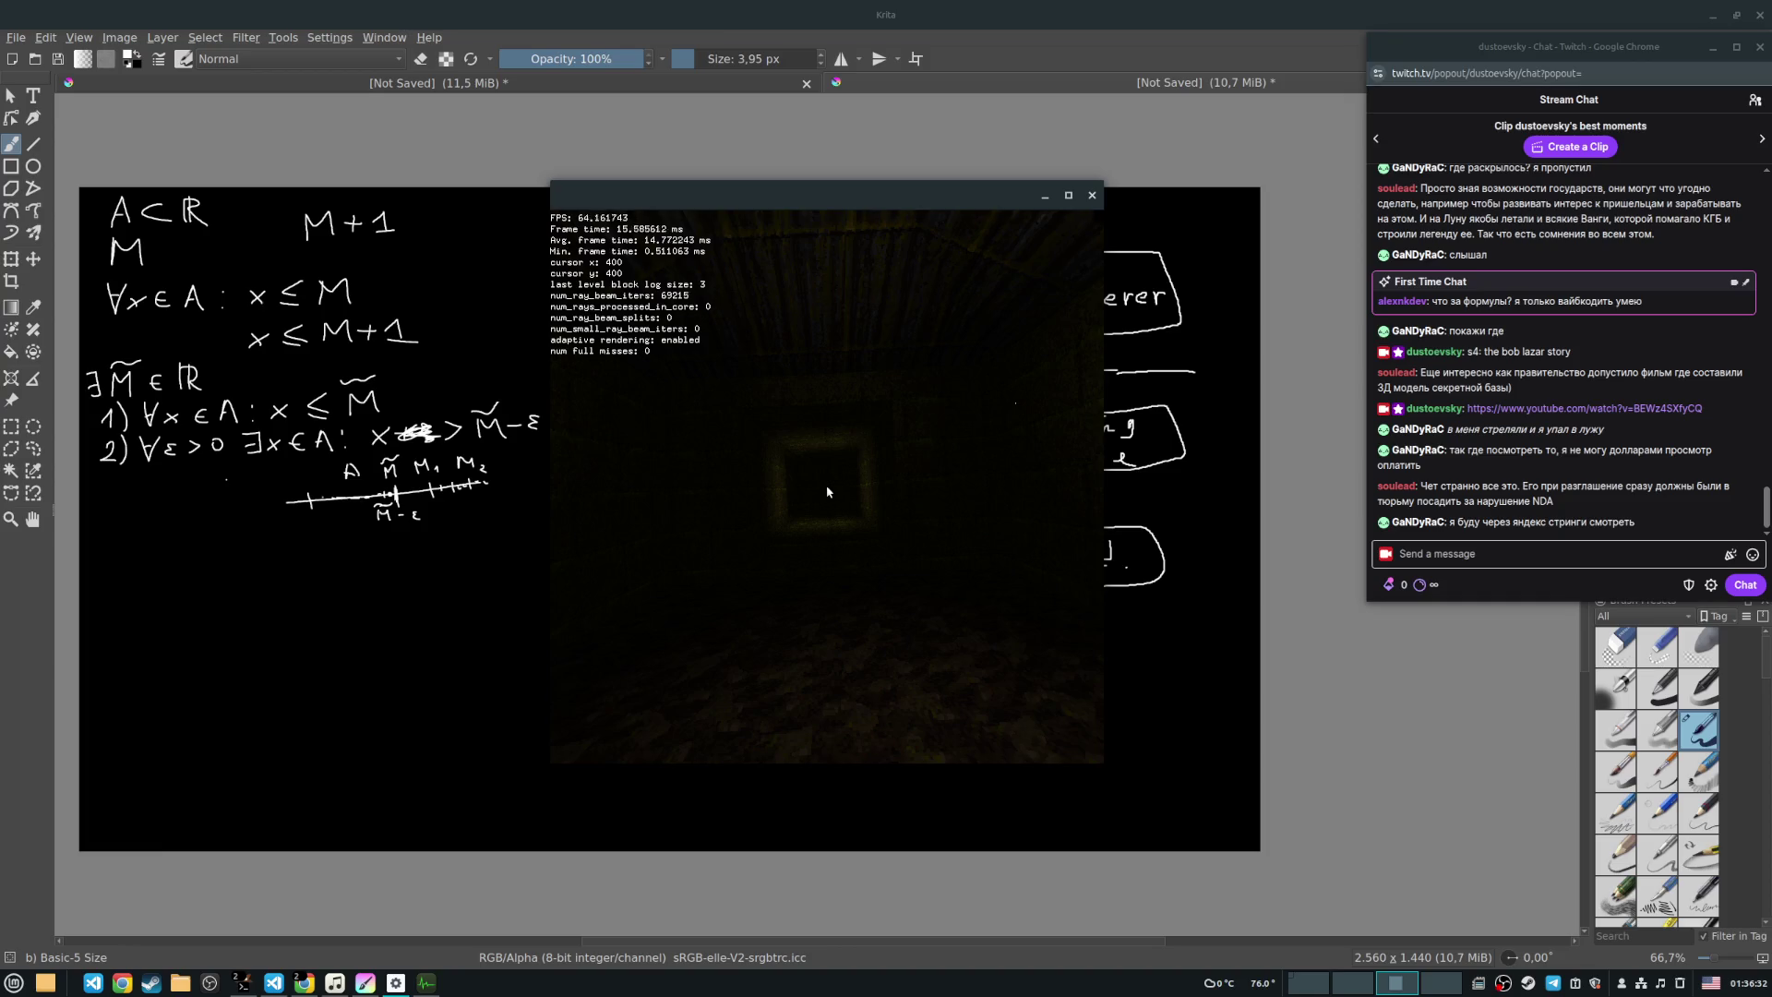
Step: Fly the camera forward with W through the doorway and down the dim corridor to the stone arch
{"action": "key", "text": "w"}
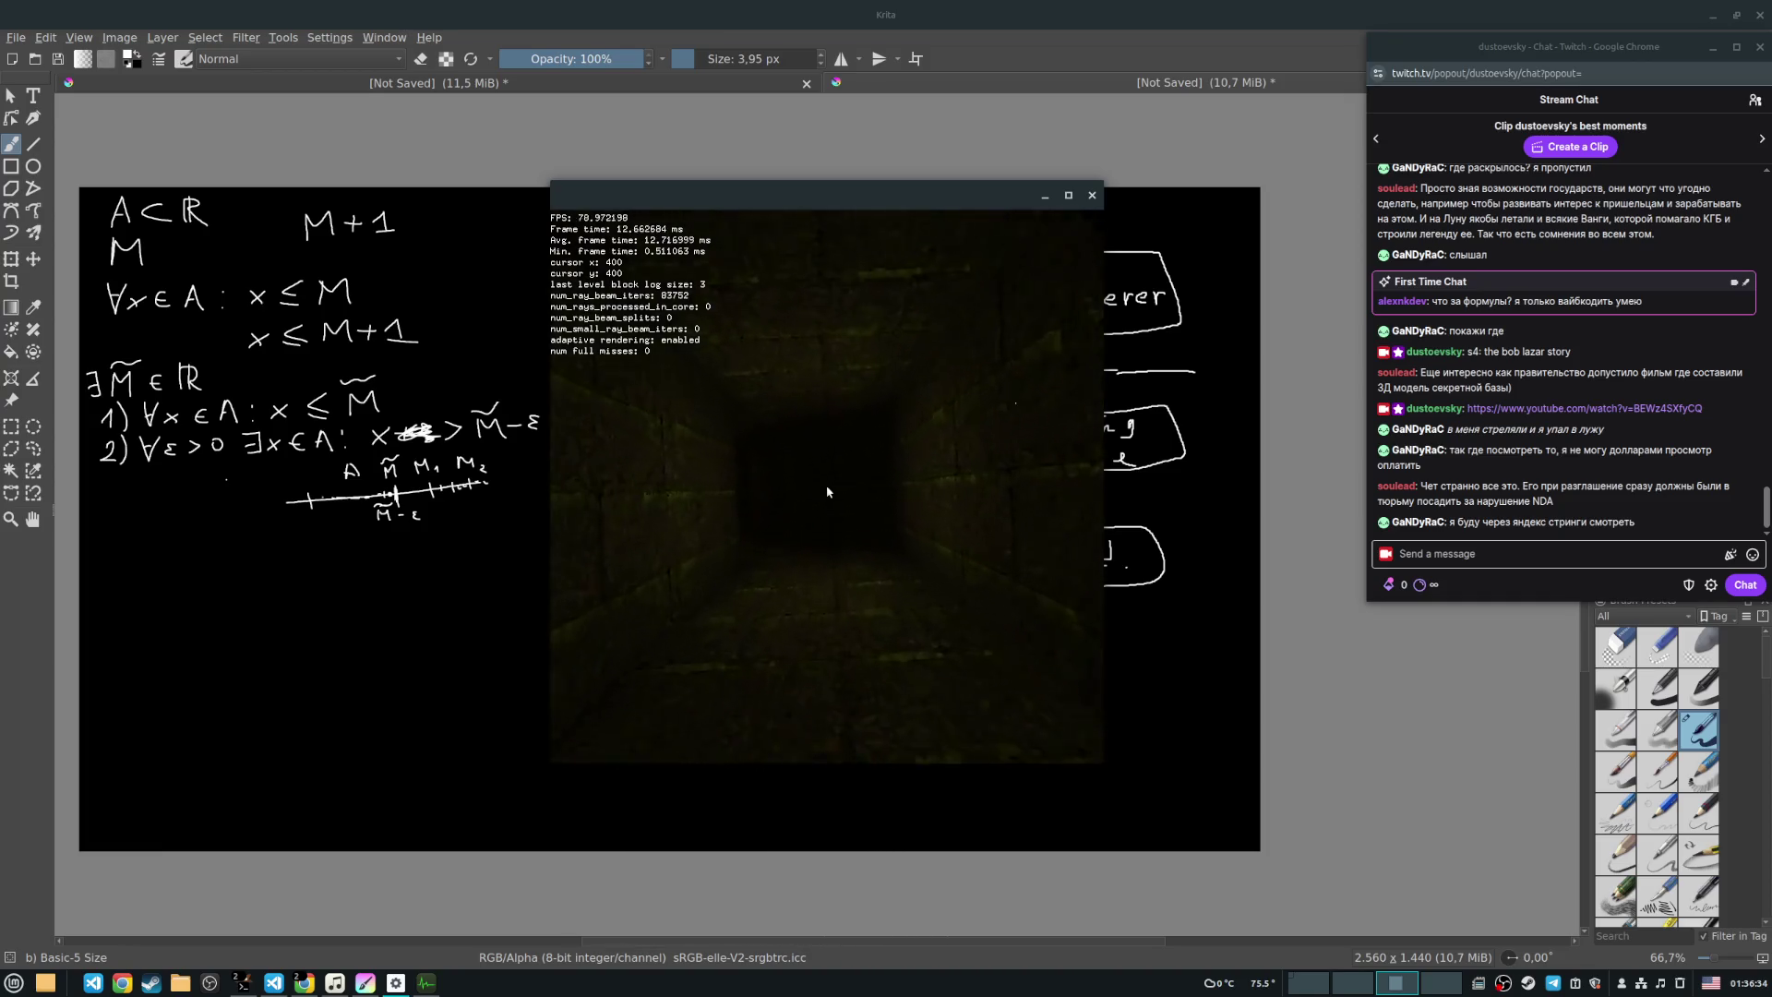
{"action": "key", "text": "w"}
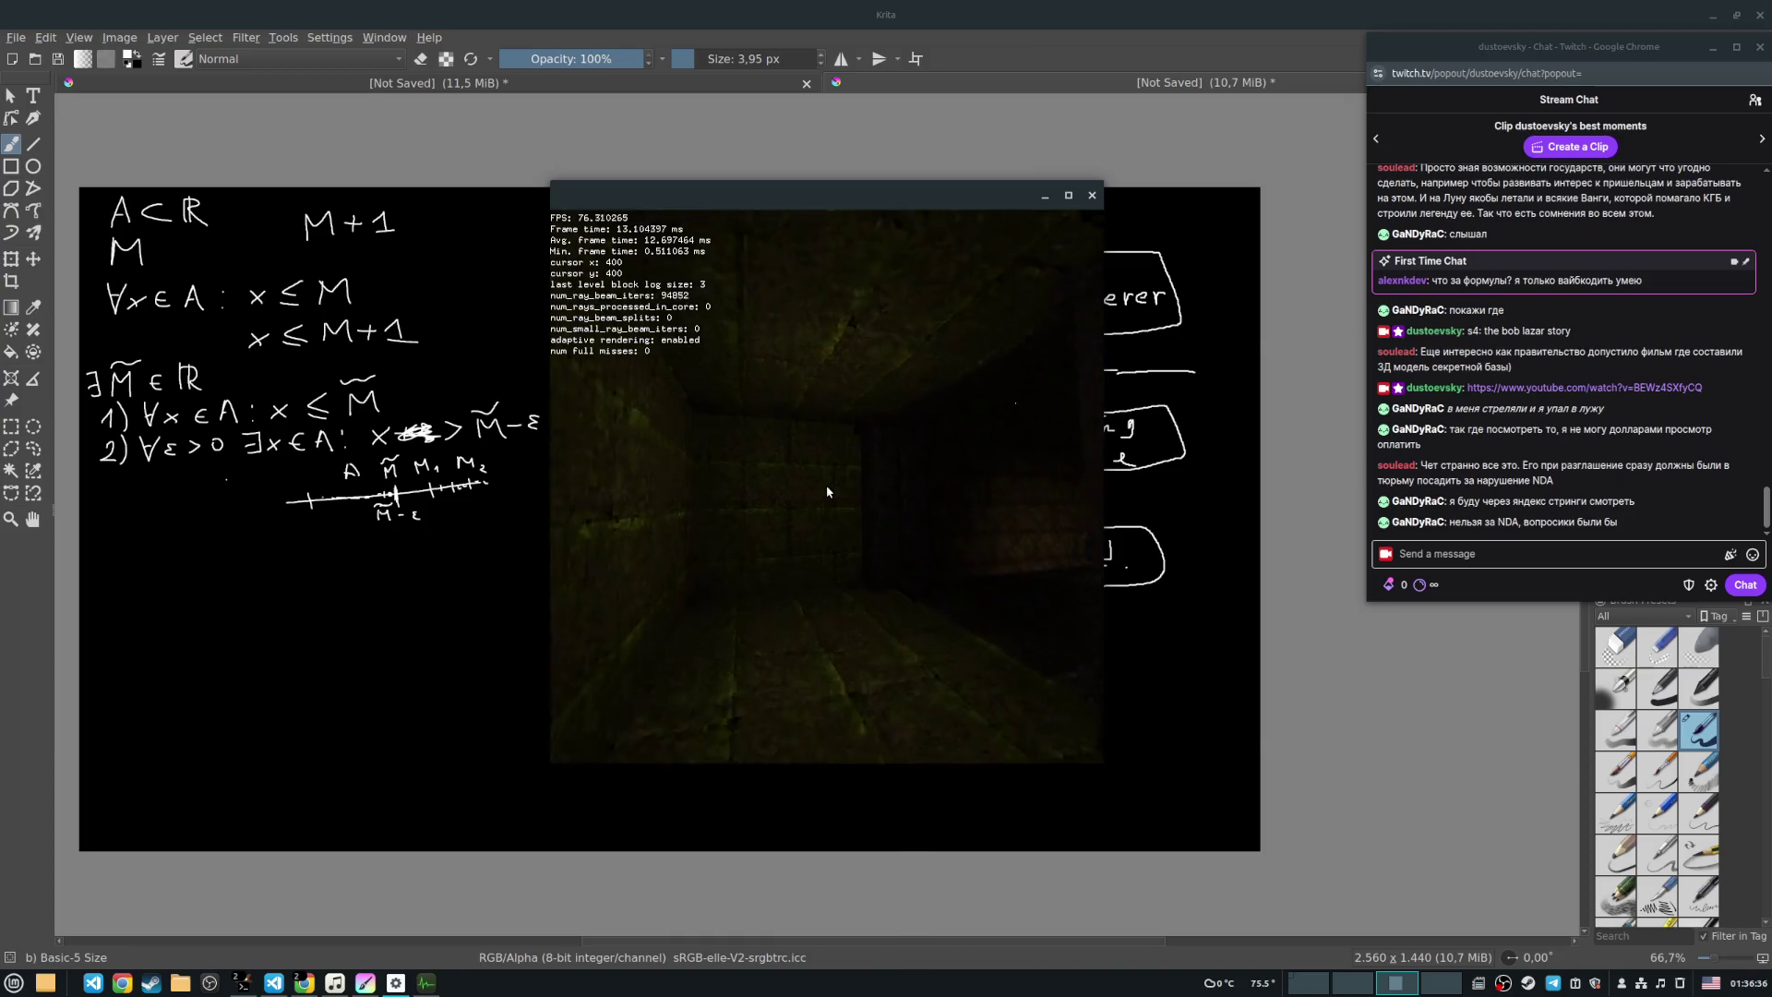
{"action": "key", "text": "w"}
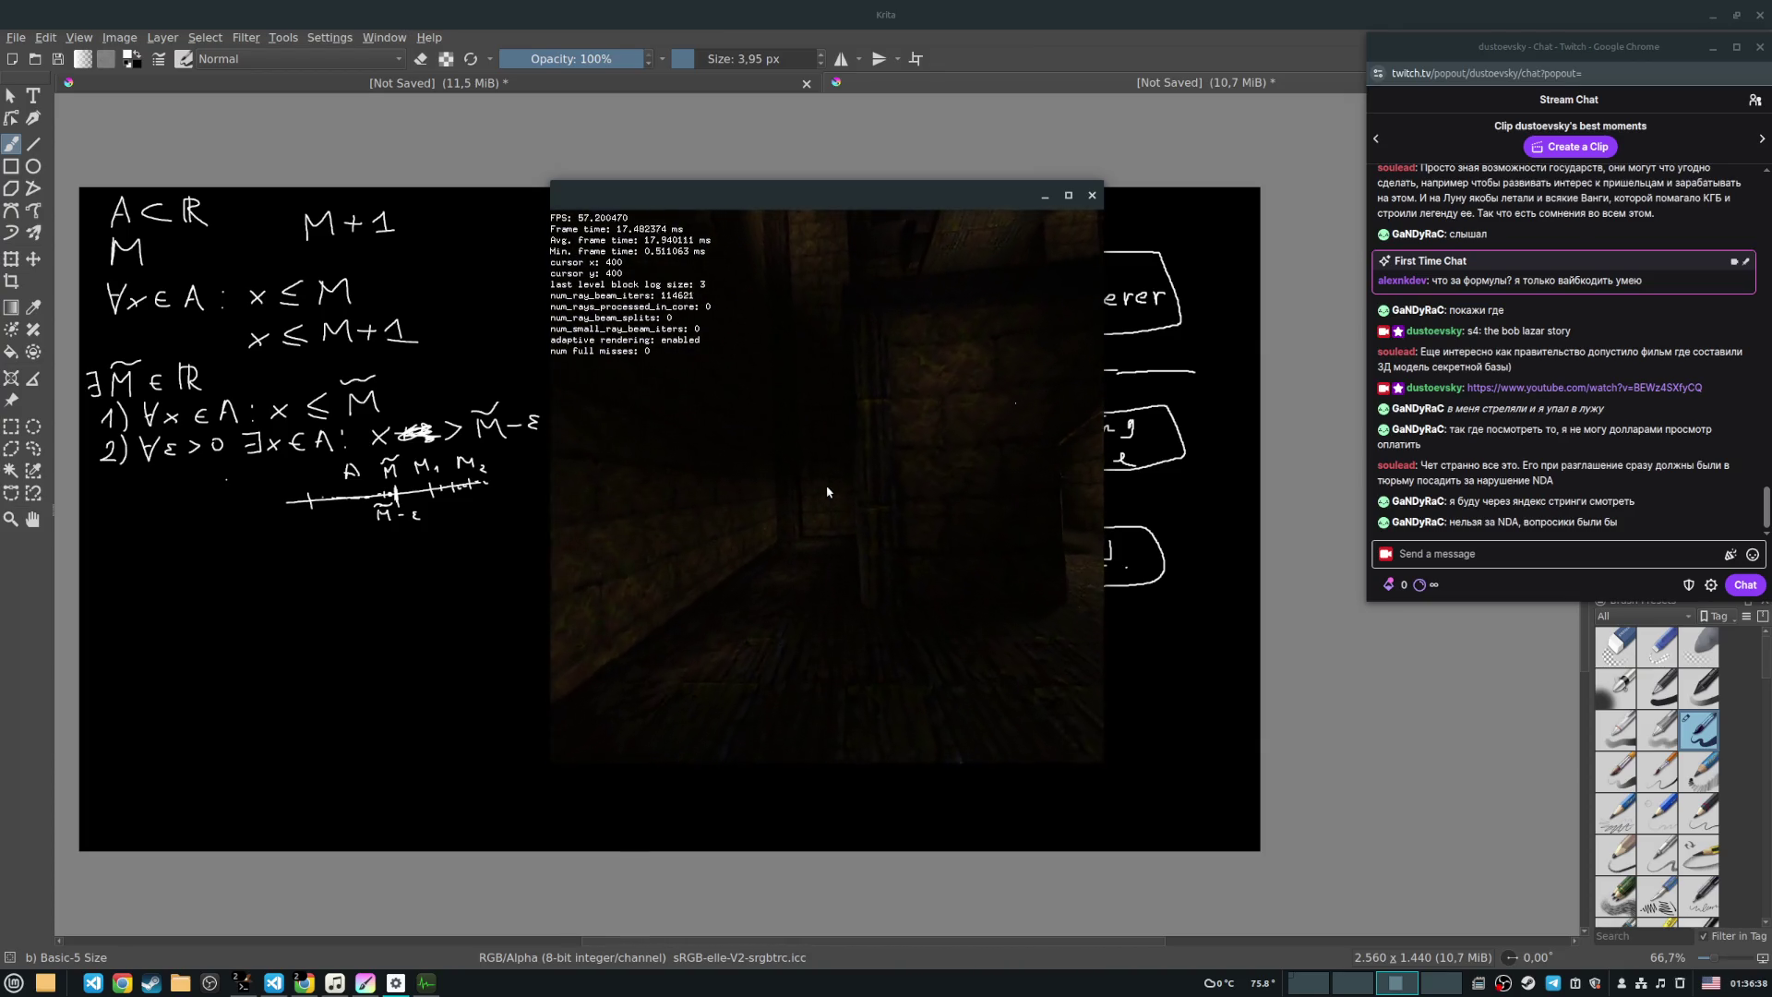
{"action": "key", "text": "w"}
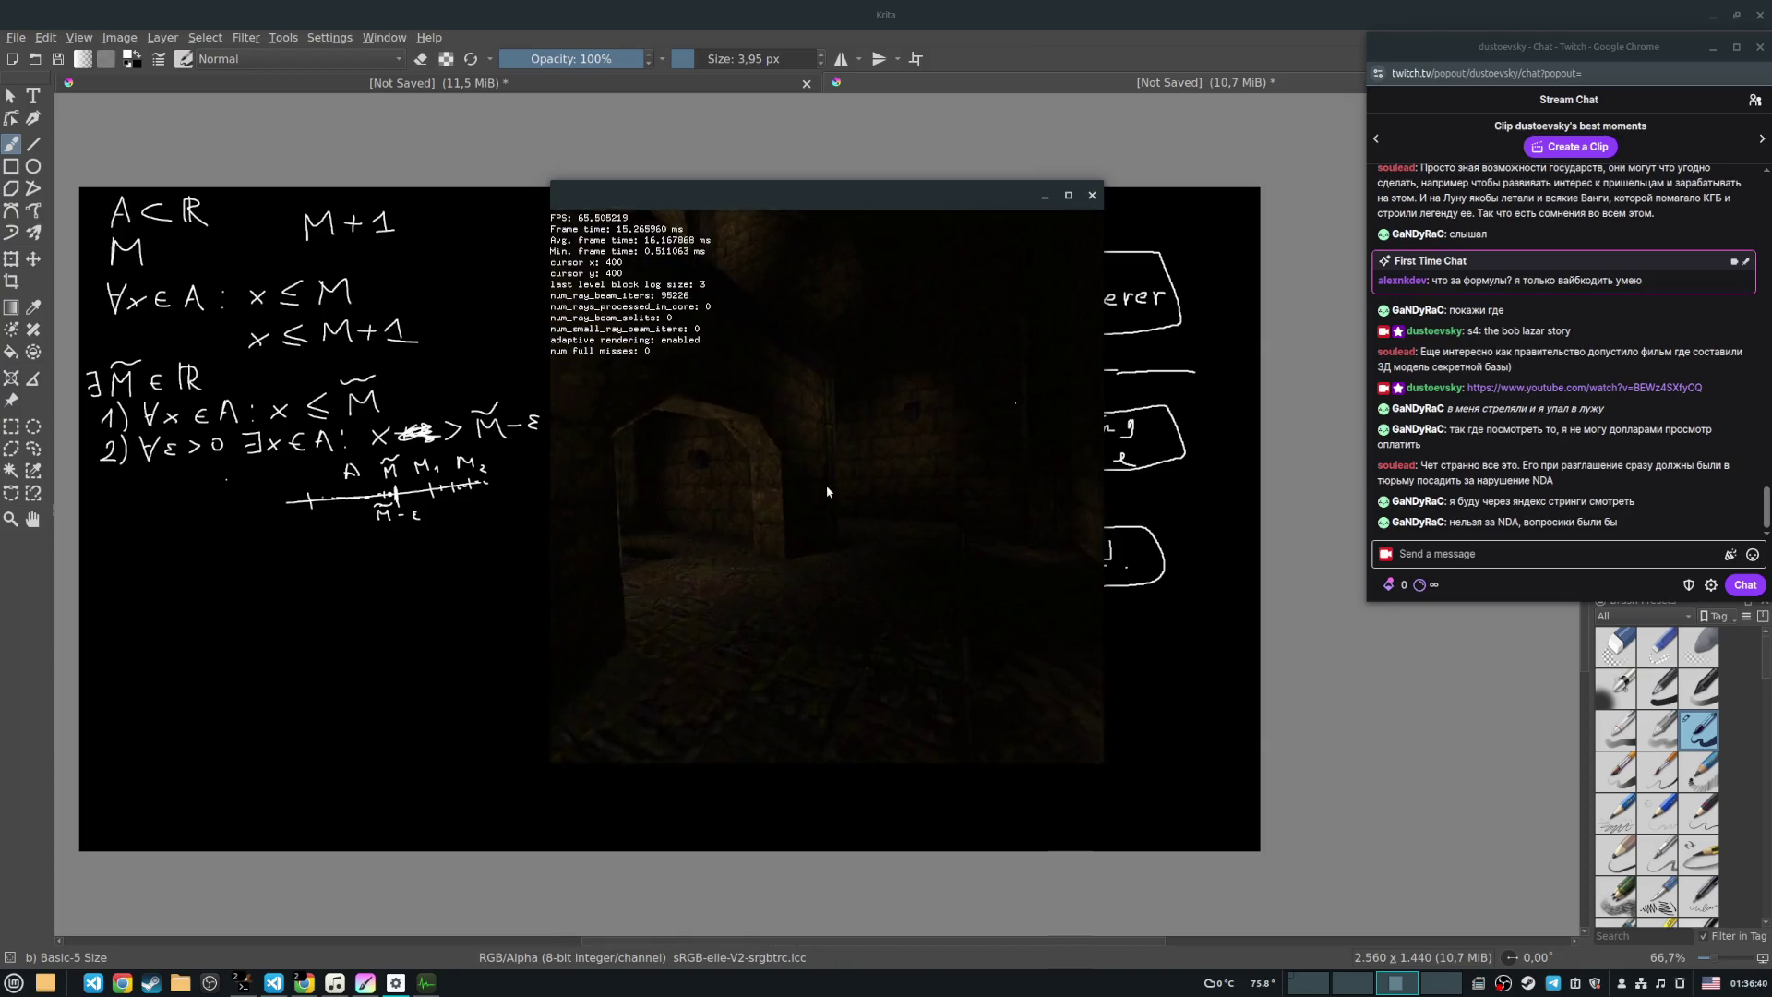
{"action": "key", "text": "w"}
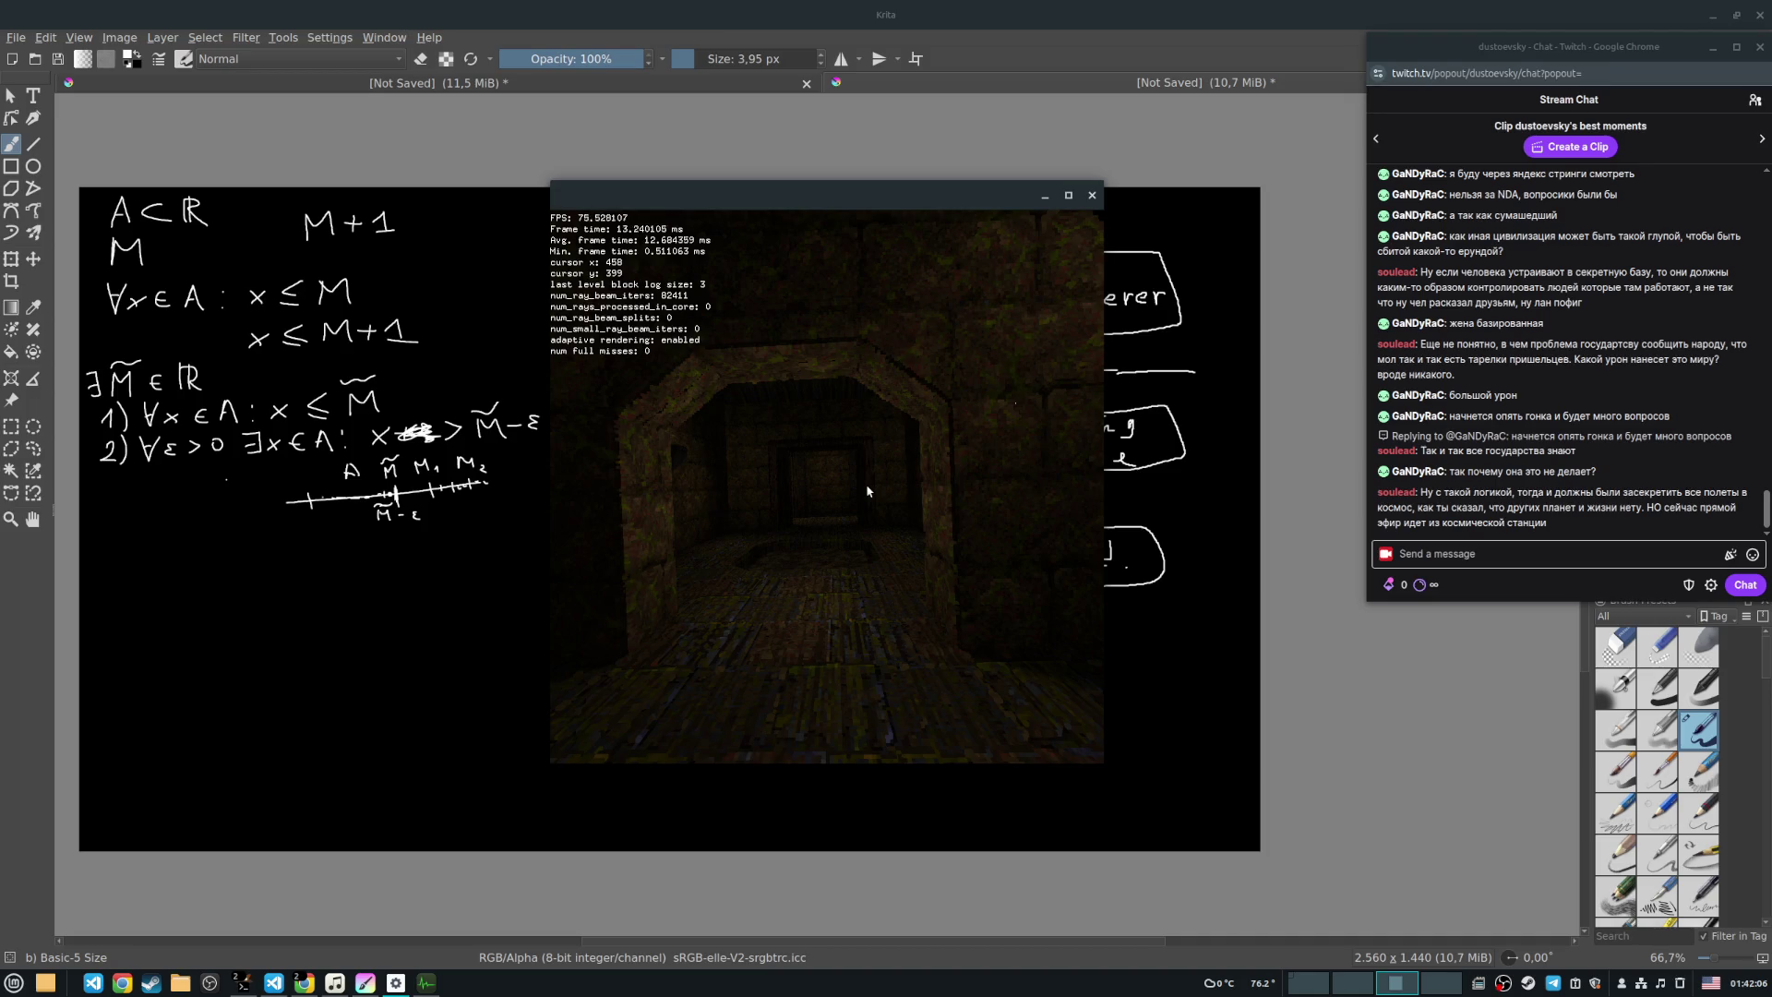
Step: Walk through the stone arch and the rooms beyond, turning left toward the distant doorway
{"action": "key", "text": "w"}
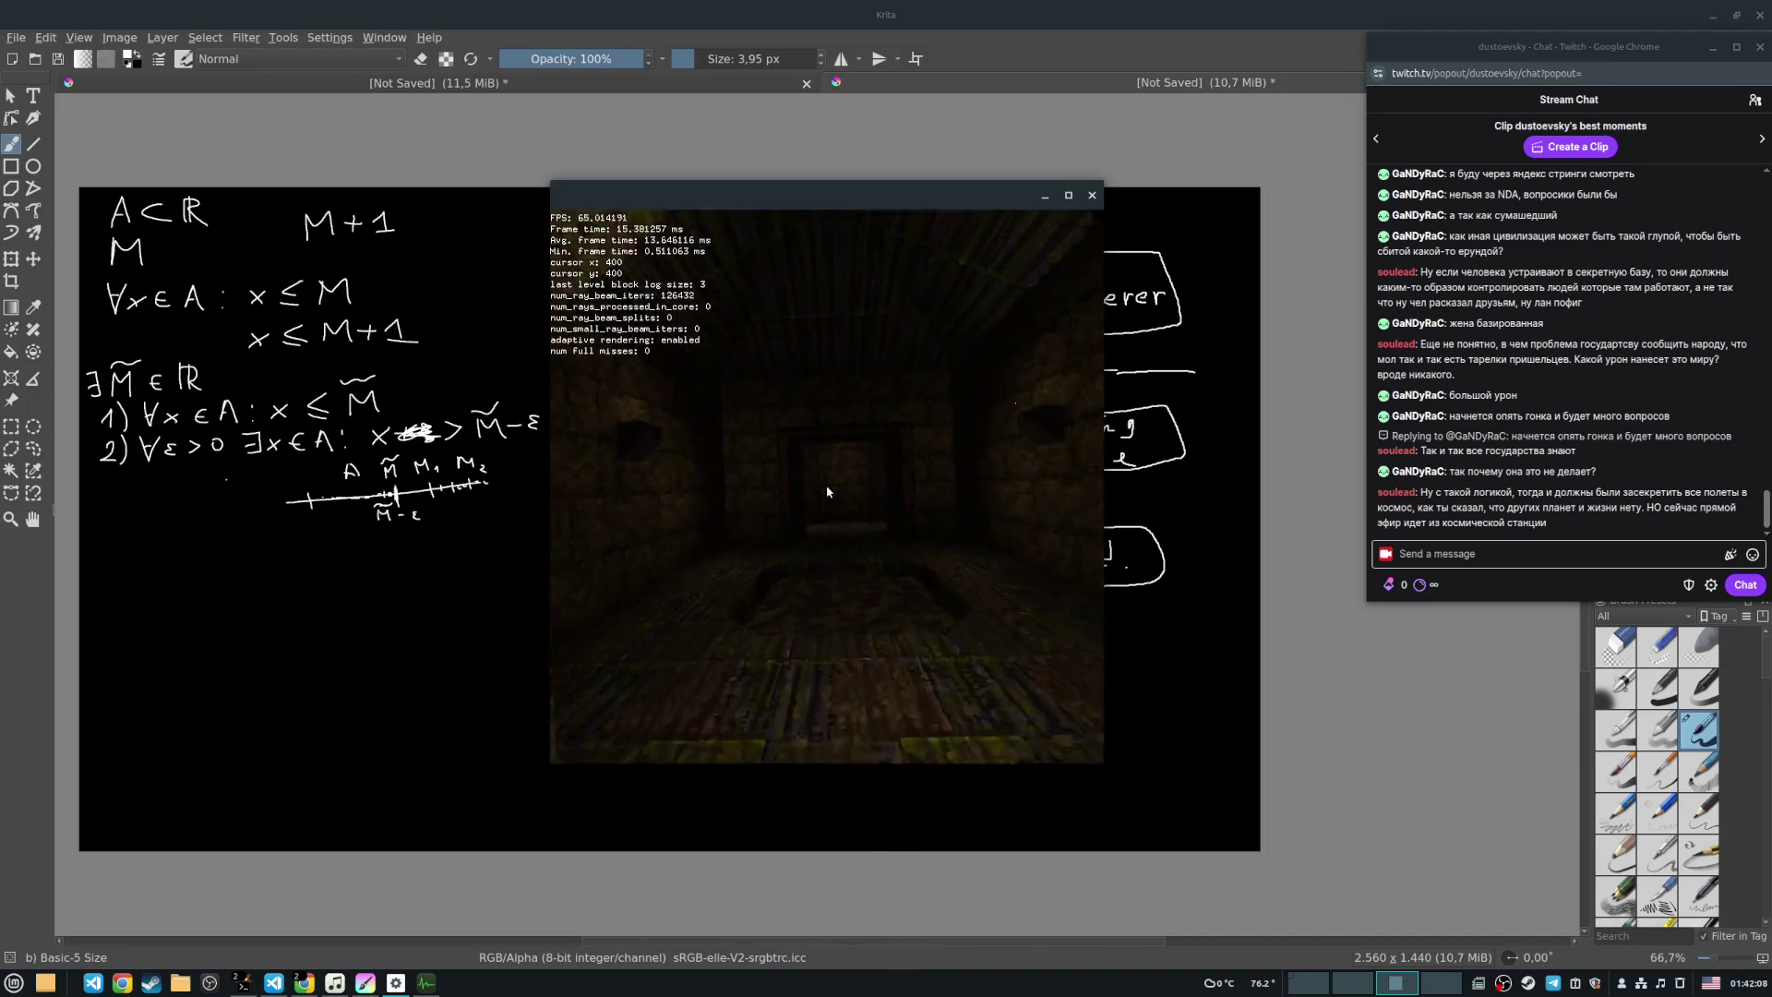
{"action": "key", "text": "w"}
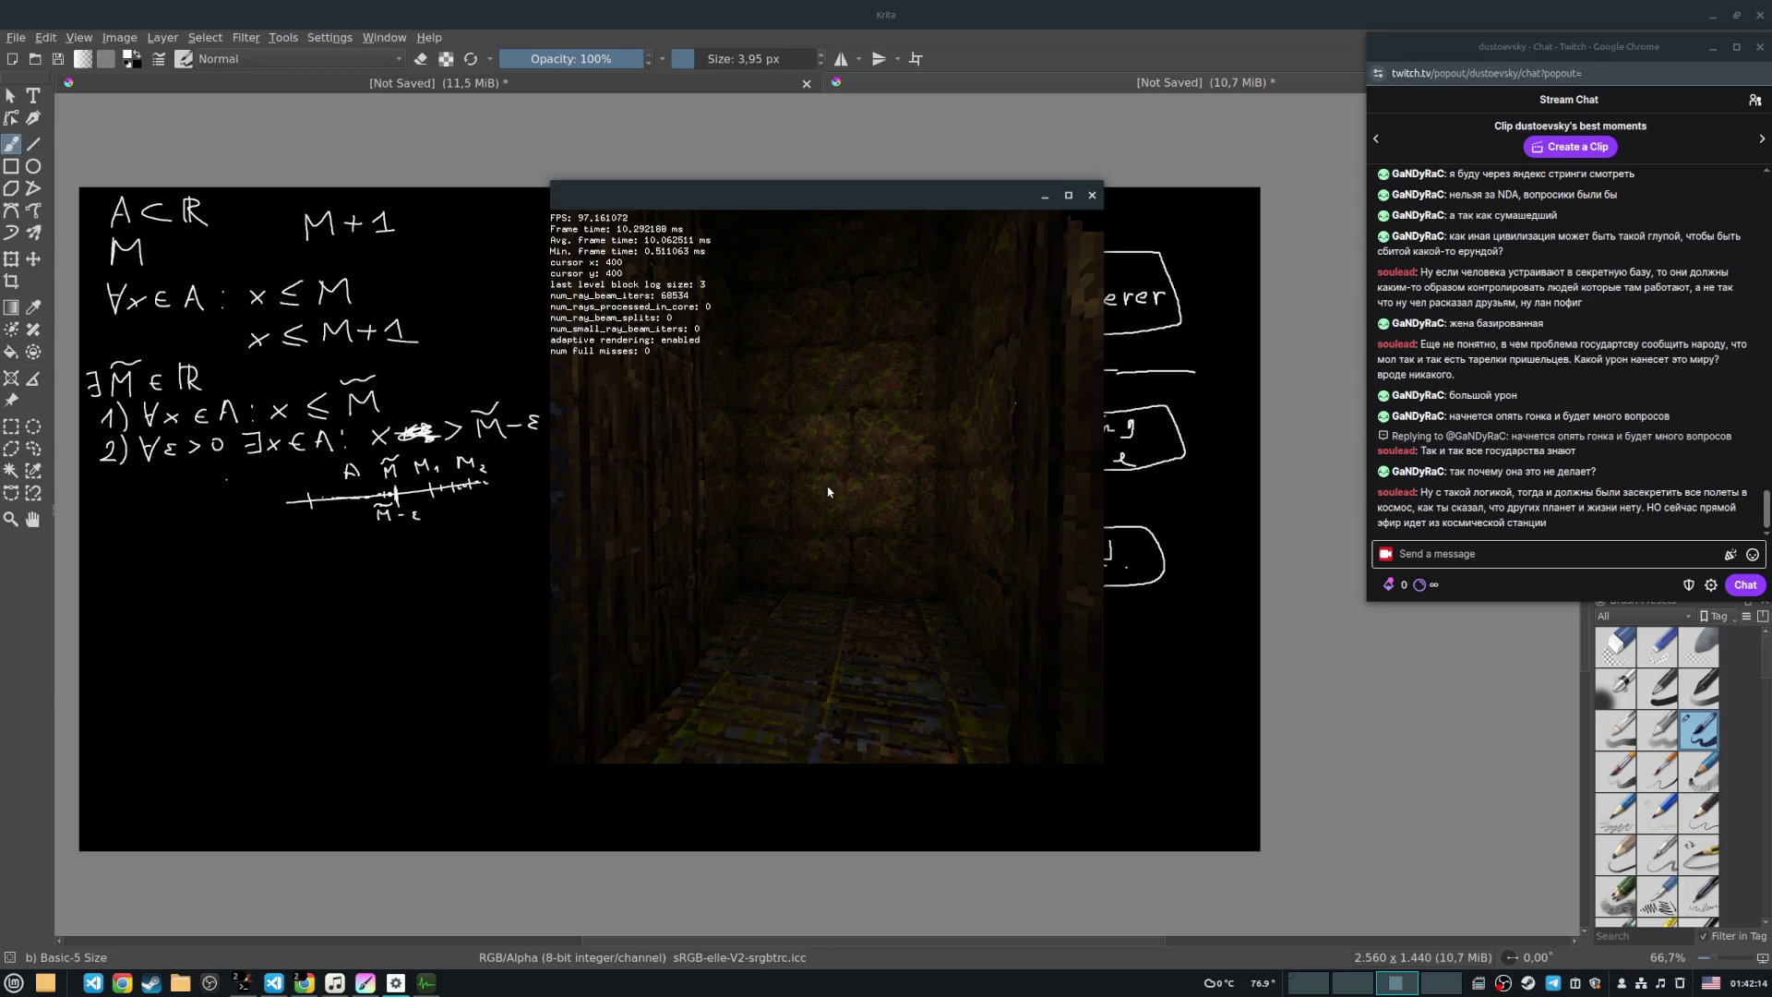
{"action": "key", "text": "Left"}
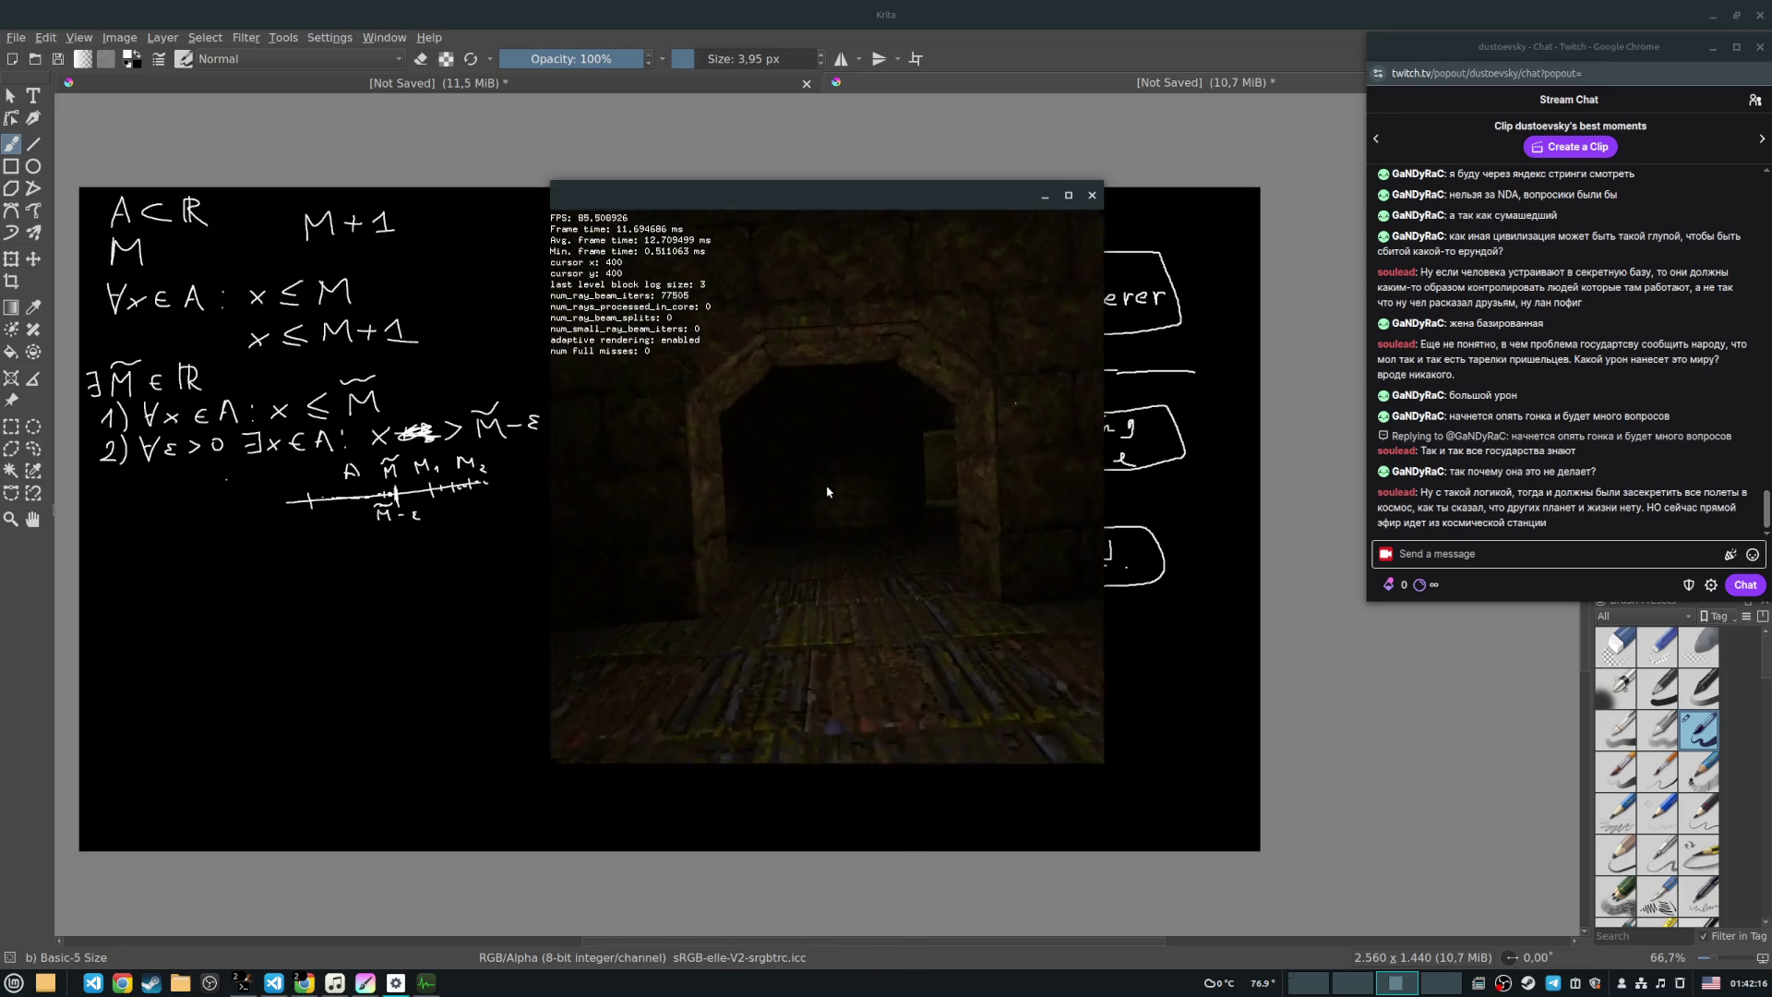
{"action": "key", "text": "w"}
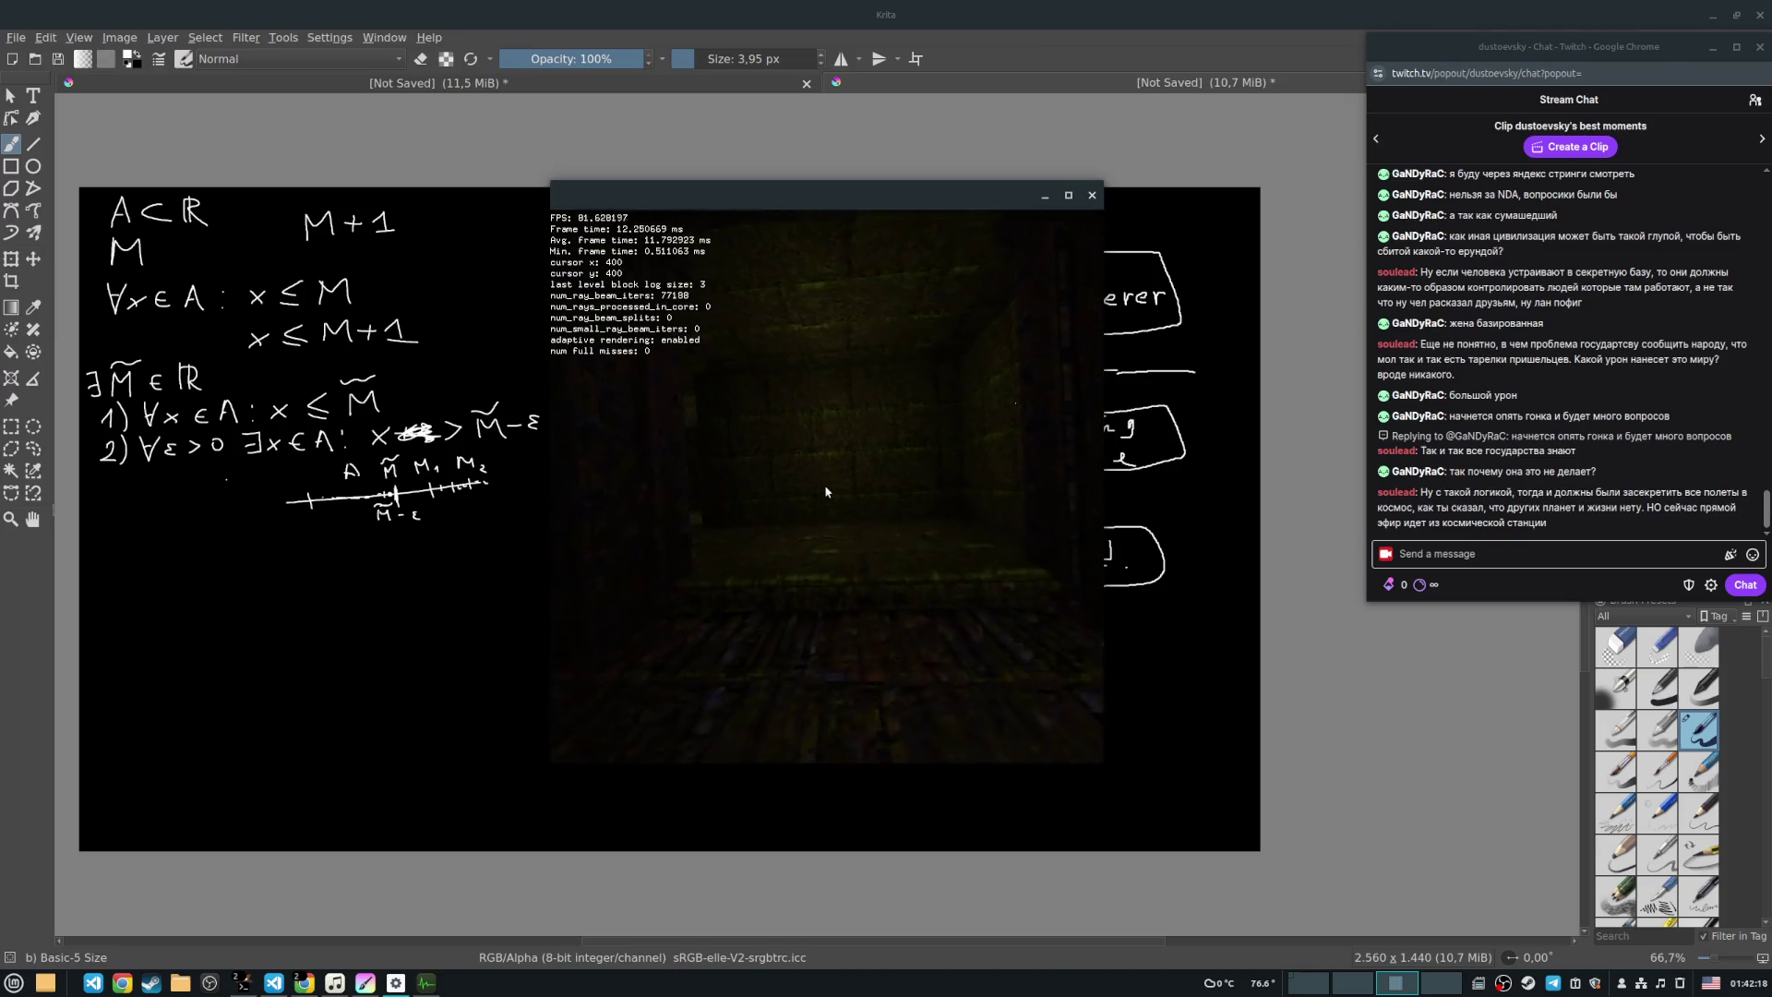
{"action": "key", "text": "Left"}
Step: Advance down the long tunnel and dark corridor into the lit room facing the stone archway
{"action": "key", "text": "w"}
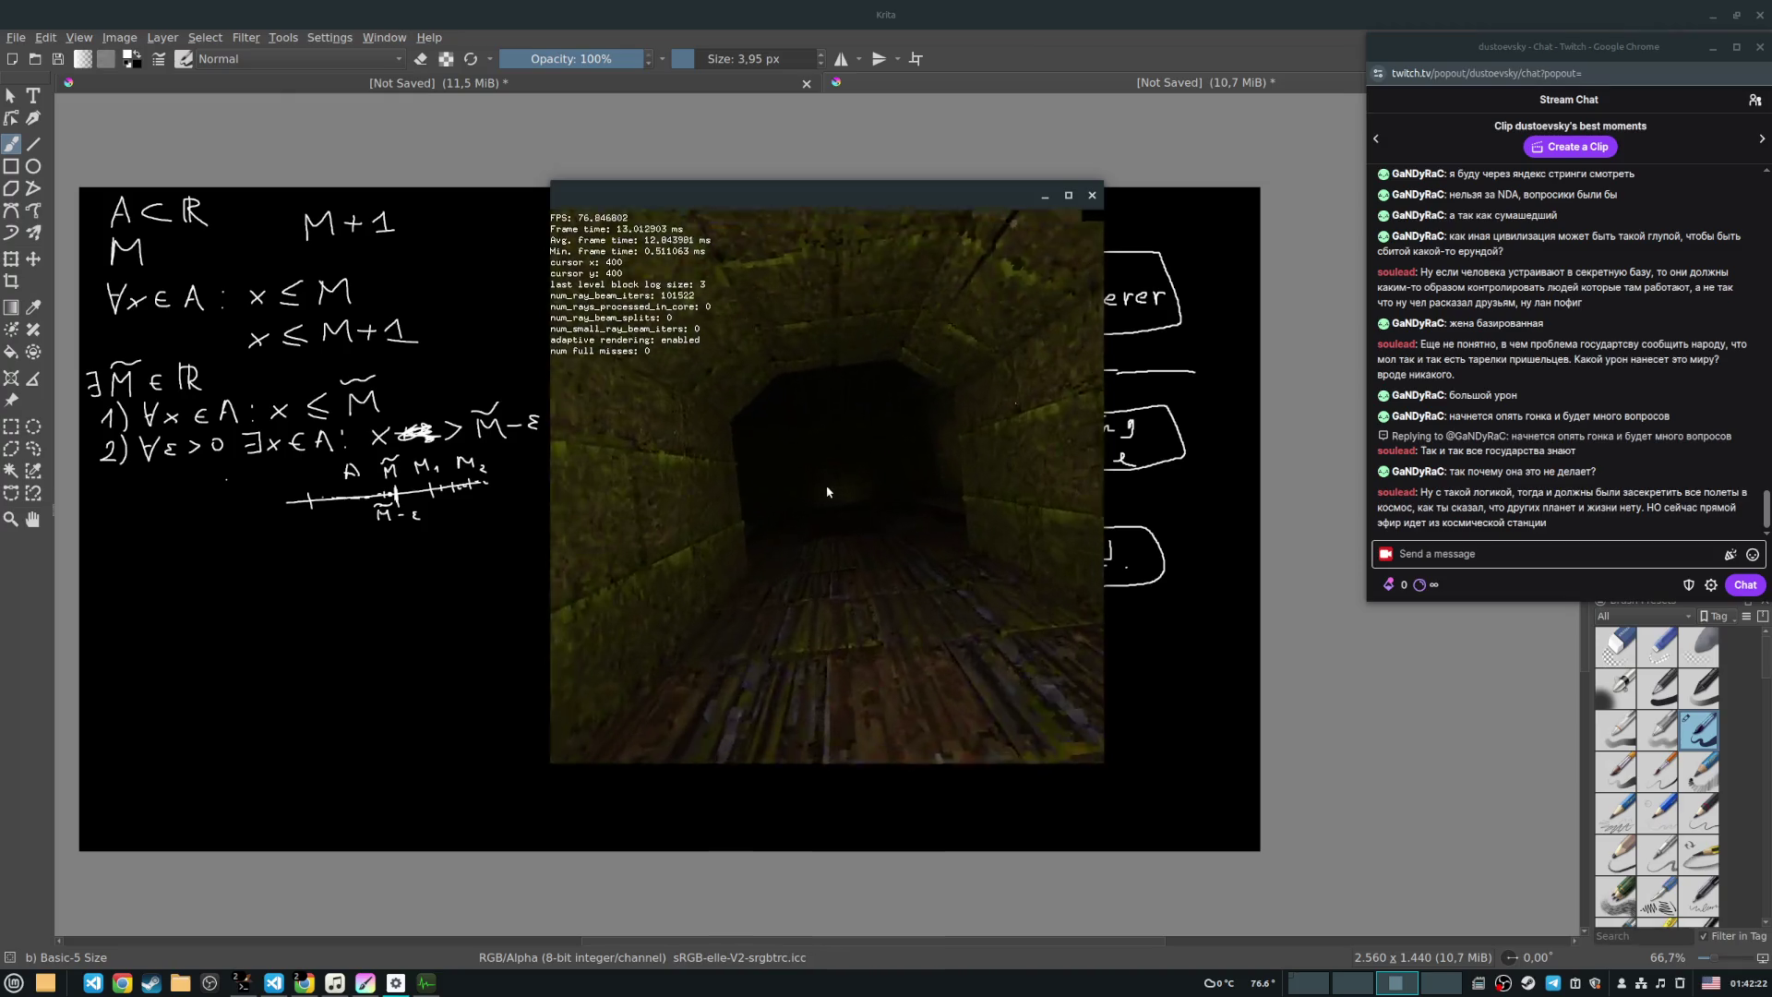
{"action": "key", "text": "w"}
{"action": "key", "text": "w"}
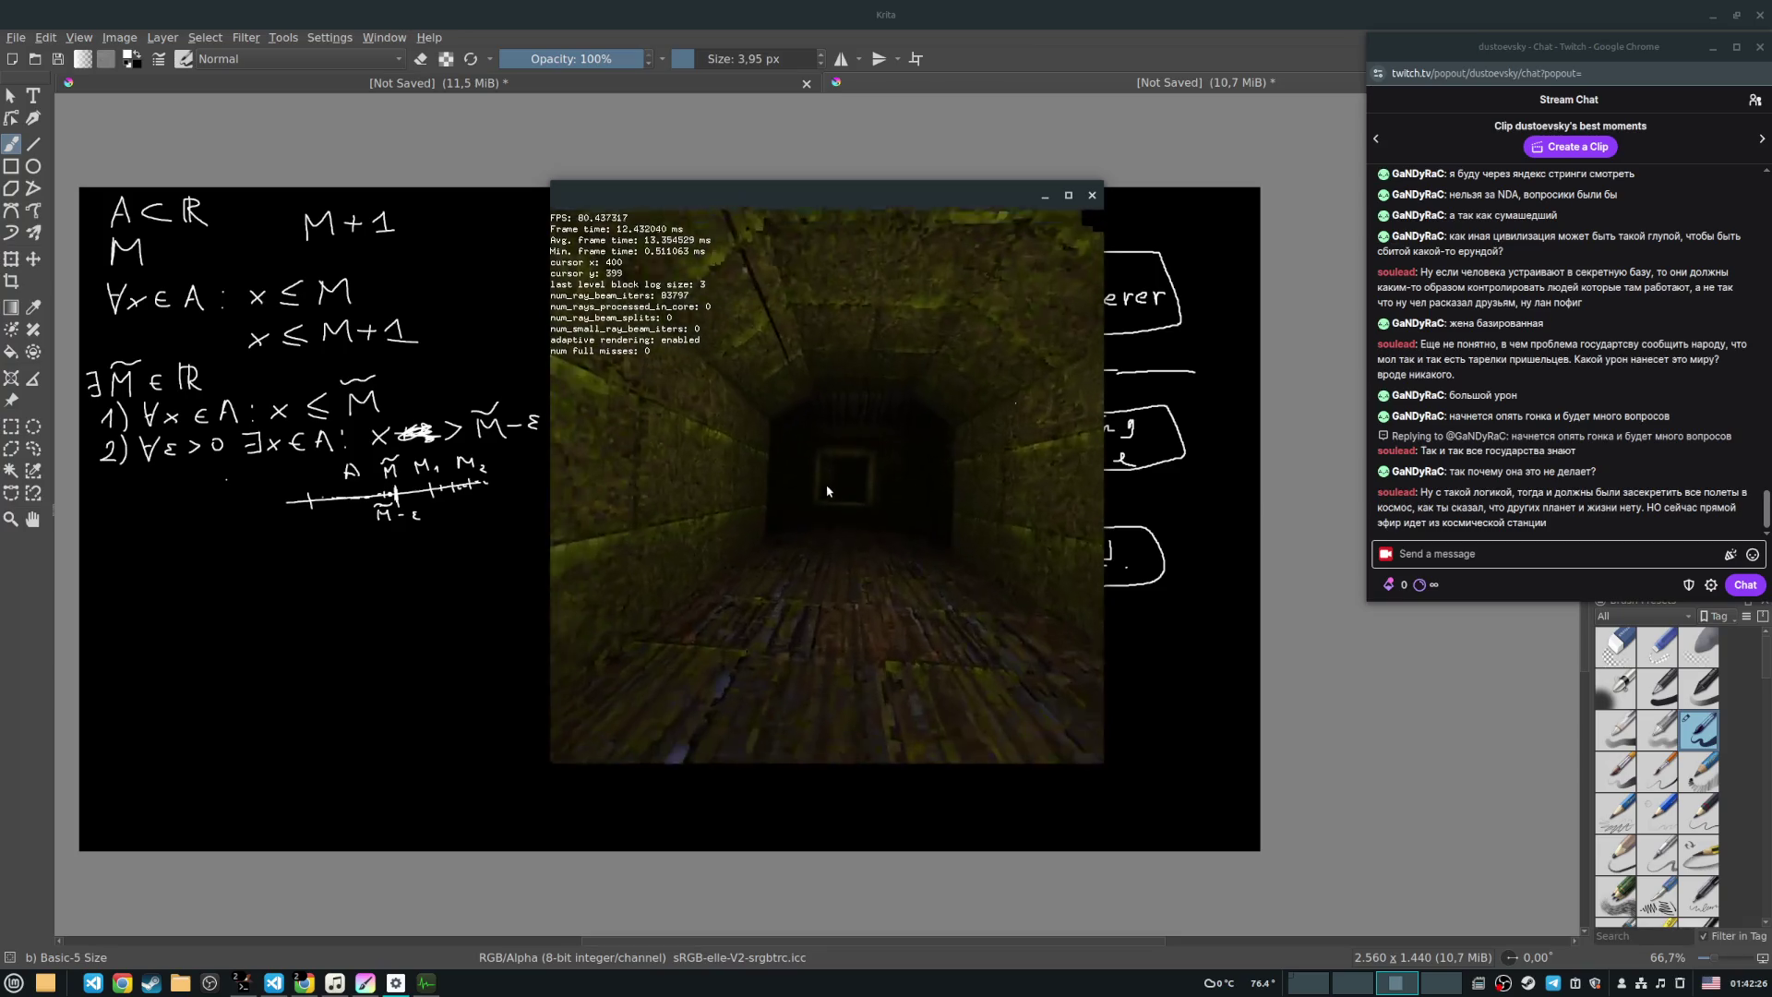
{"action": "key", "text": "w"}
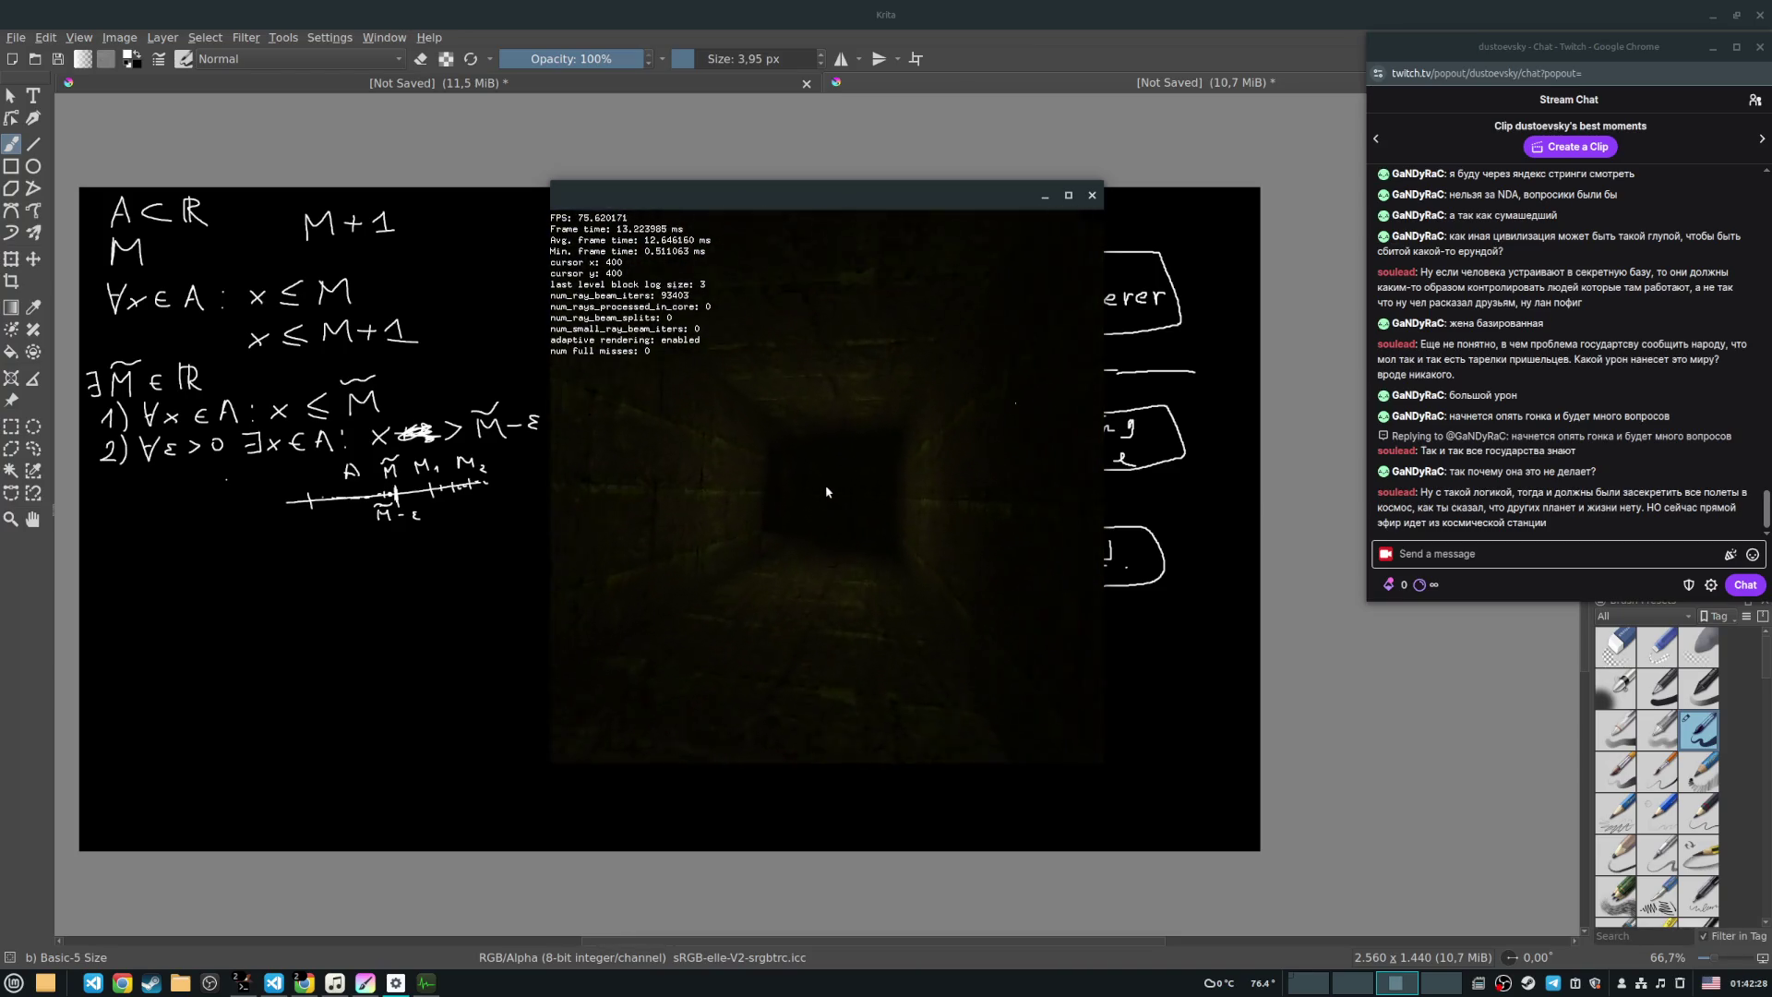
{"action": "key", "text": "w"}
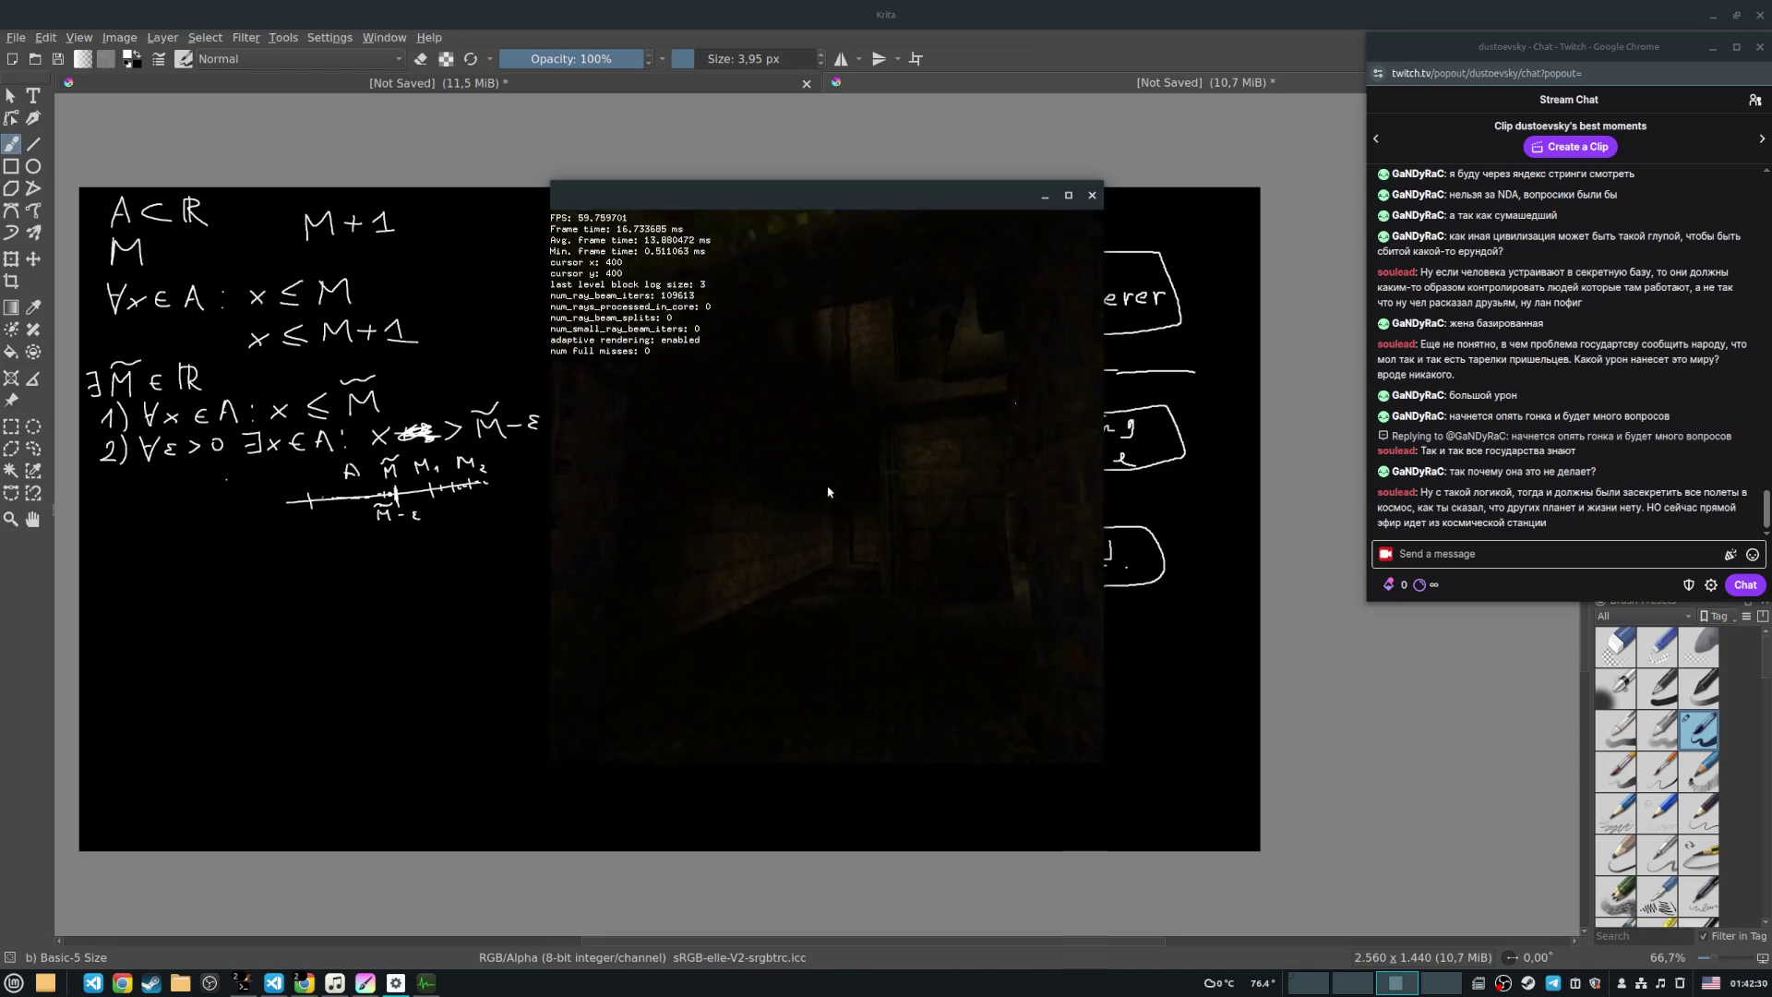
{"action": "key", "text": "w"}
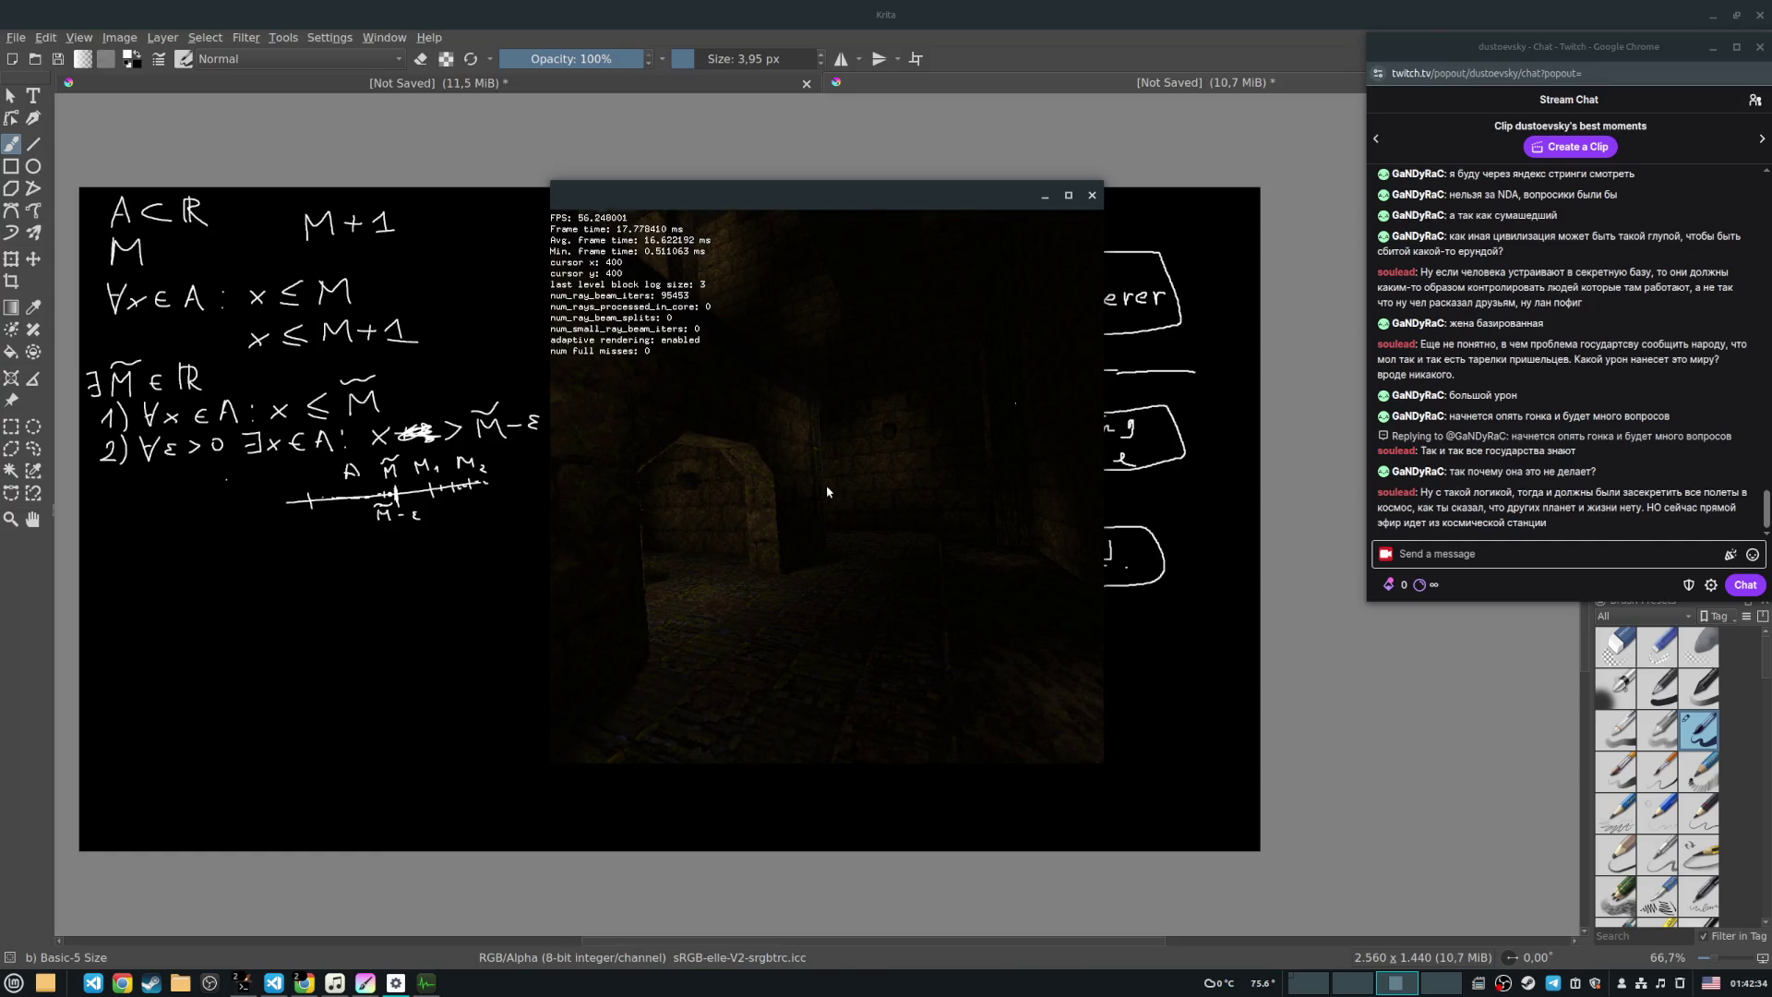
{"action": "key", "text": "w"}
{"action": "key", "text": "w"}
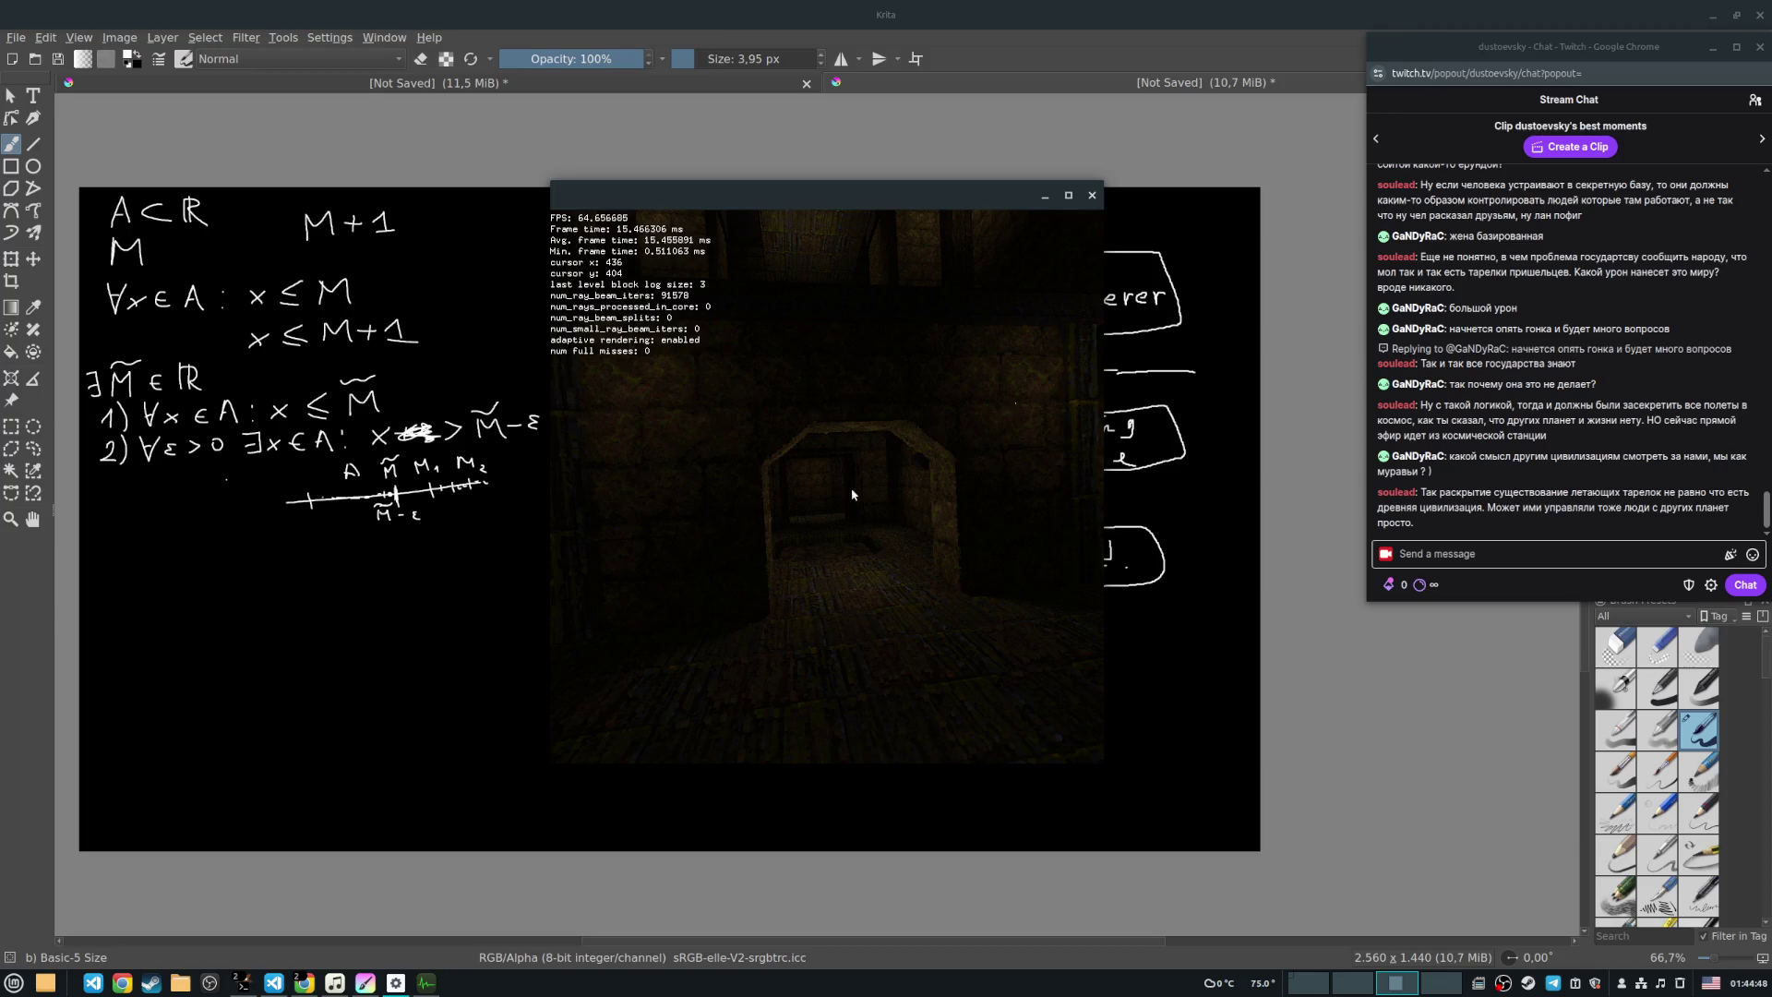
Step: Fly through the next room and arched doorway, then down the corridor past the lit doorway
{"action": "key", "text": "w"}
{"action": "key", "text": "w"}
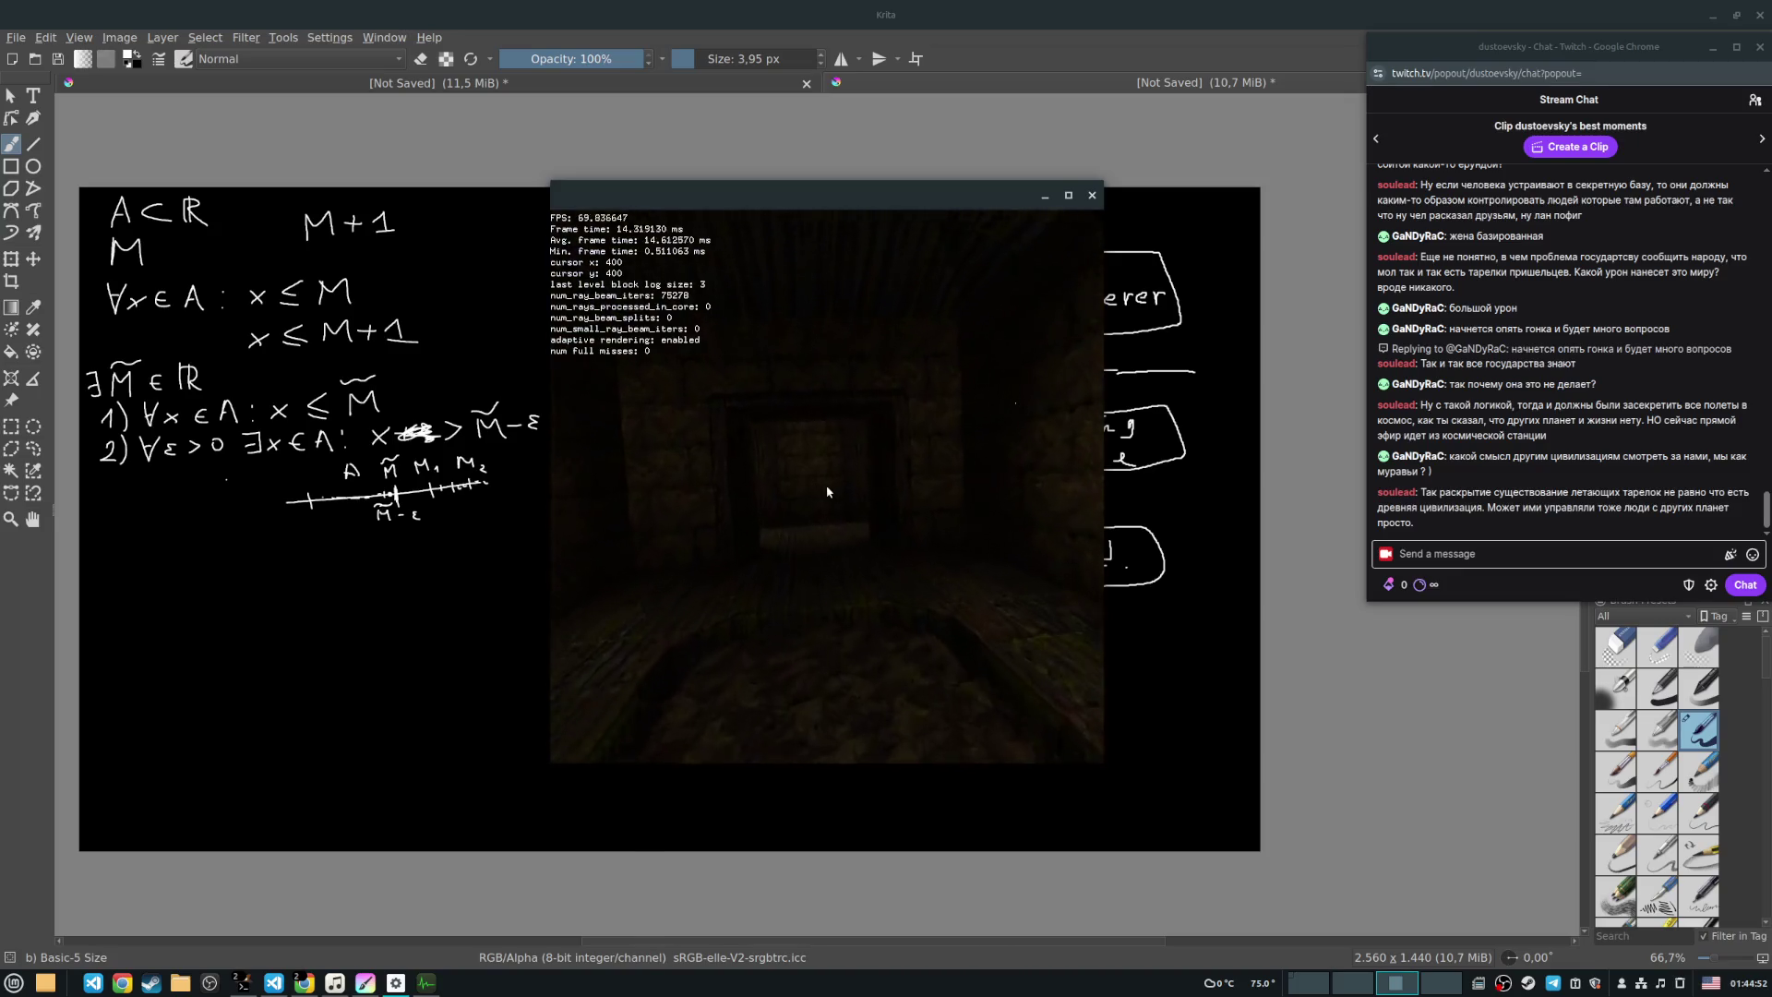
{"action": "key", "text": "Right"}
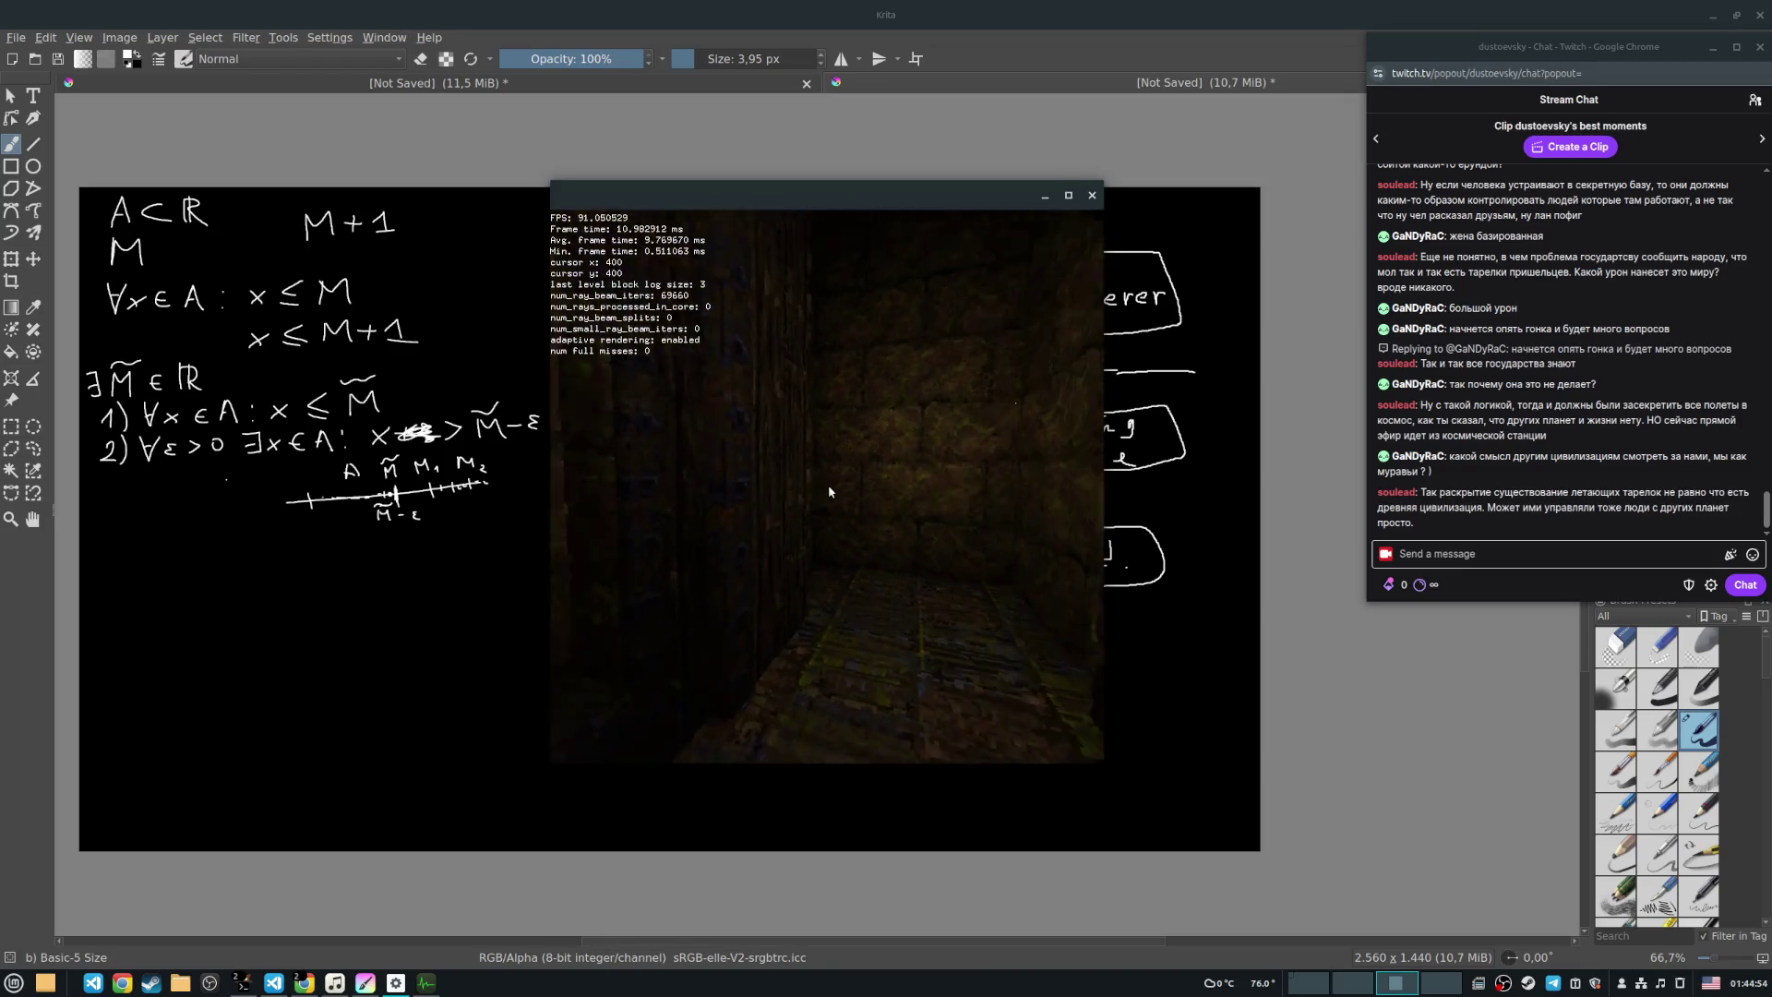
{"action": "key", "text": "w"}
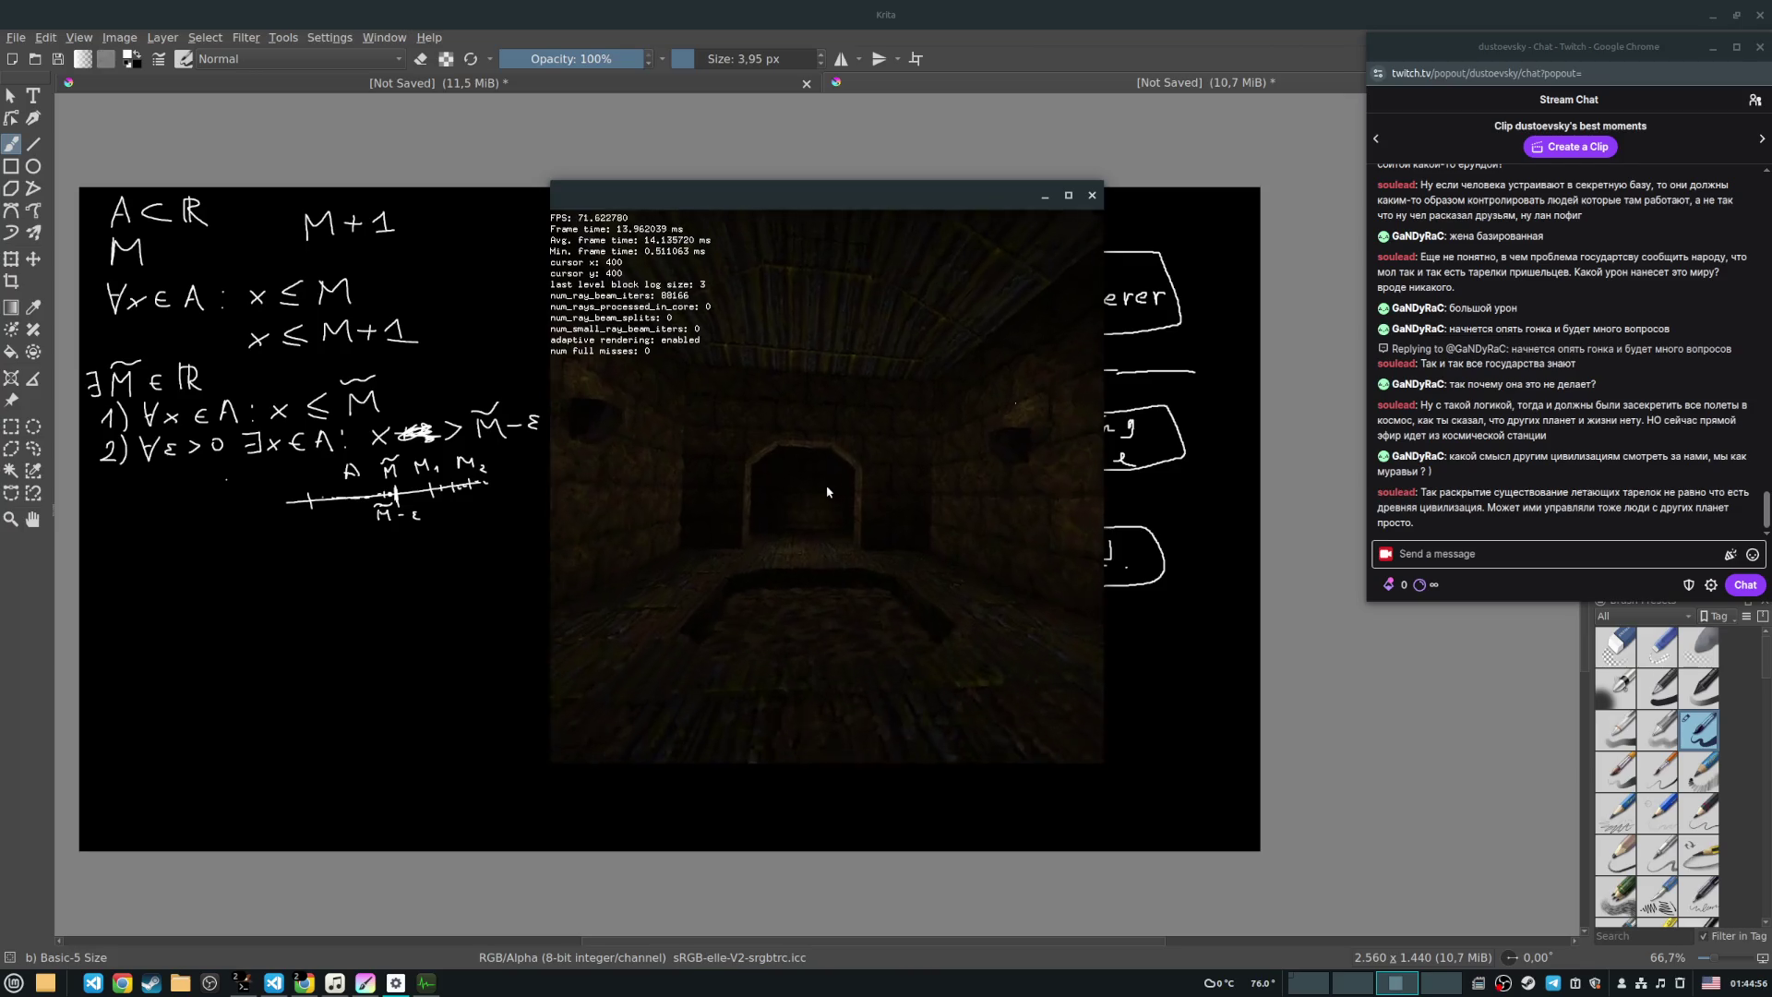
{"action": "key", "text": "w"}
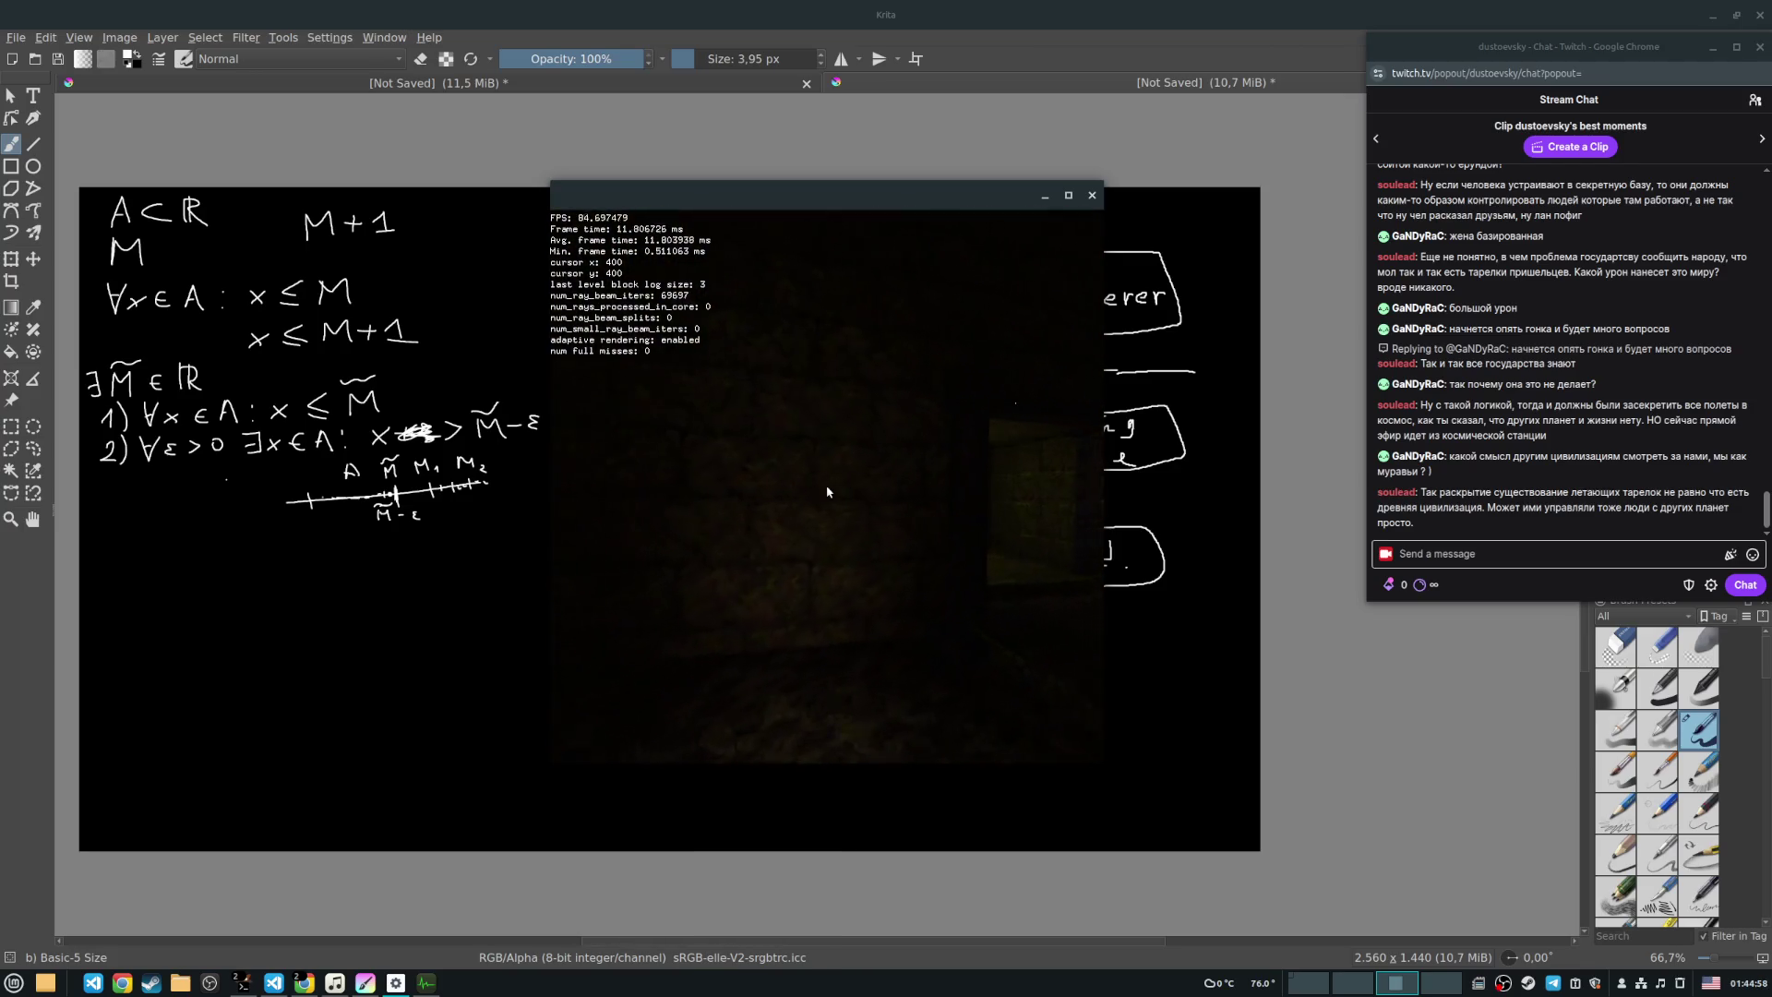
{"action": "key", "text": "Left"}
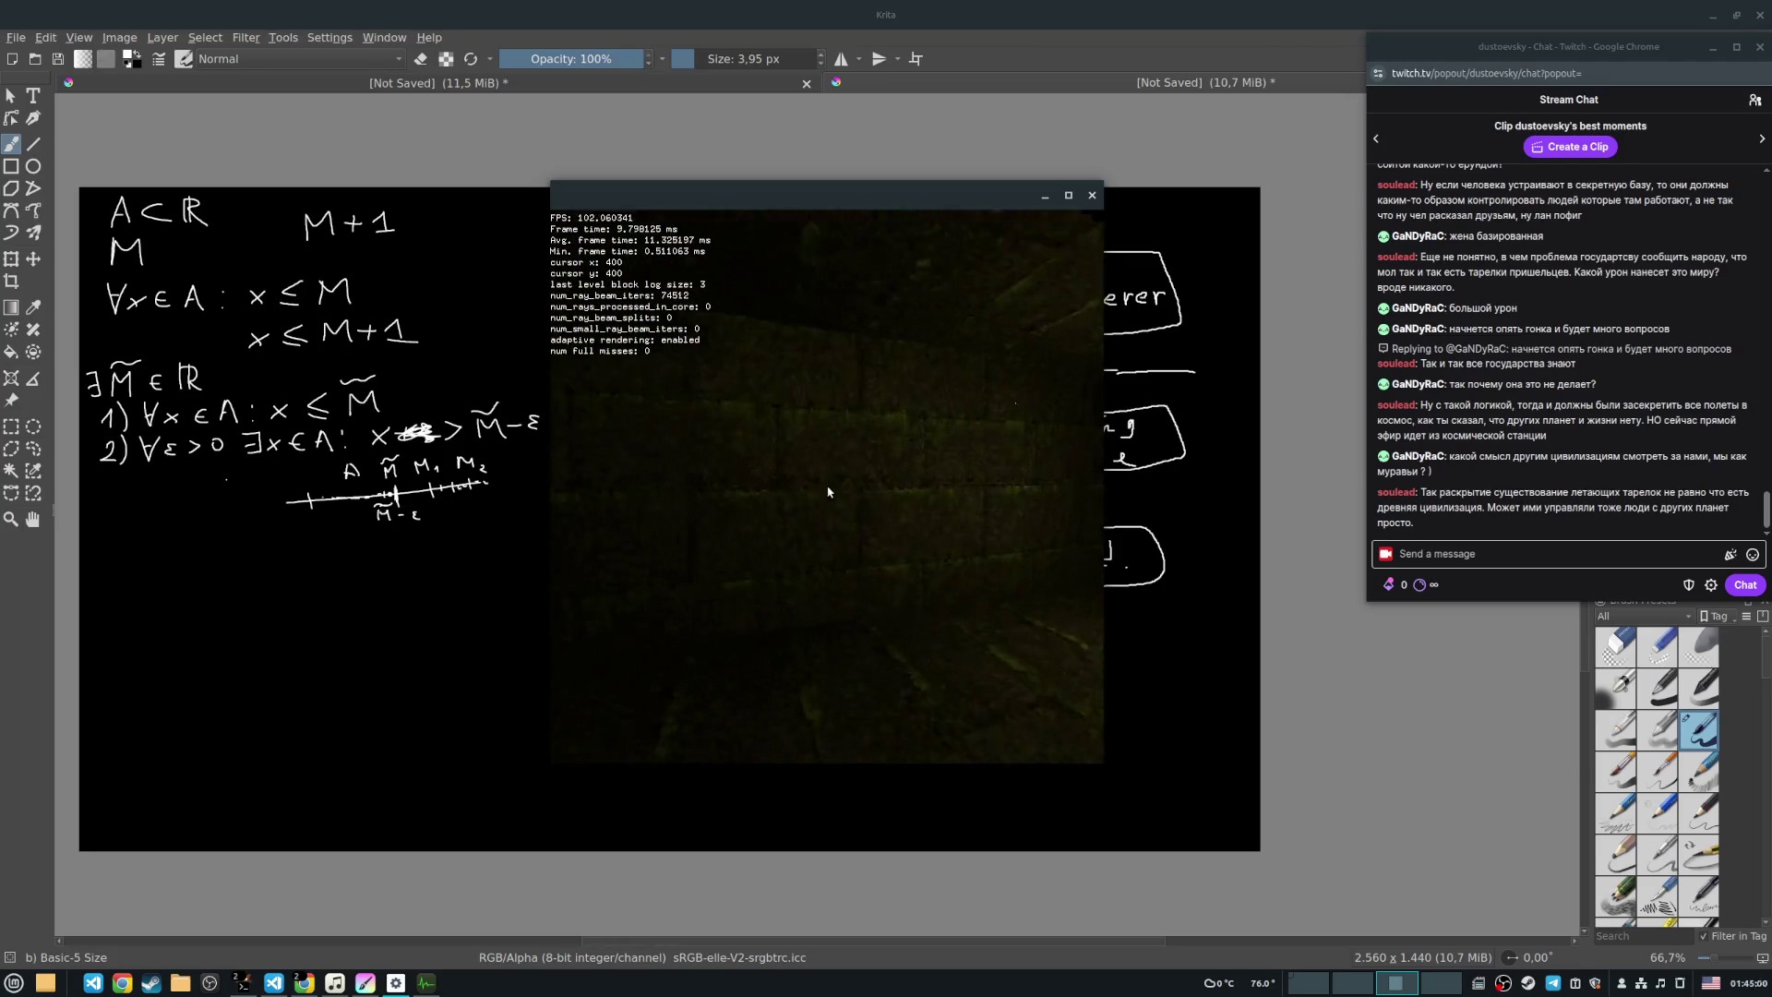
{"action": "key", "text": "w"}
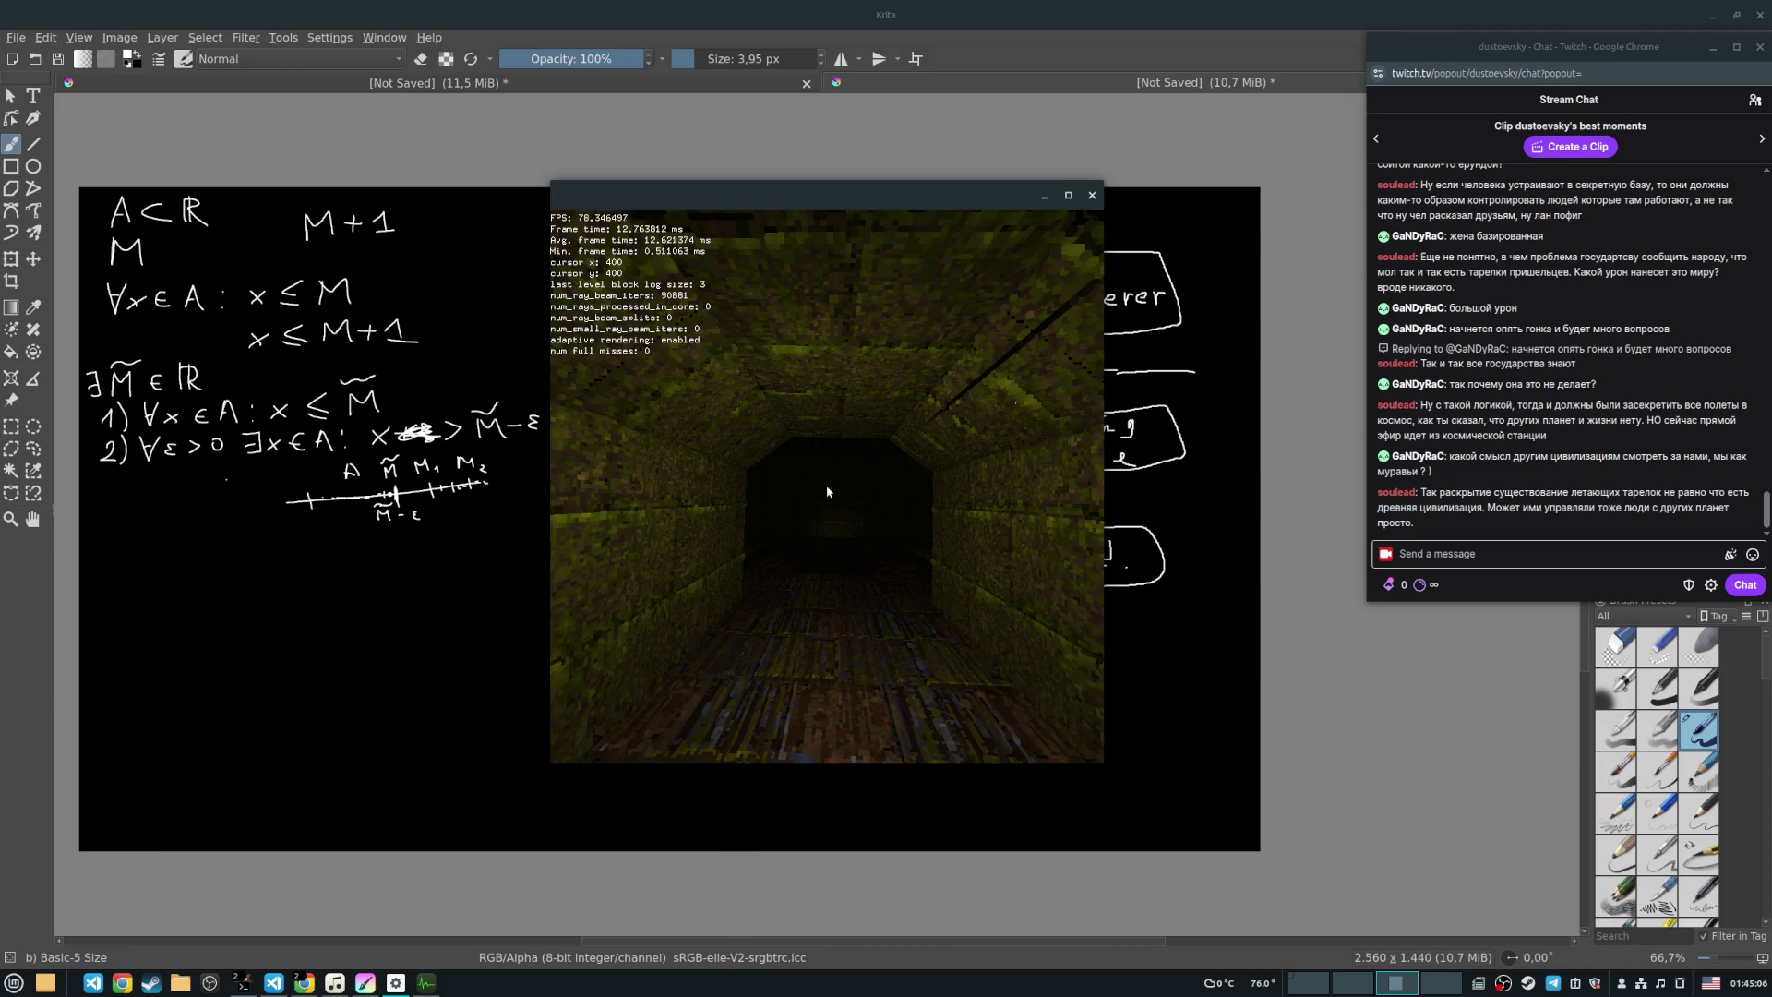
{"action": "key", "text": "w"}
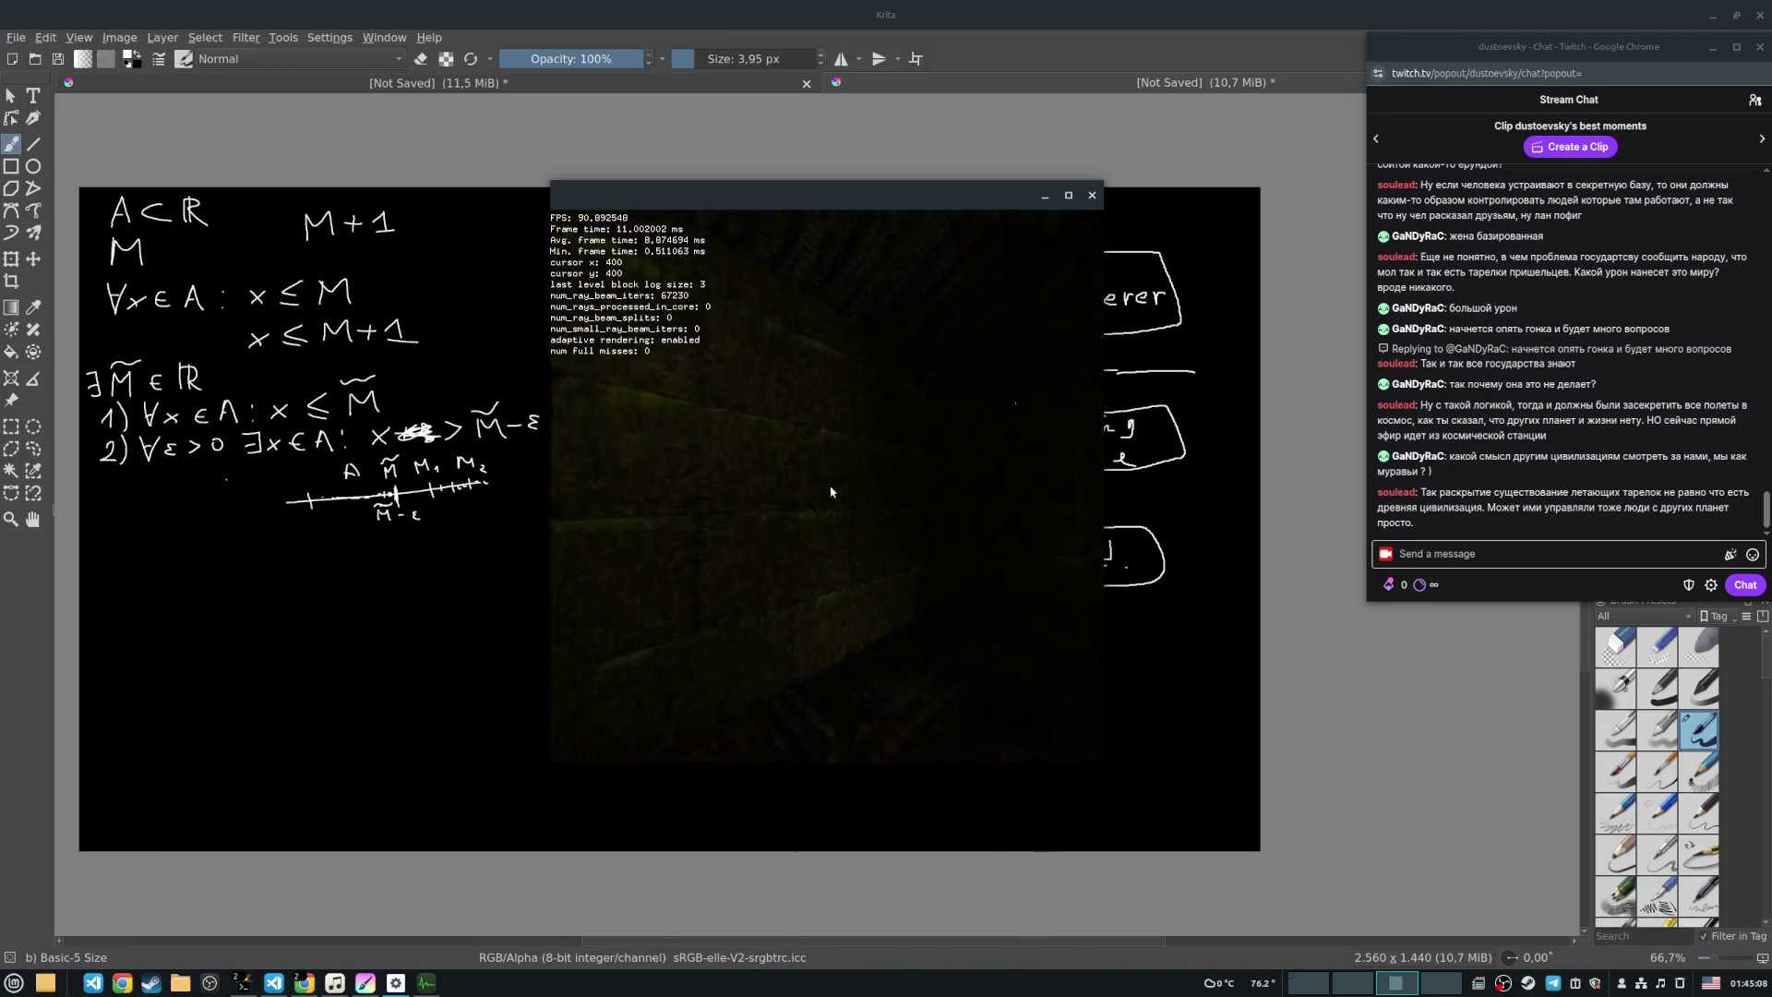
Step: Walk through the lit tunnel and square opening, then line up with and enter the long corridor
{"action": "key", "text": "Left"}
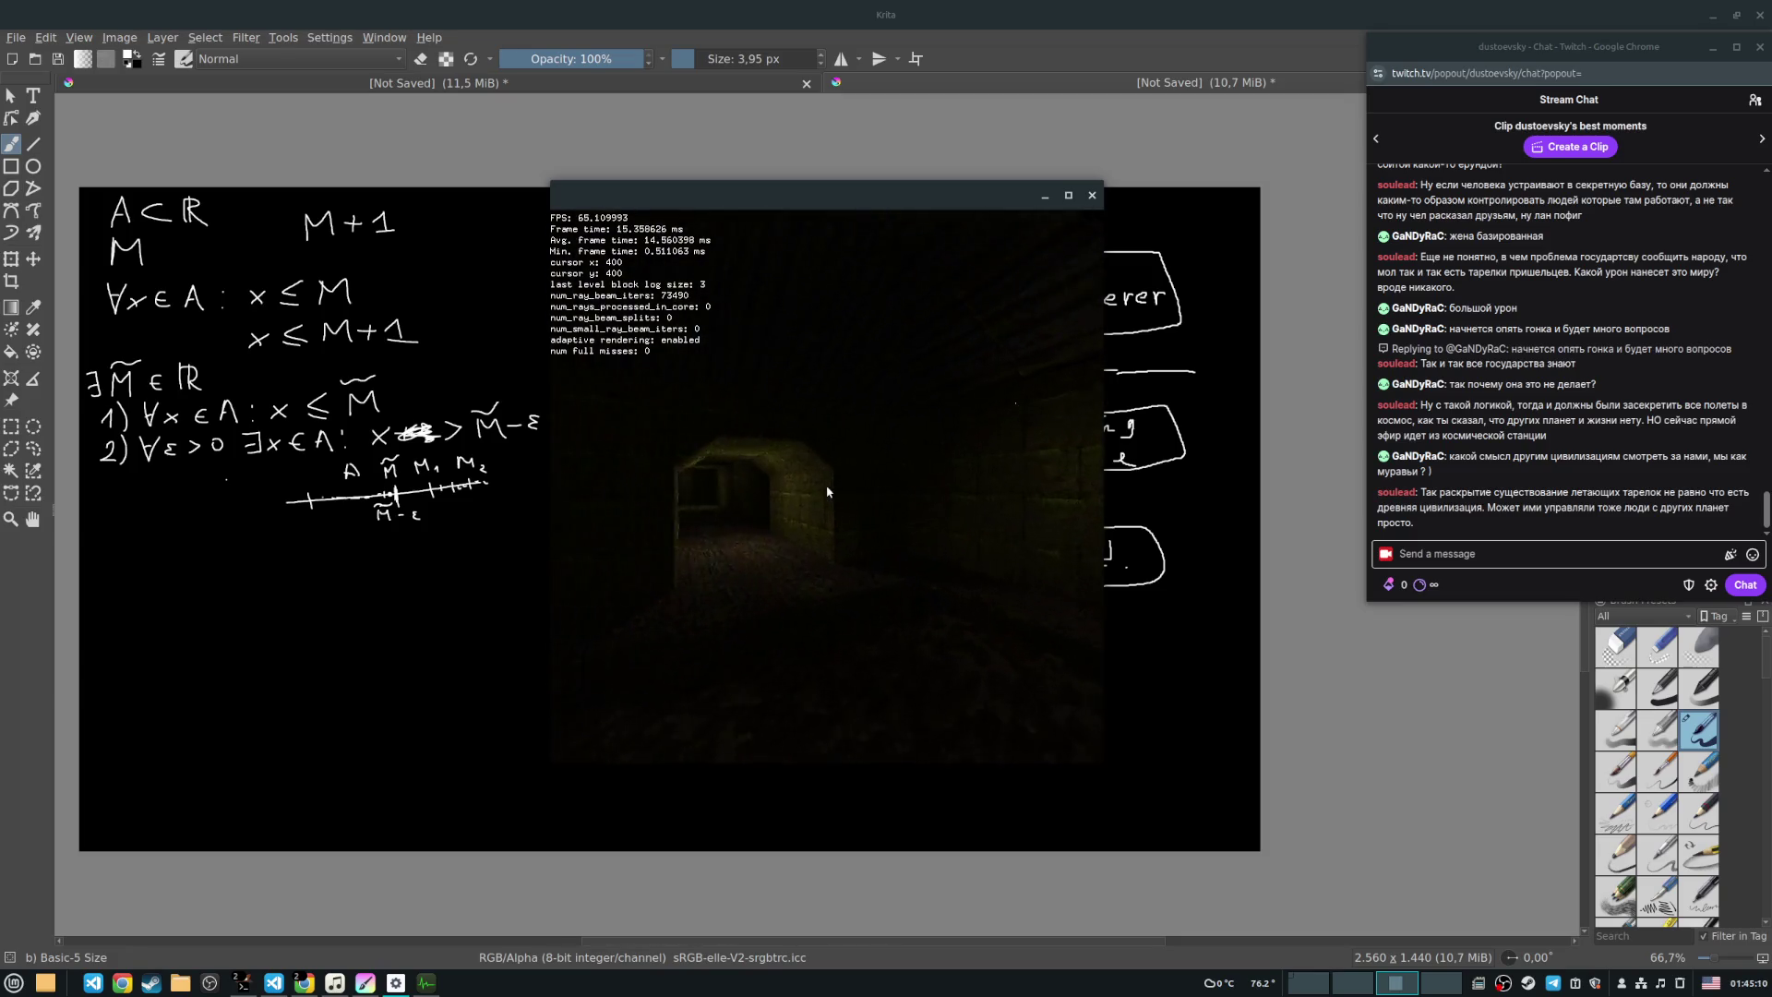
{"action": "key", "text": "Right"}
{"action": "key", "text": "w"}
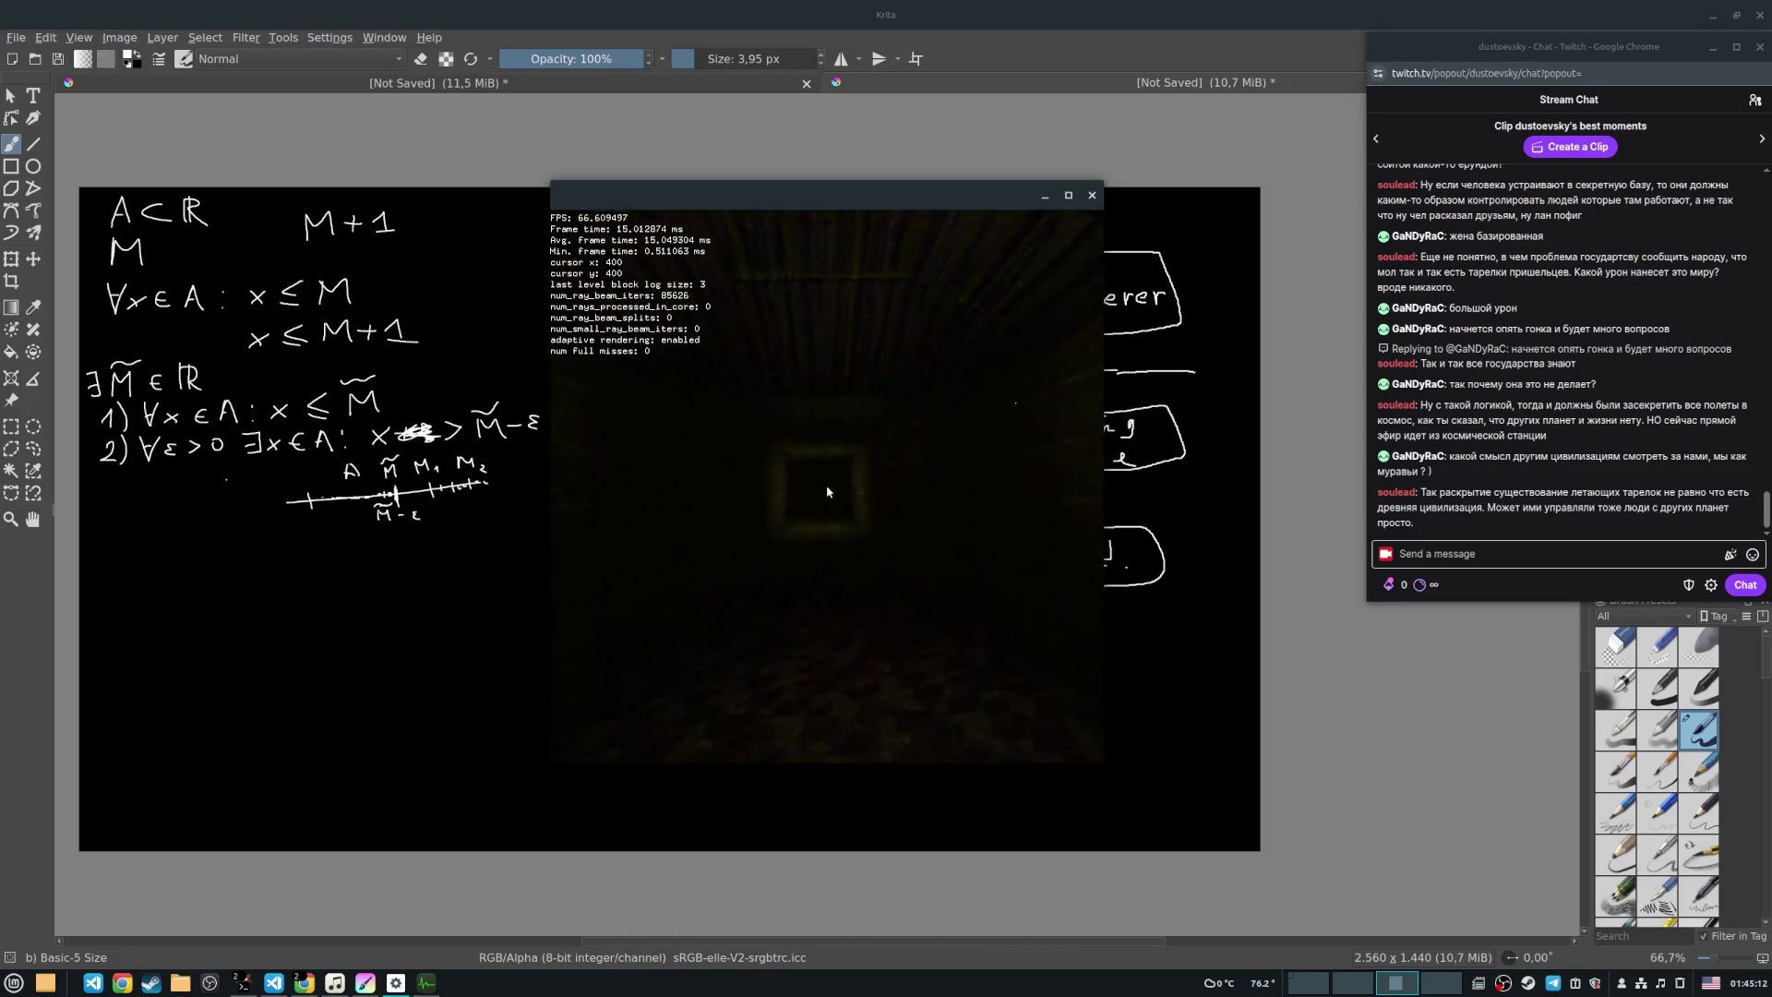
{"action": "key", "text": "w"}
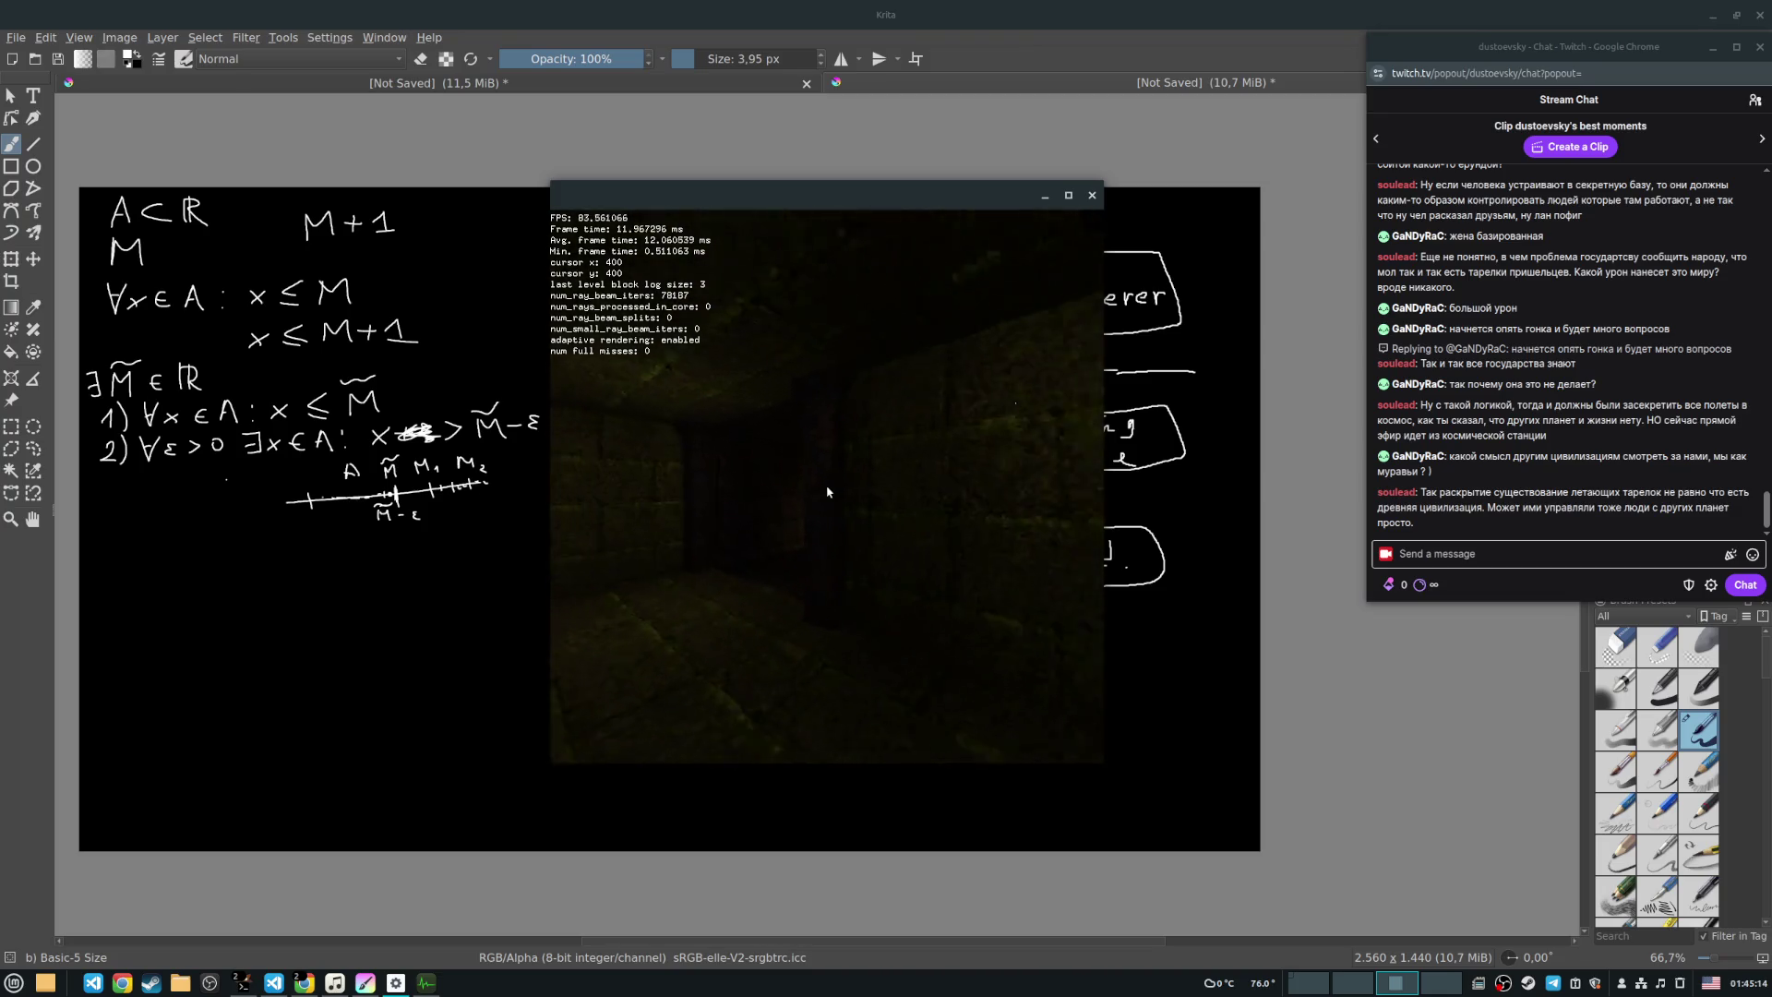
{"action": "key", "text": "Left"}
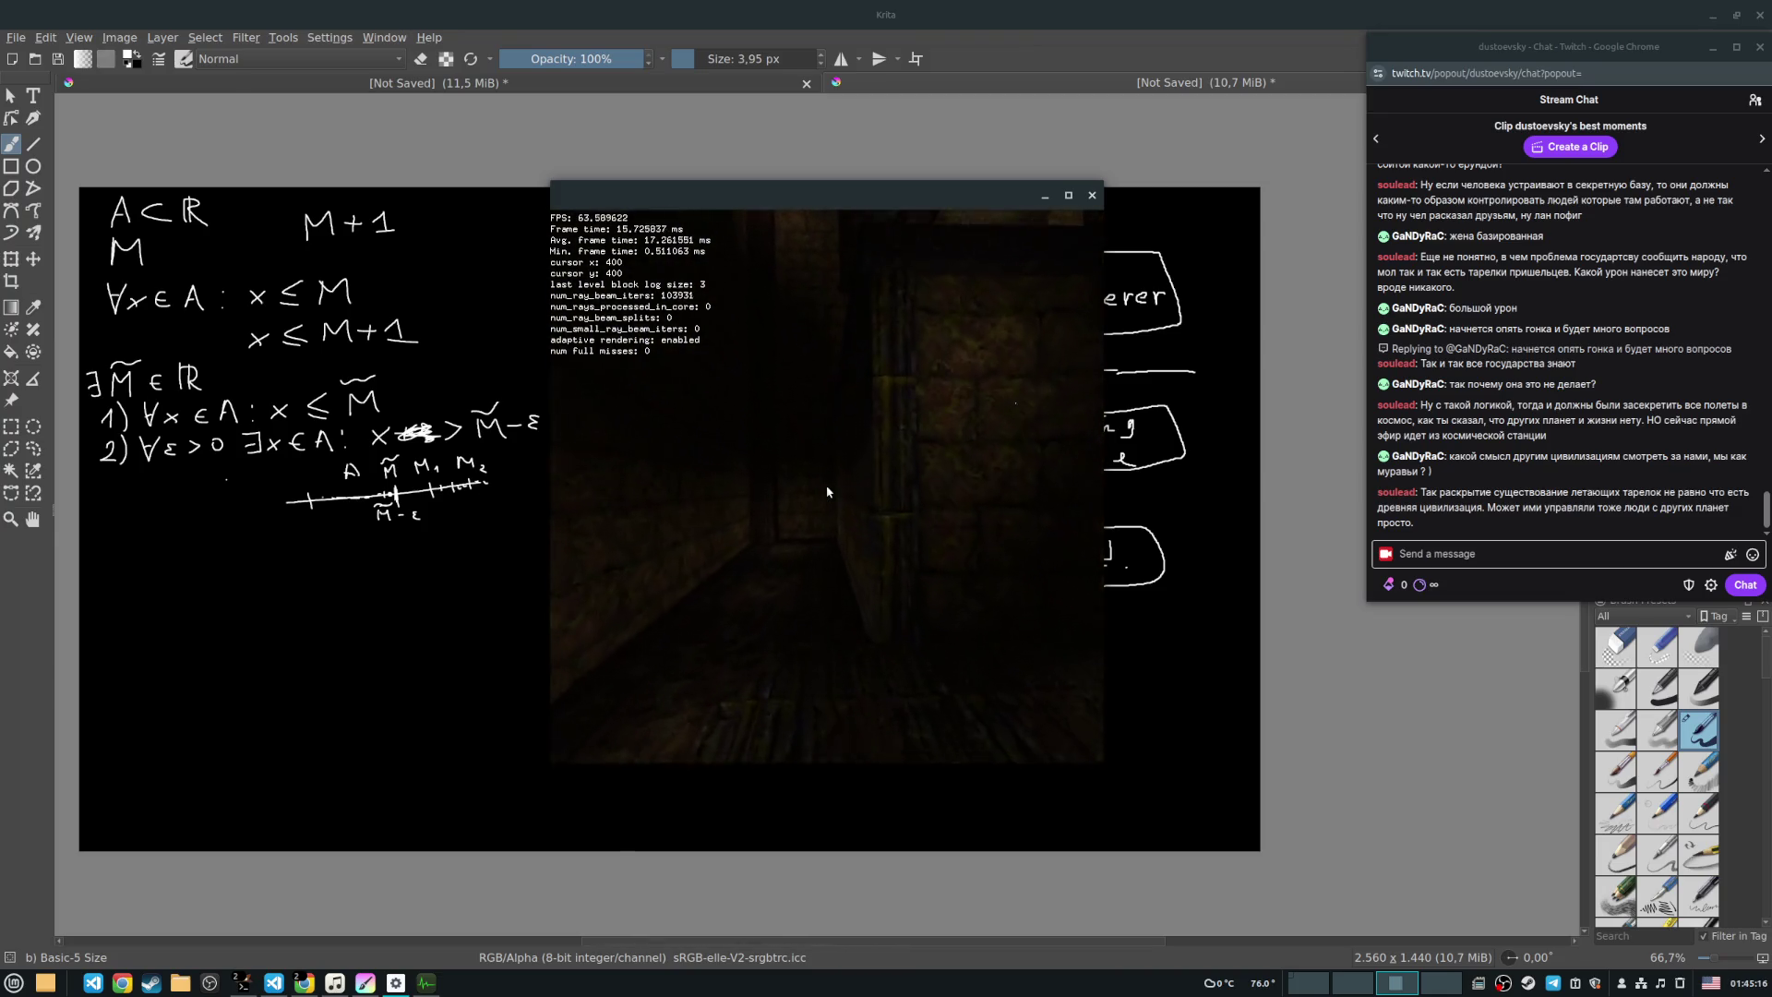
{"action": "key", "text": "Left"}
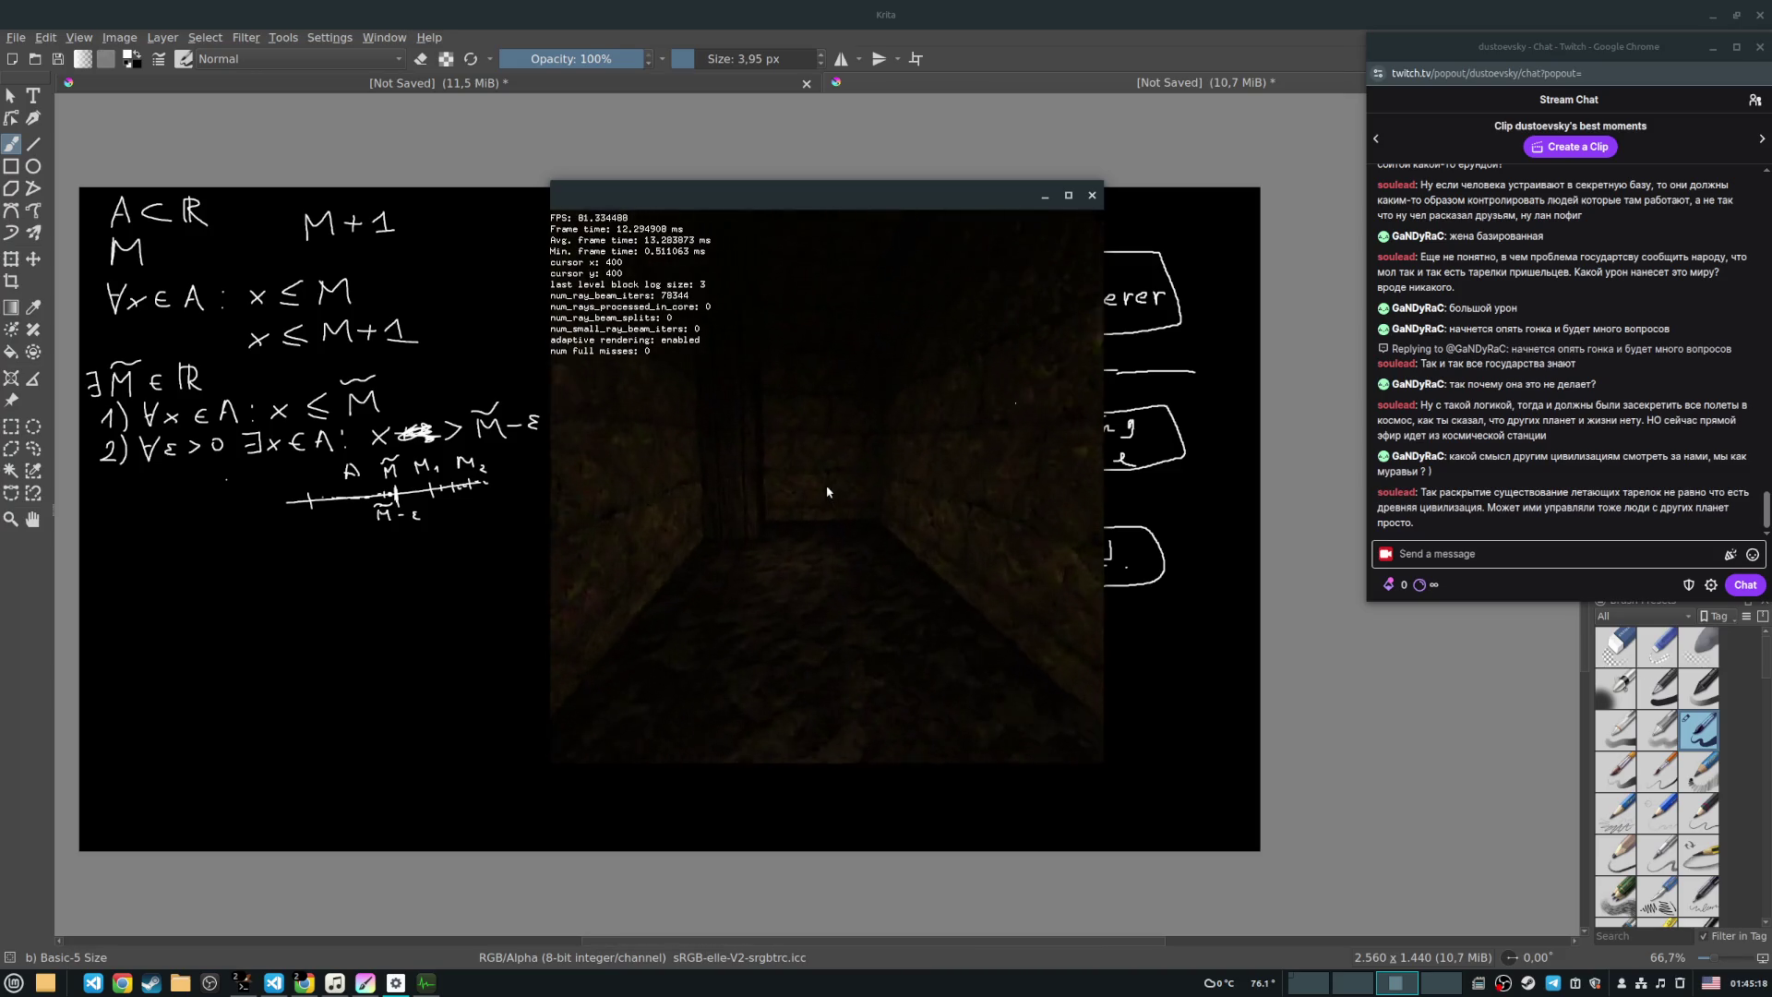
{"action": "key", "text": "Left"}
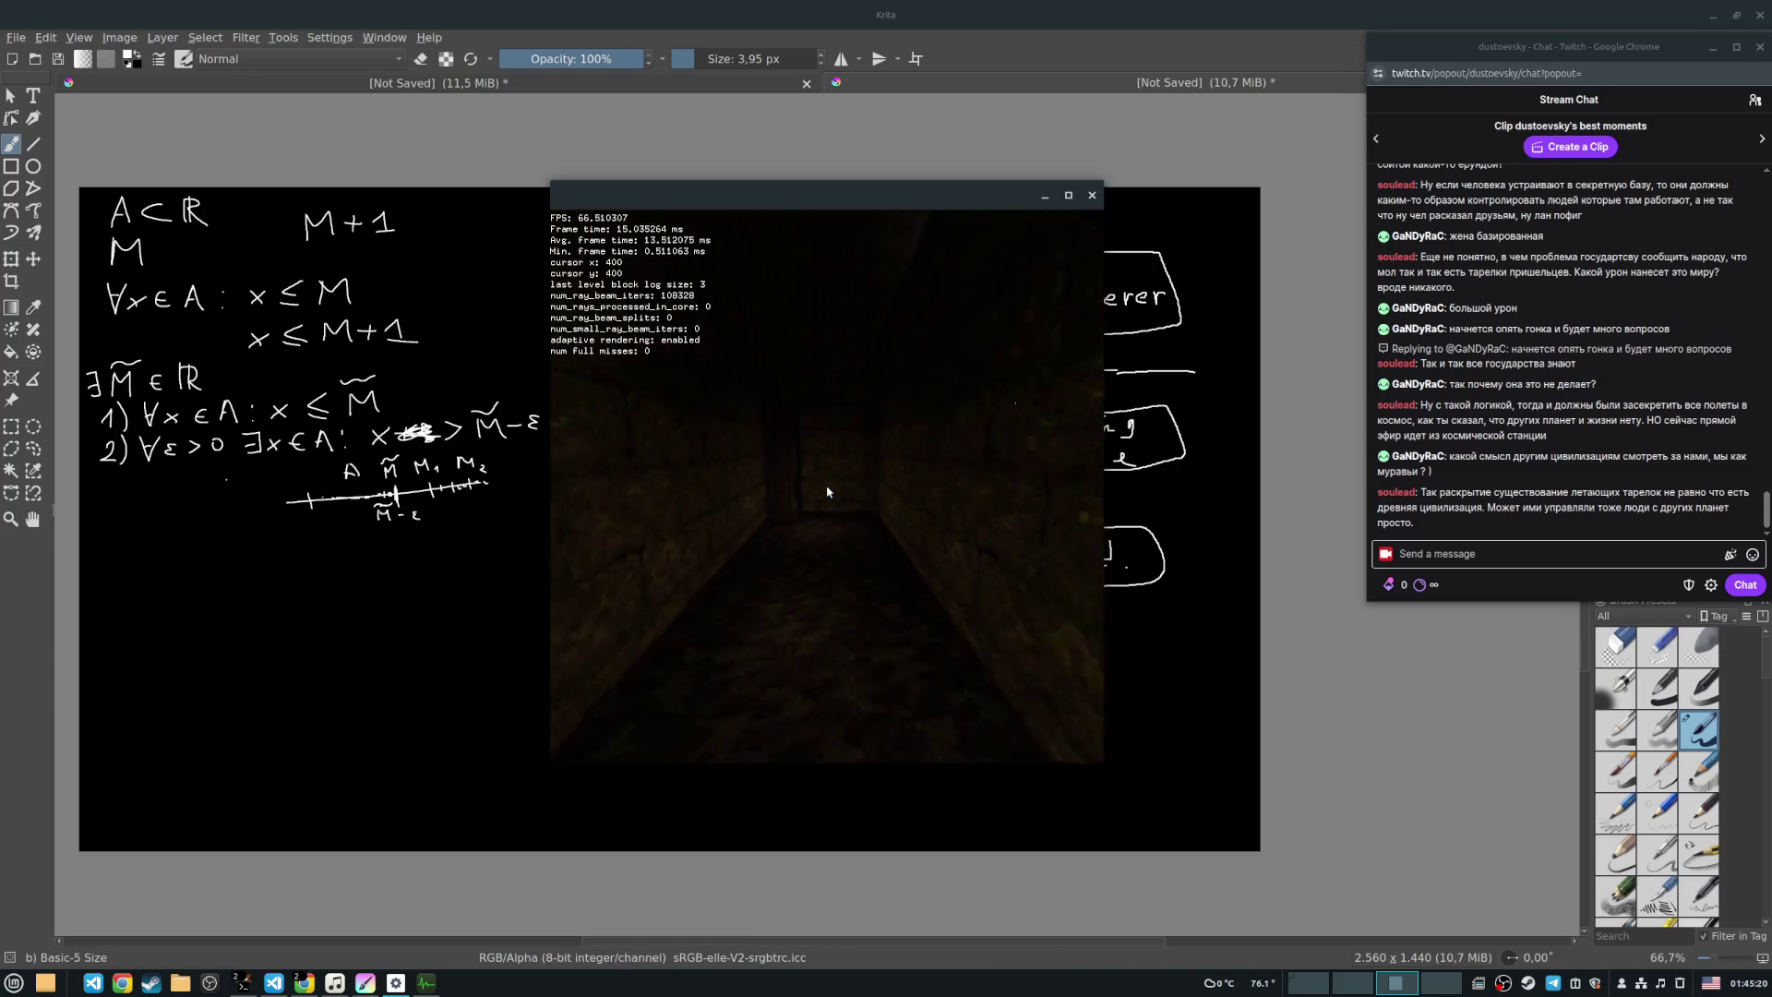
{"action": "key", "text": "w"}
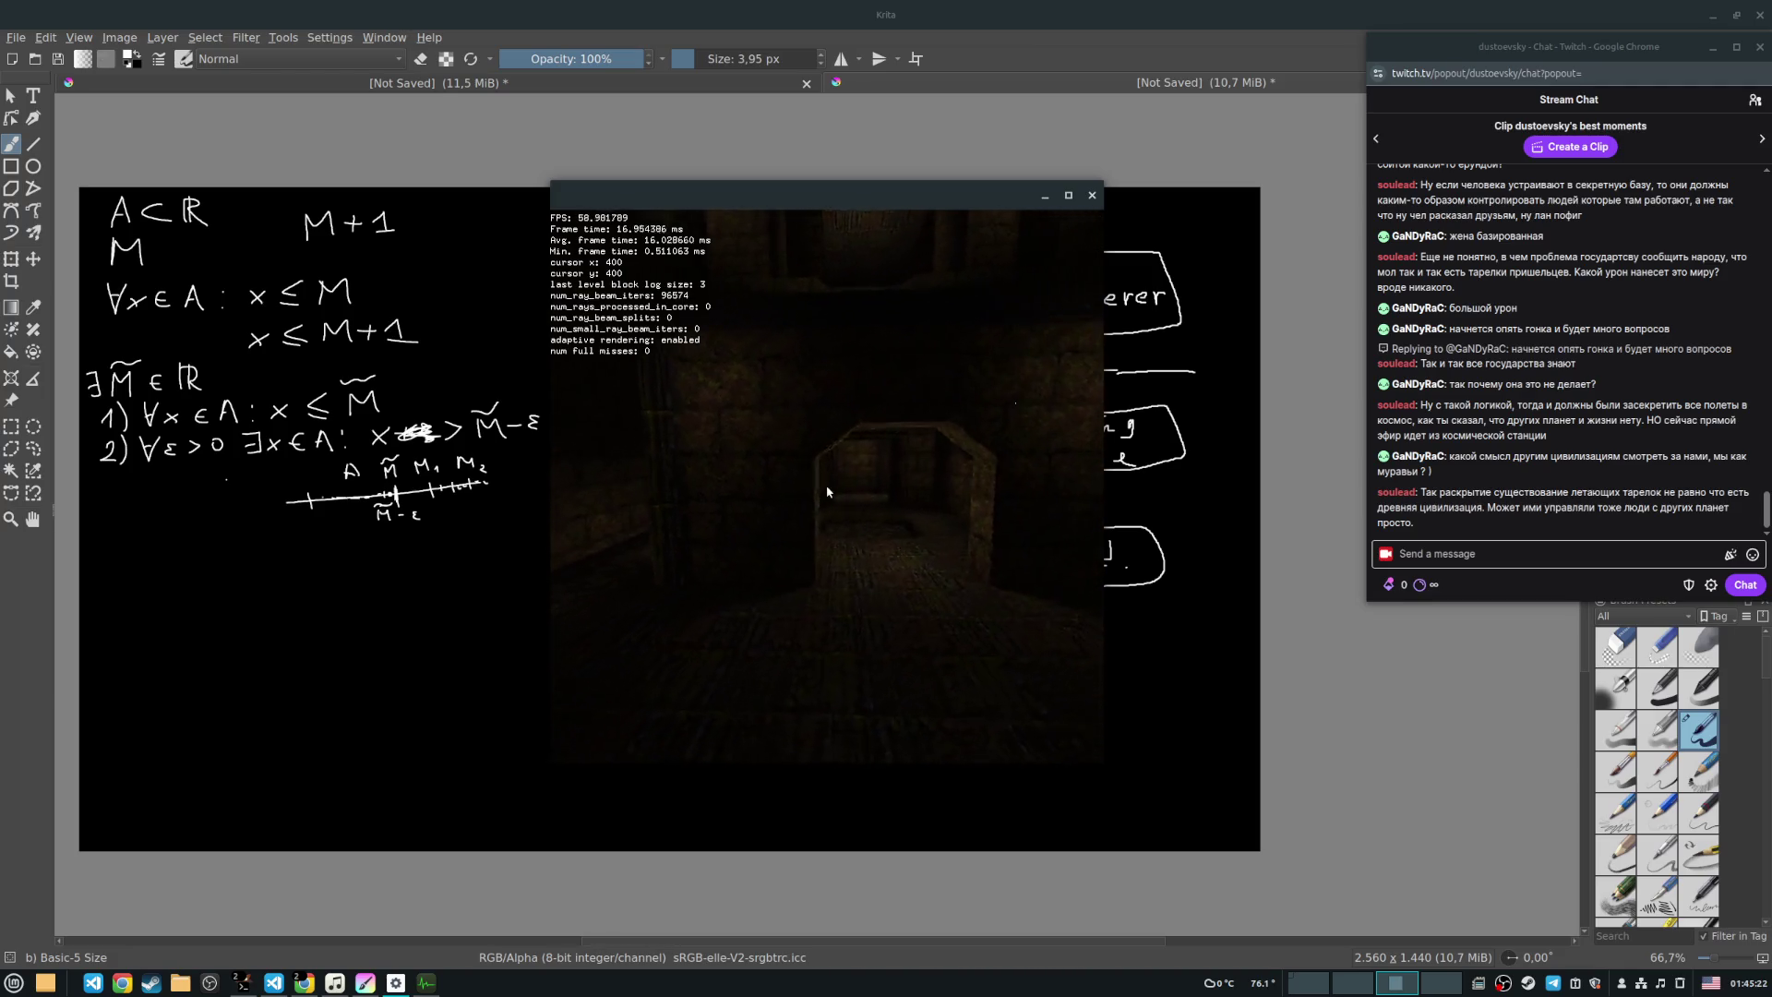
Step: Turn the view left and right to centre the doorway at the corridor's end
{"action": "key", "text": "Right"}
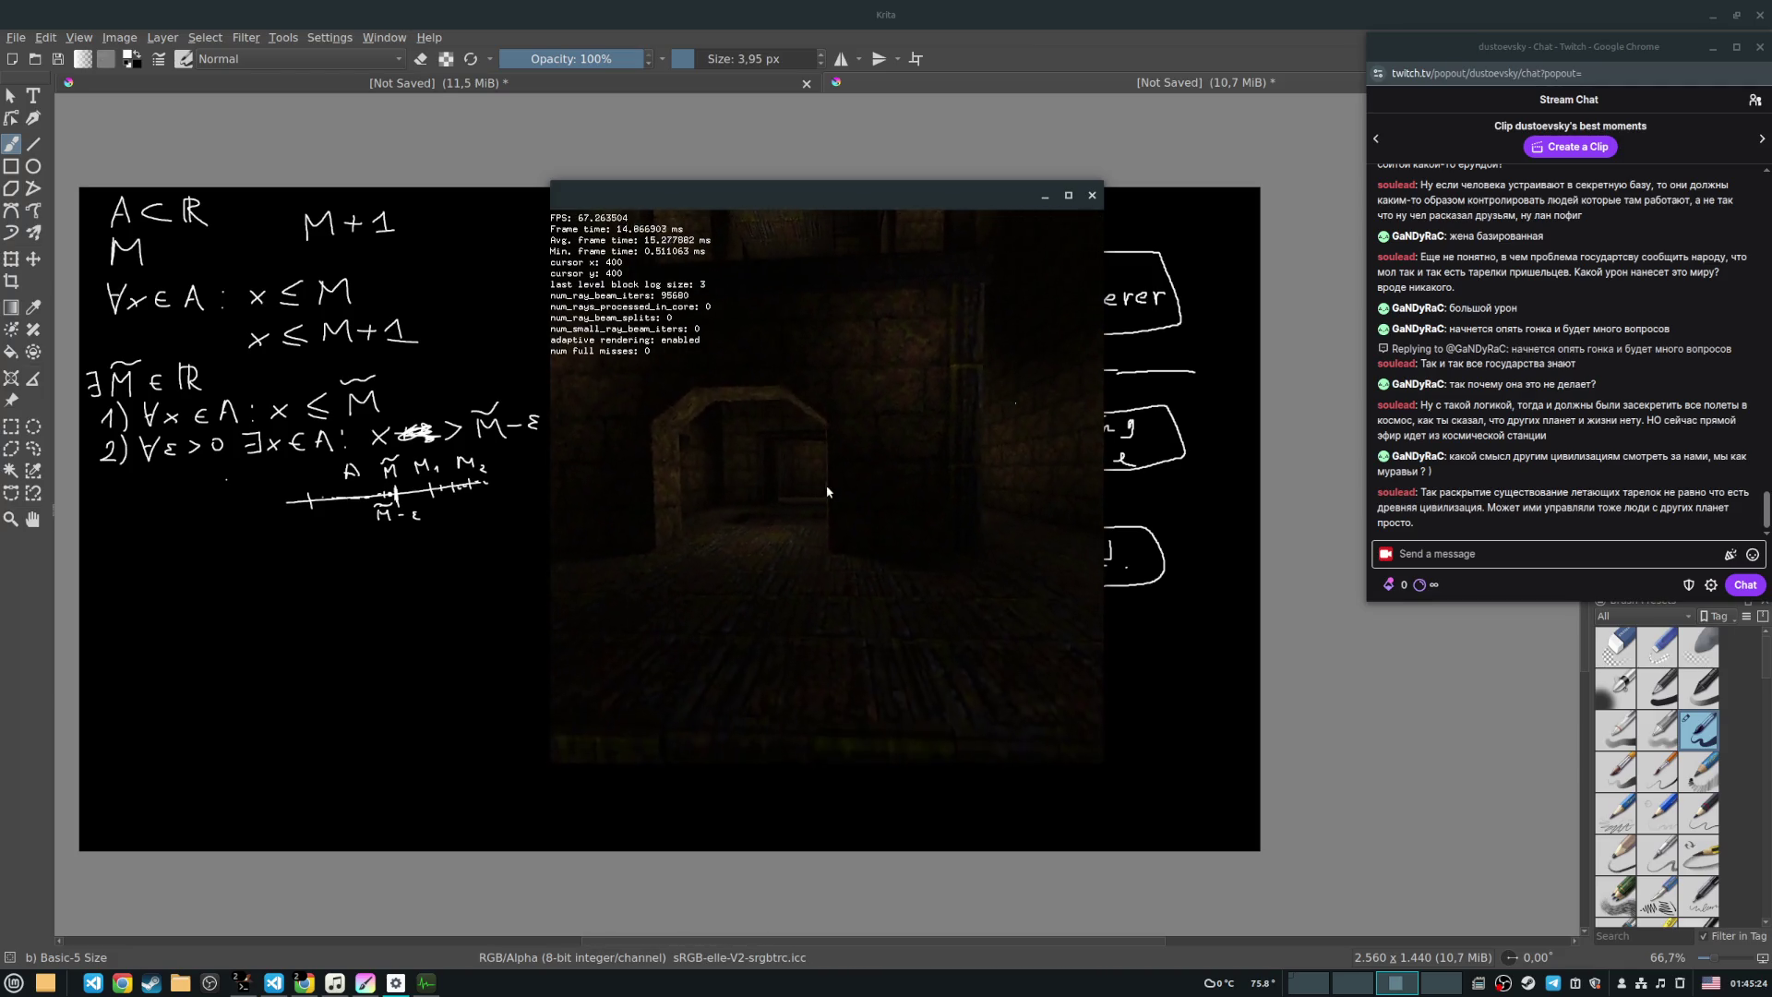
{"action": "key", "text": "Left"}
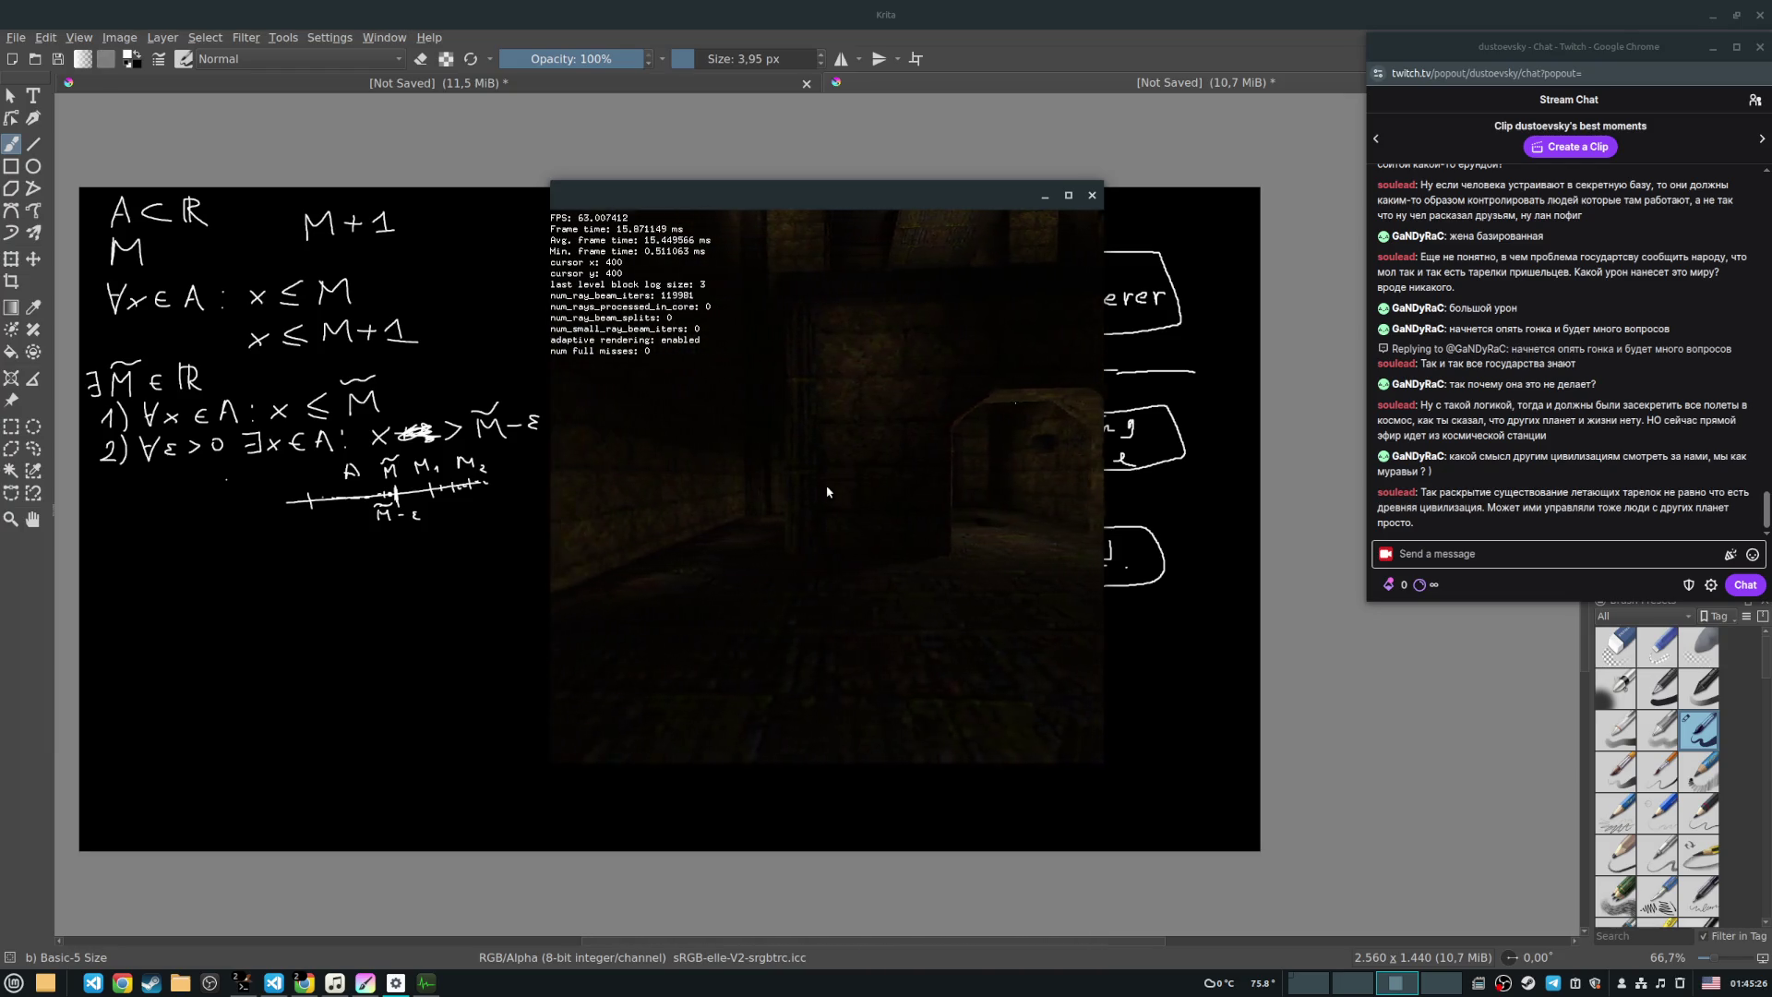
{"action": "key", "text": "Right"}
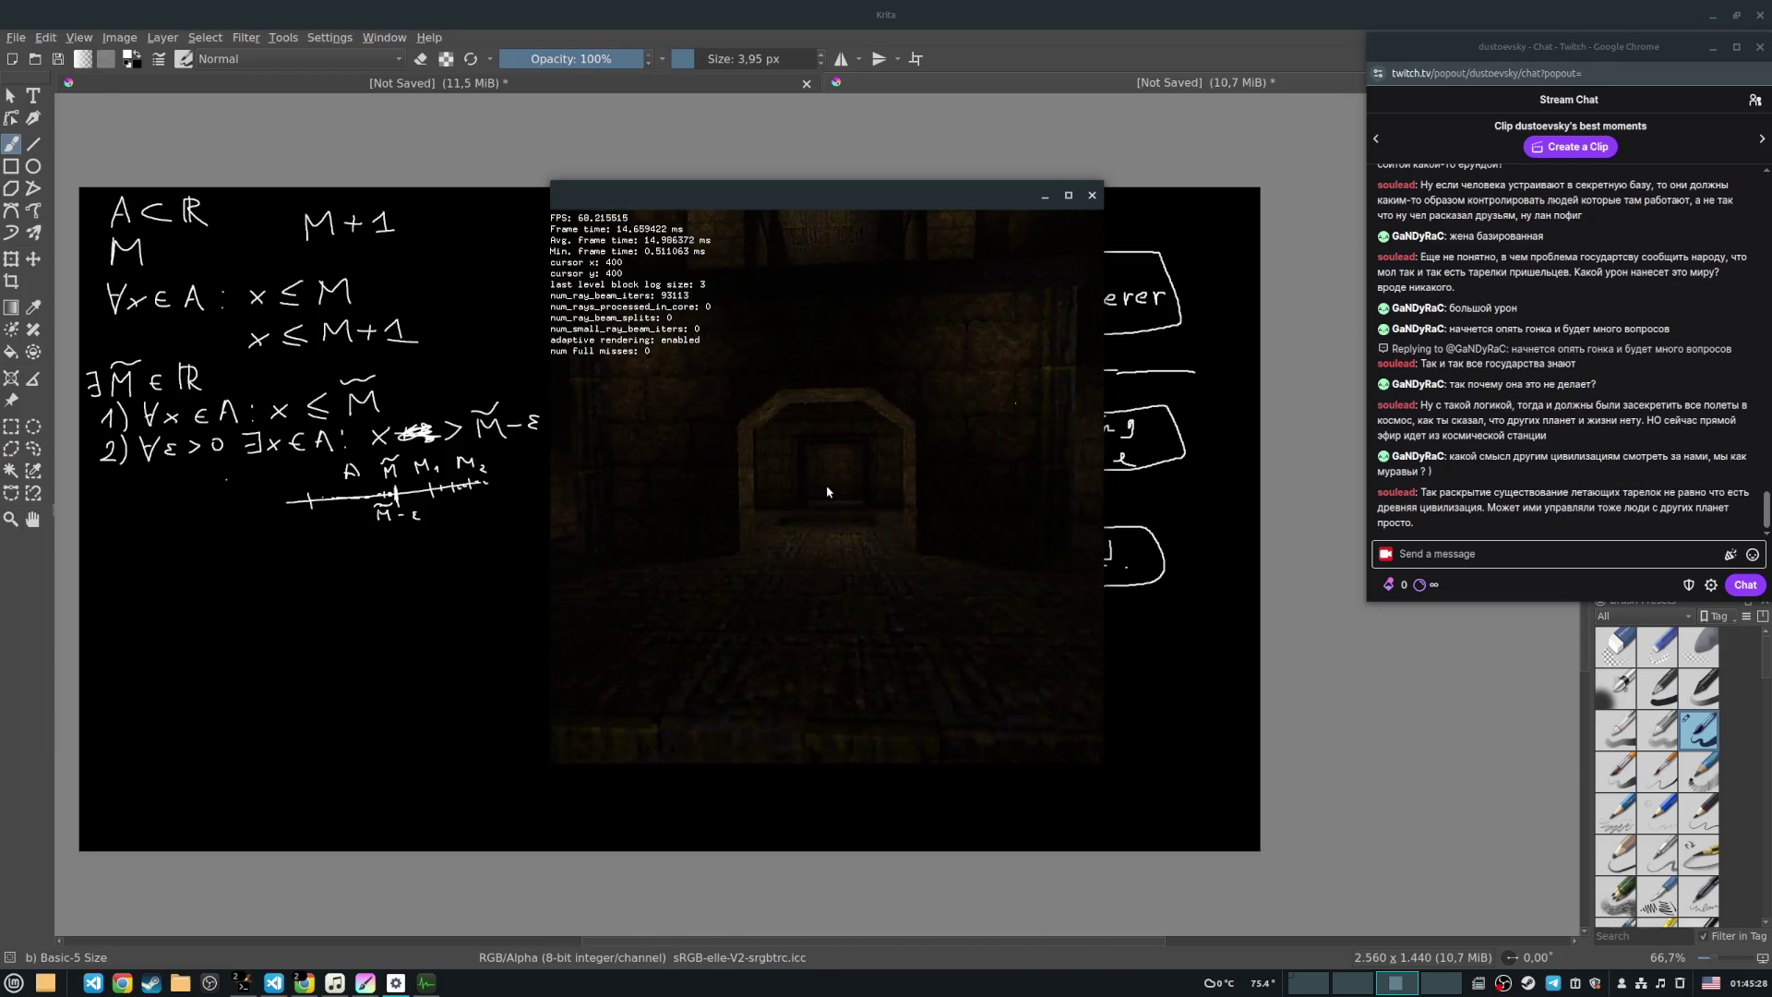
{"action": "key", "text": "Right"}
{"action": "key", "text": "Left"}
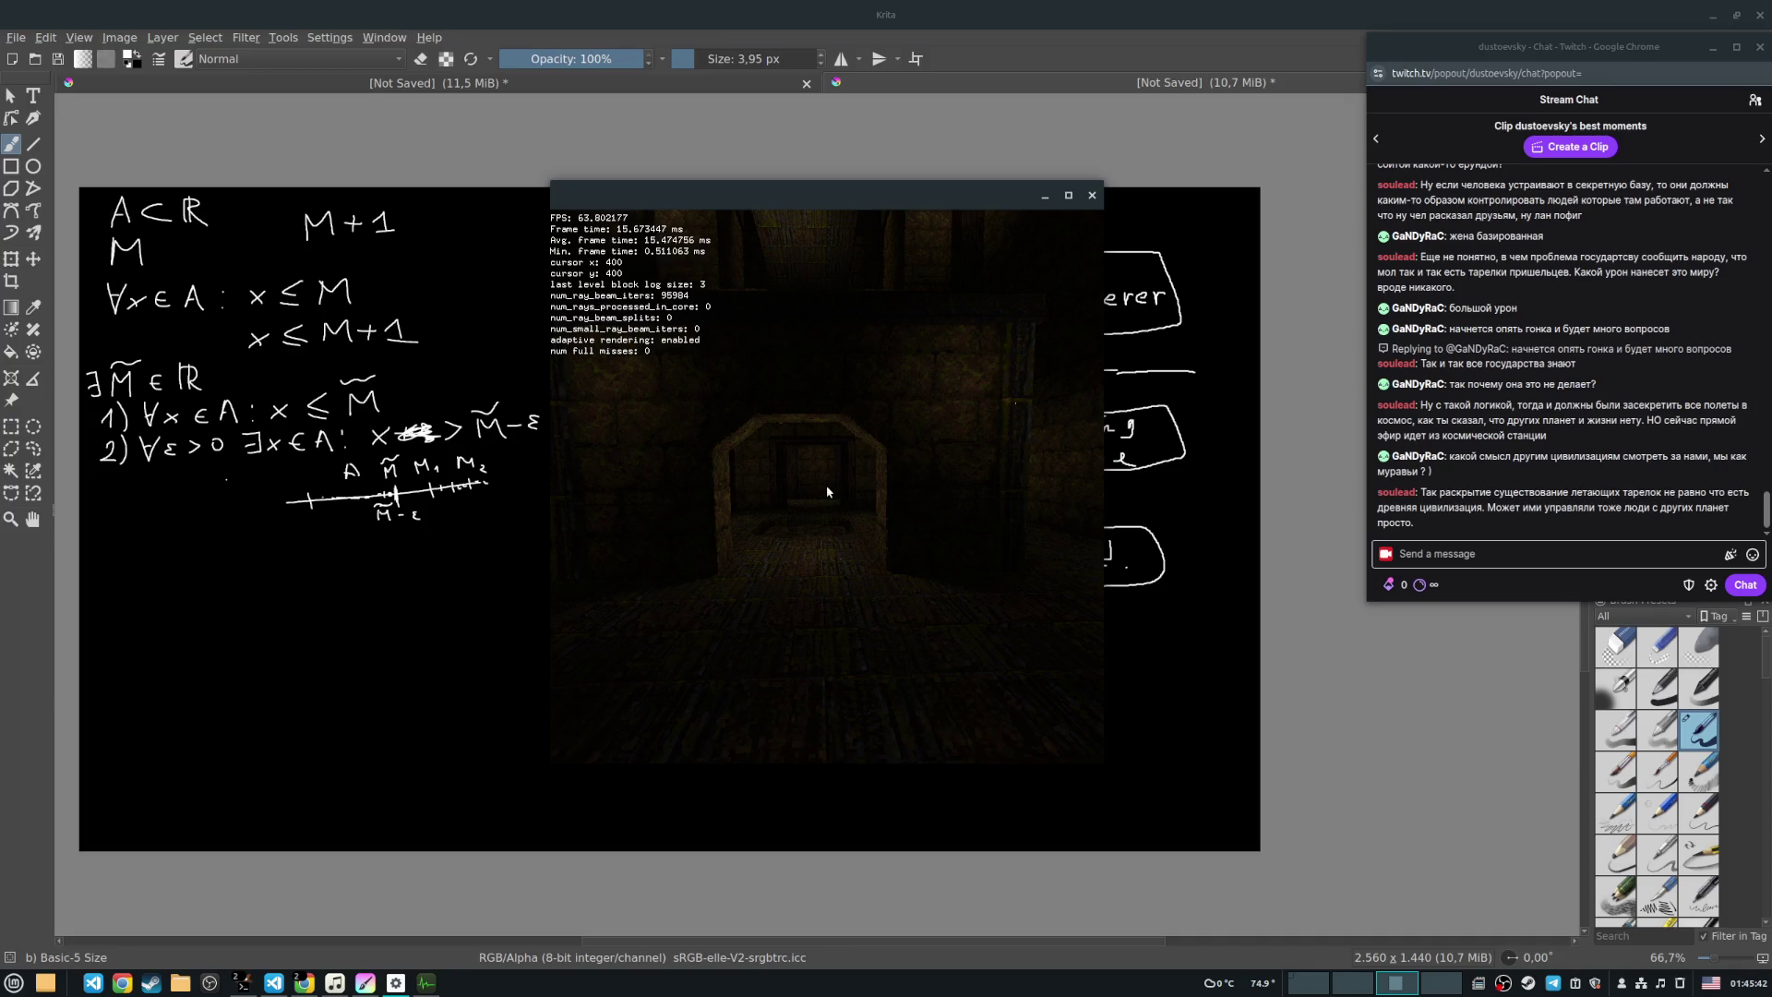
Step: Pass through the arched doorways and dark room, continuing along the next dark corridor
{"action": "key", "text": "w"}
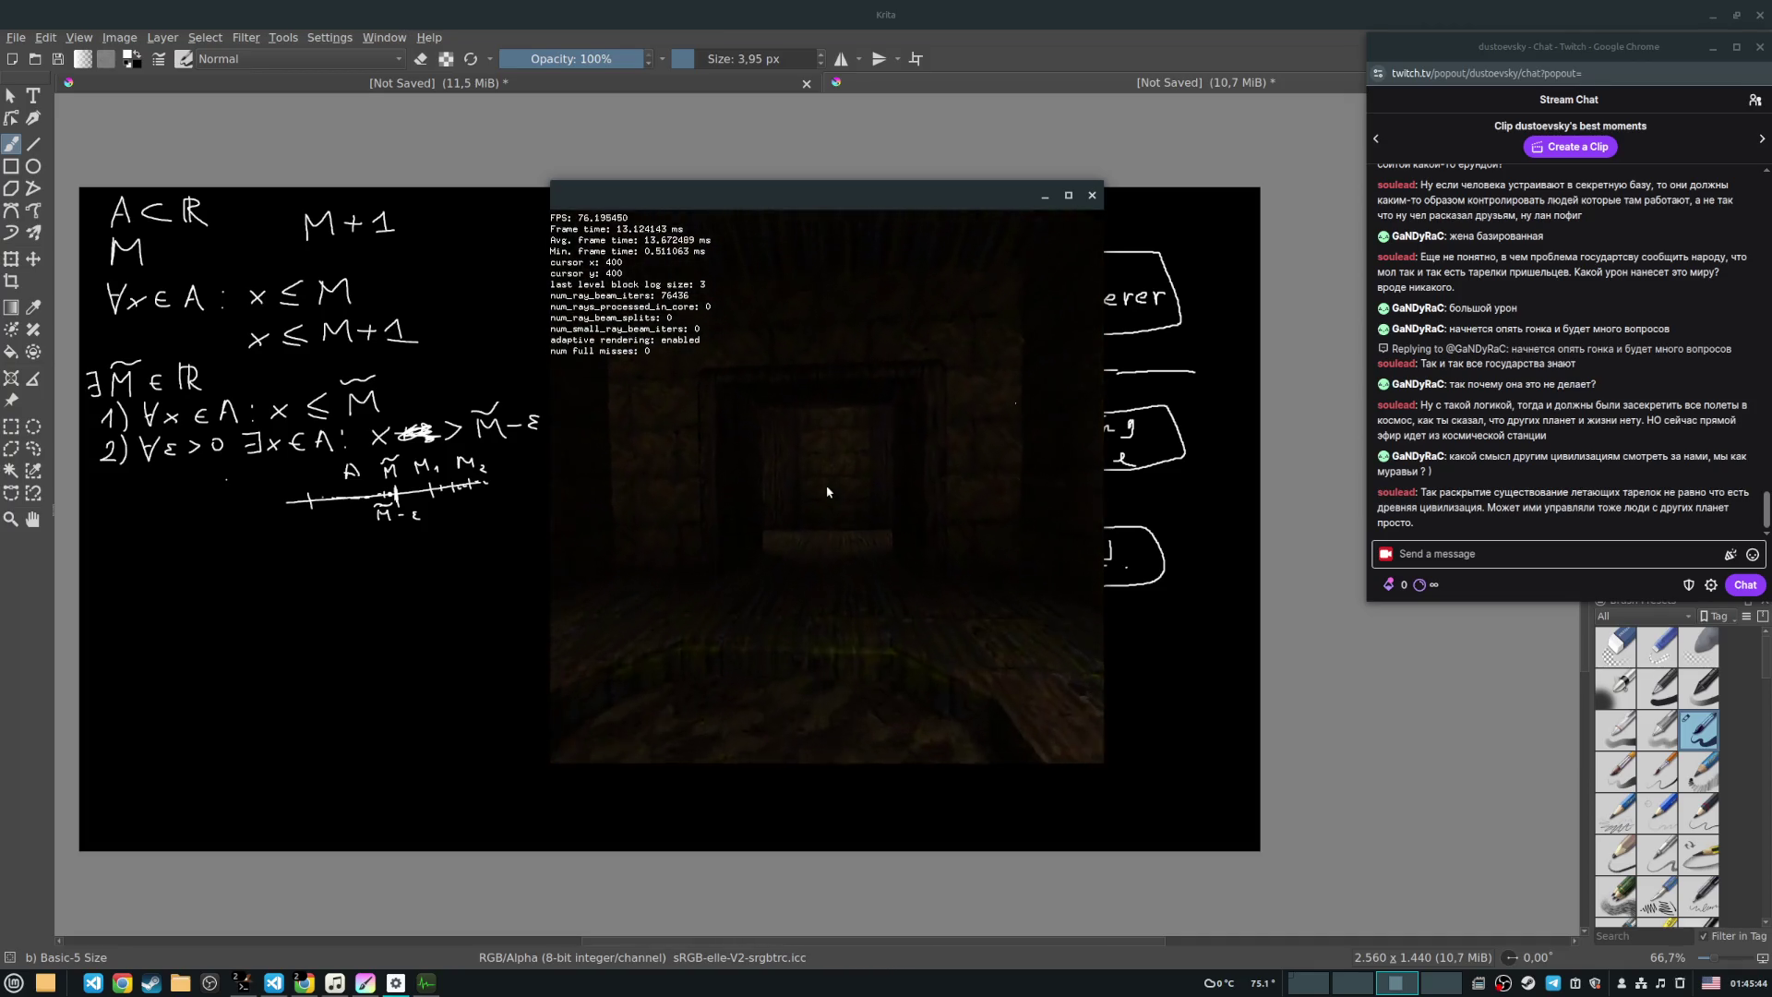
{"action": "key", "text": "w"}
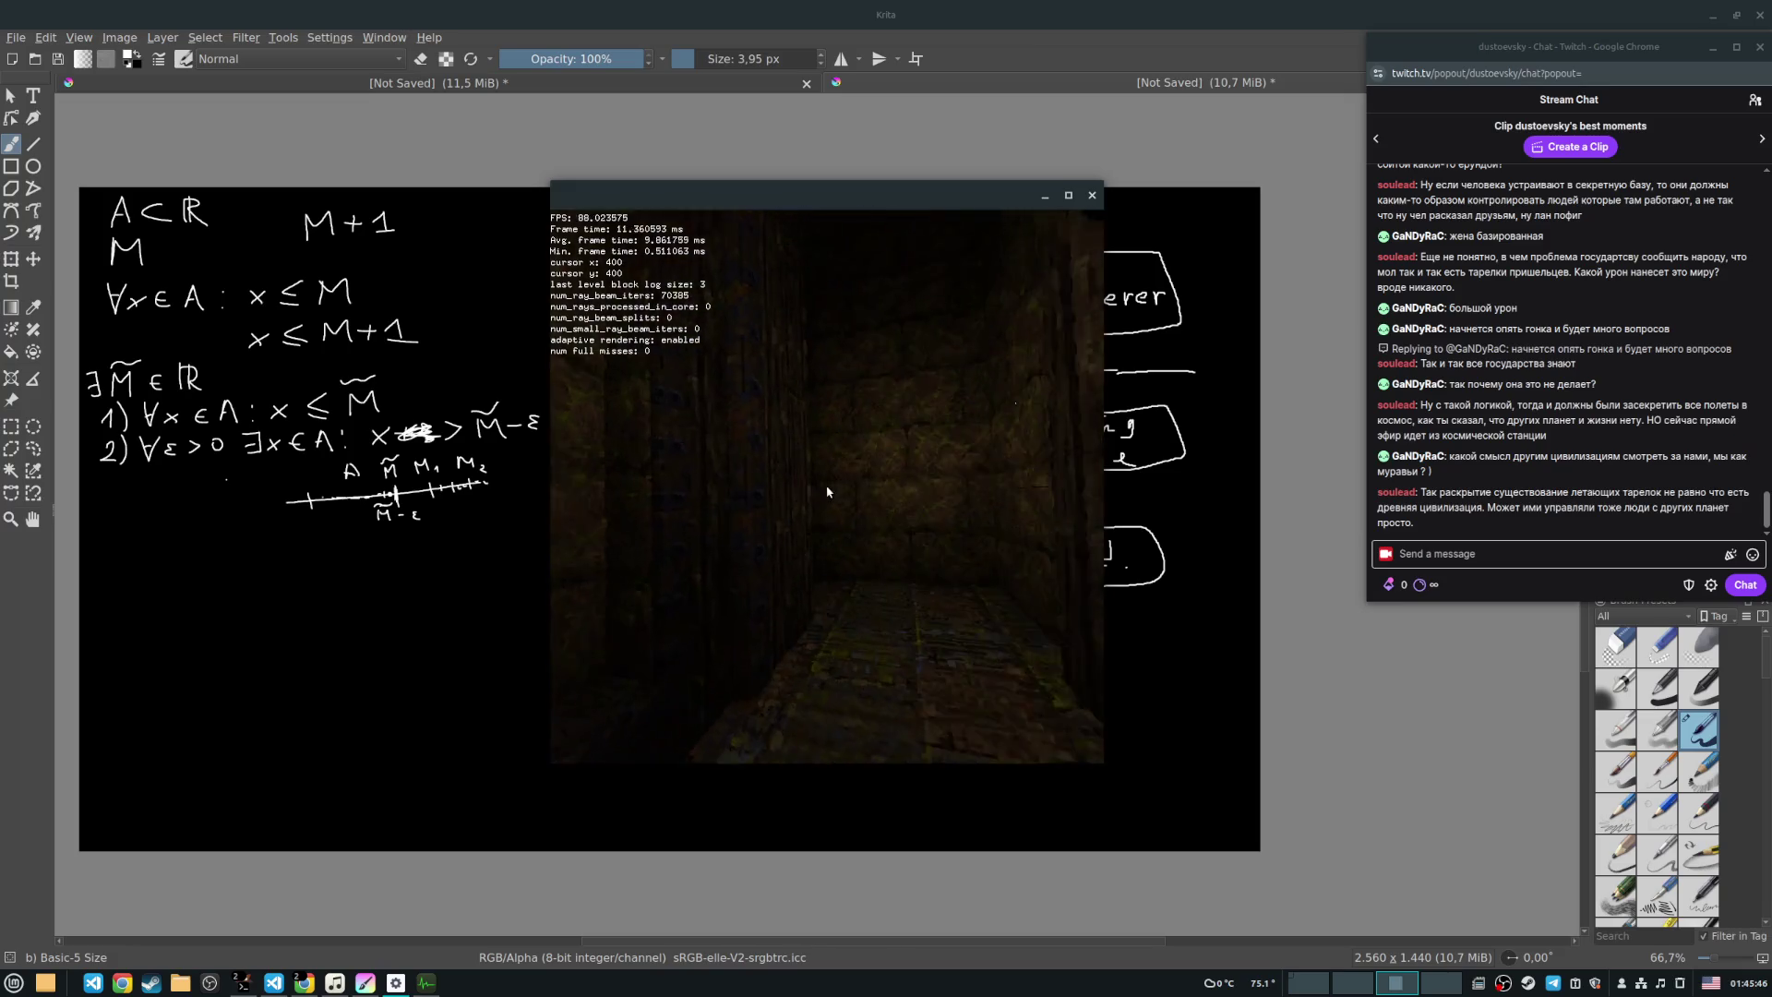
{"action": "key", "text": "Left"}
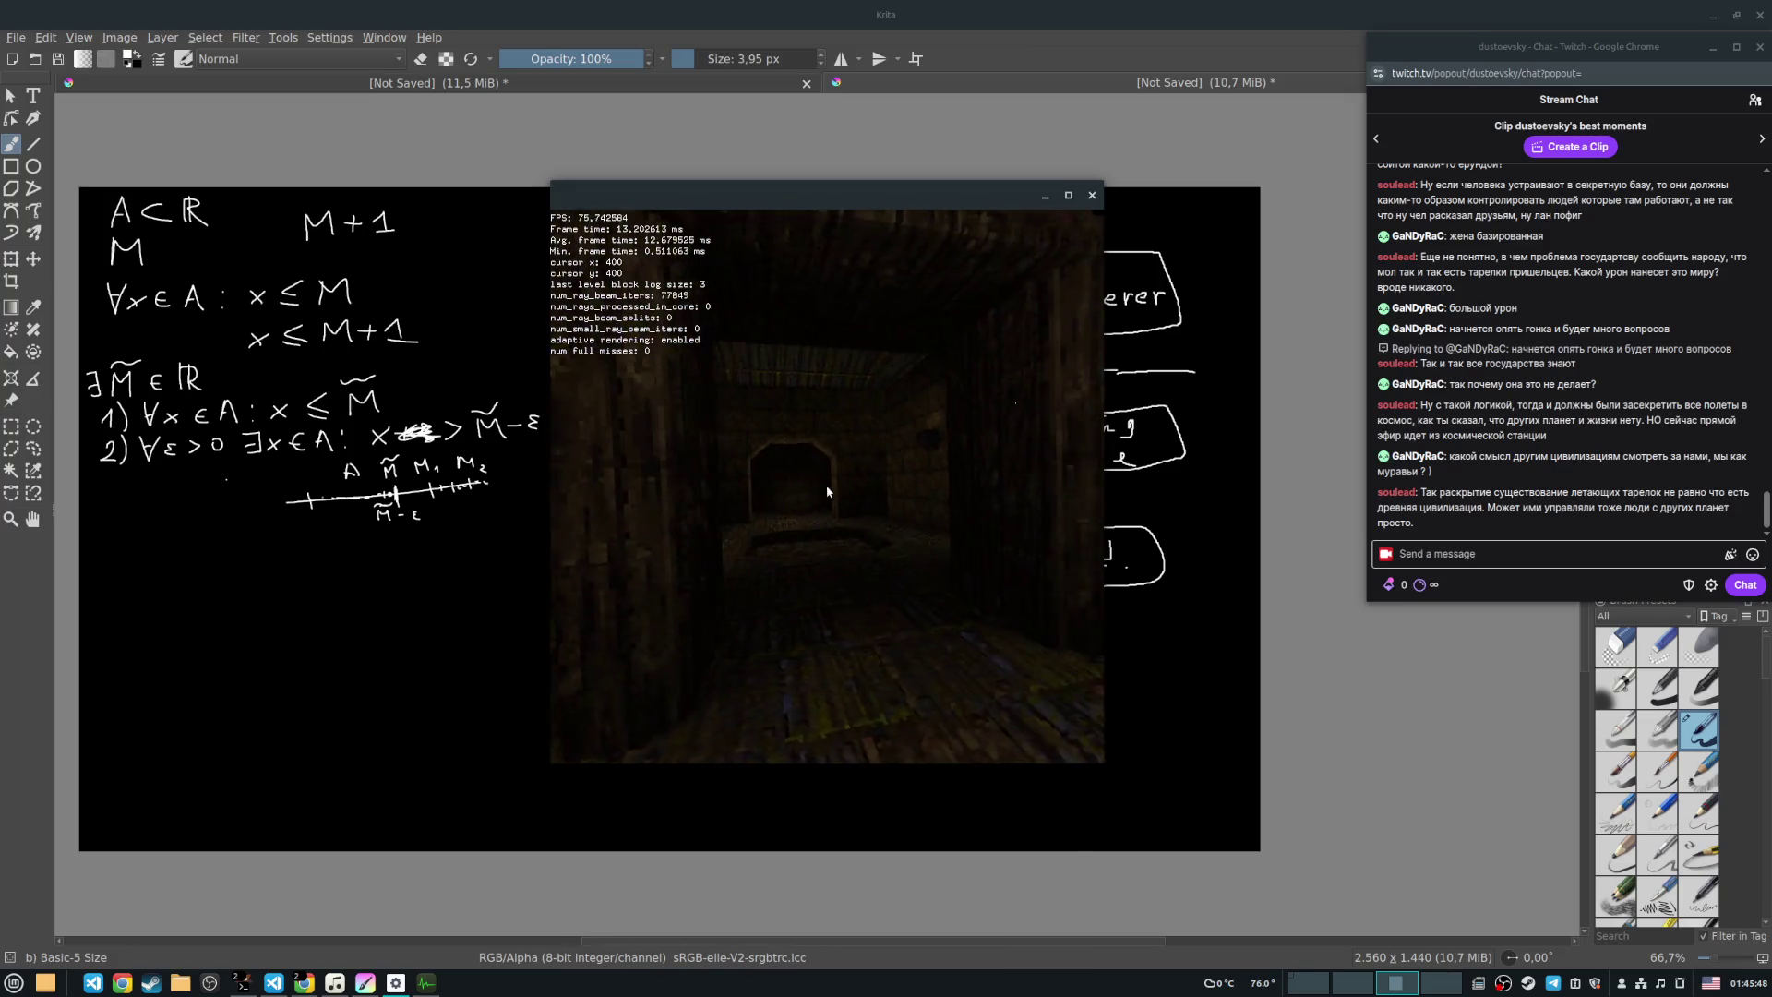
{"action": "key", "text": "w"}
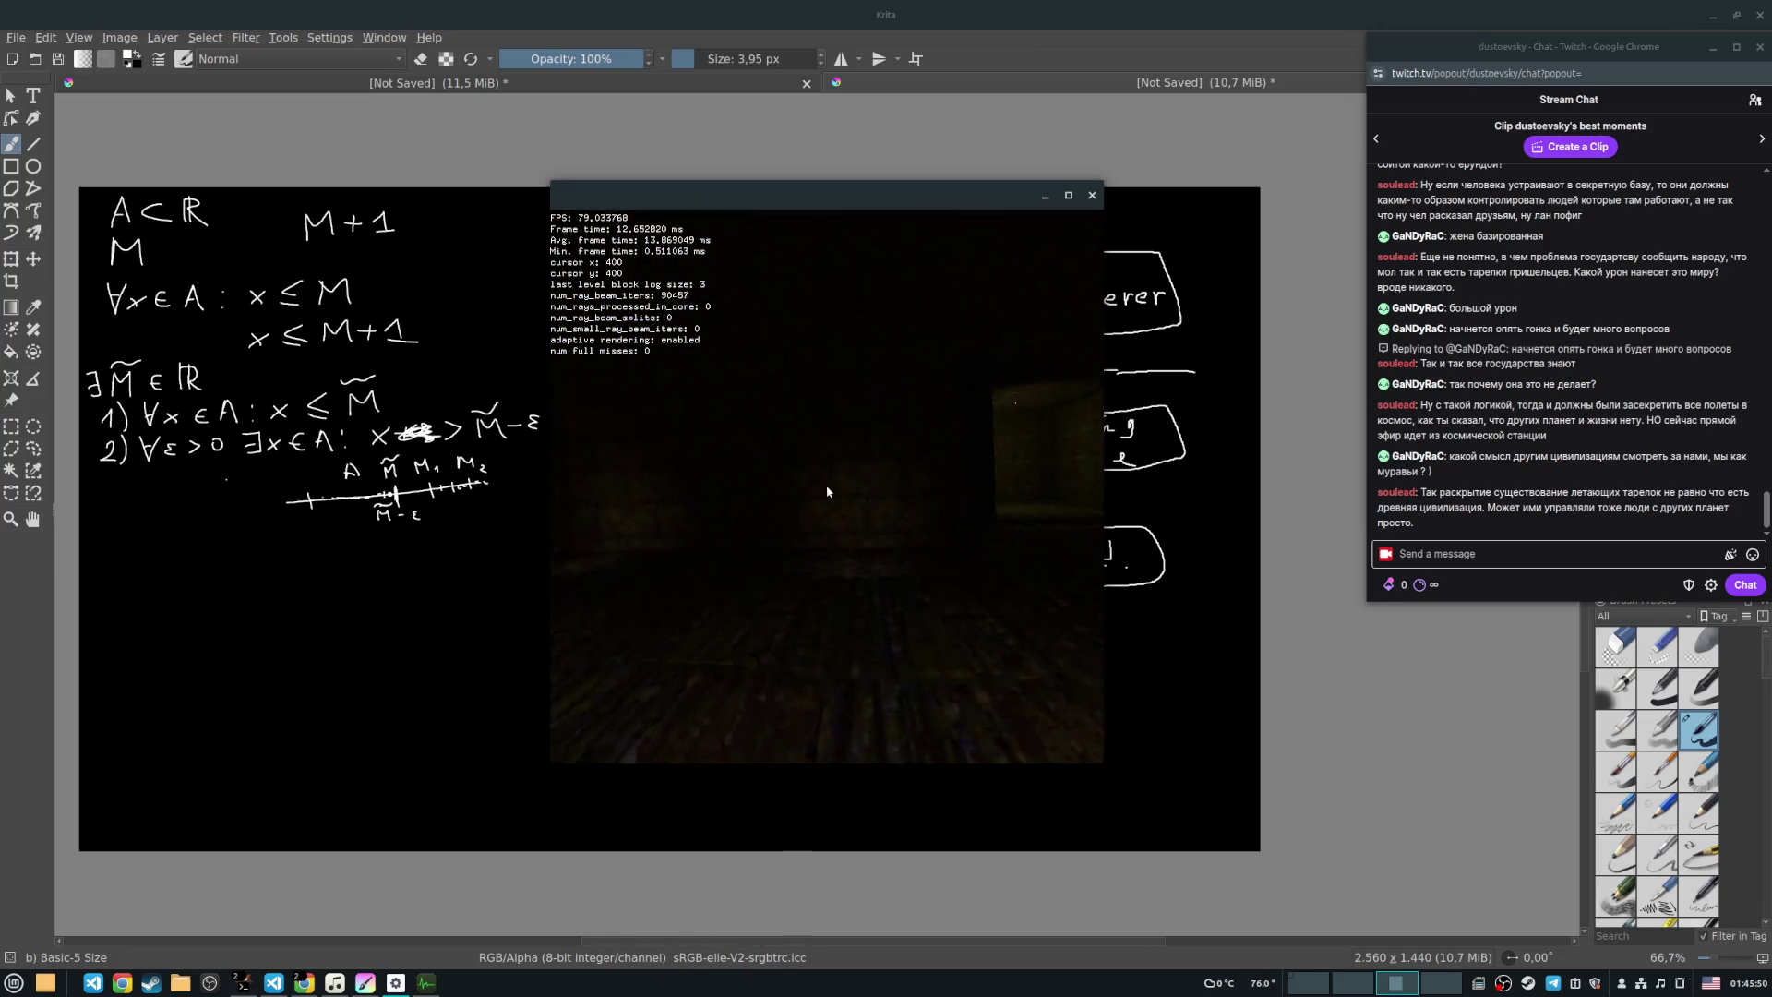
{"action": "key", "text": "Left"}
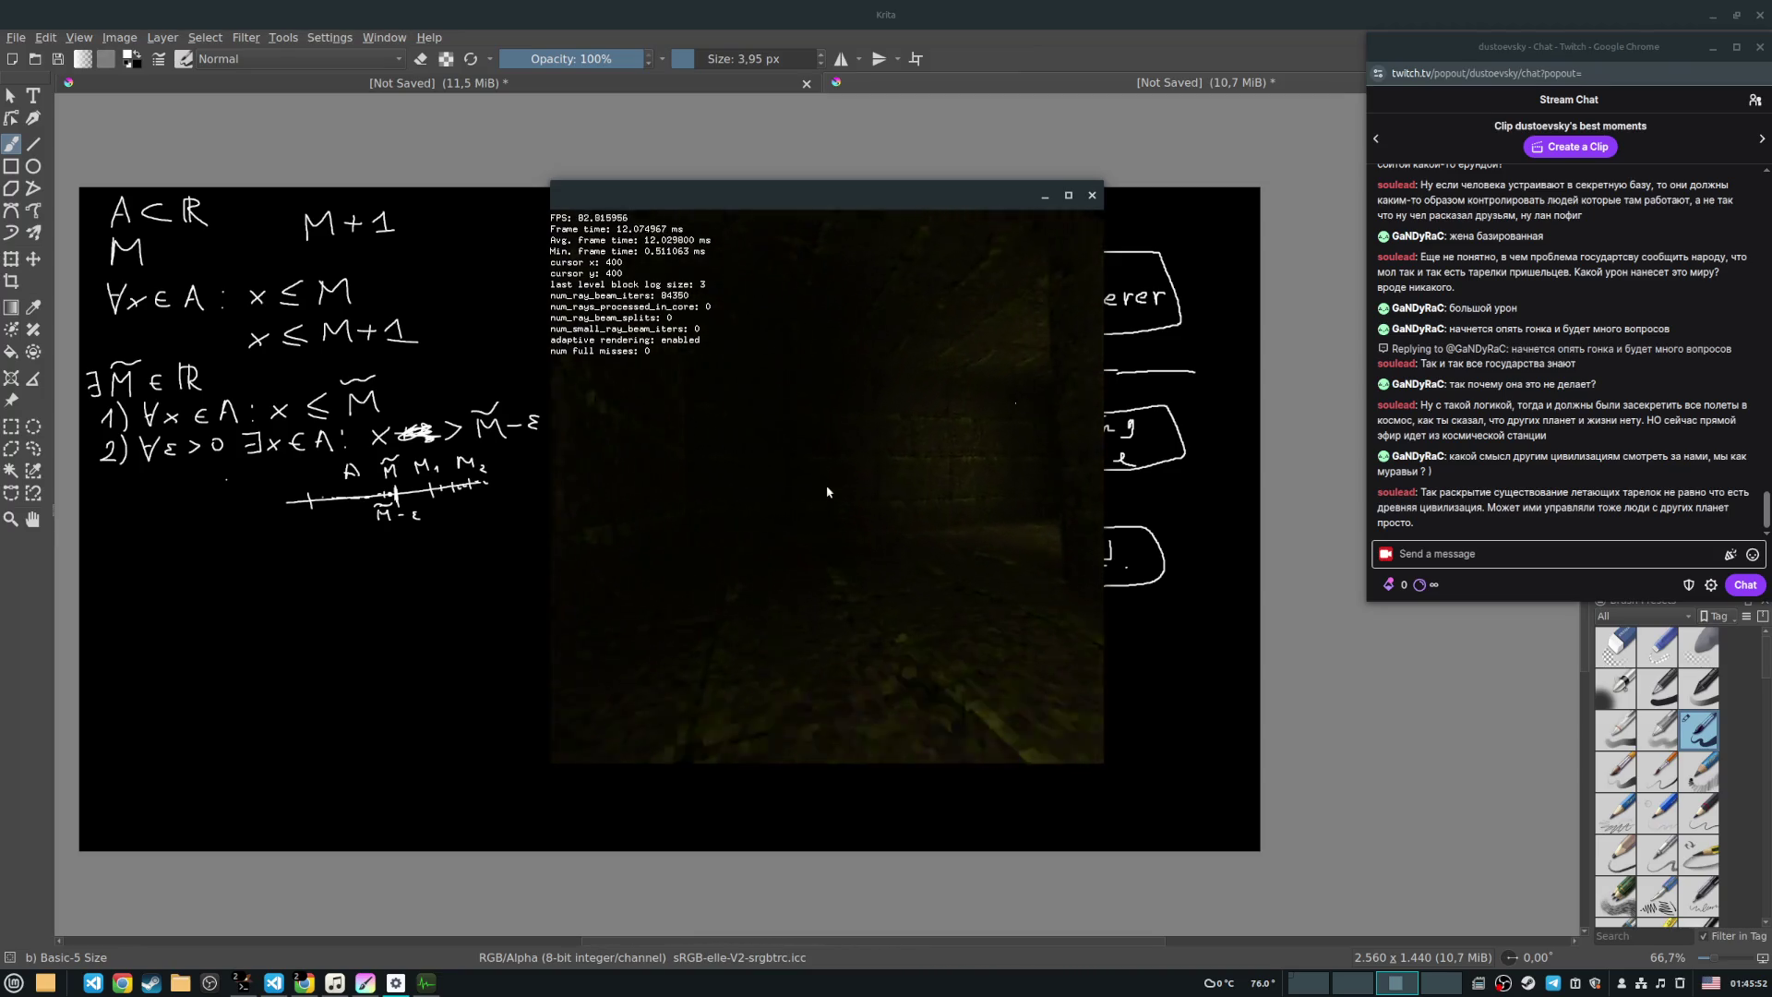
{"action": "key", "text": "Right"}
{"action": "key", "text": "w"}
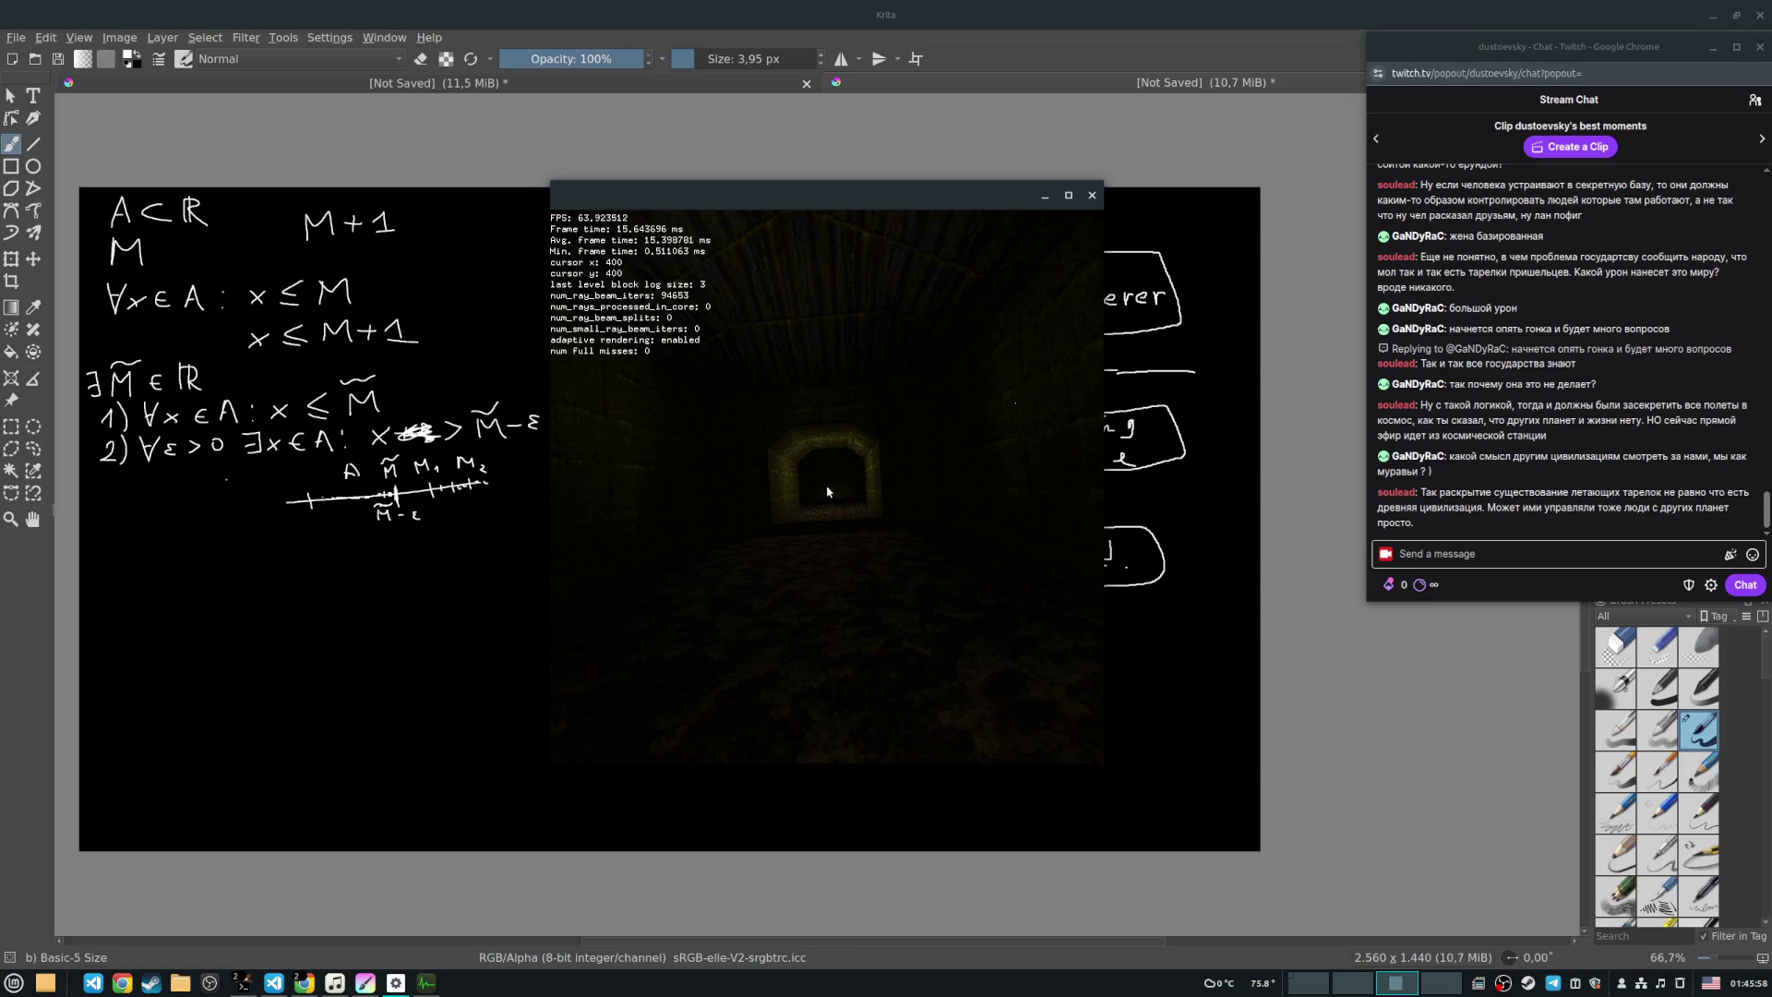
{"action": "key", "text": "w"}
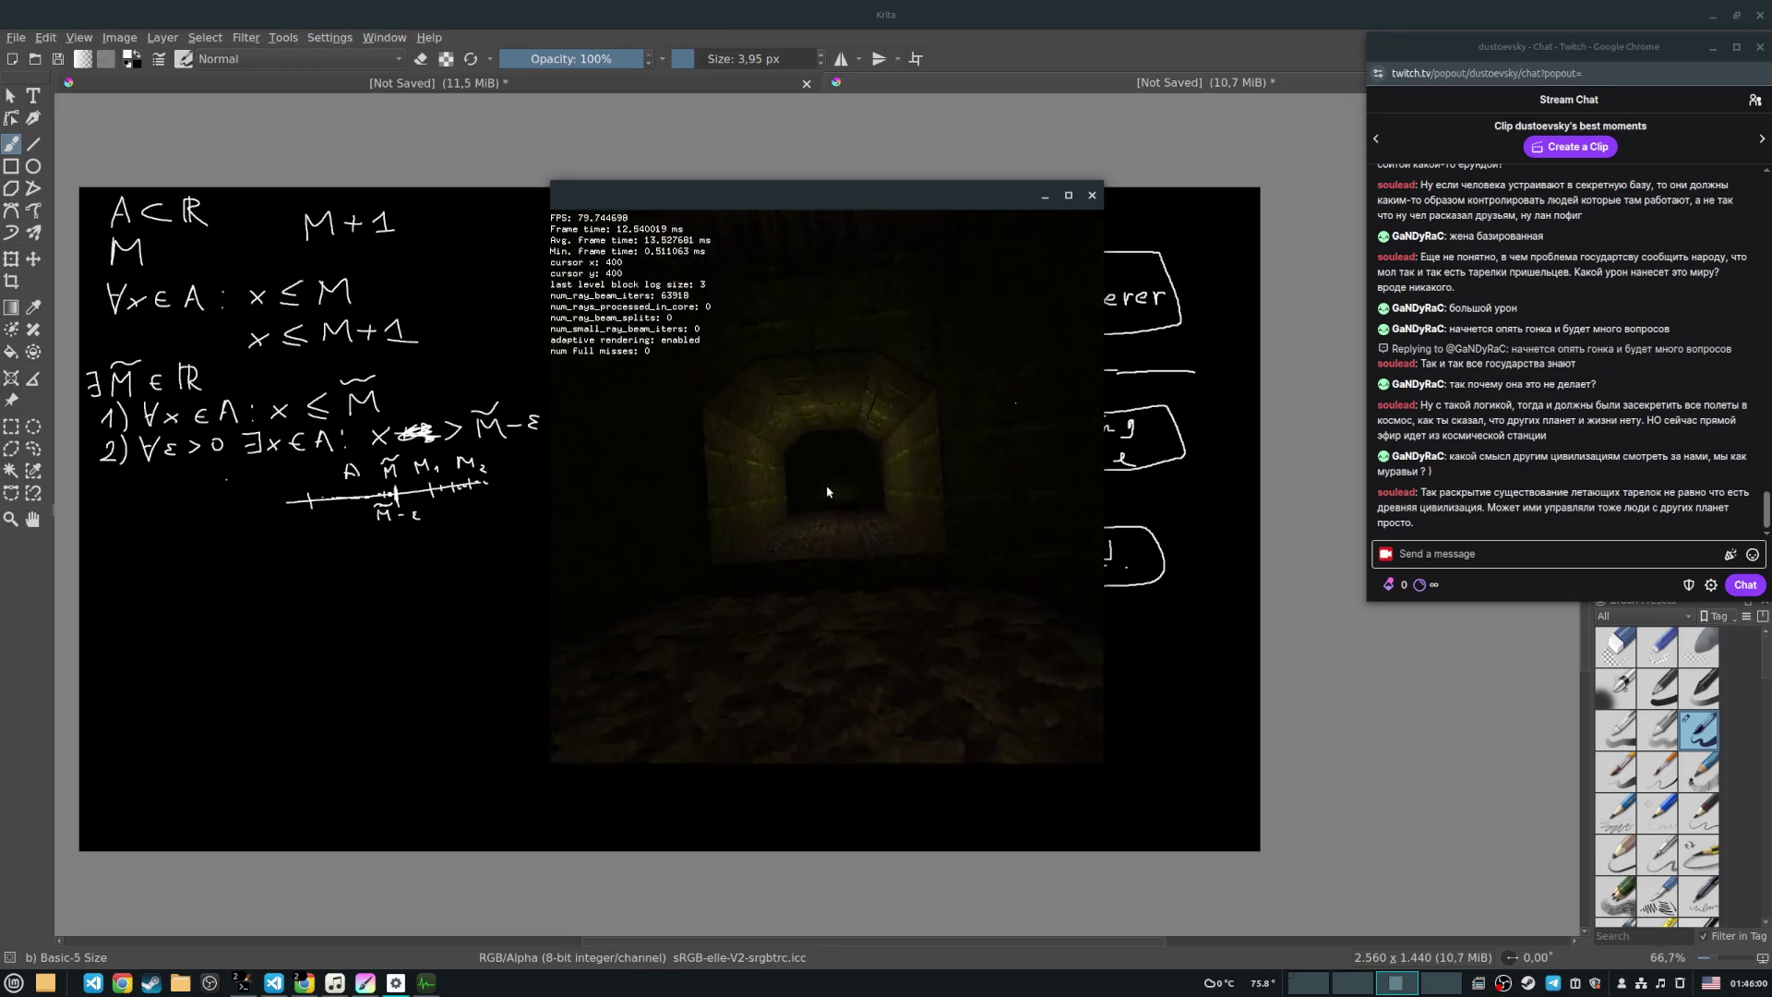
{"action": "key", "text": "w"}
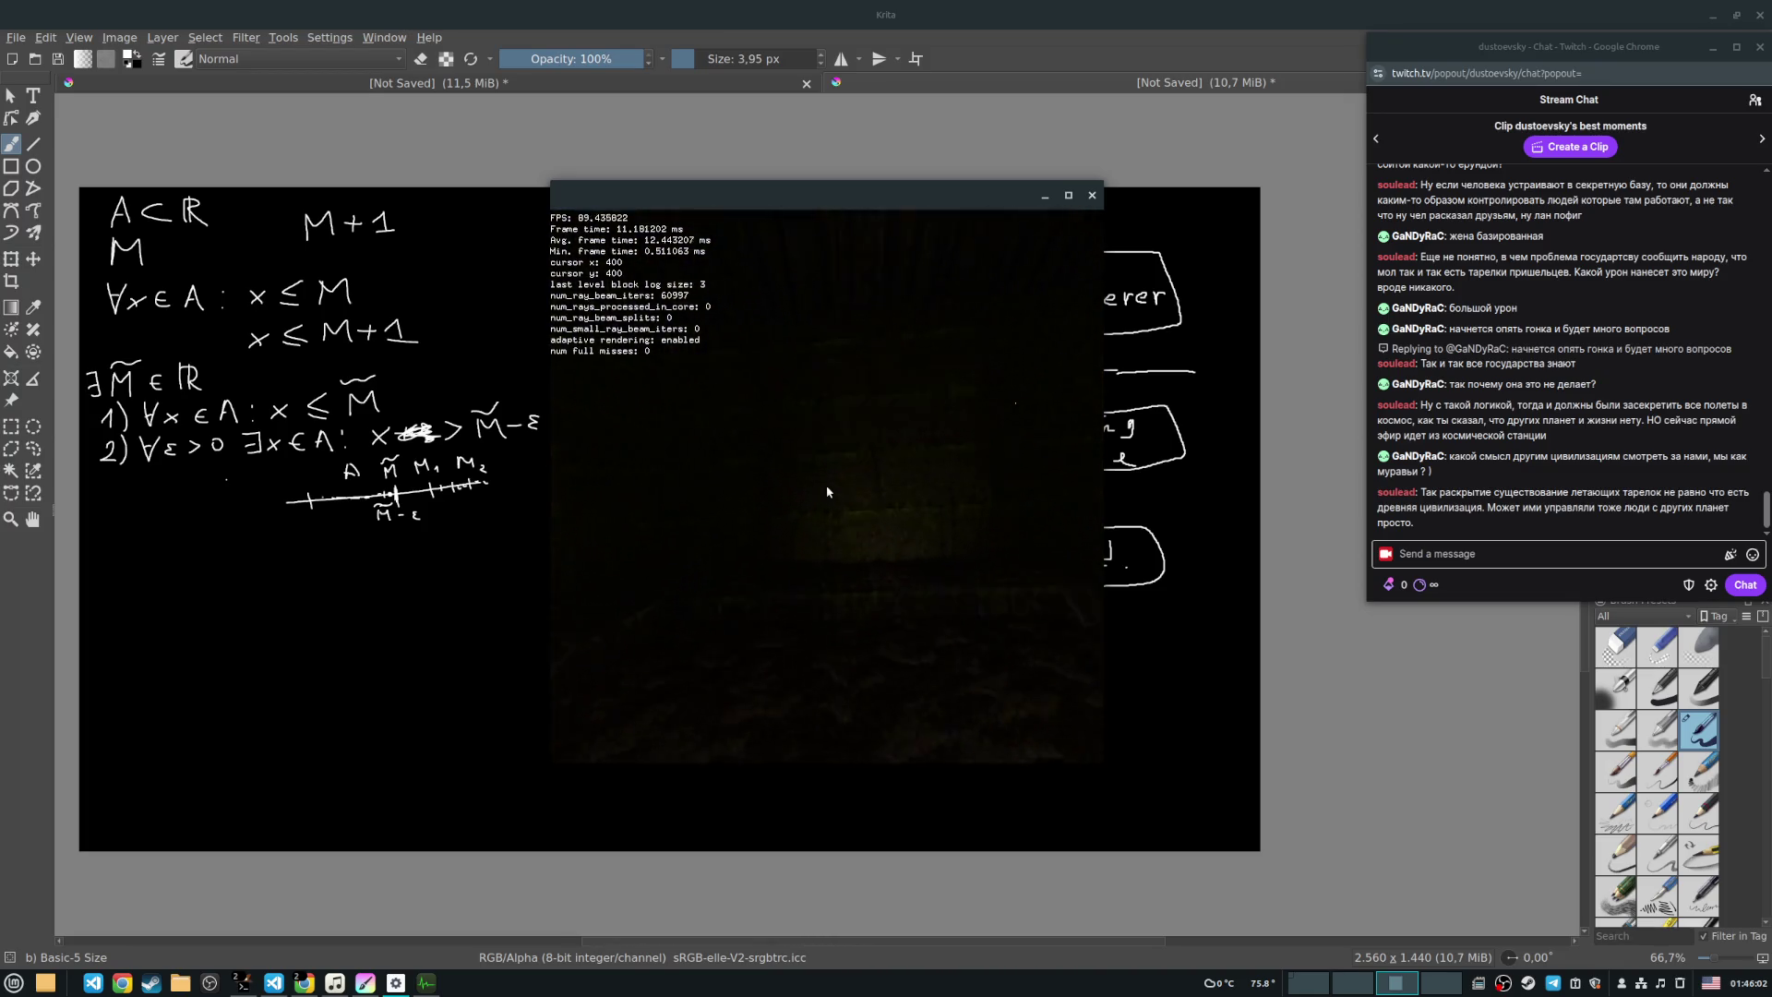
Step: Turn toward the square opening, cross the dark room past the stone archway, and enter the left corridor
{"action": "key", "text": "d"}
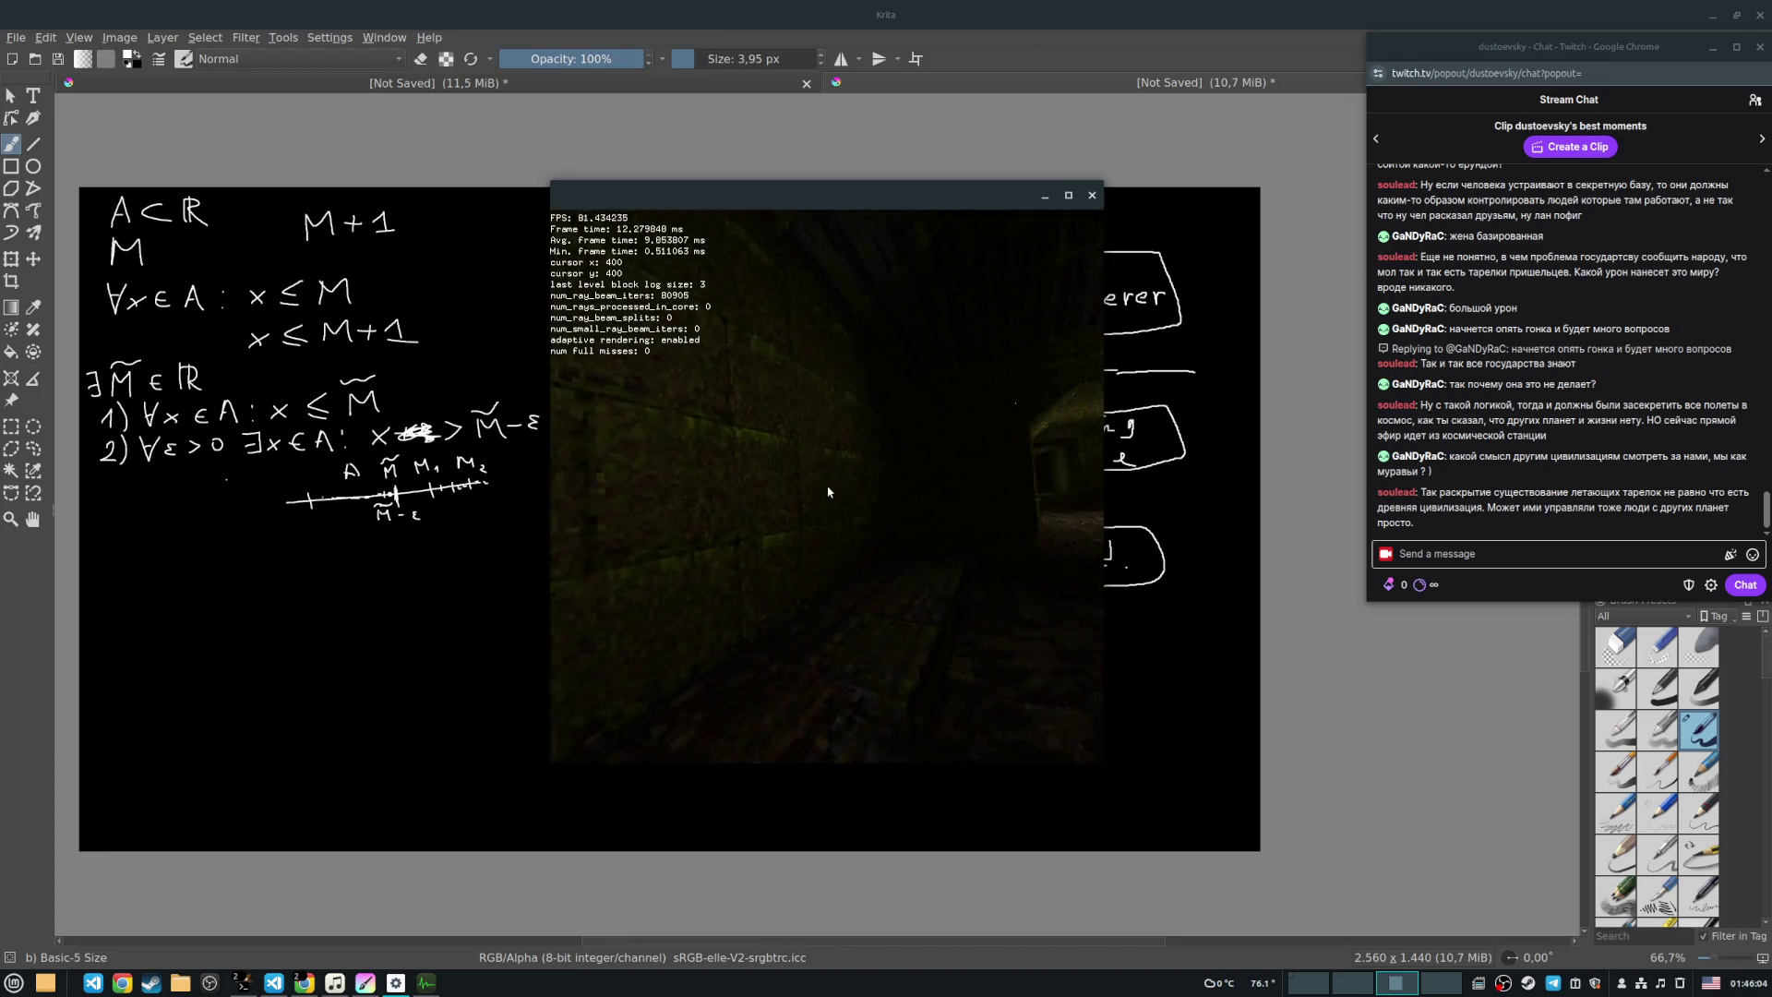
{"action": "key", "text": "w"}
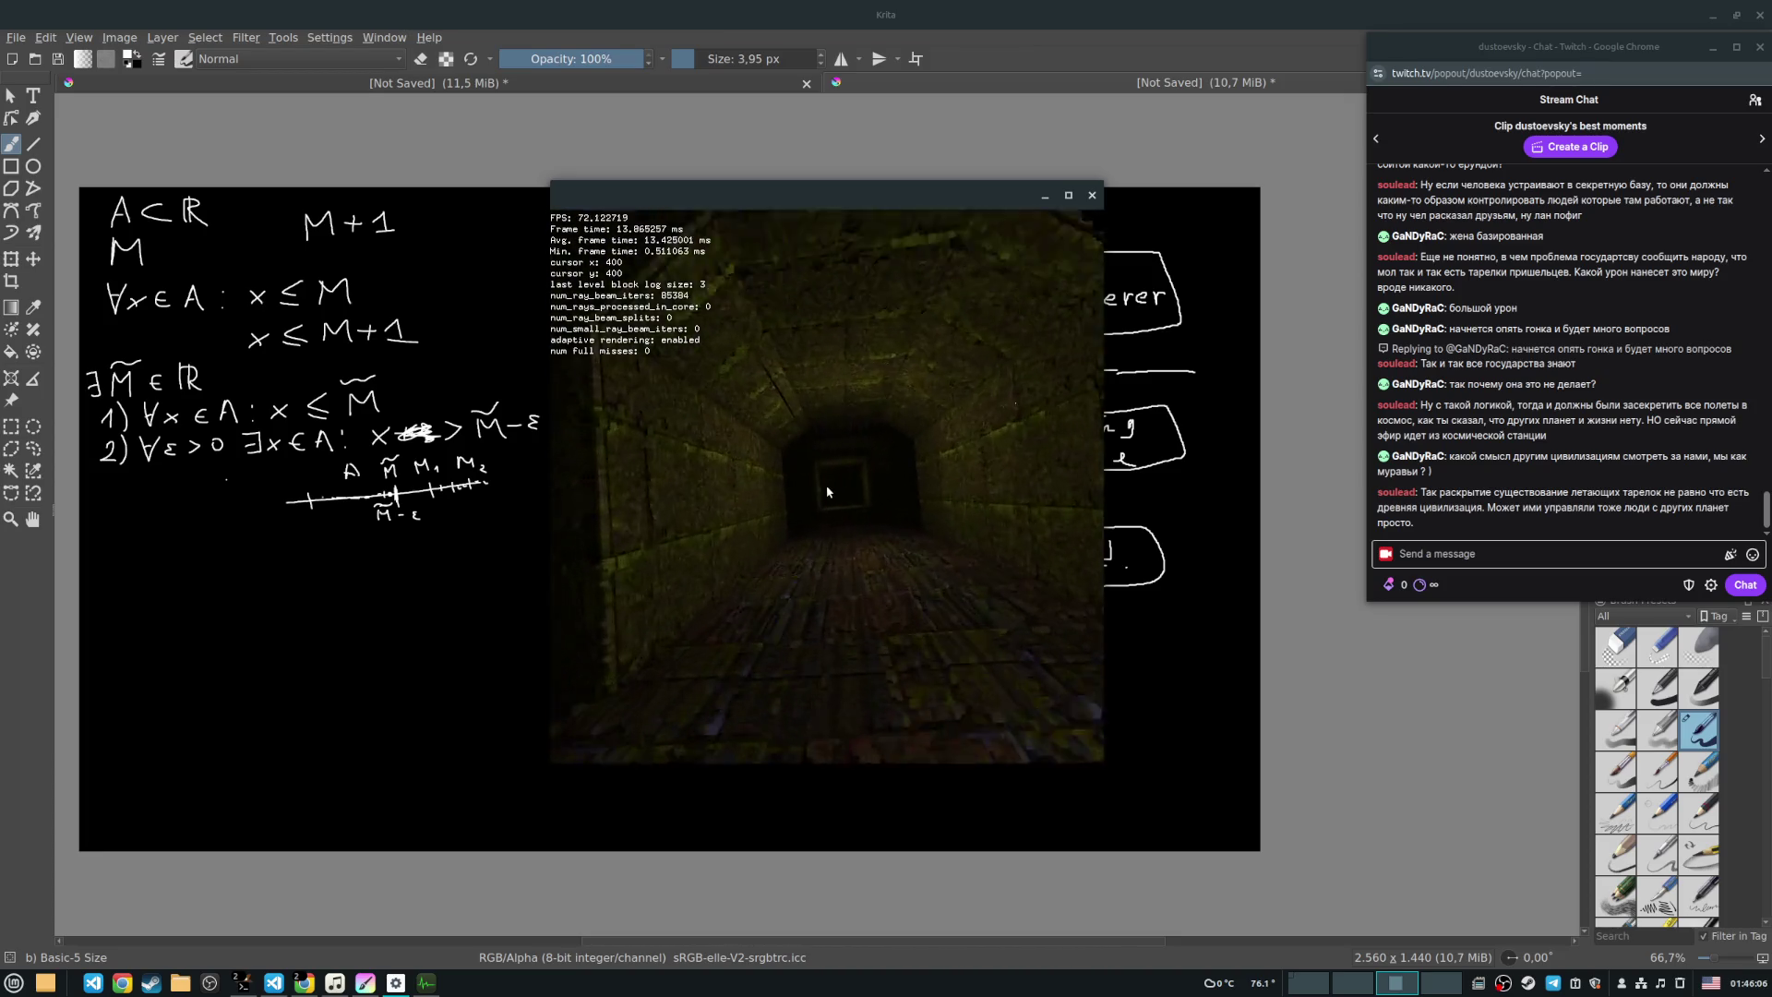
{"action": "key", "text": "w"}
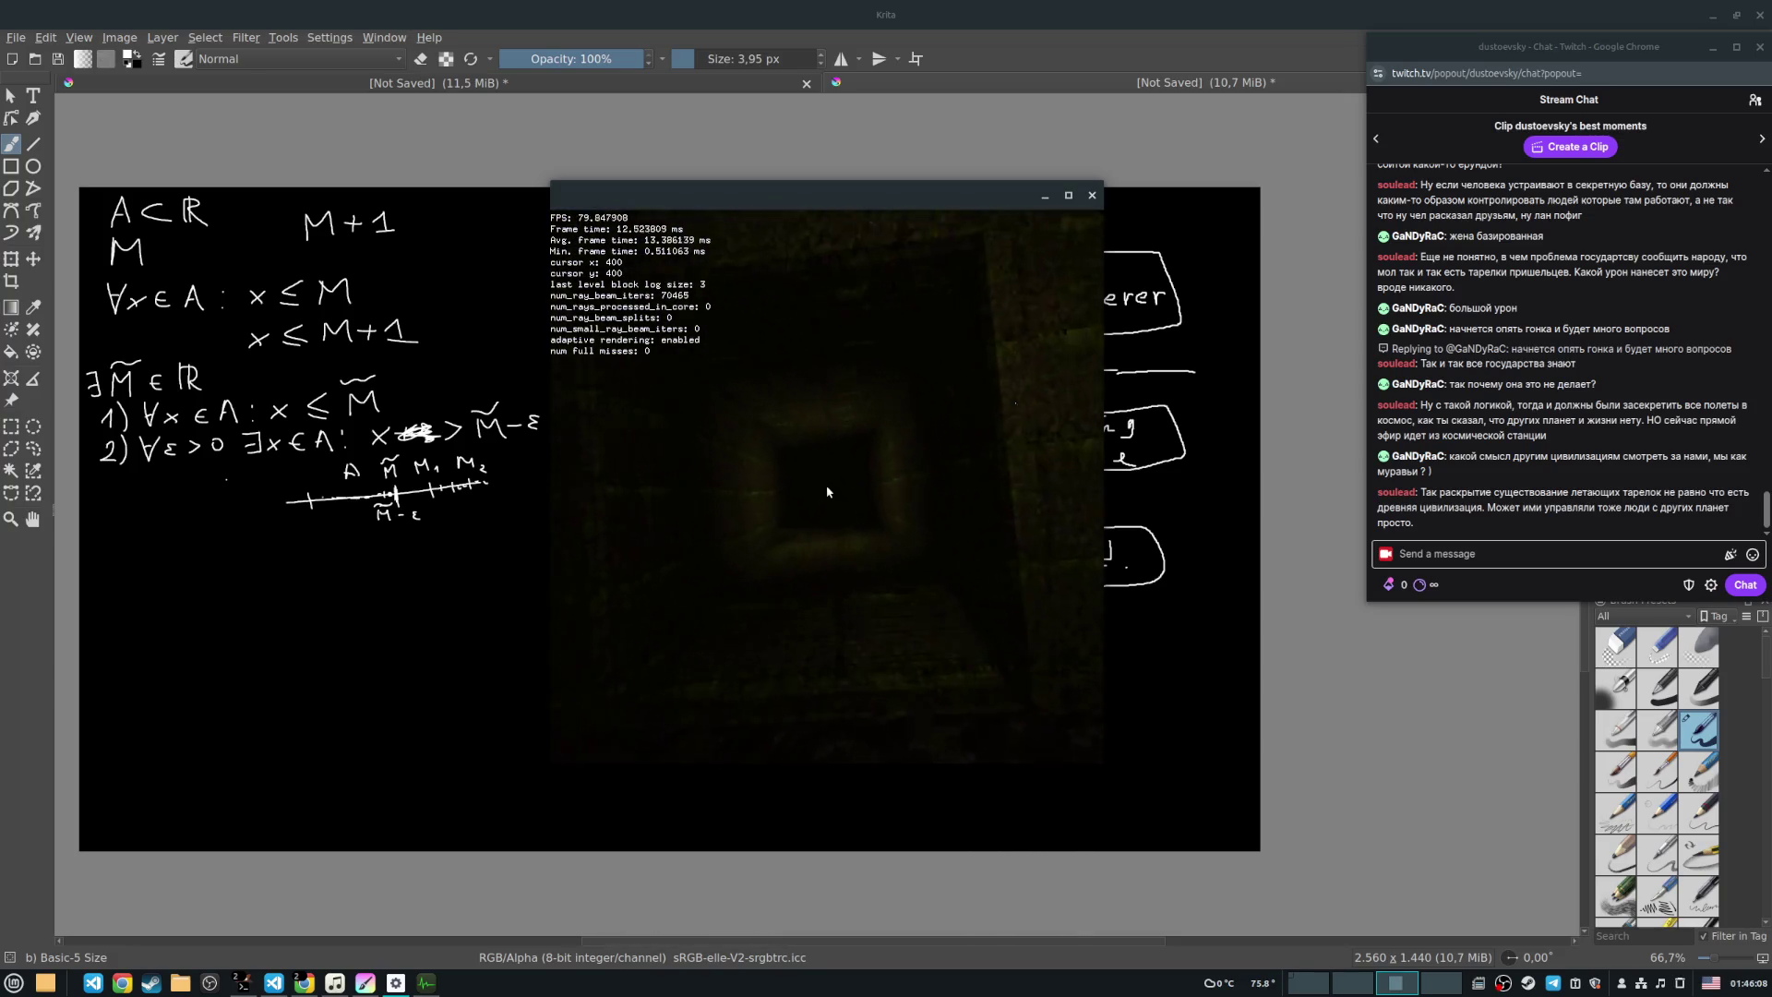
{"action": "key", "text": "w"}
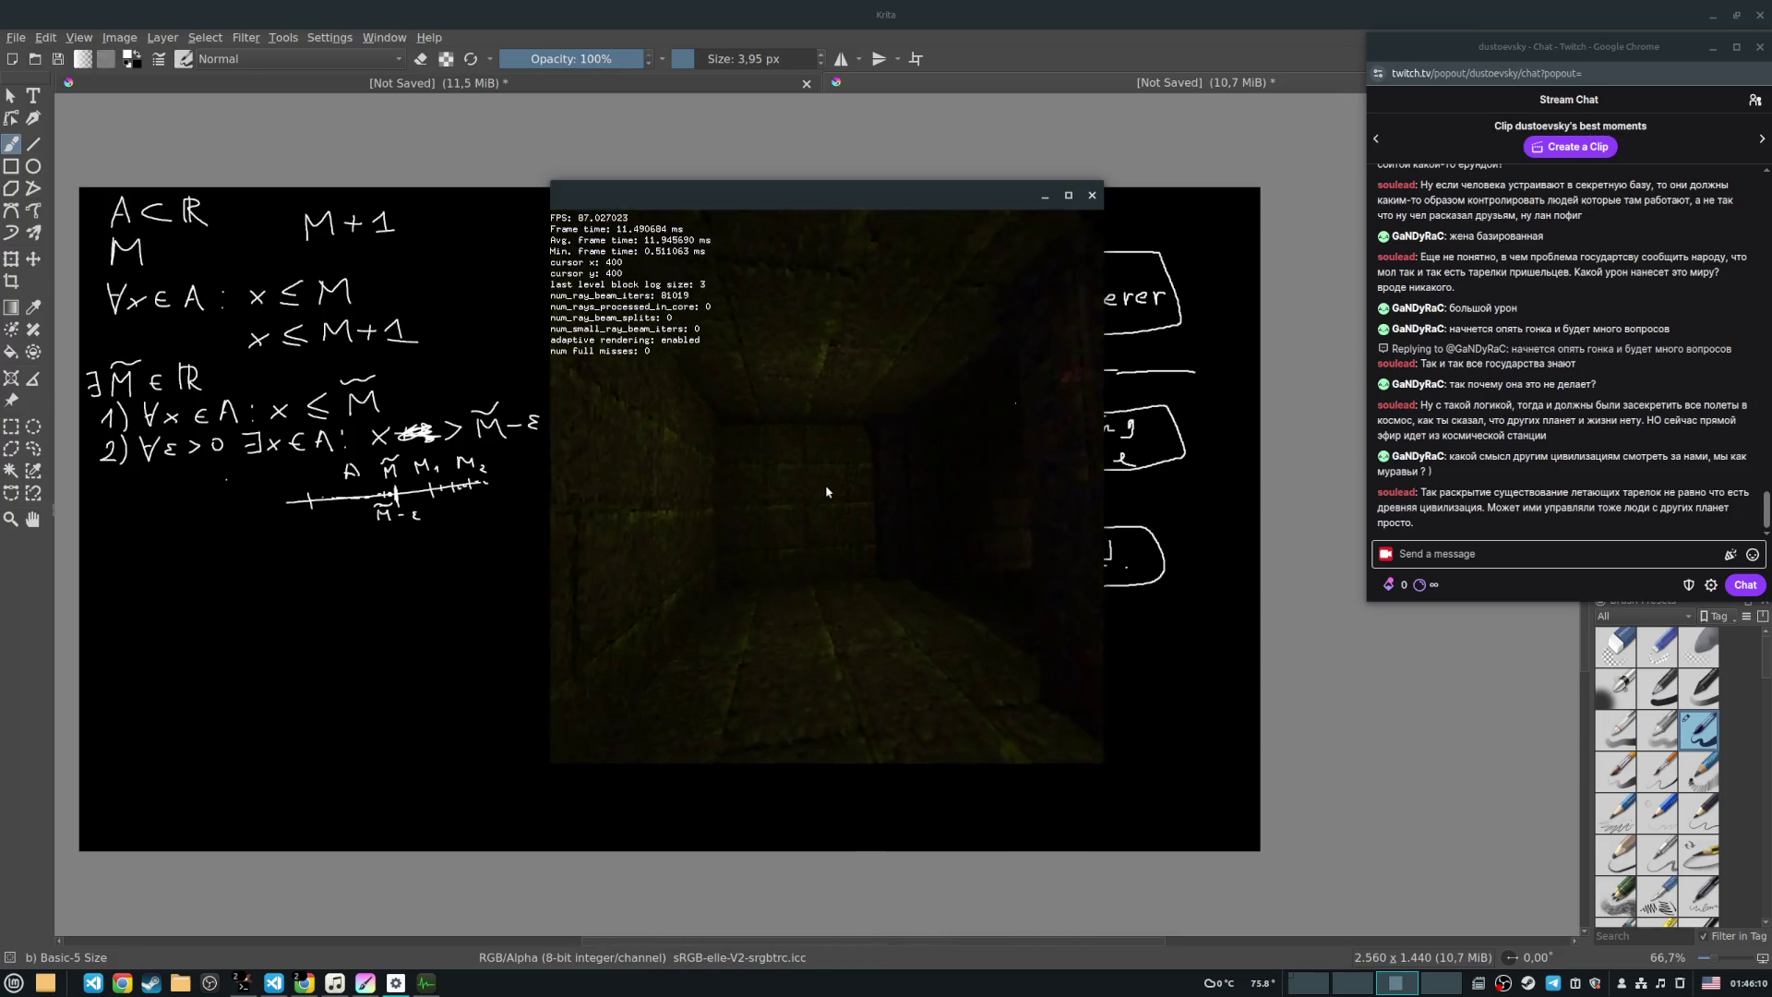
{"action": "key", "text": "w"}
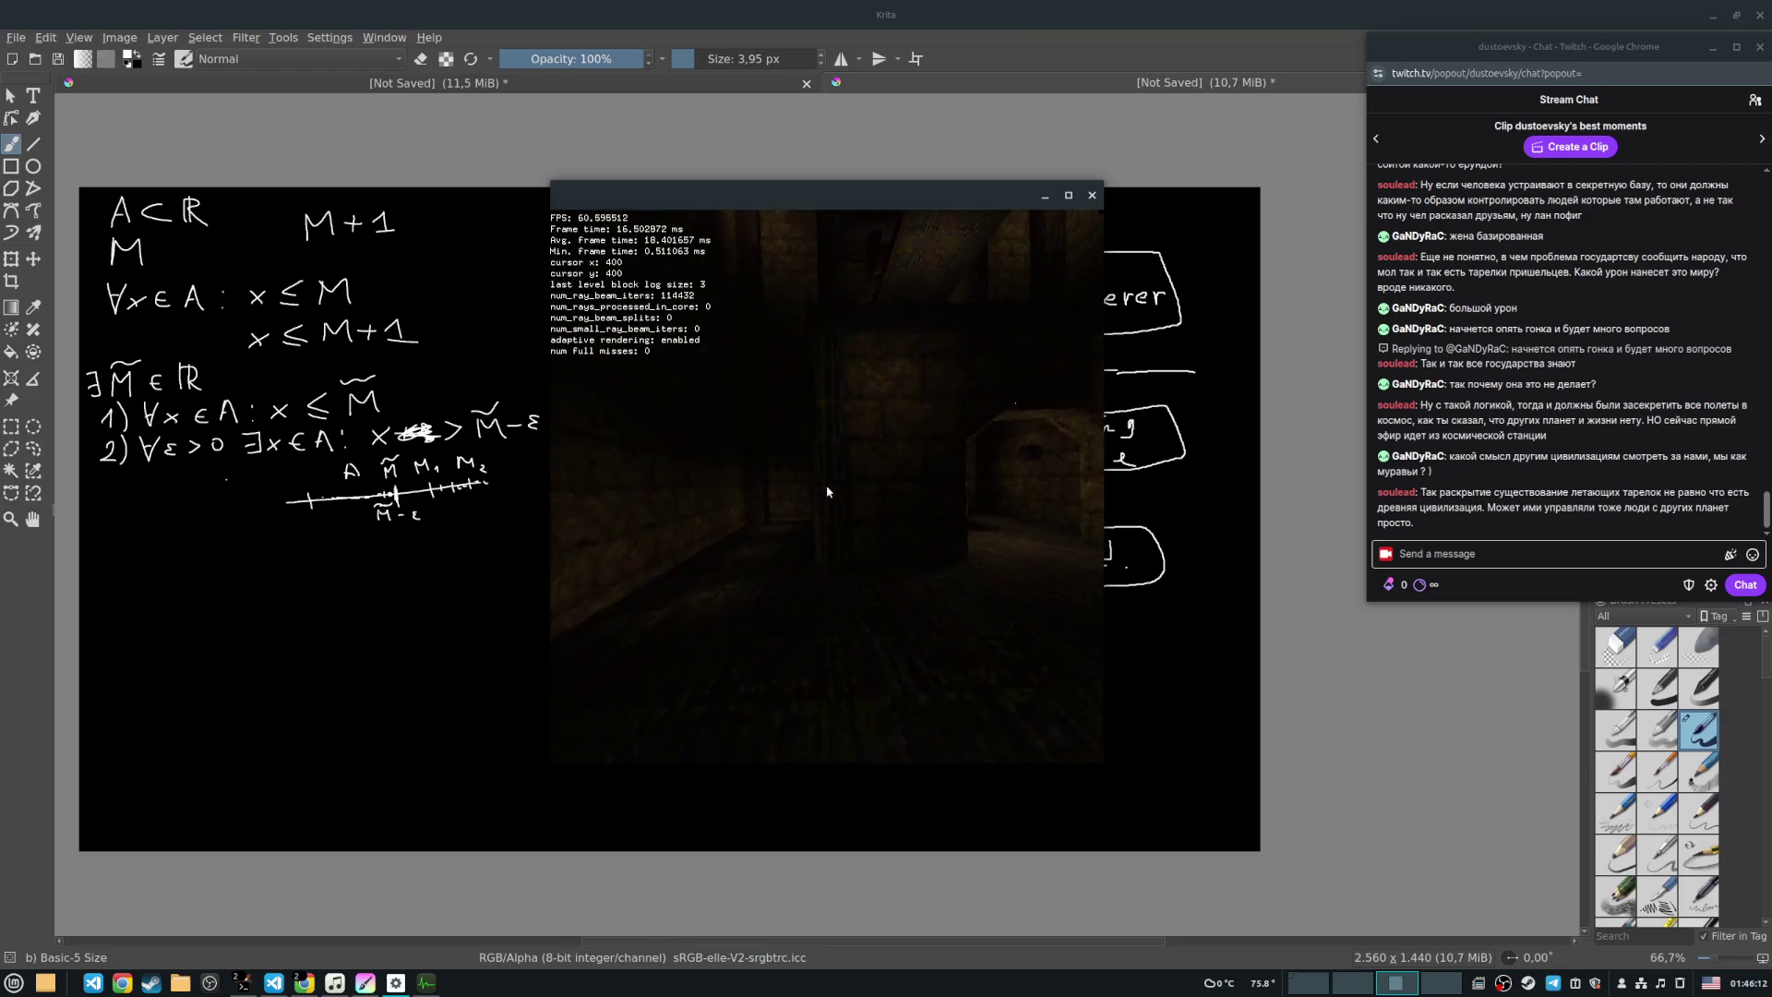
{"action": "key", "text": "w"}
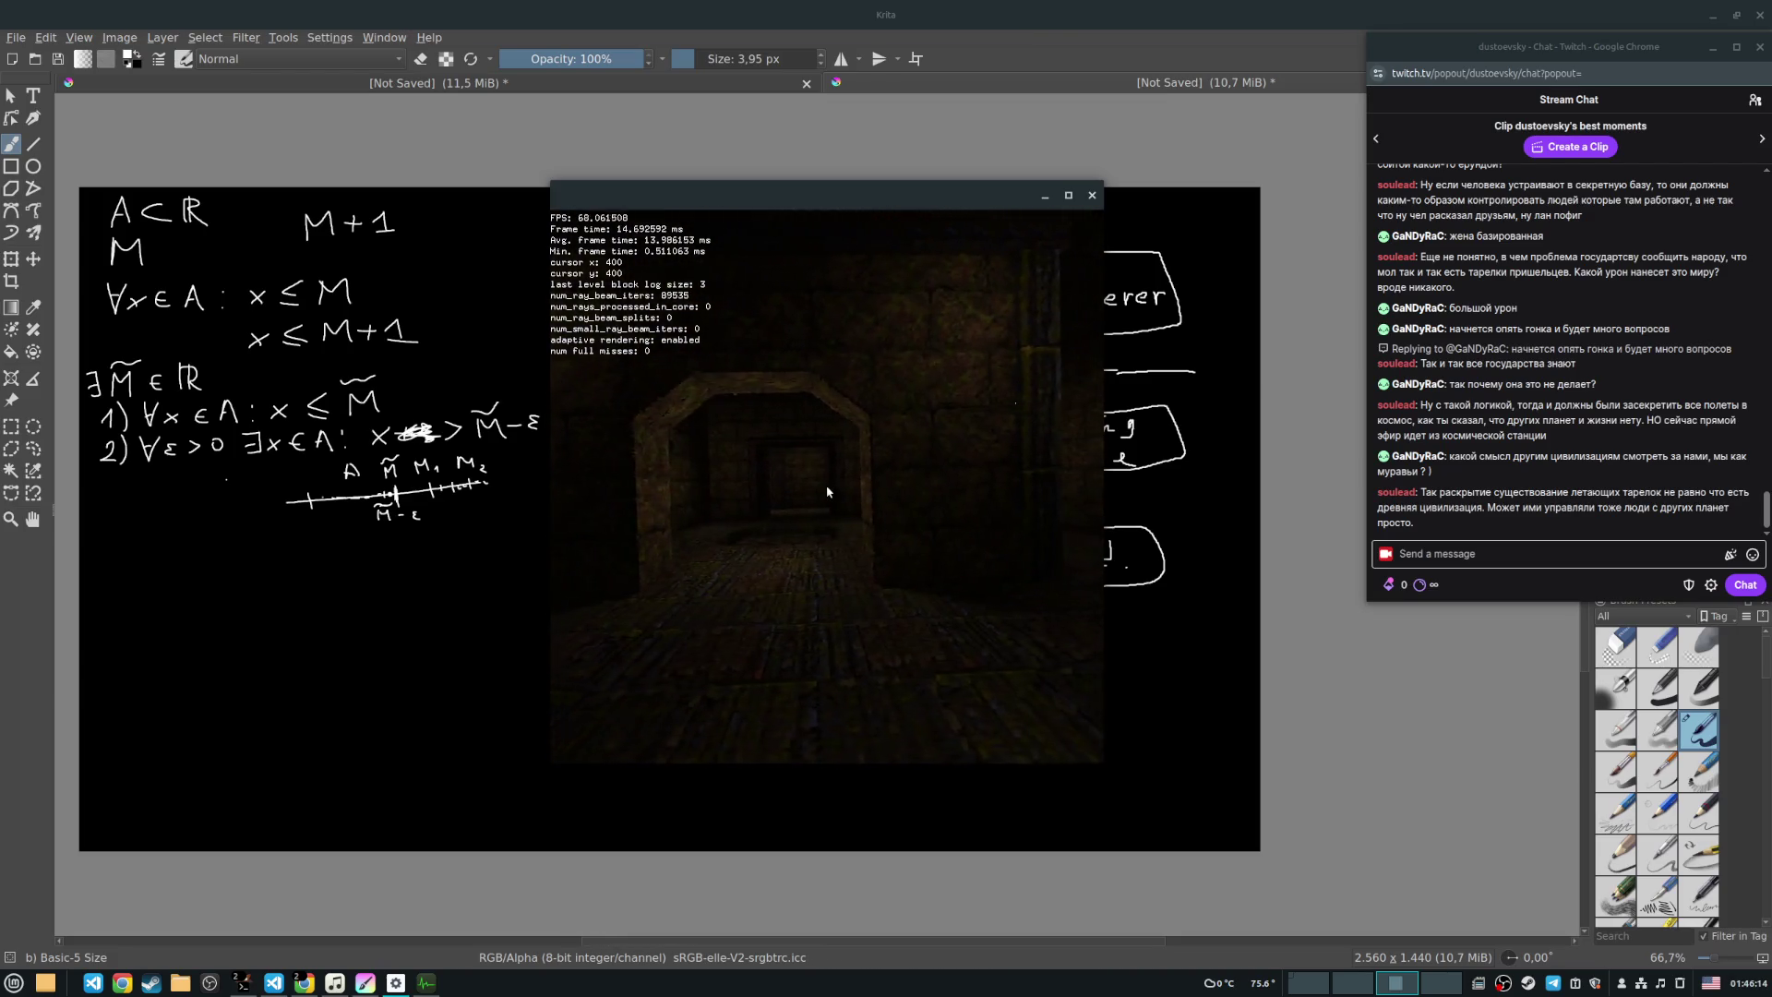
{"action": "key", "text": "w"}
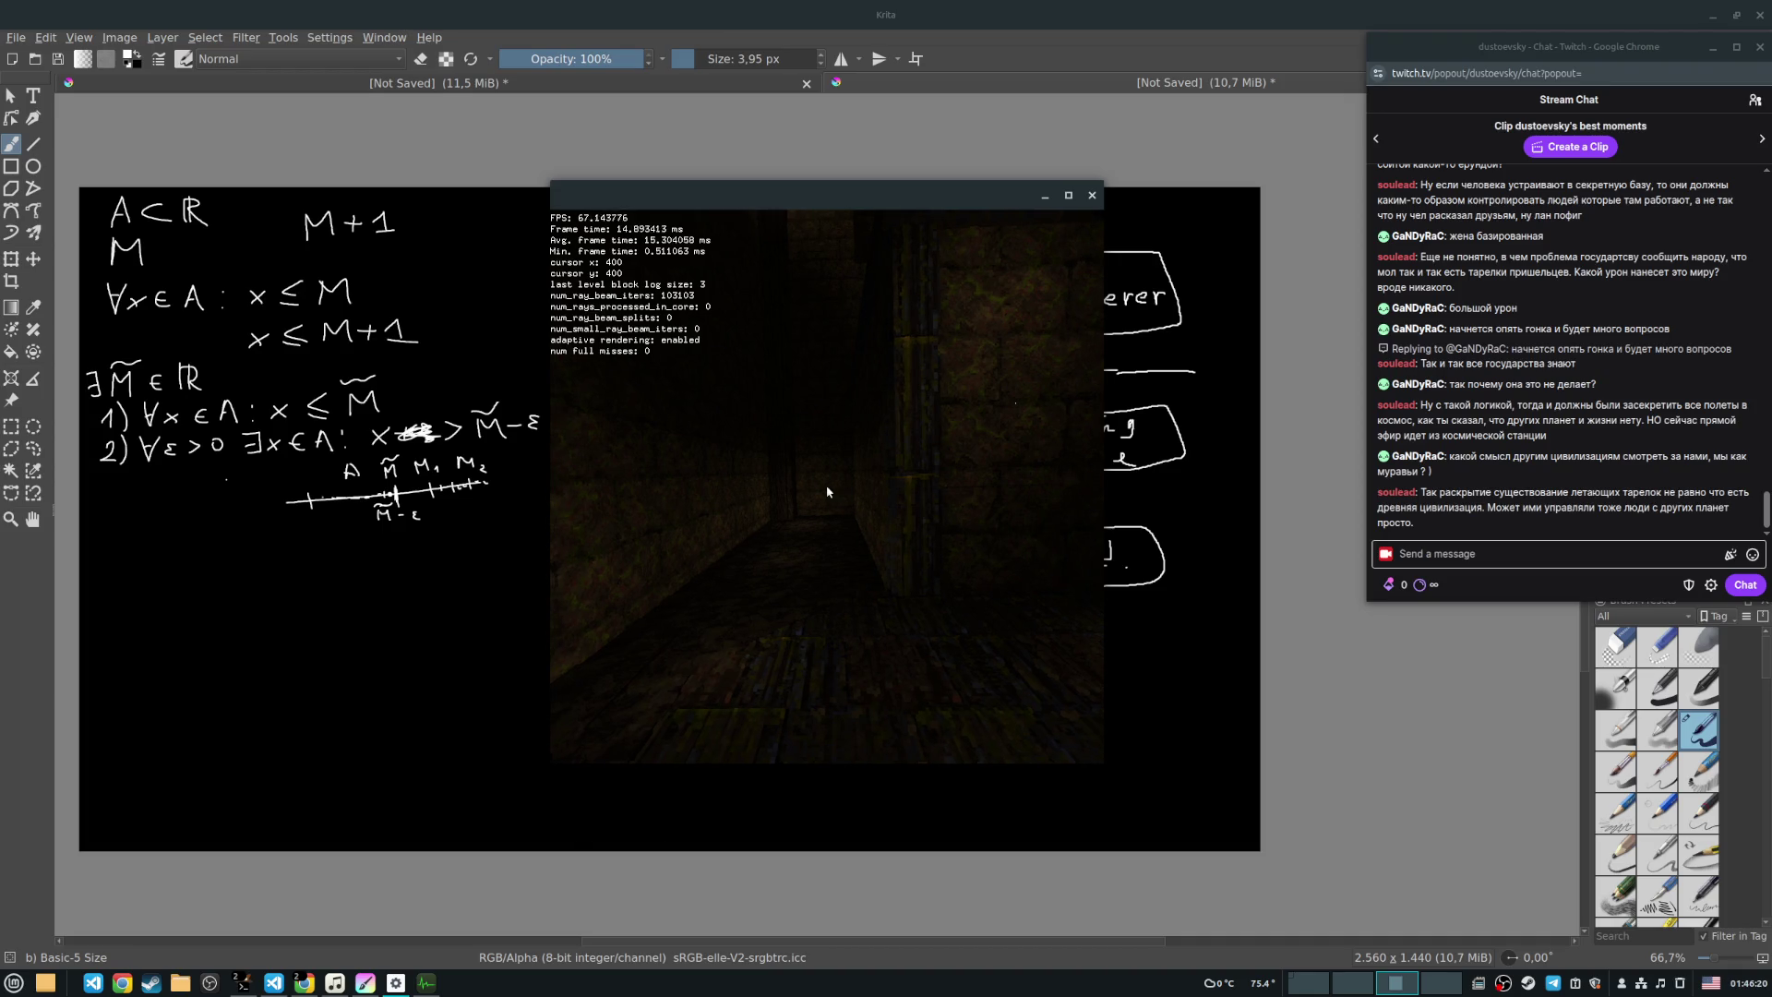
{"action": "key", "text": "w"}
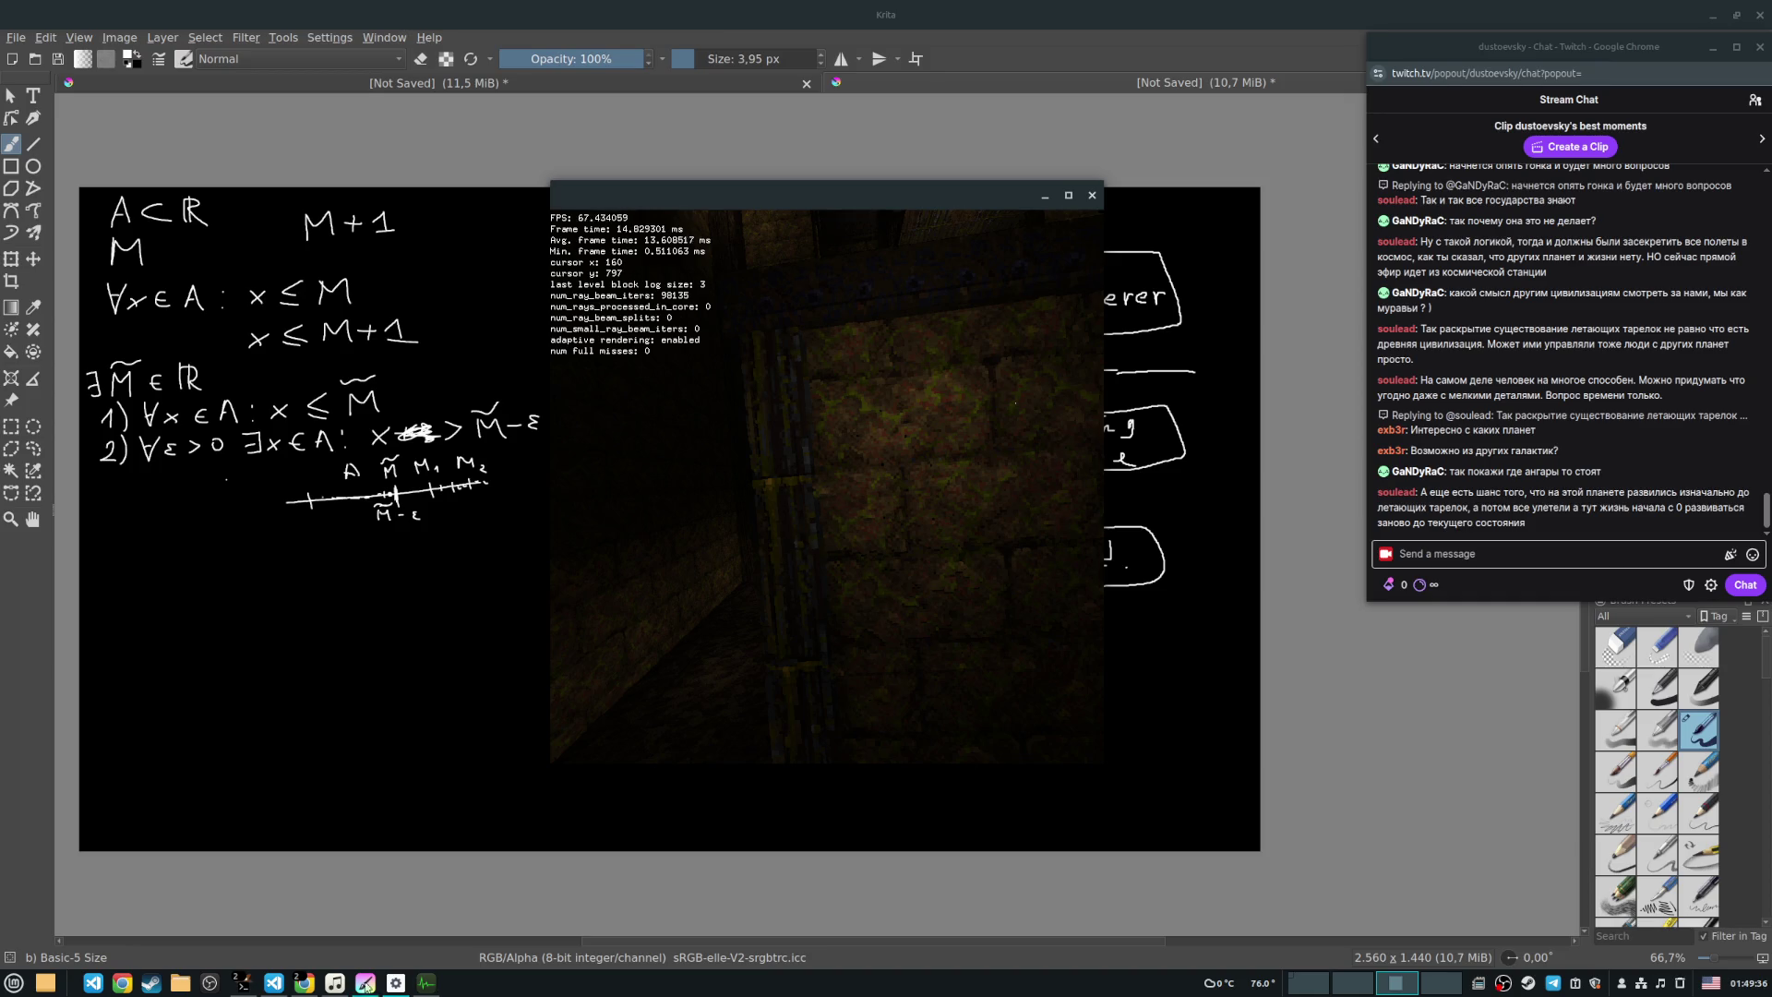
Step: Replace the Google query with 's4 hangar doors' and run the search
{"action": "mouse_move", "coordinate": [304, 986]}
{"action": "left_click", "coordinate": [240, 952]}
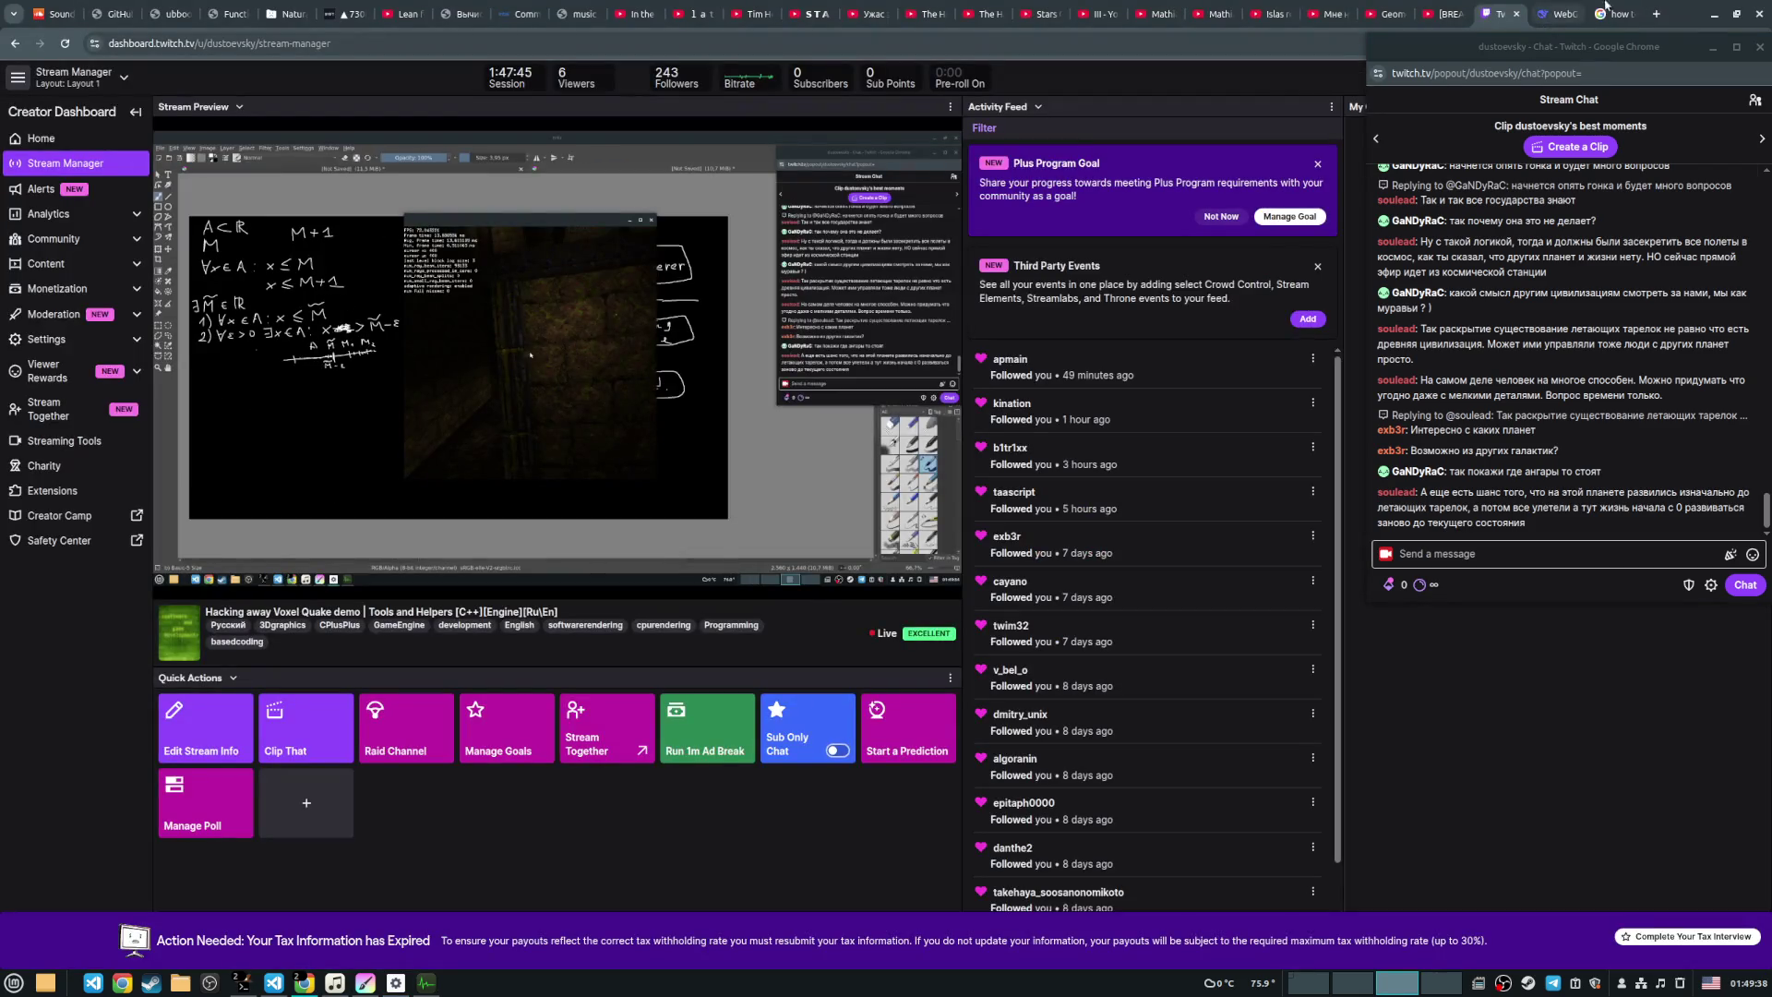
{"action": "left_click", "coordinate": [1613, 14]}
{"action": "triple_click", "coordinate": [409, 99]}
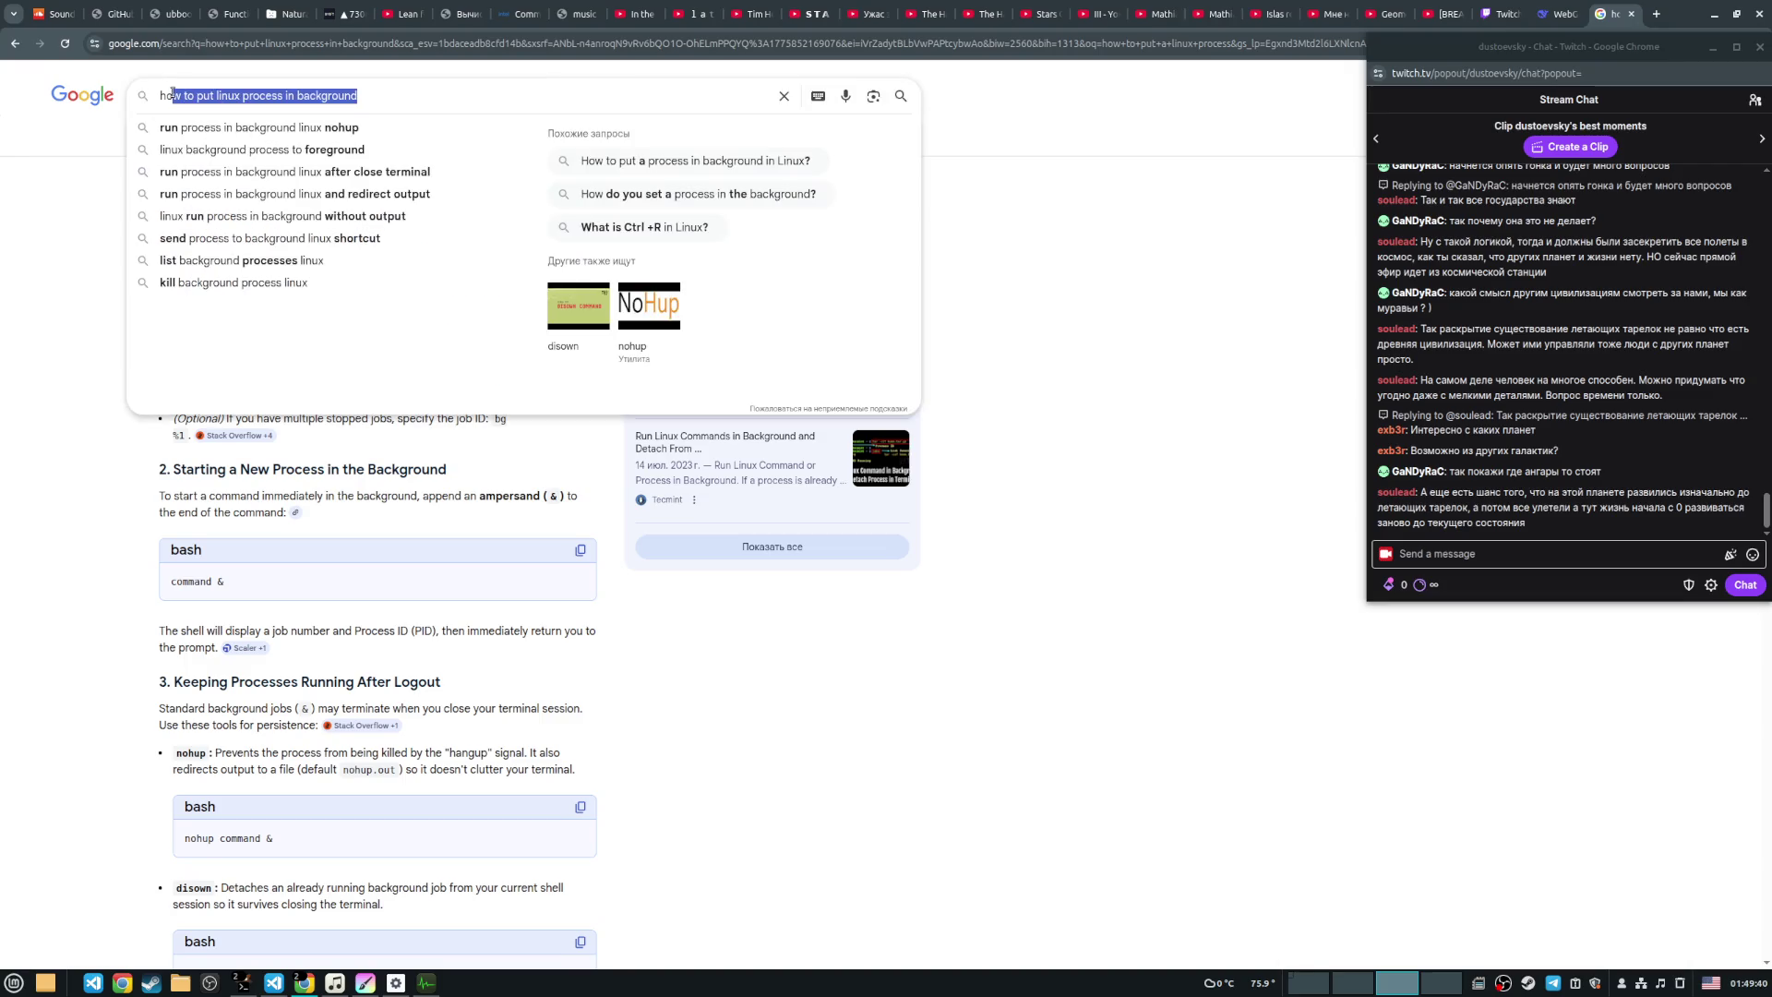
{"action": "type", "text": "s4 hangars"}
{"action": "key", "text": "BackSpace"}
{"action": "type", "text": "doors"}
{"action": "key", "text": "Return"}
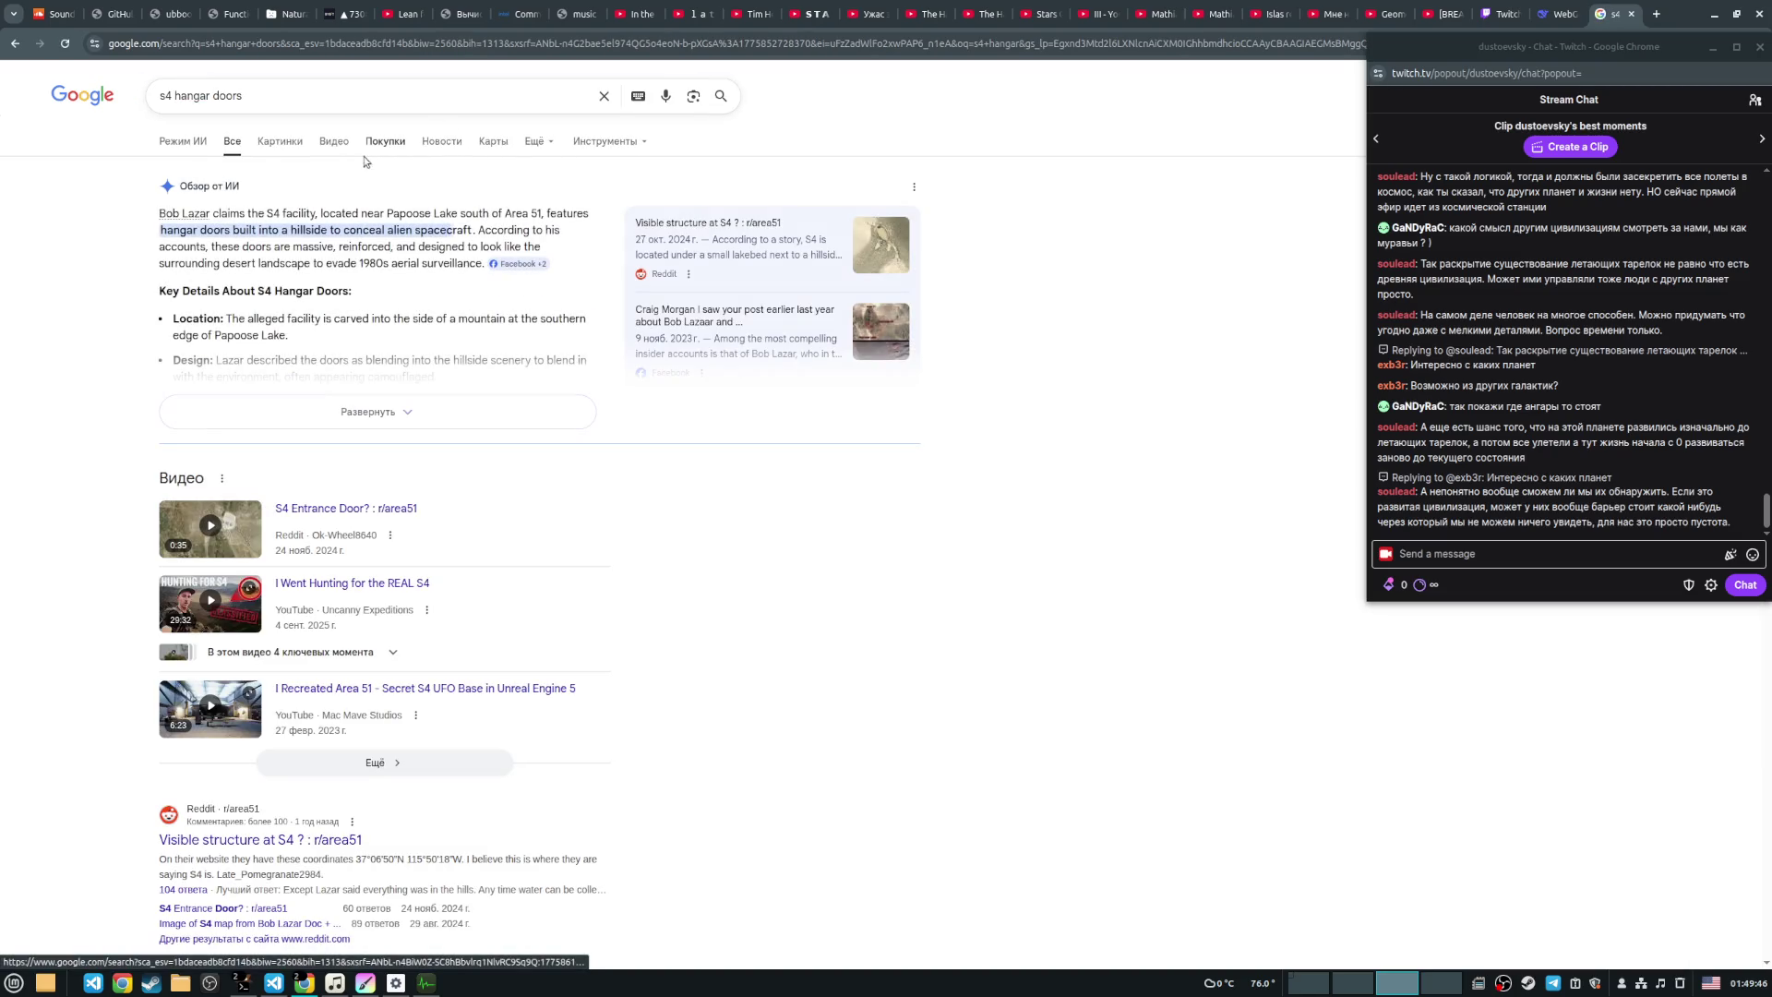
Step: Switch to image results and open the Reddit post for 'Visible structure at S4', moving the chat popup aside
{"action": "left_click", "coordinate": [280, 141]}
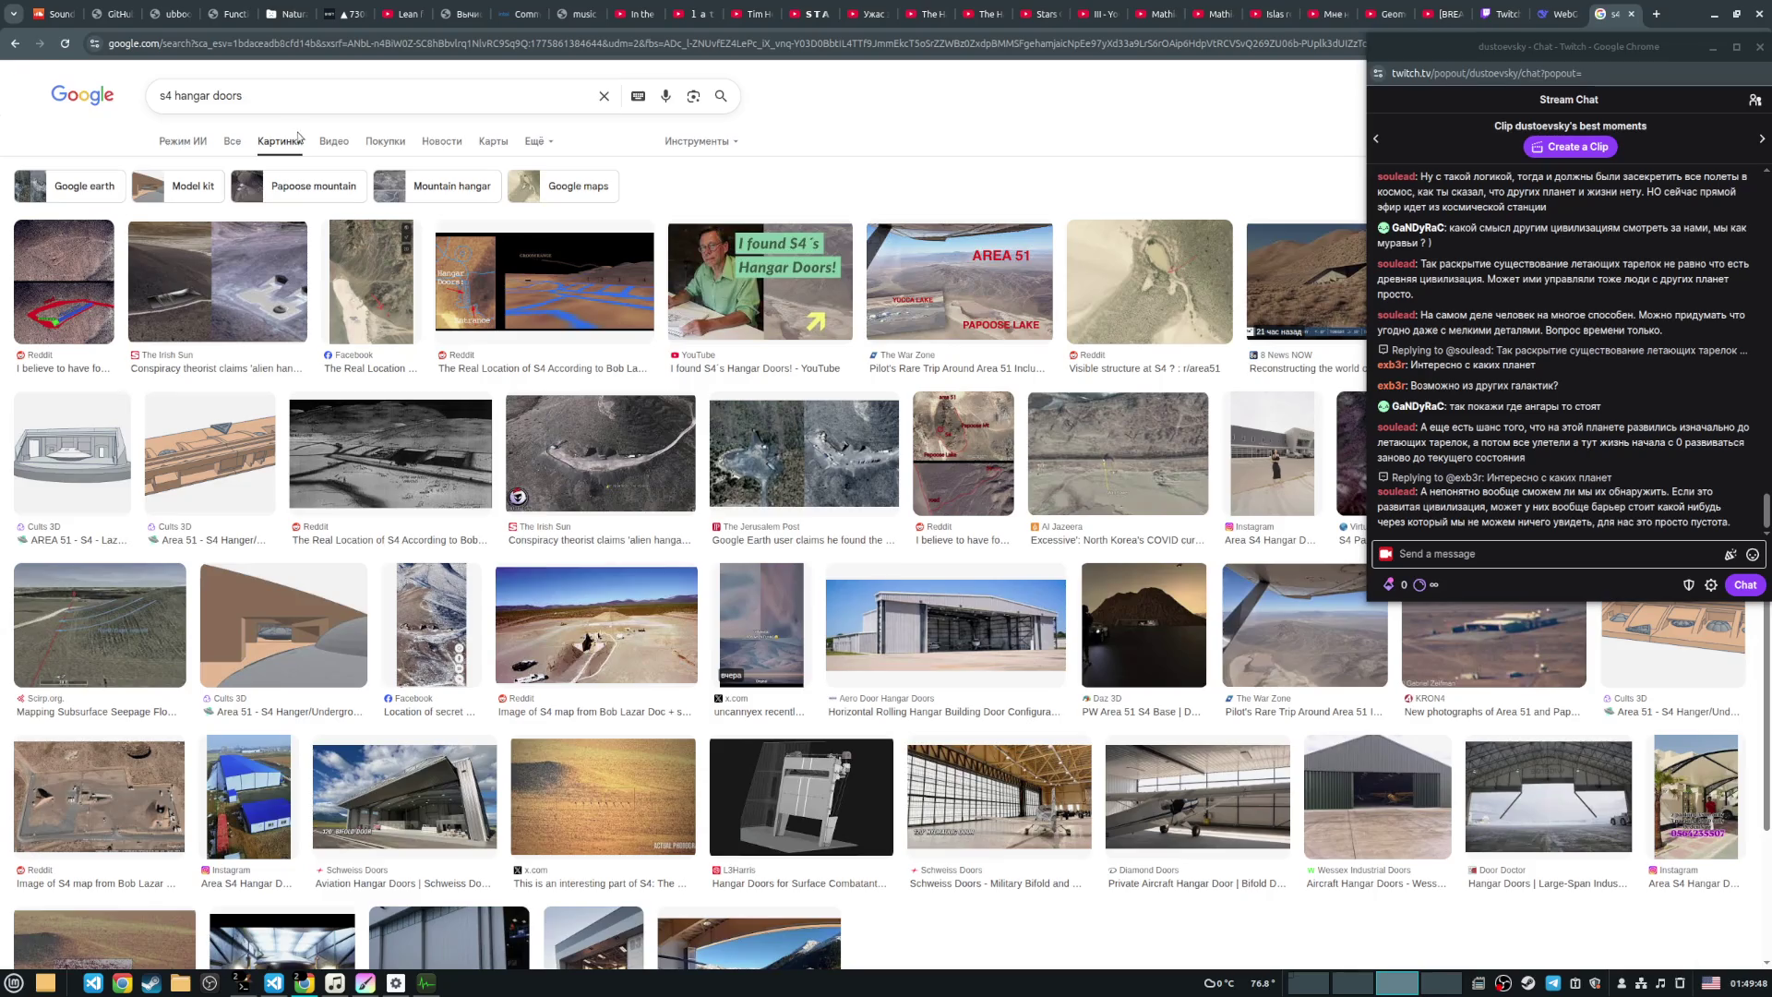
{"action": "left_click", "coordinate": [1152, 229]}
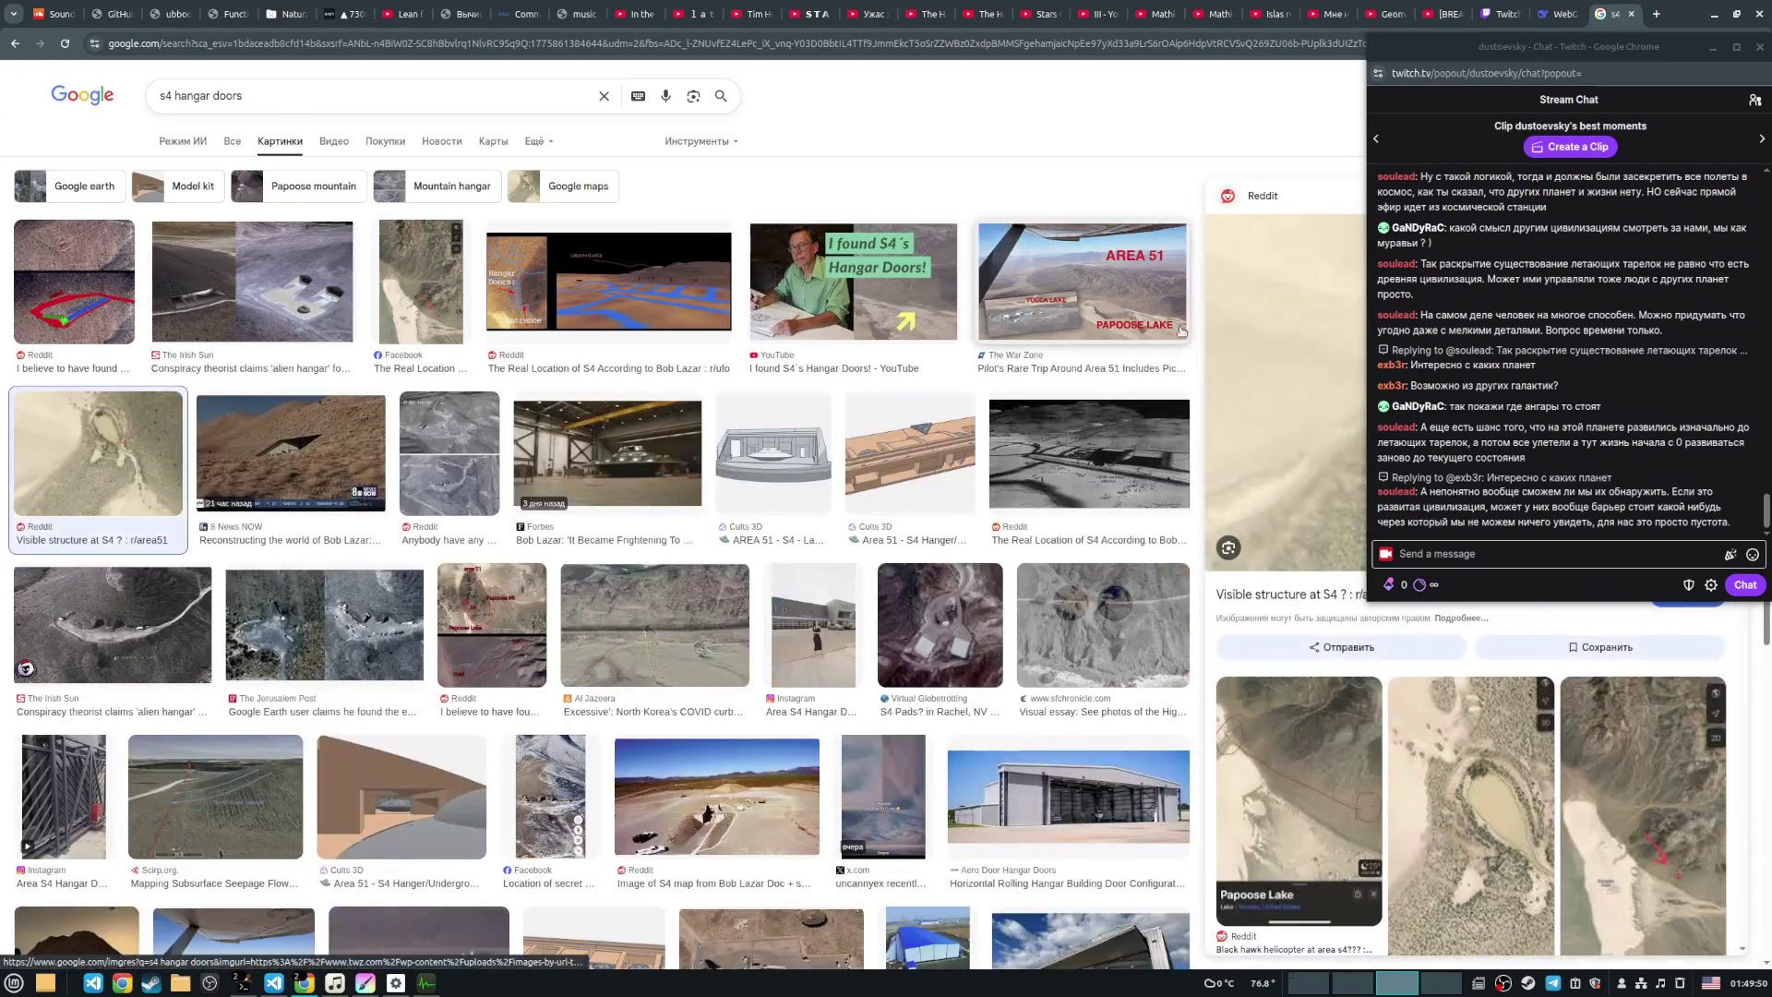
{"action": "mouse_move", "coordinate": [1492, 64]}
{"action": "left_mouse_down"}
{"action": "mouse_move", "coordinate": [1110, 122]}
{"action": "mouse_move", "coordinate": [811, 140]}
{"action": "left_mouse_up"}
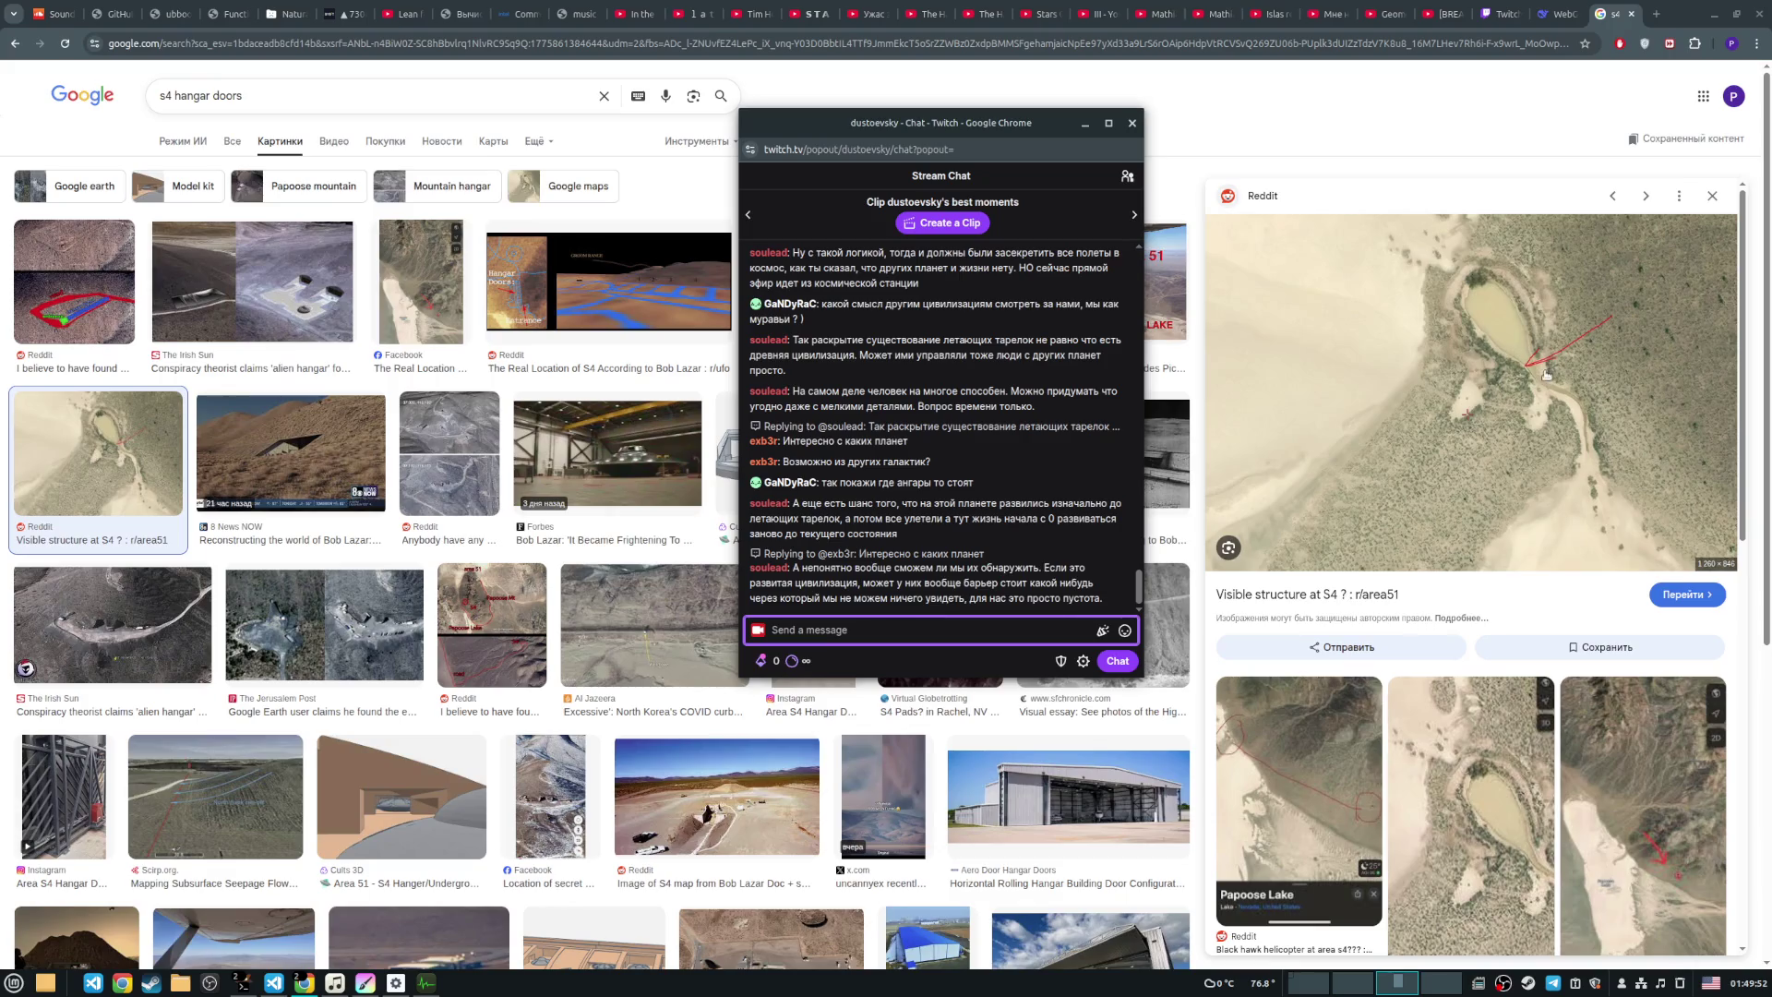
{"action": "left_click", "coordinate": [1521, 389]}
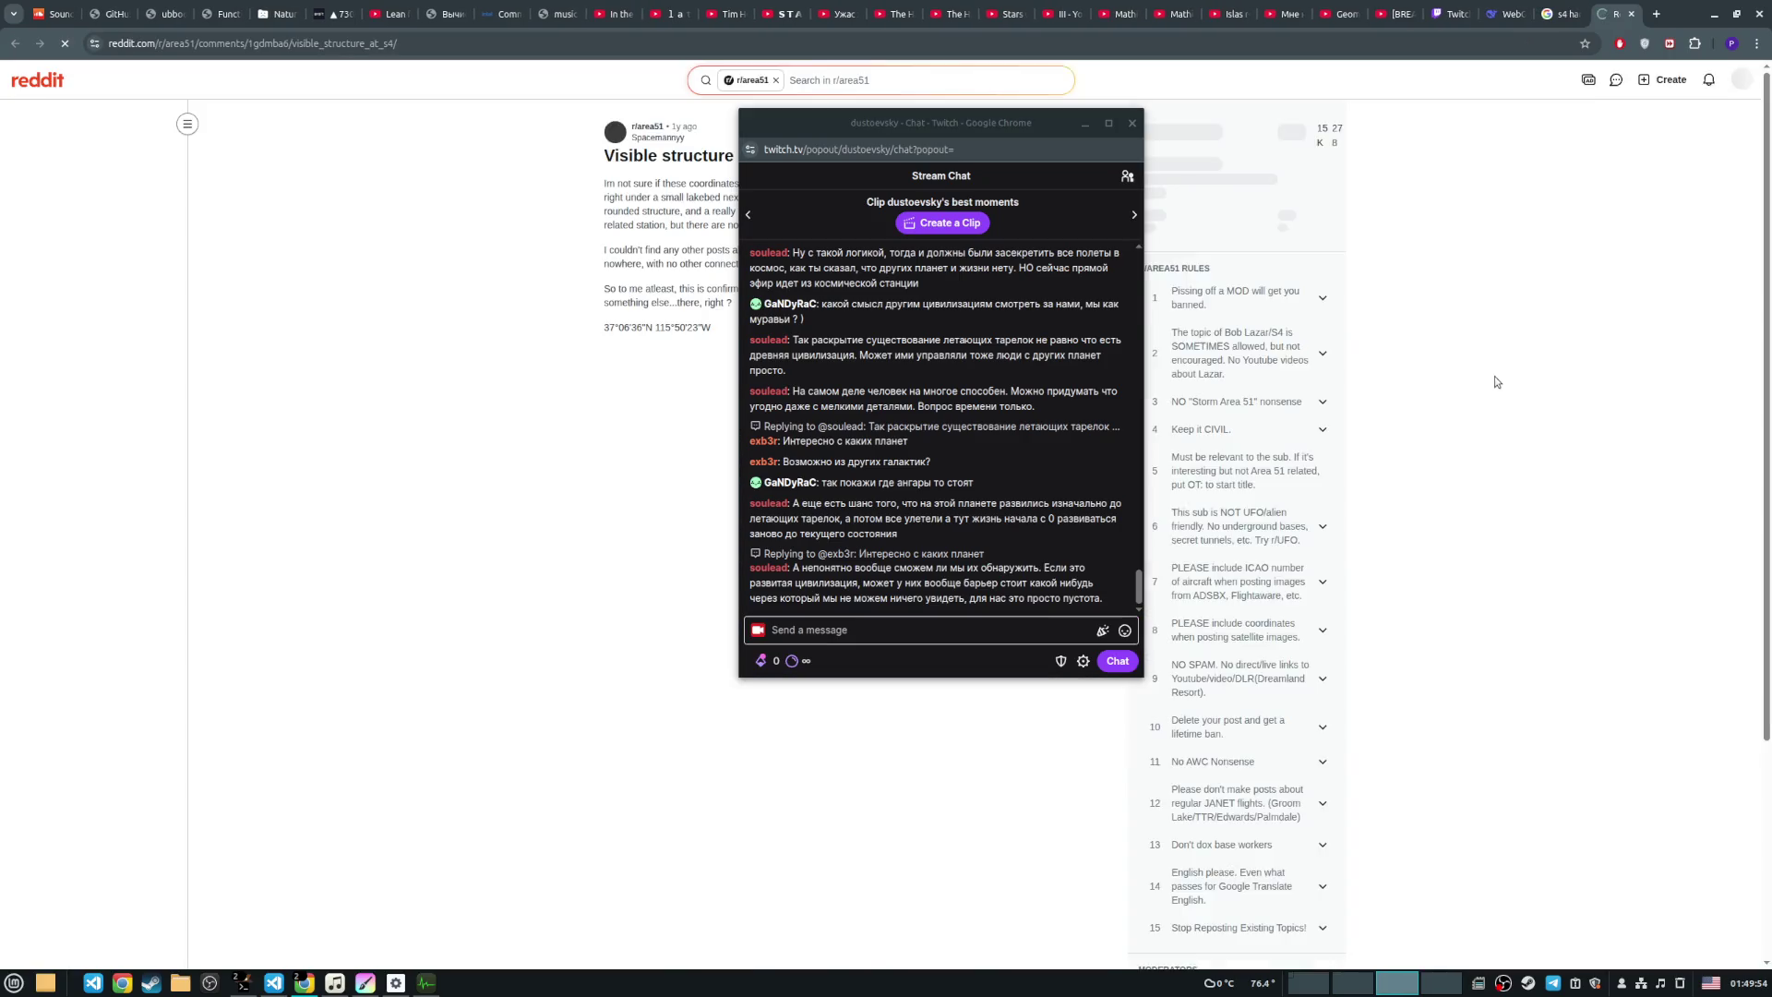
{"action": "left_click_drag", "start_coordinate": [988, 125], "coordinate": [1511, 132]}
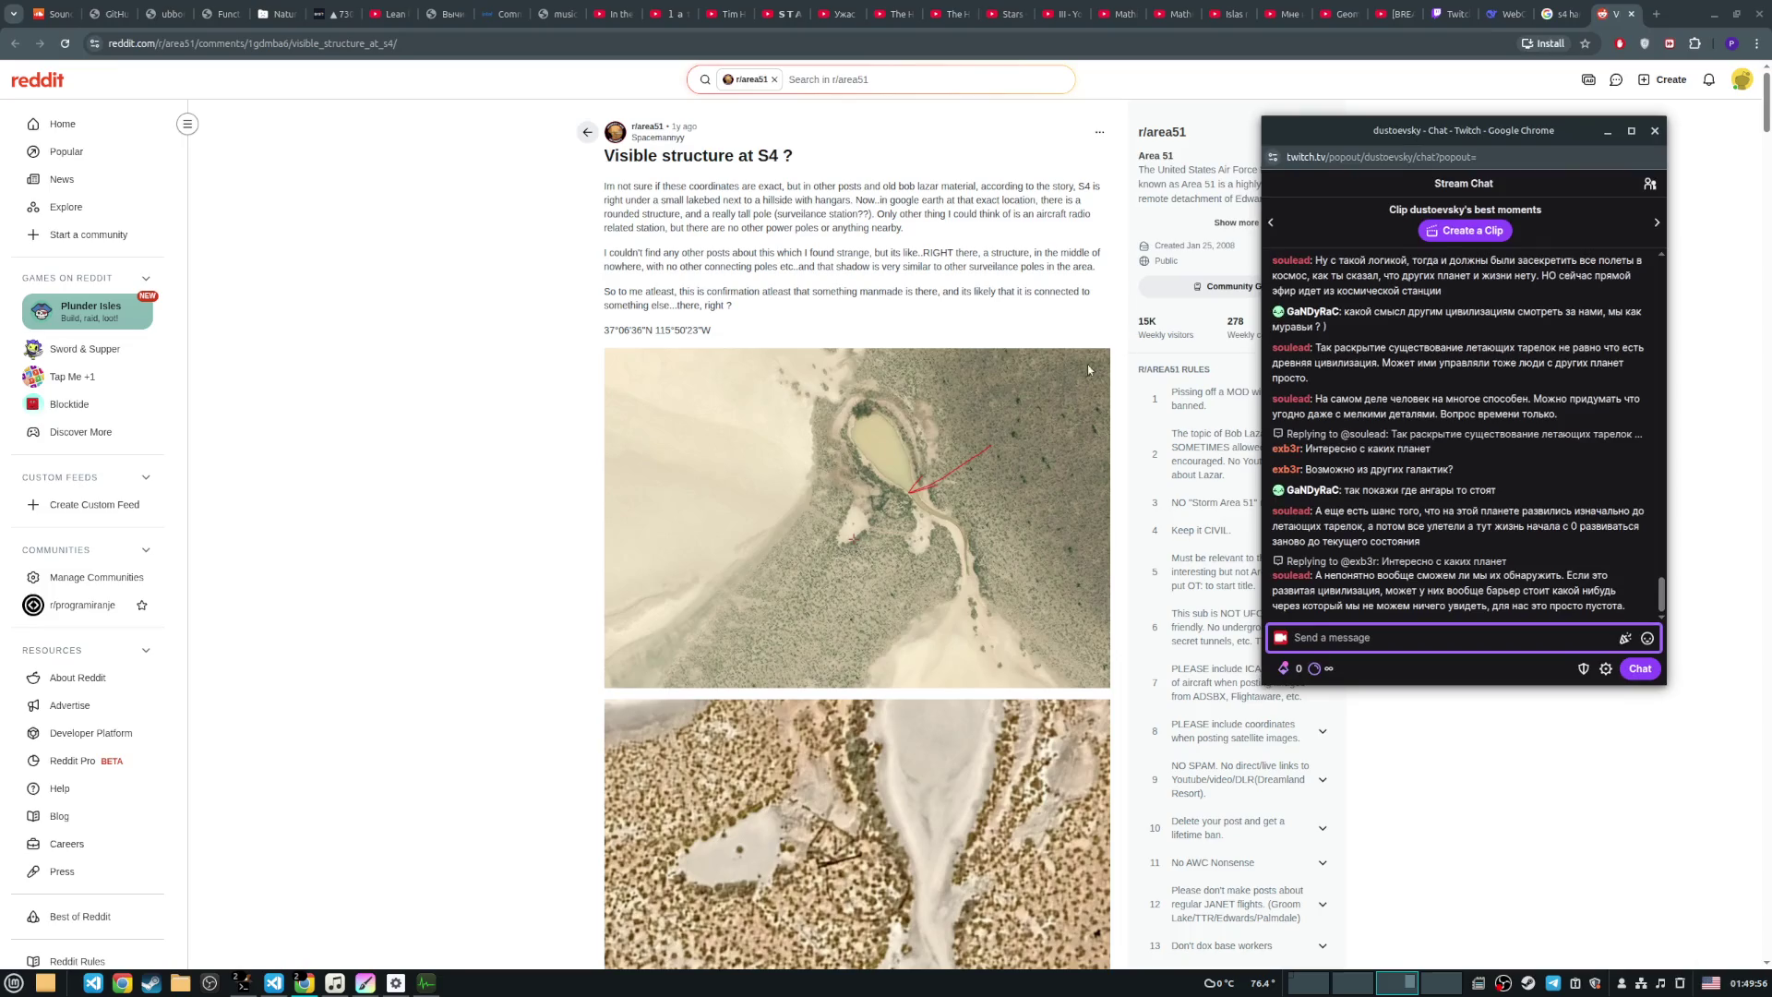
Step: View the post's satellite image full size, zoom in, then close both pages
{"action": "left_click", "coordinate": [916, 504]}
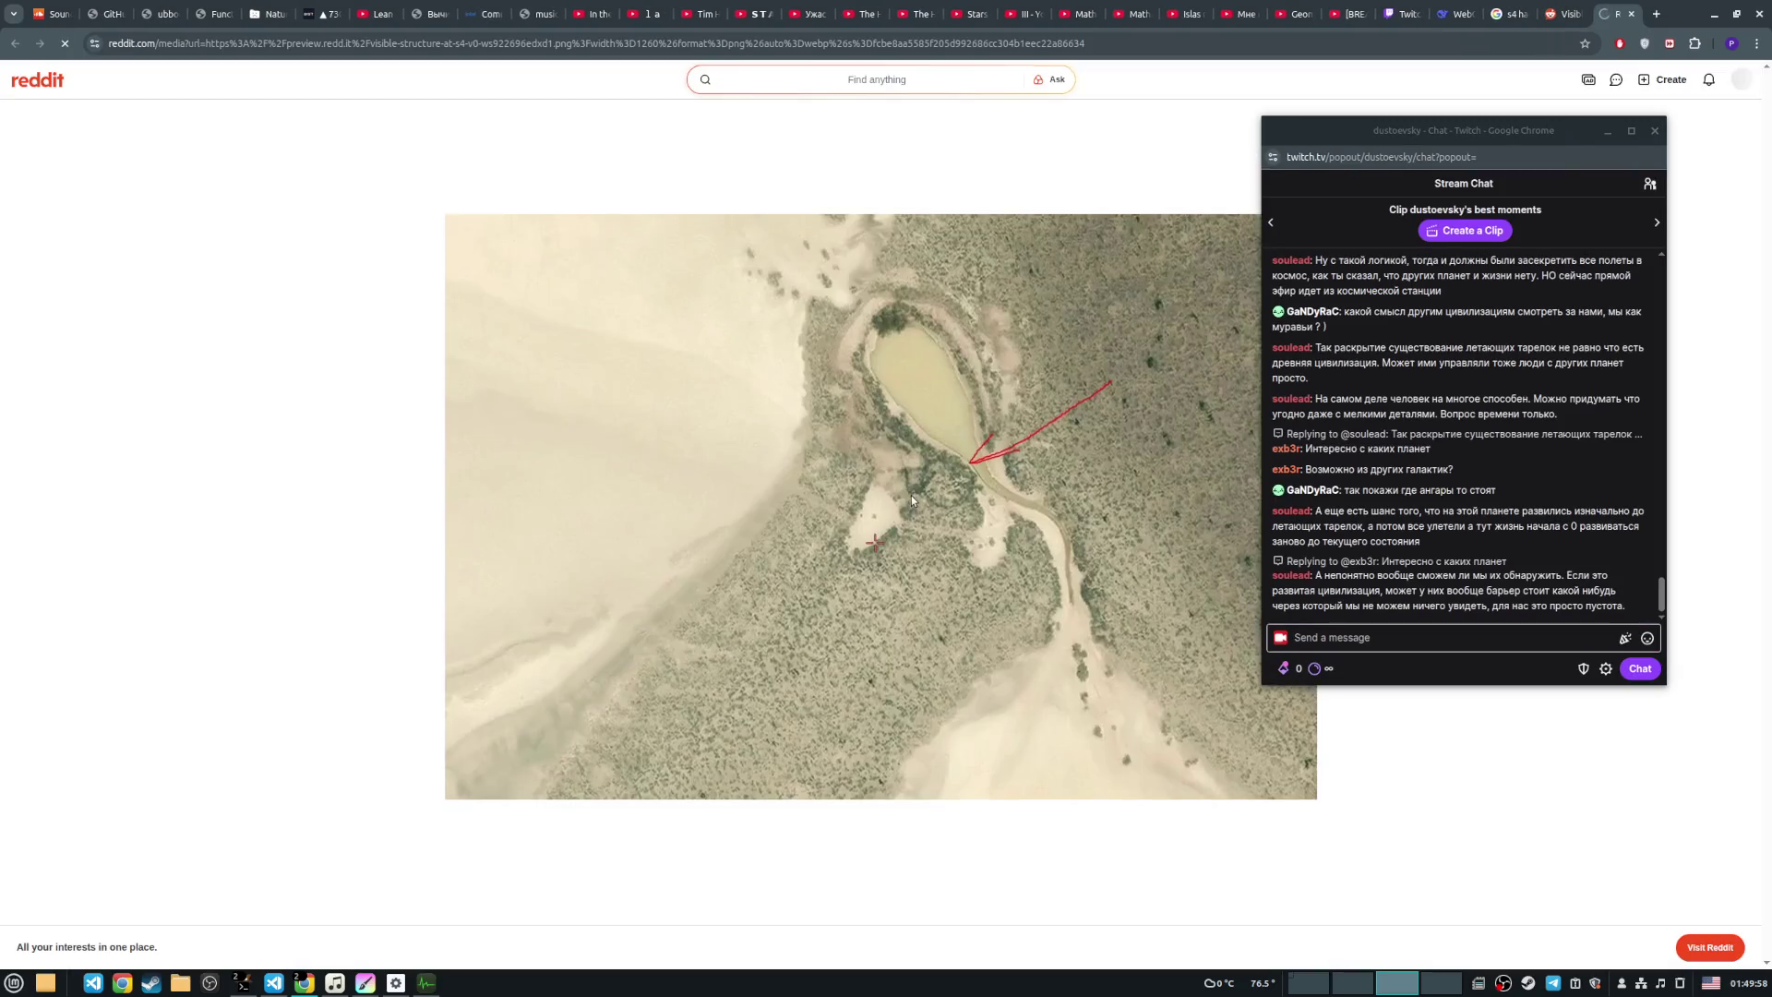
{"action": "key", "text": "ctrl+plus"}
{"action": "key", "text": "ctrl+plus"}
{"action": "key", "text": "ctrl+plus"}
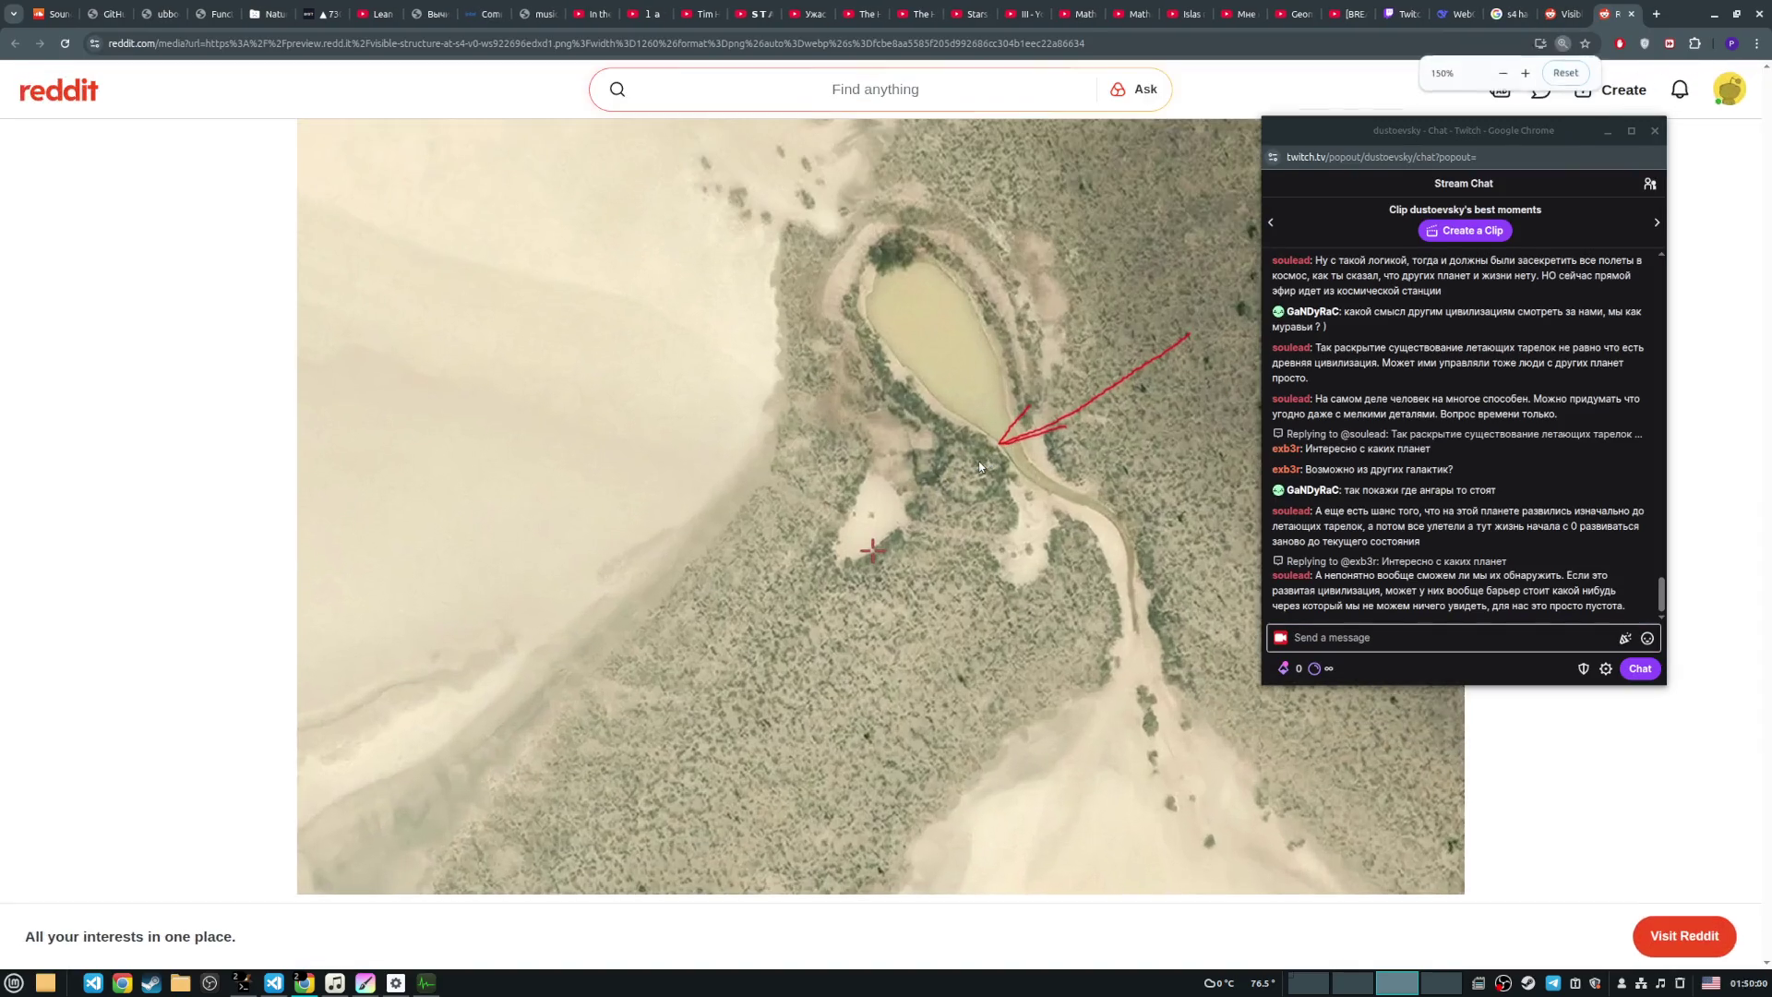
{"action": "left_click", "coordinate": [1630, 14]}
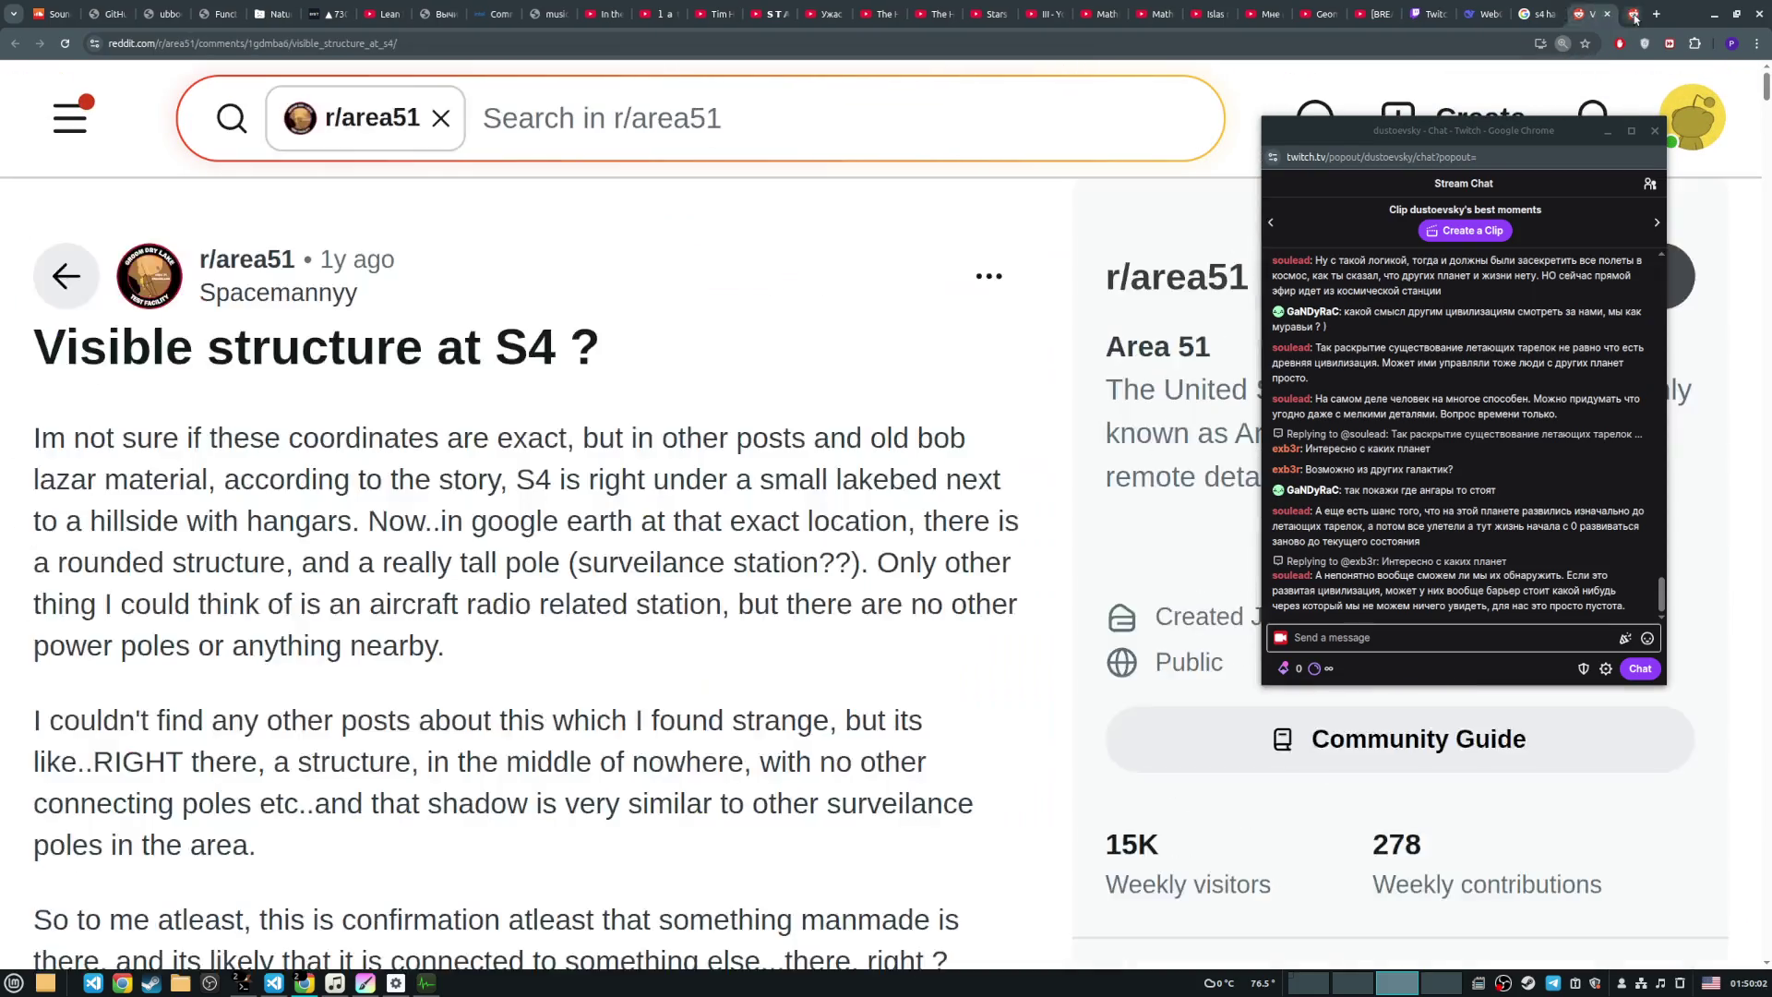
{"action": "left_click", "coordinate": [1630, 14]}
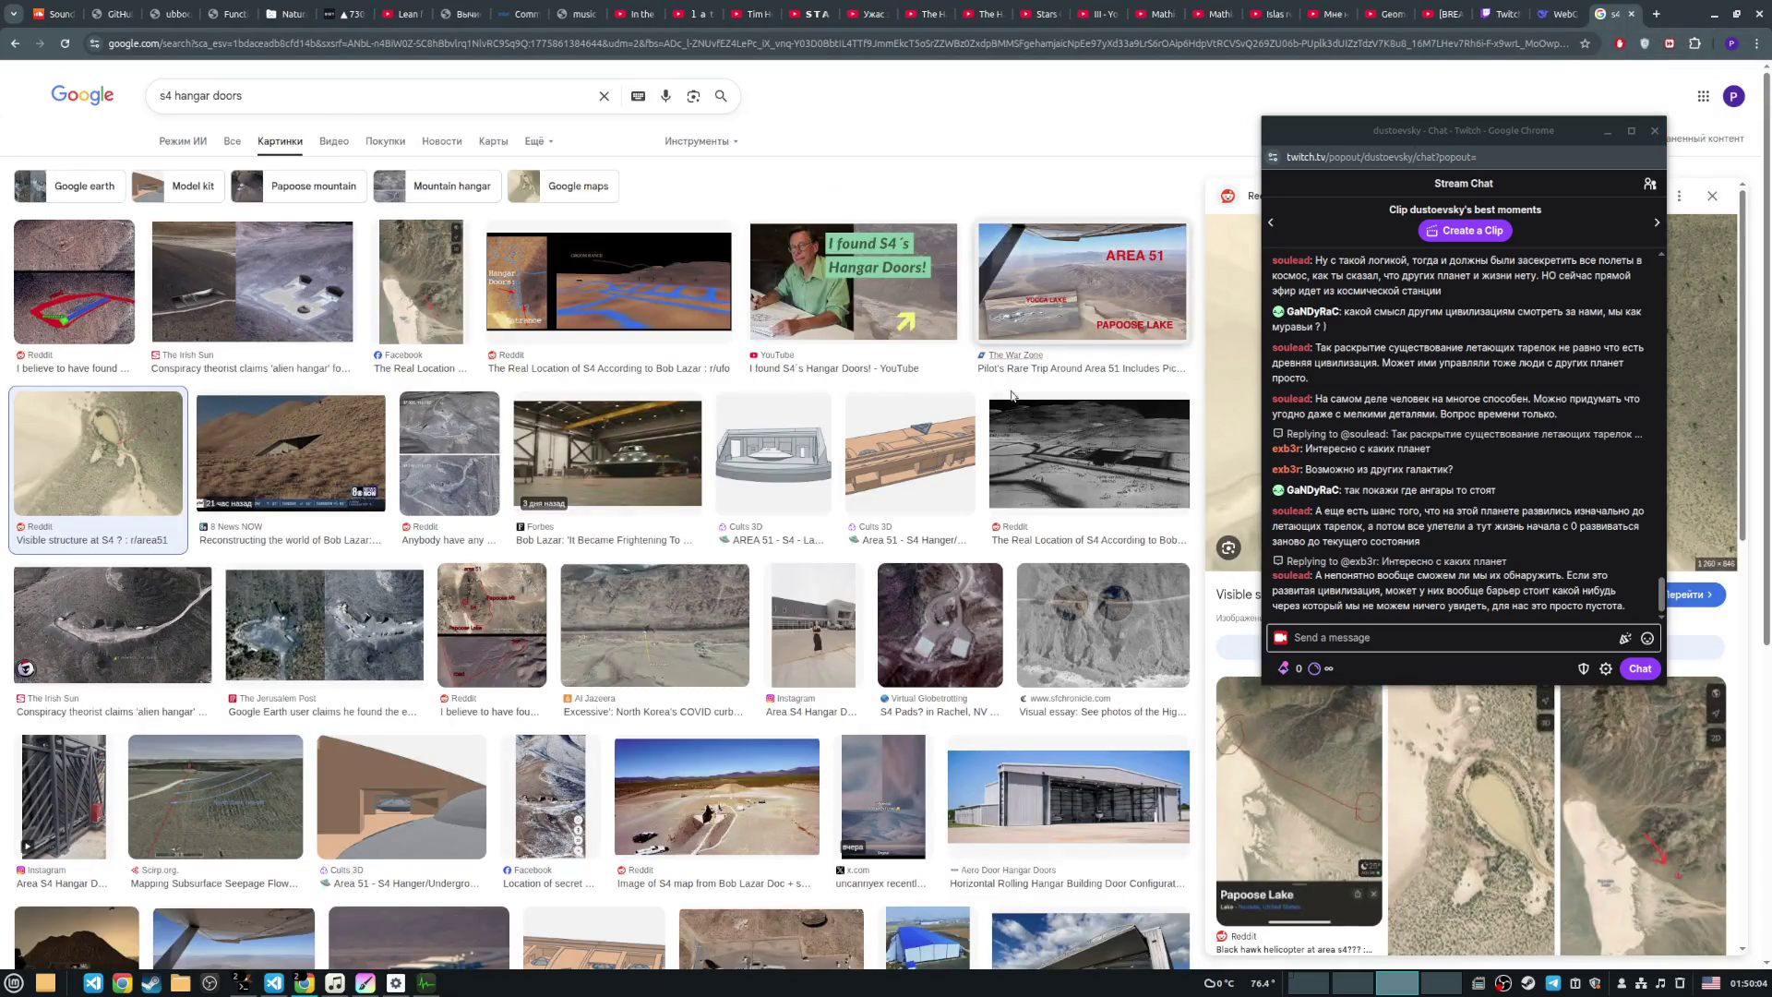
Step: Preview 'The Real Location of S4' result and nudge the stream chat window slightly right
{"action": "scroll", "coordinate": [688, 486], "scroll_direction": "down", "scroll_amount": 3}
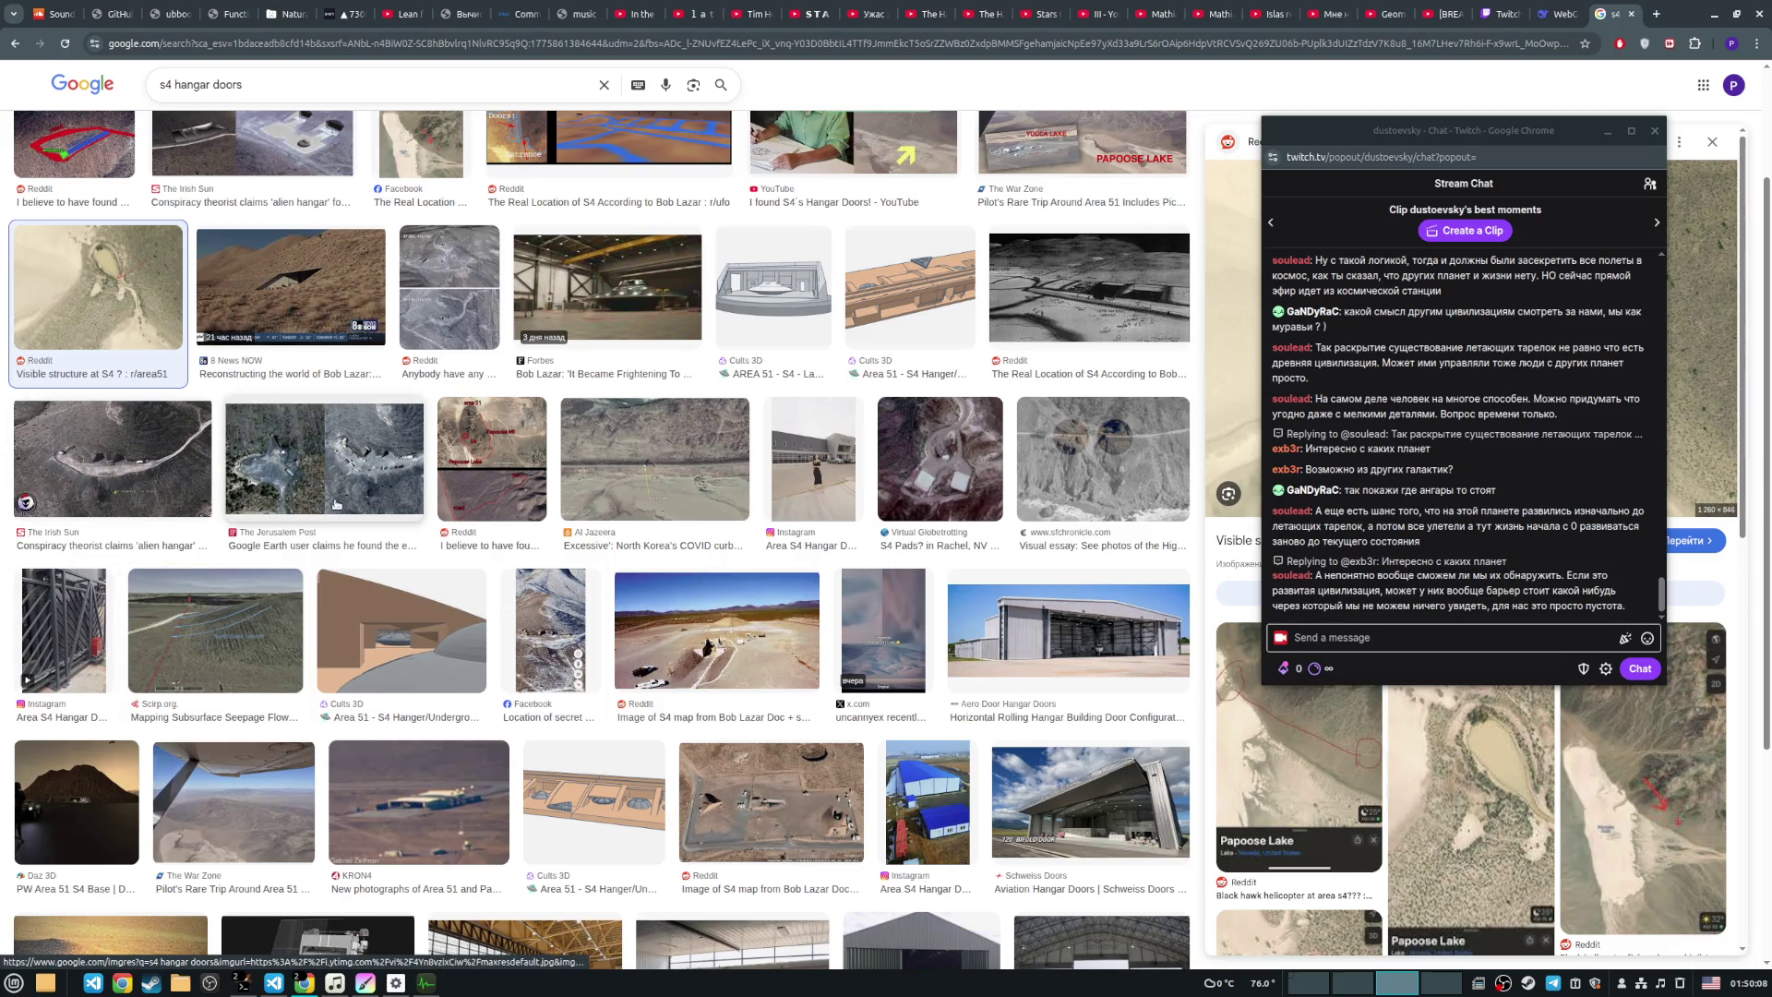
{"action": "scroll", "coordinate": [231, 499], "scroll_direction": "up", "scroll_amount": 3}
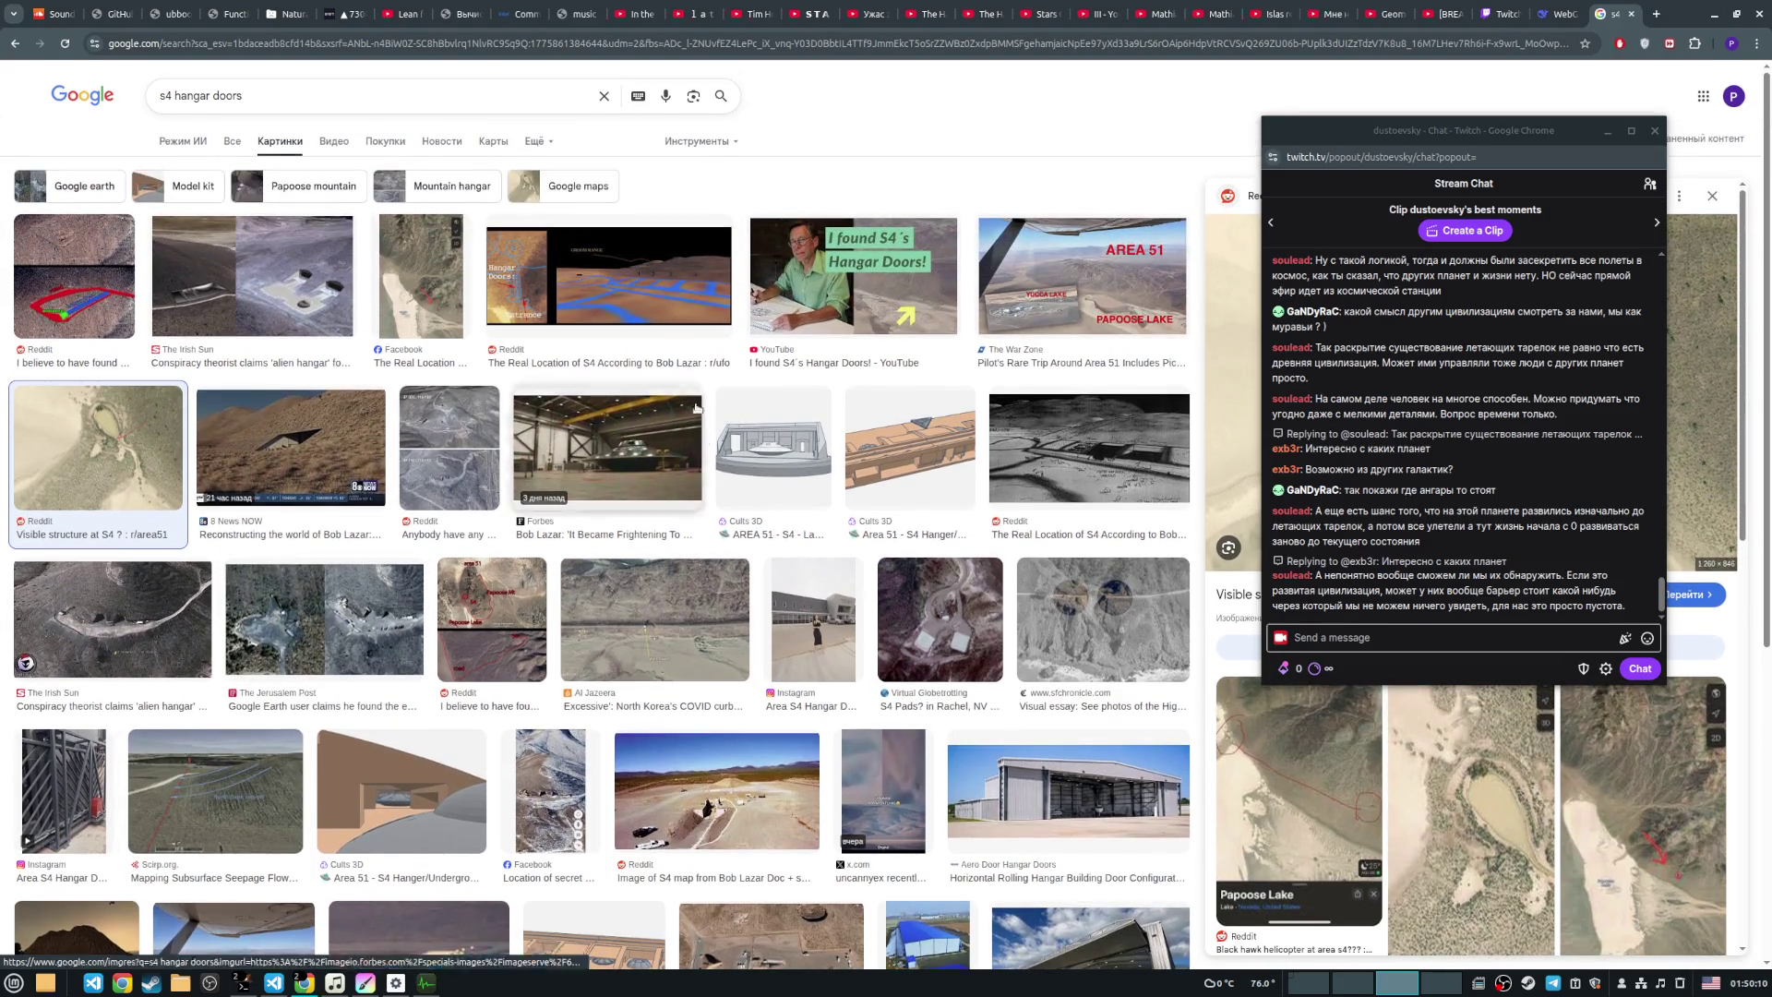
{"action": "left_click", "coordinate": [666, 310]}
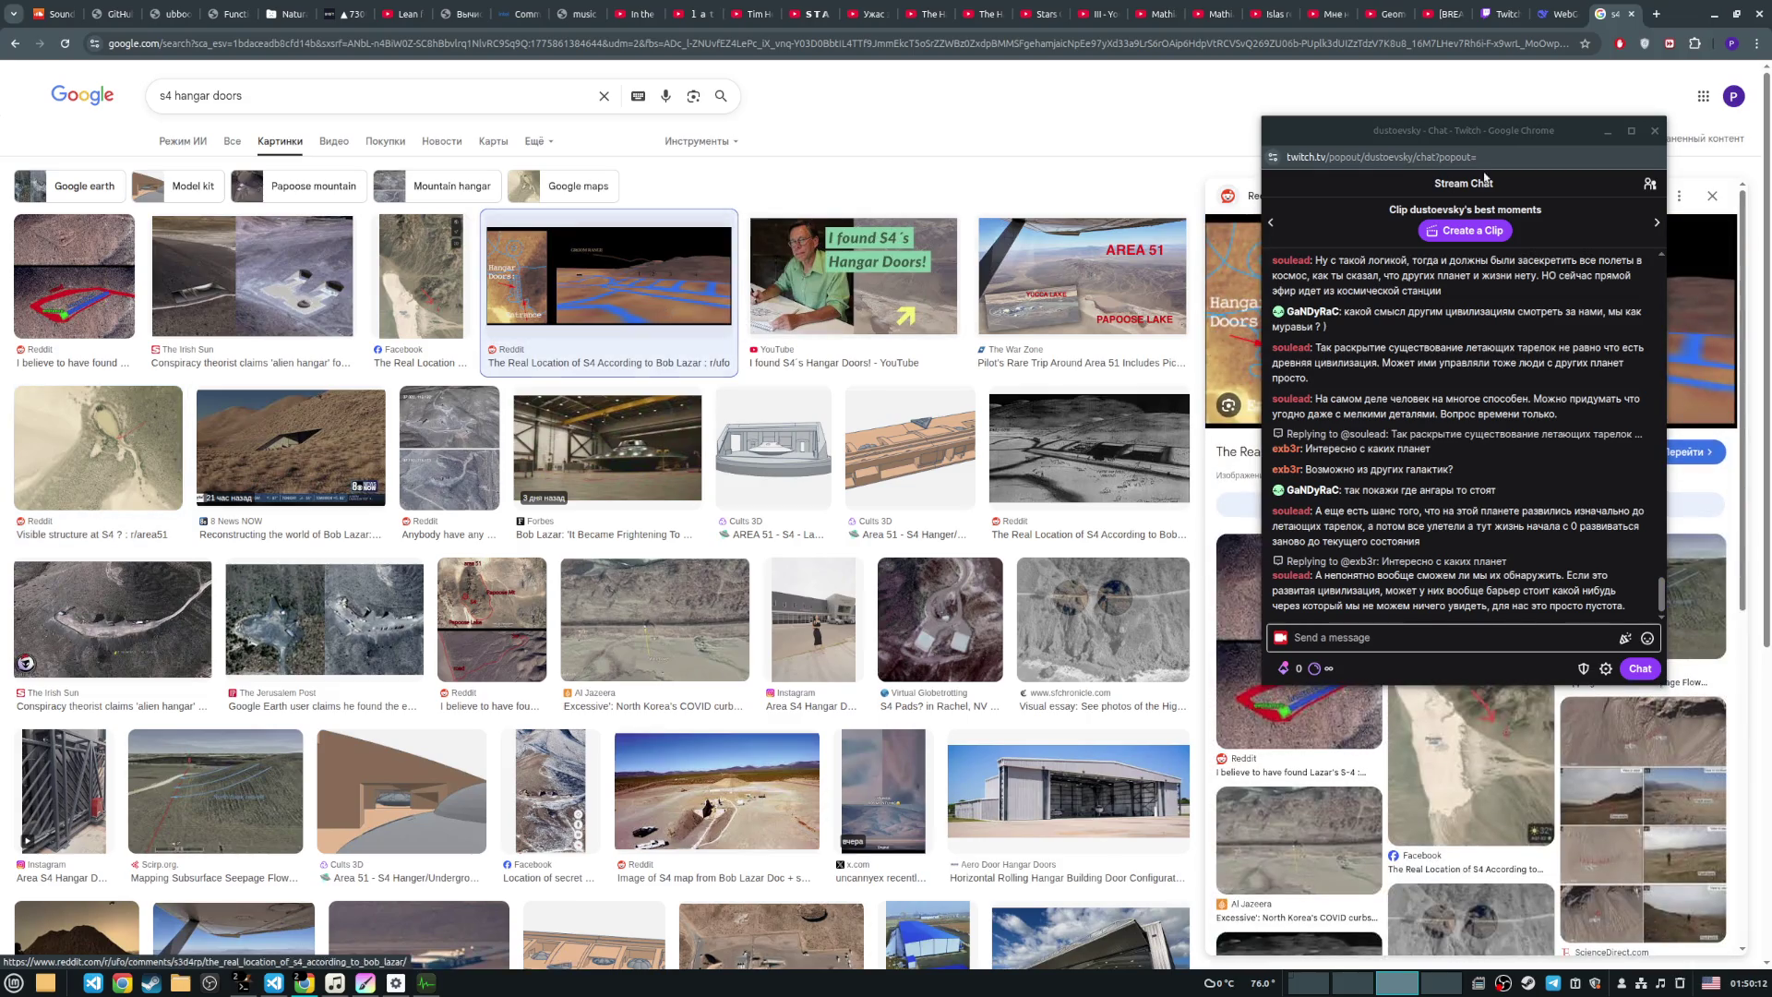
{"action": "left_click_drag", "start_coordinate": [1458, 133], "coordinate": [974, 105]}
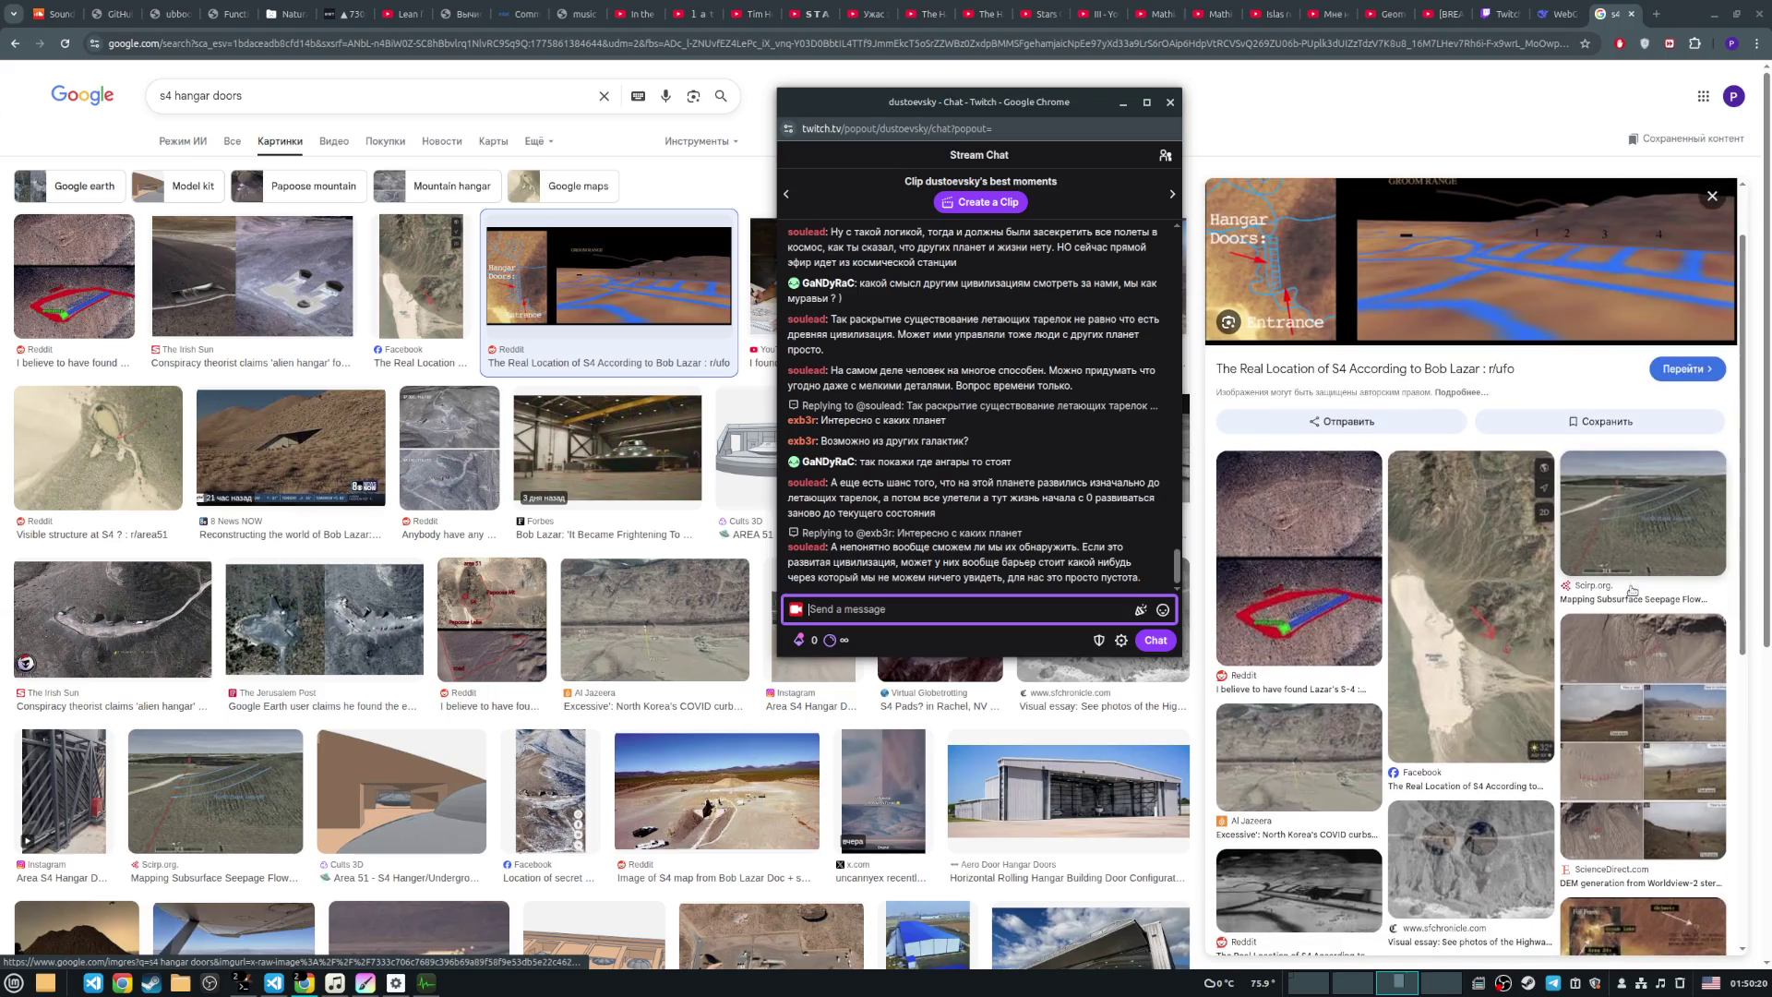
{"action": "scroll", "coordinate": [1631, 590], "scroll_direction": "down", "scroll_amount": 1}
{"action": "scroll", "coordinate": [1629, 588], "scroll_direction": "down", "scroll_amount": 3}
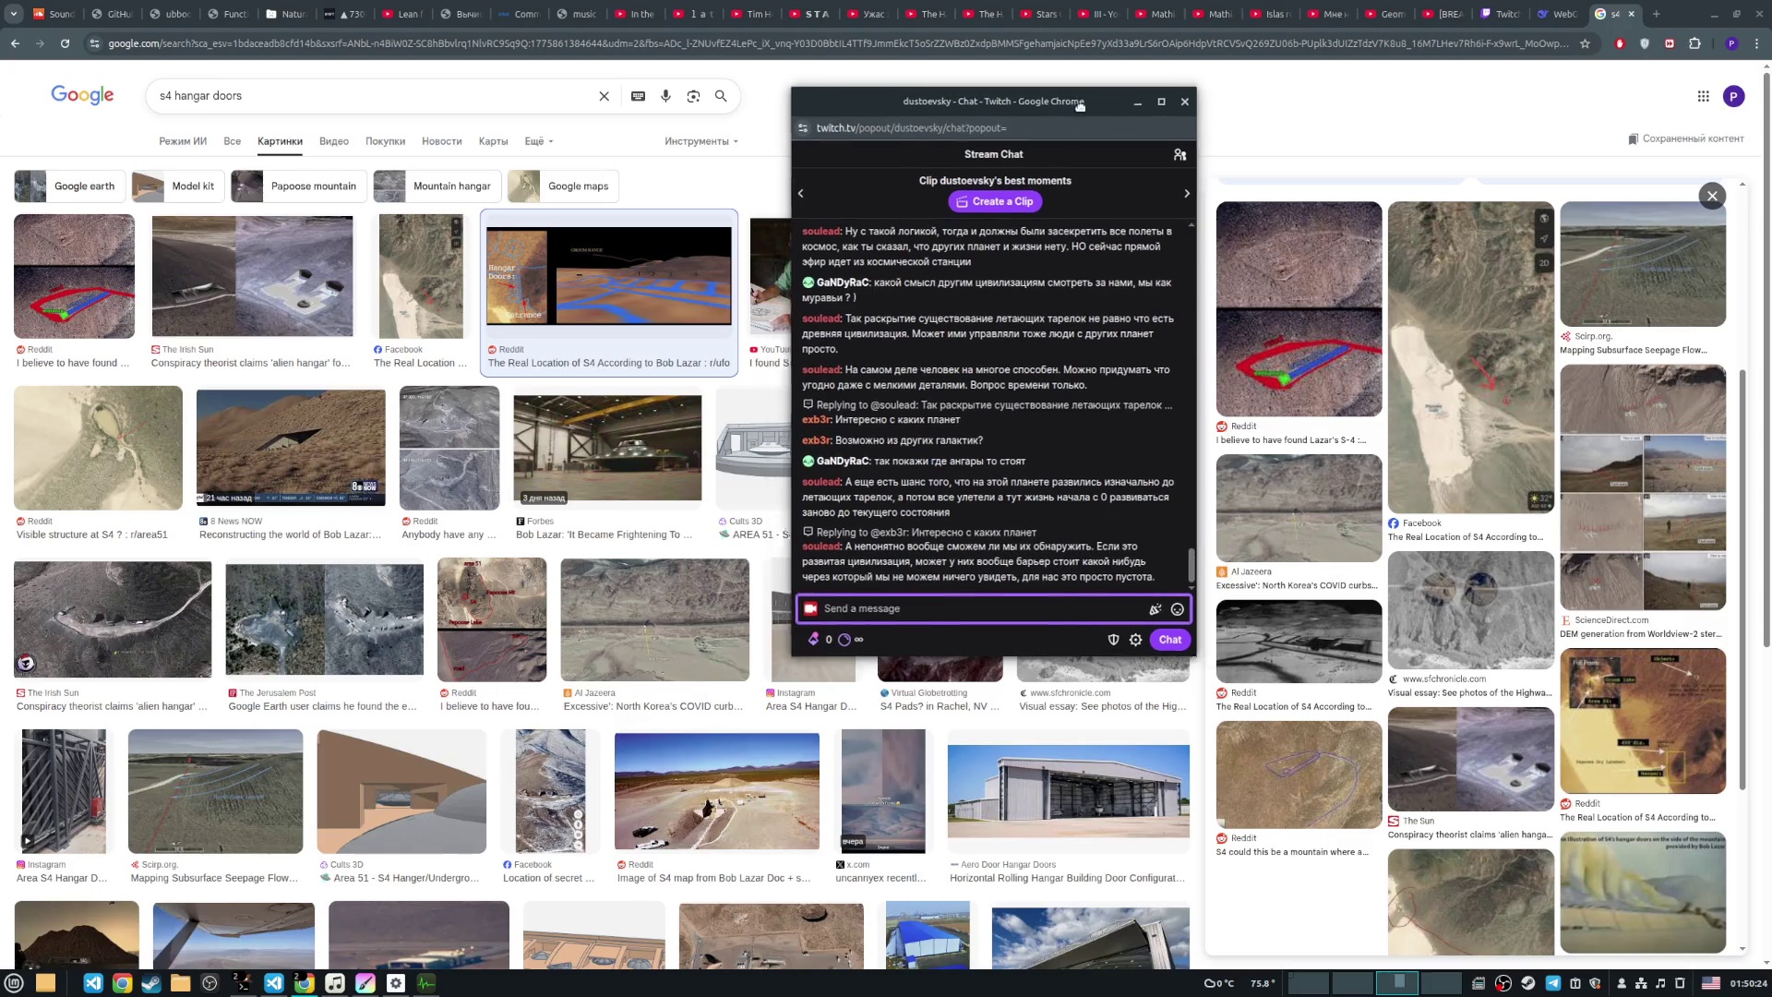
{"action": "left_click_drag", "start_coordinate": [978, 101], "coordinate": [1082, 101]}
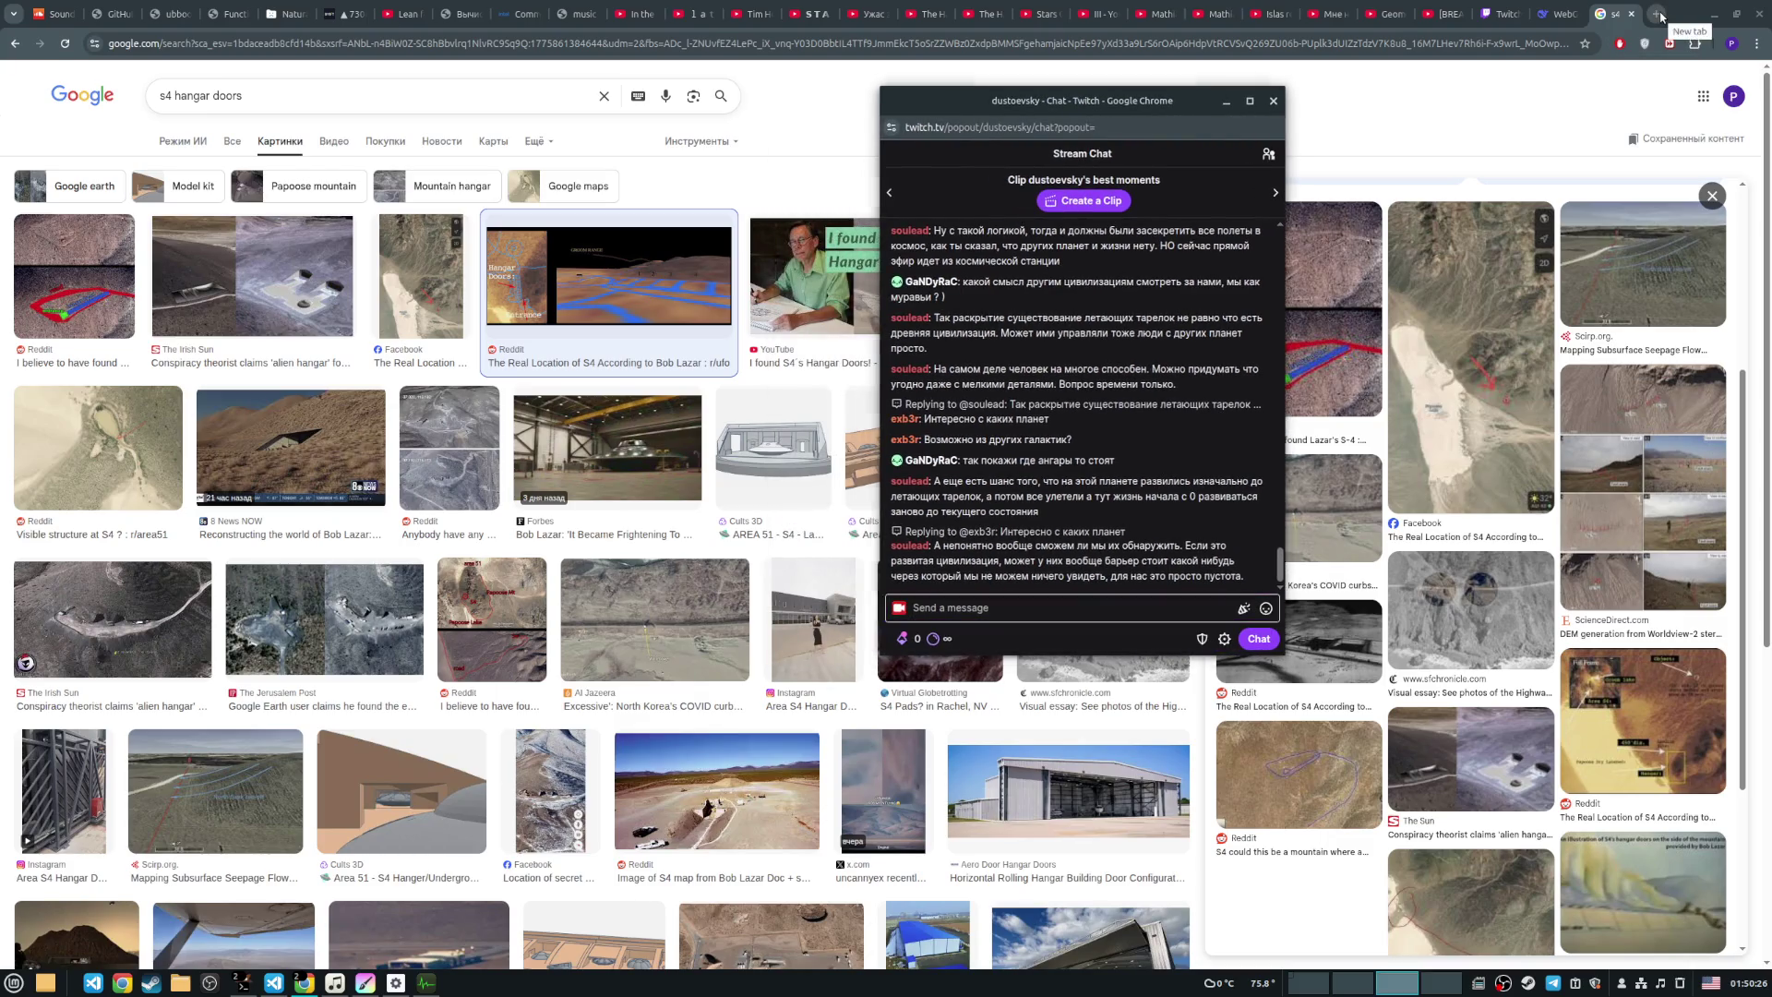
Step: Search for 'we are not alone' in a new browser tab
{"action": "left_click", "coordinate": [1659, 16]}
{"action": "type", "text": "wear"}
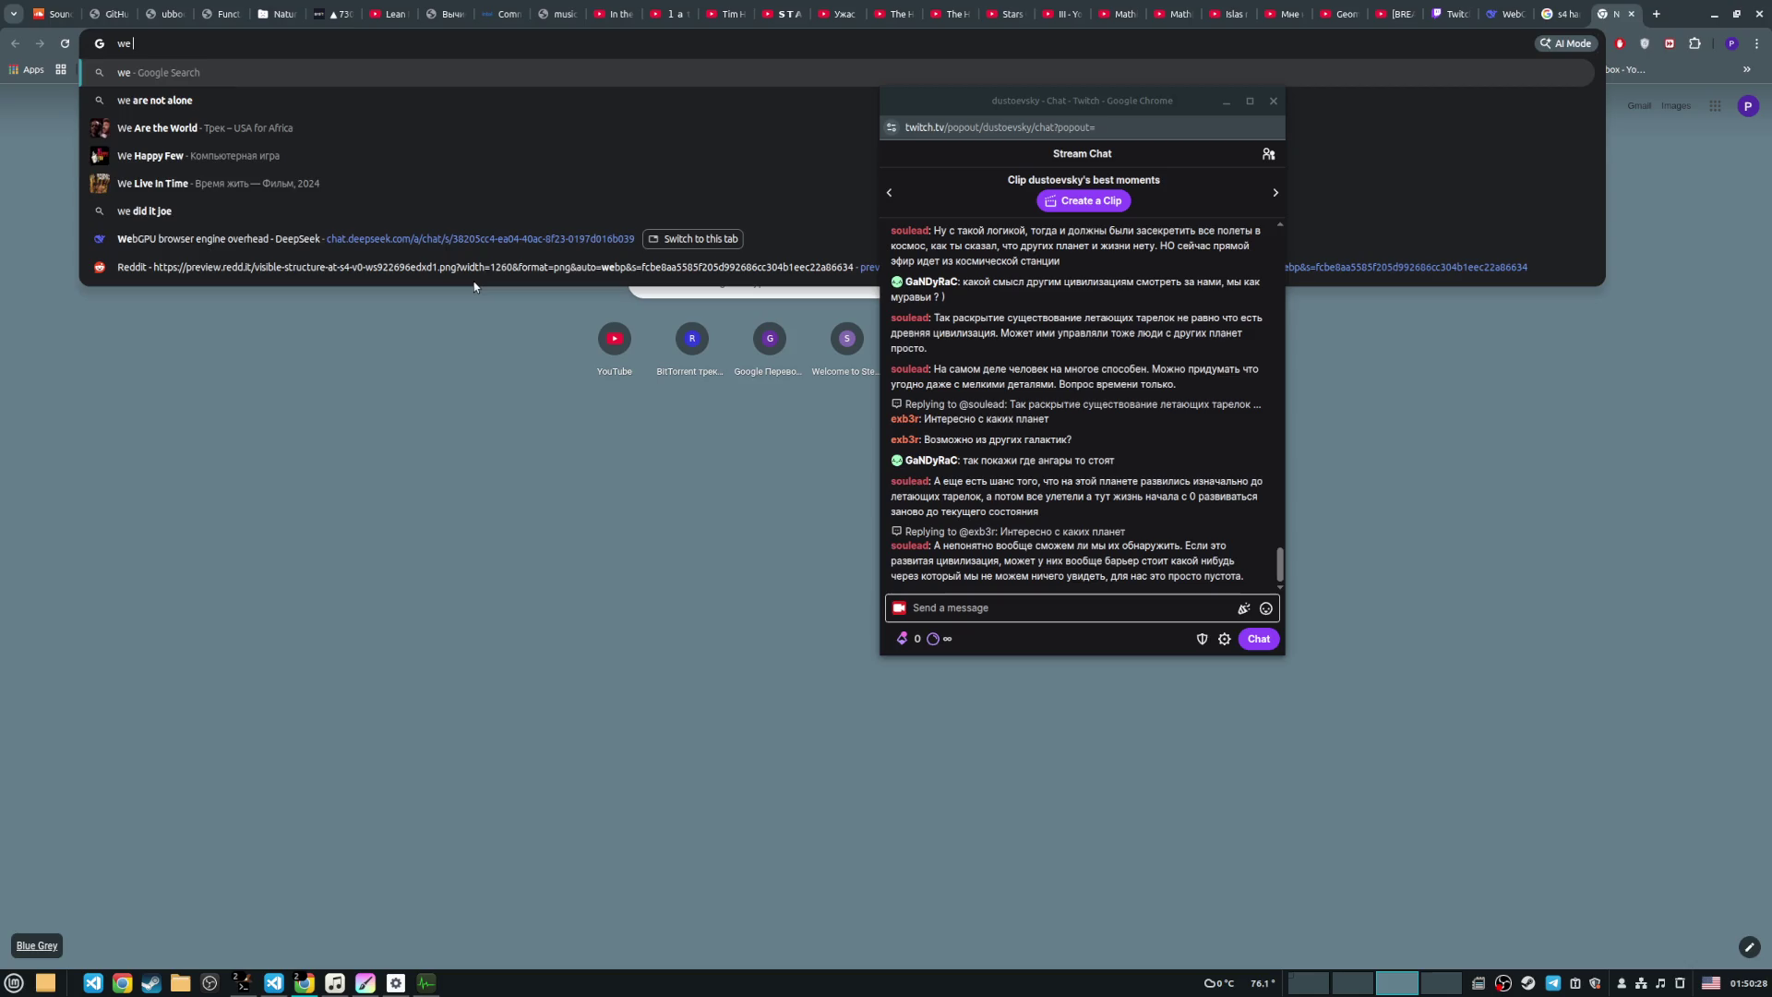
{"action": "type", "text": "o"}
{"action": "key", "text": "BackSpace"}
{"action": "type", "text": "notalone"}
{"action": "key", "text": "Return"}
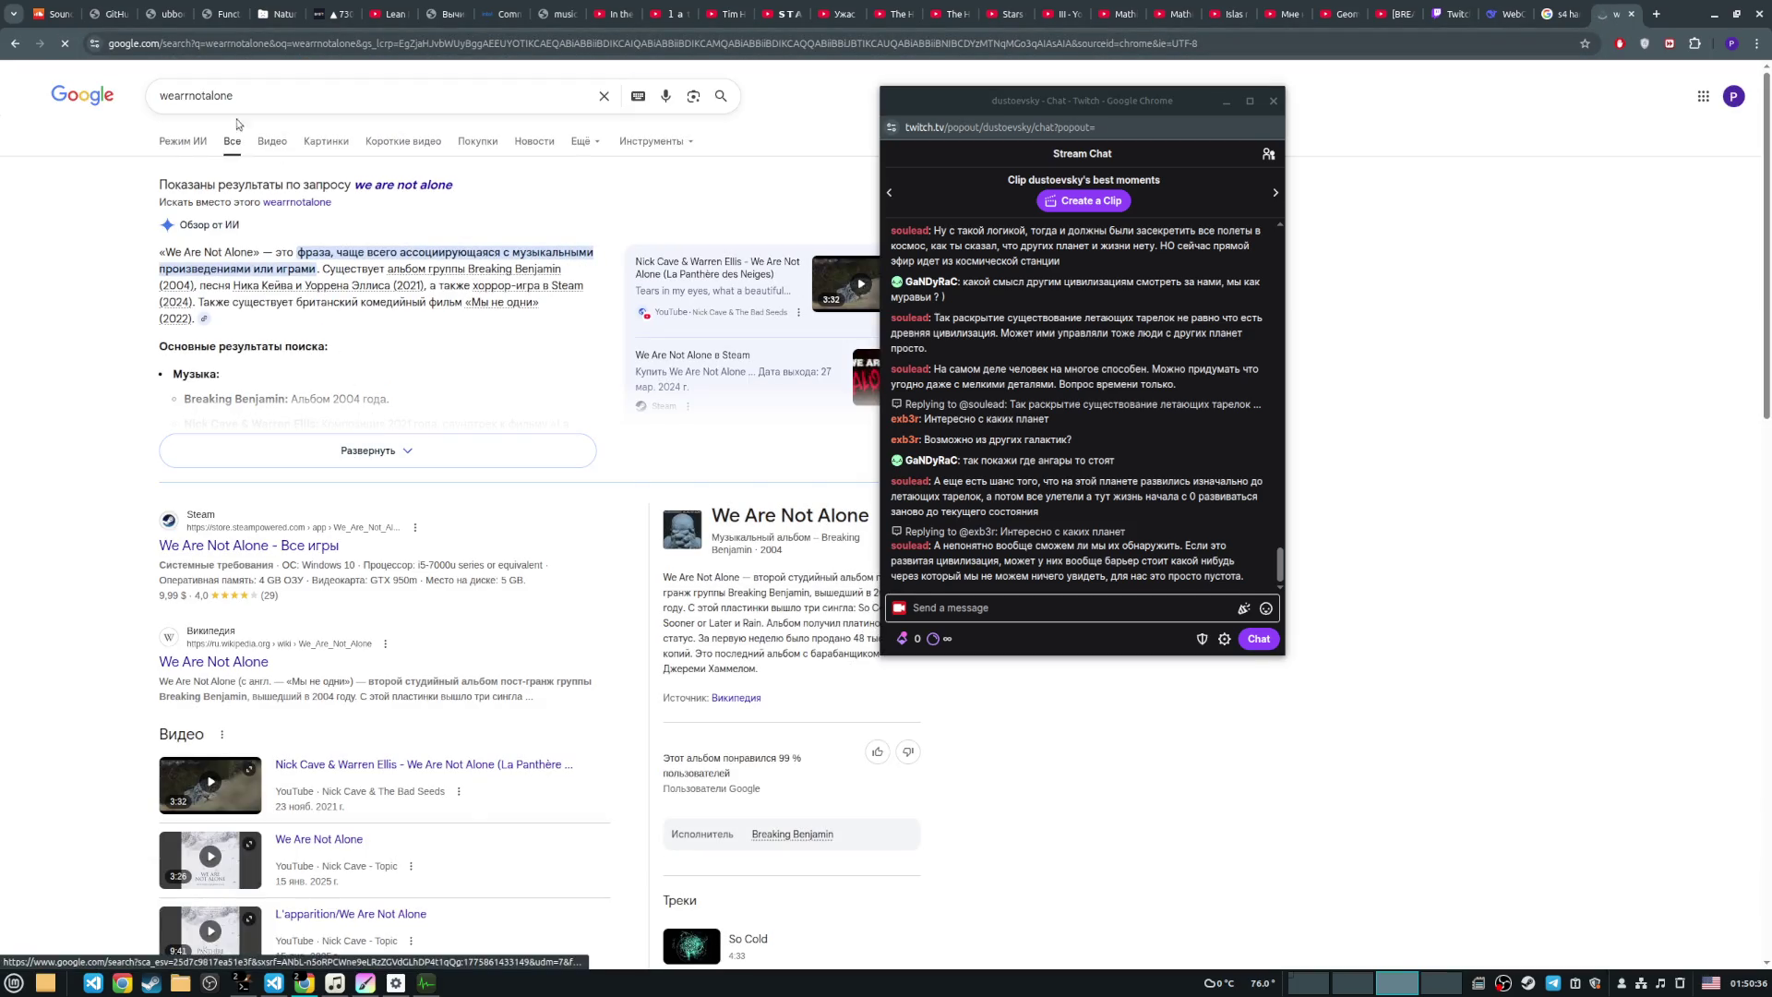
Step: Fix the misspelled letter in the search query, then return to the s4 hangar doors image results
{"action": "left_click", "coordinate": [188, 100]}
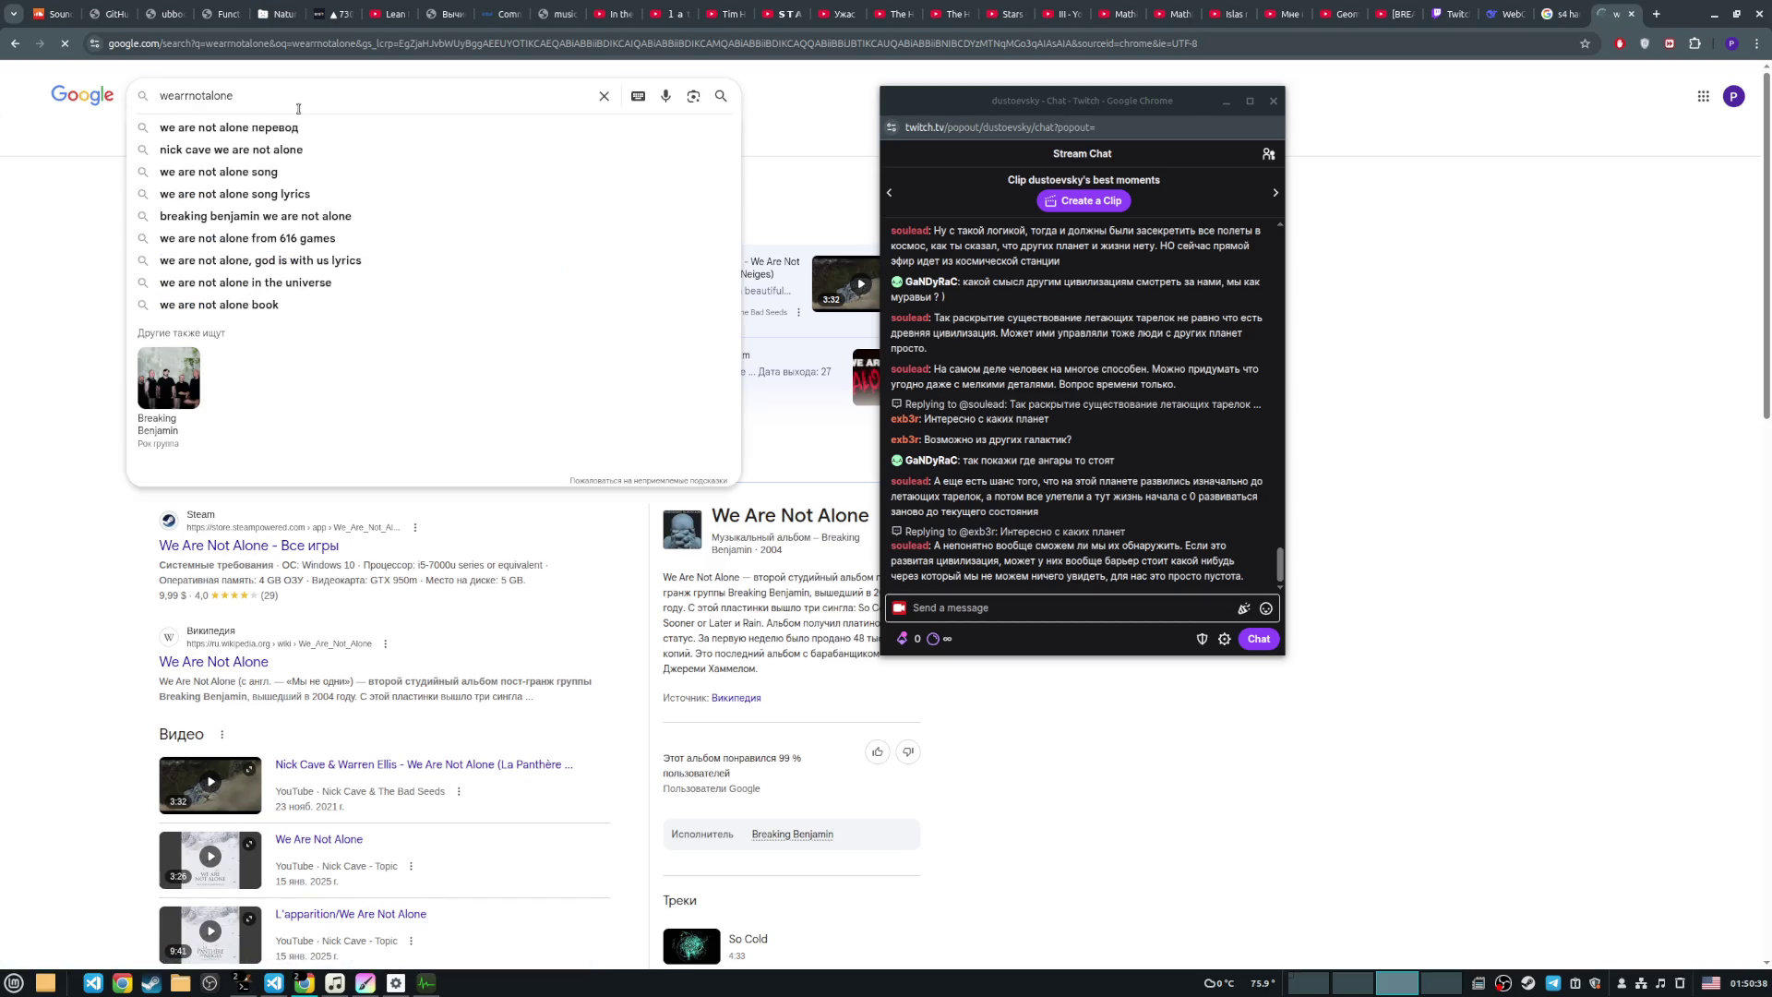
{"action": "key", "text": "BackSpace"}
{"action": "type", "text": "earenotalone.com"}
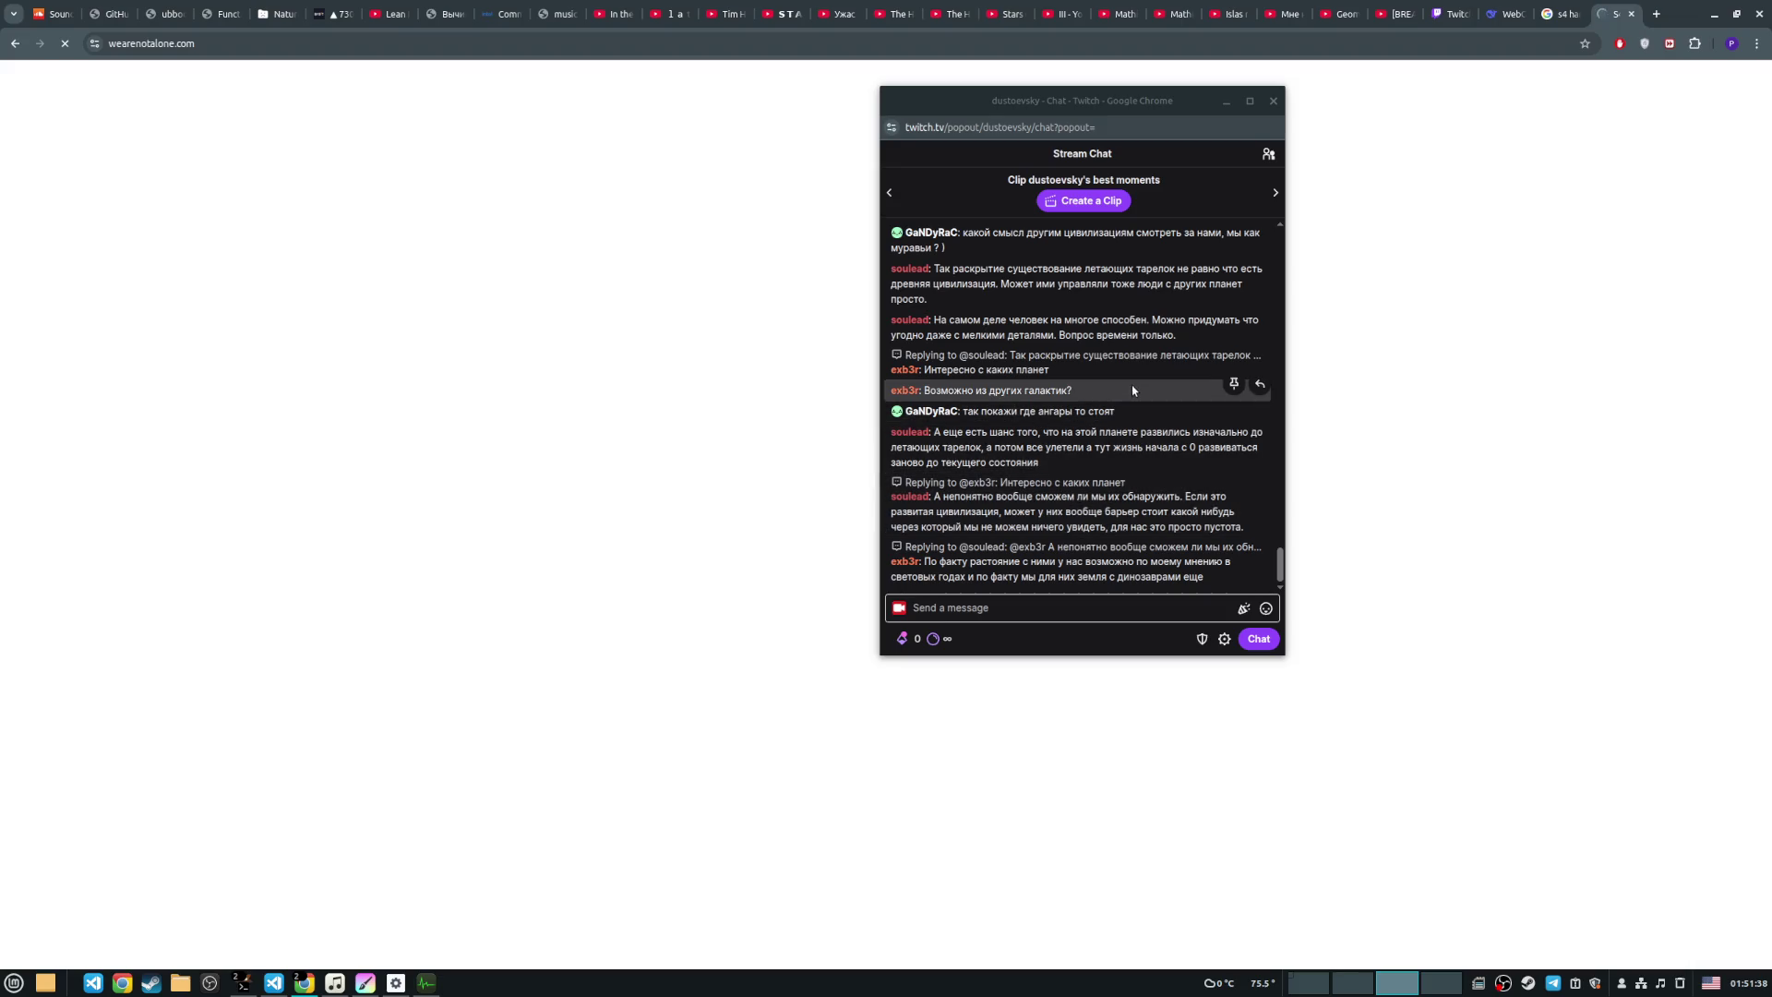
{"action": "left_click", "coordinate": [1556, 8]}
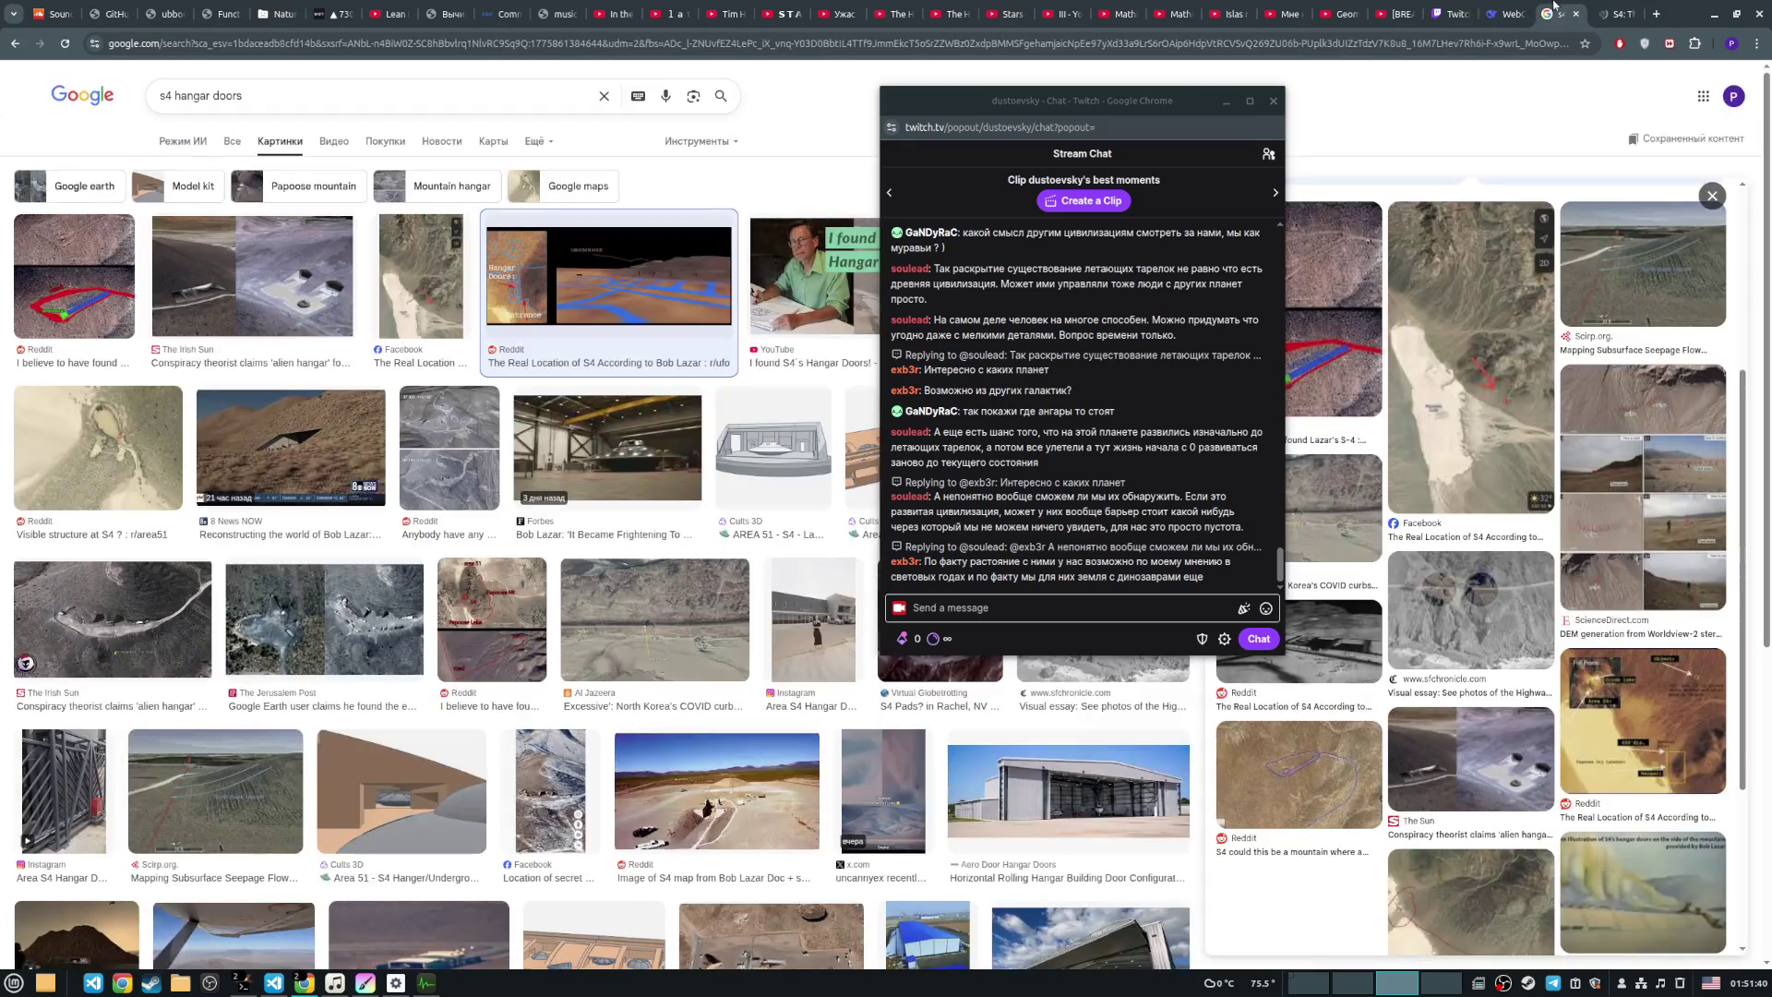
Step: Move the chat window to the far right and search images for 'созвездие зета решетки' using the Russian layout
{"action": "left_click_drag", "start_coordinate": [1041, 107], "coordinate": [1486, 93]}
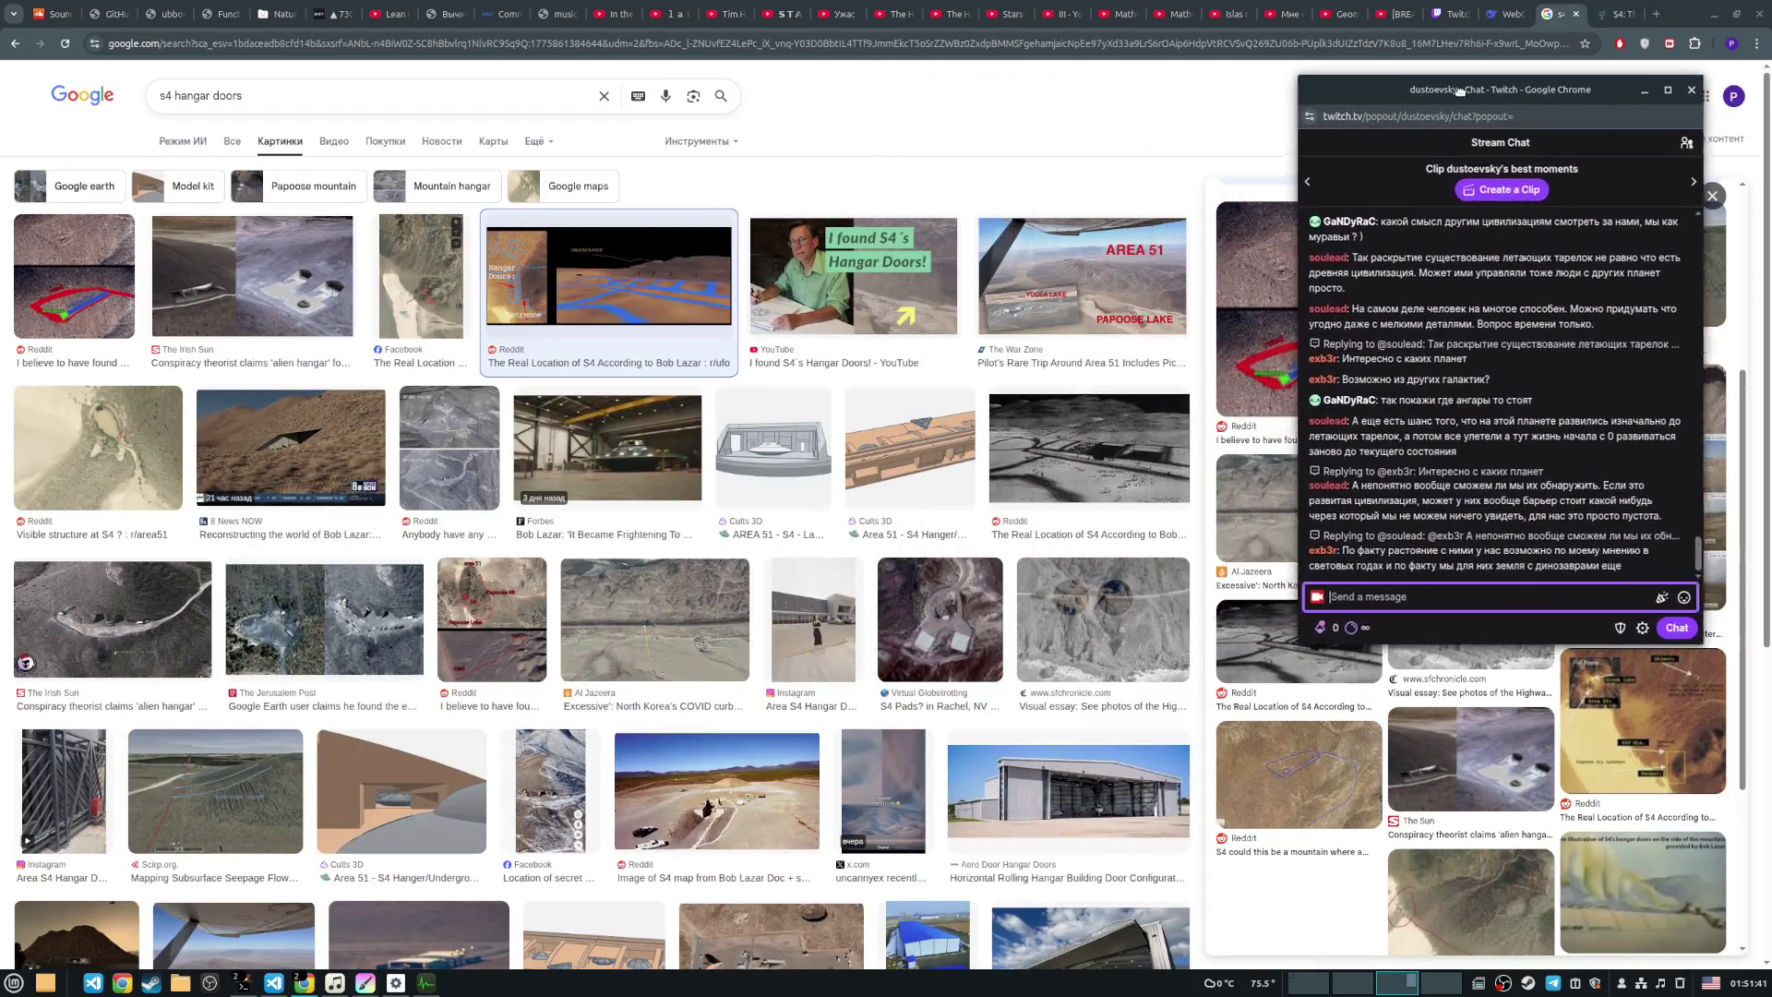
{"action": "triple_click", "coordinate": [231, 95]}
{"action": "key", "text": "alt+shift"}
{"action": "type", "text": "с"}
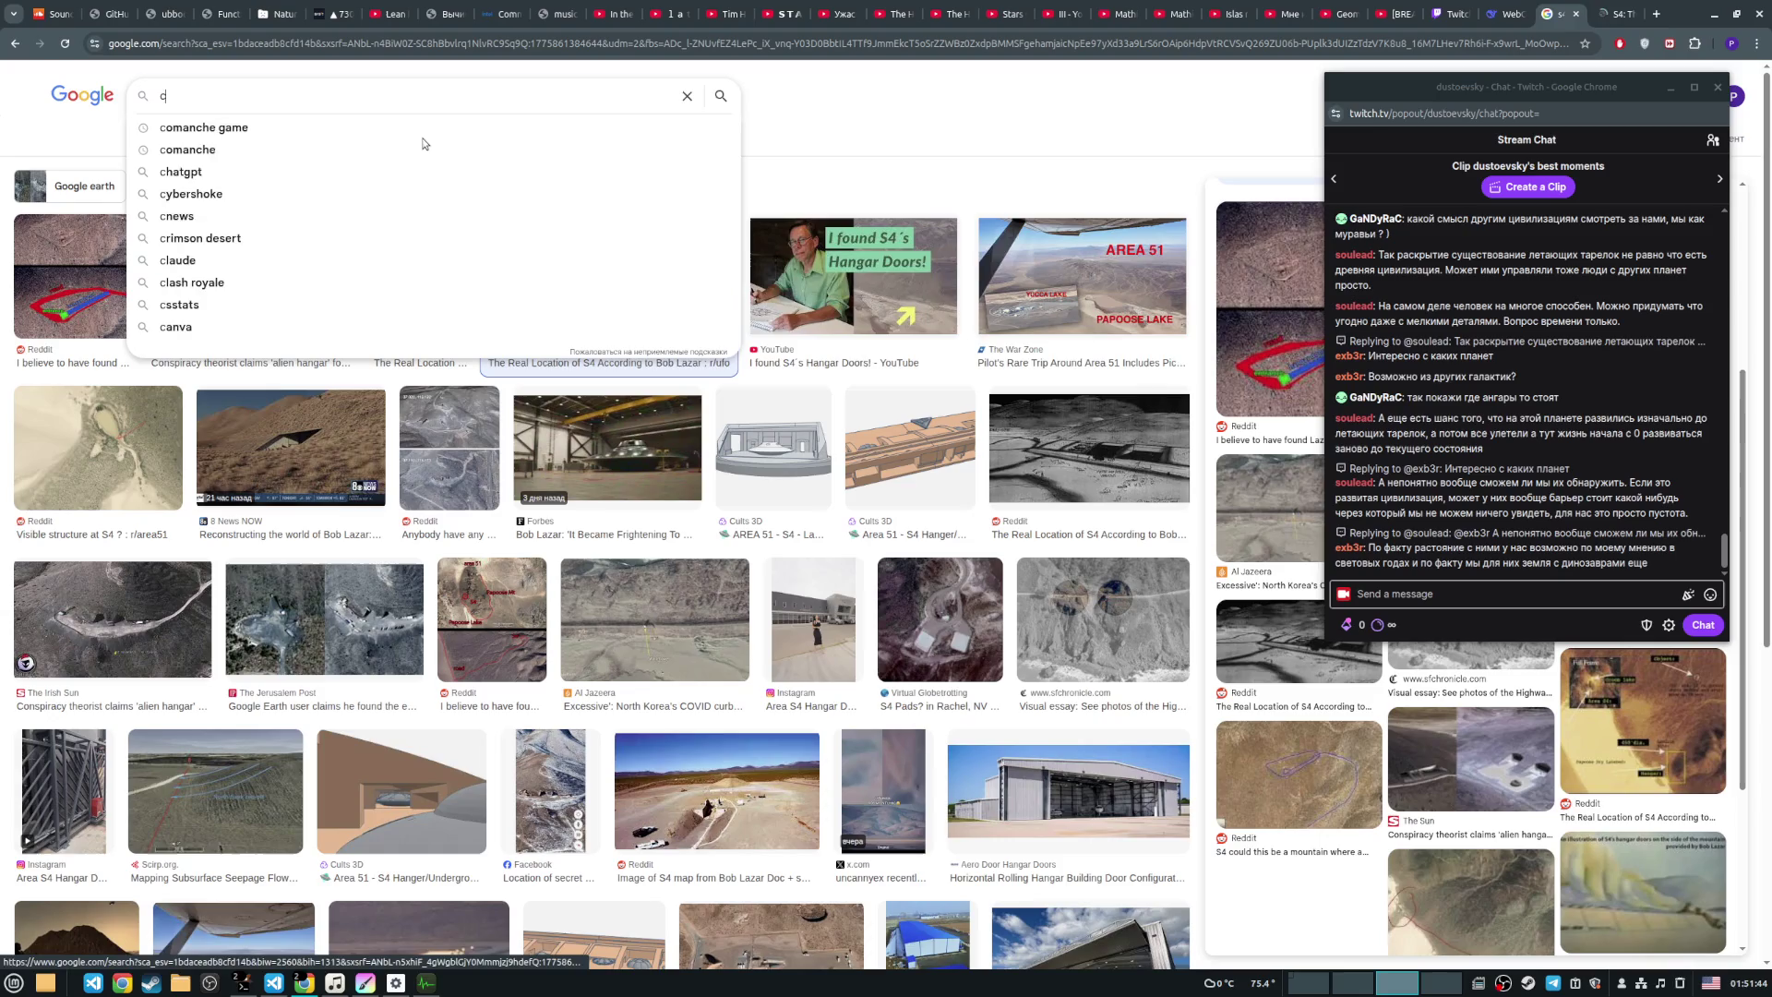
{"action": "type", "text": "оз"}
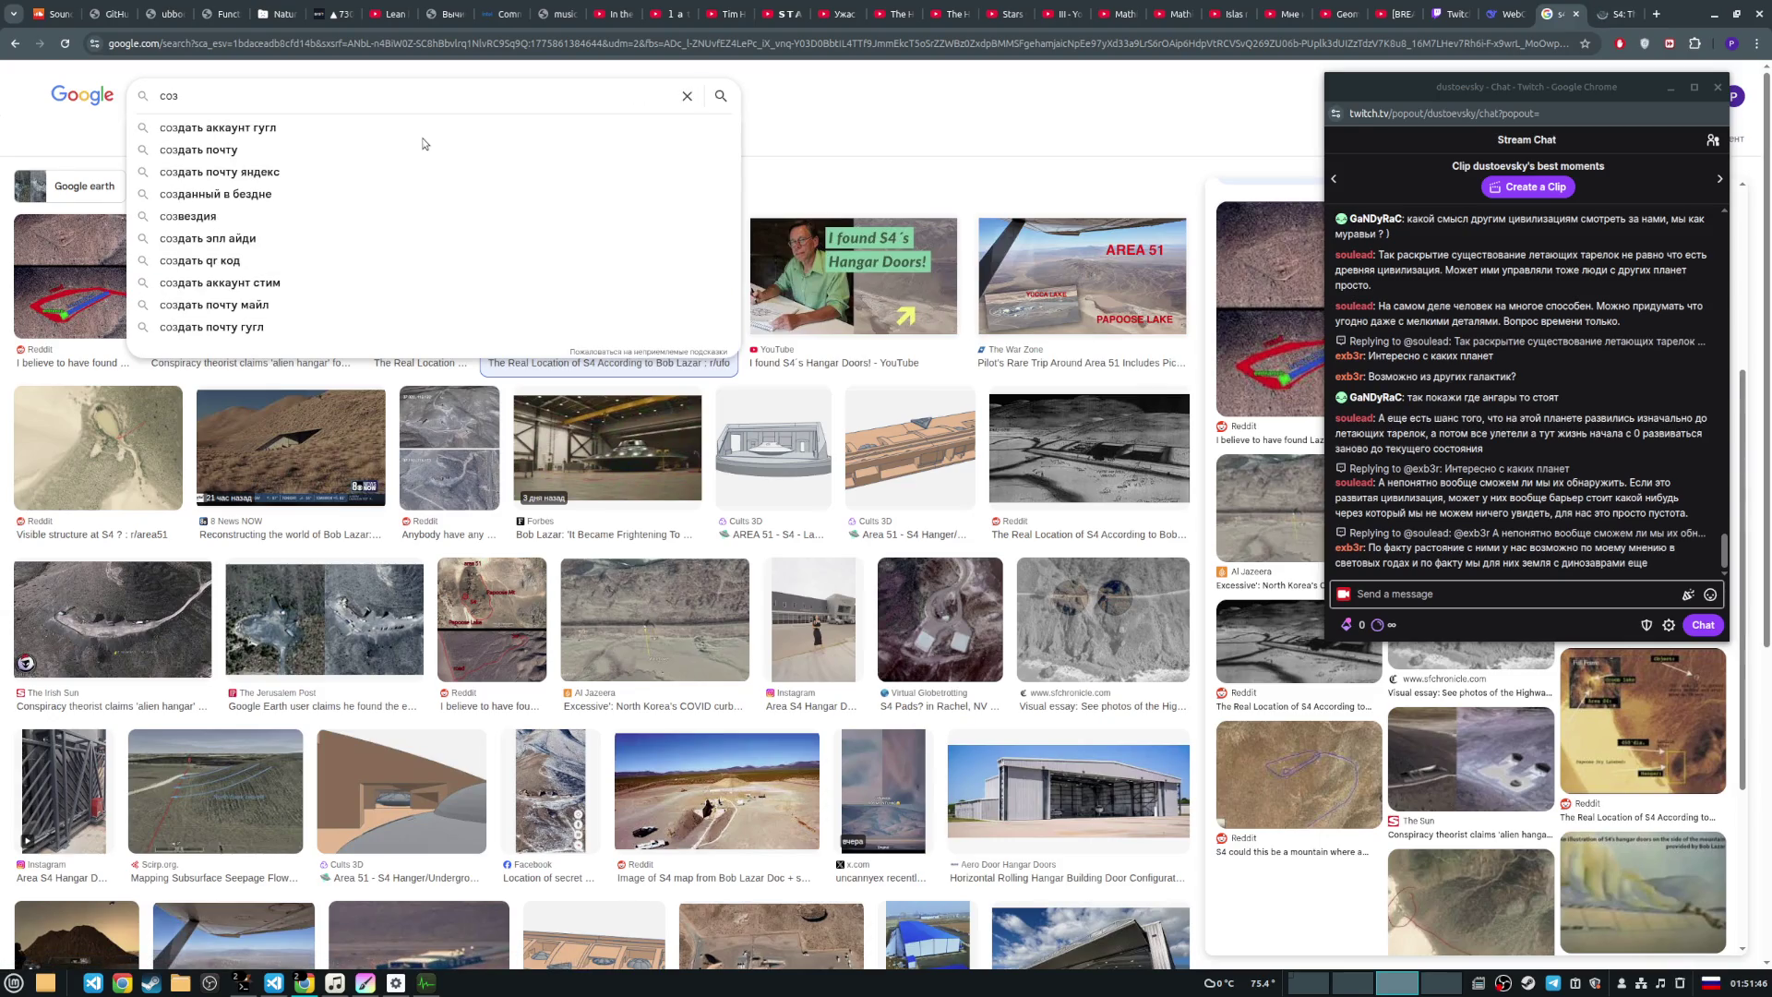
{"action": "type", "text": "вездие зета решетки"}
{"action": "key", "text": "Return"}
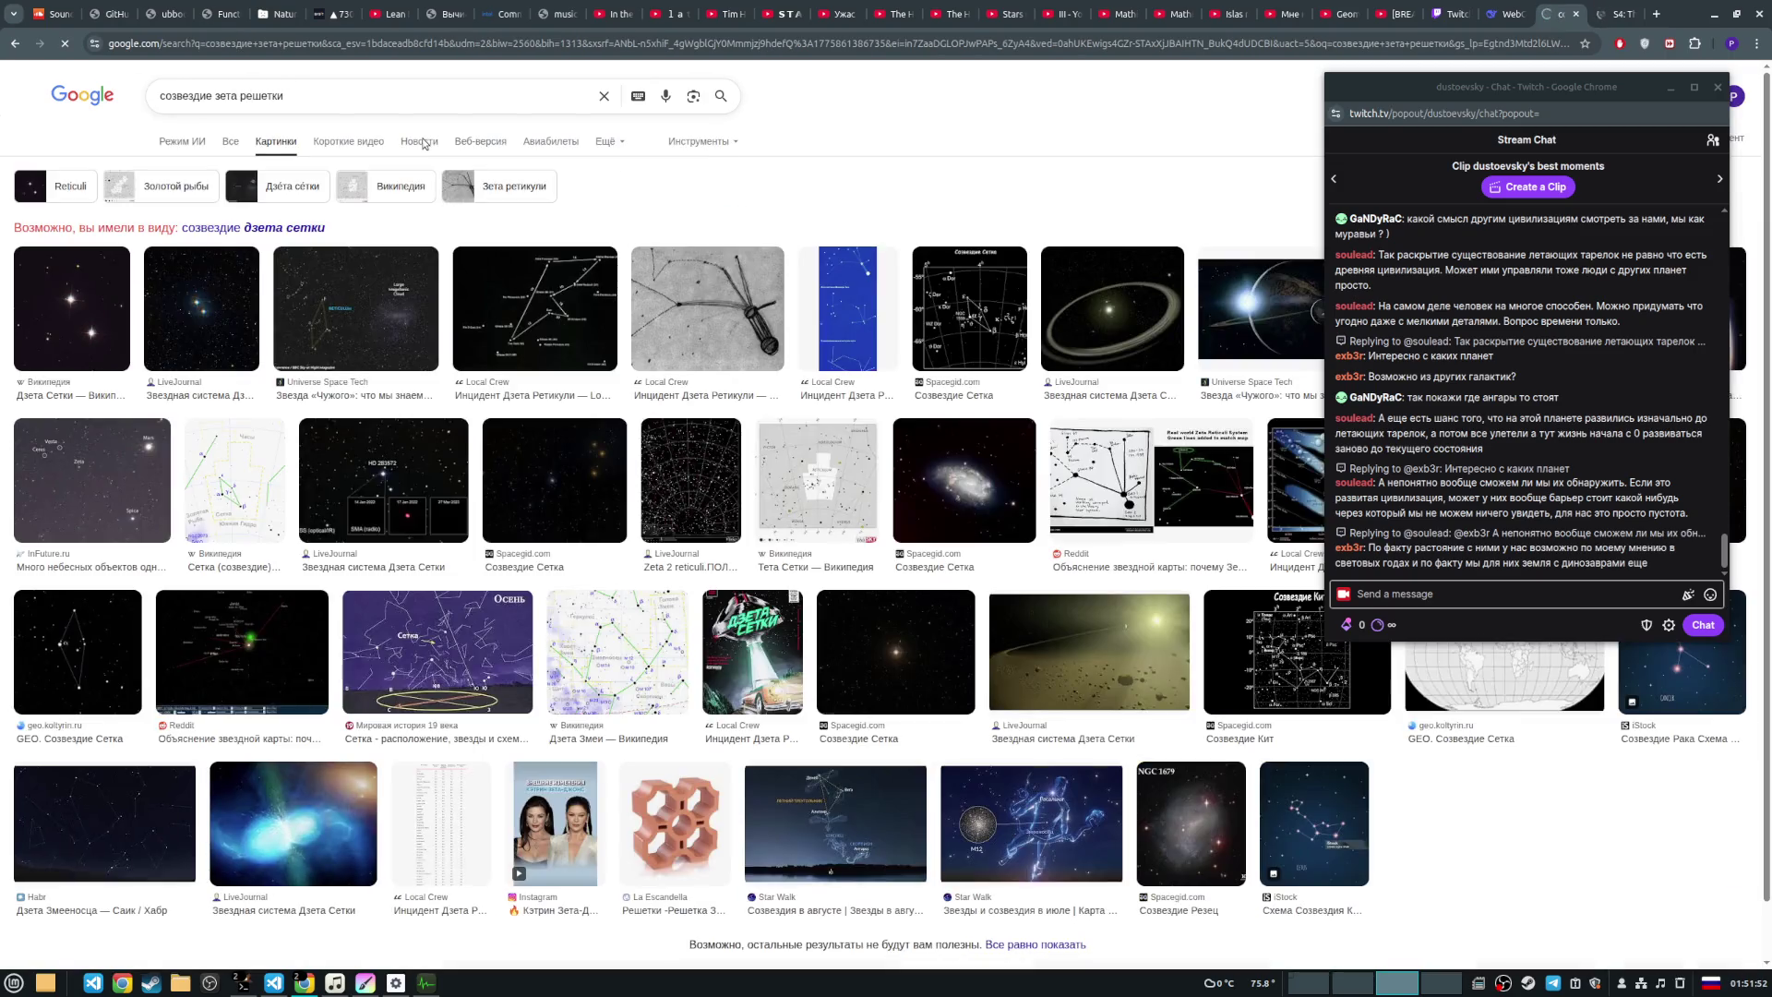
Step: Expand and scroll through the Zeta Reticuli AI overview under Все, then switch to the wearenotalone.com tab
{"action": "left_click", "coordinate": [230, 142]}
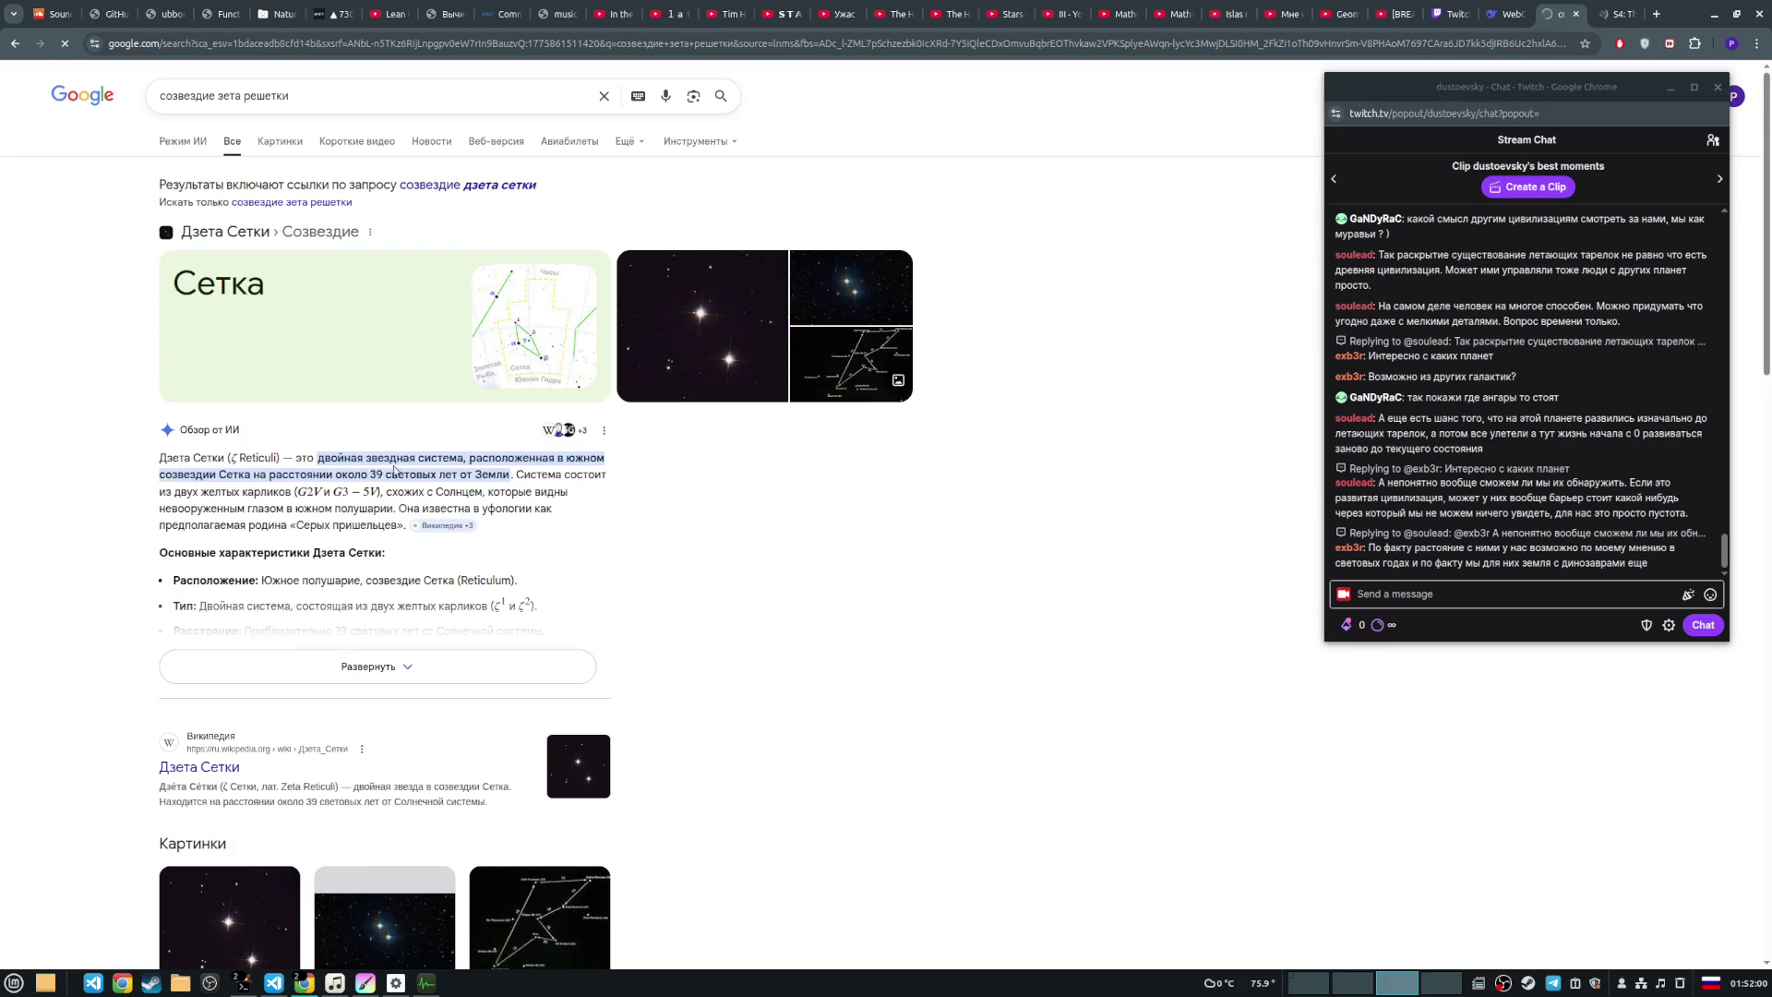
{"action": "left_click", "coordinate": [426, 665]}
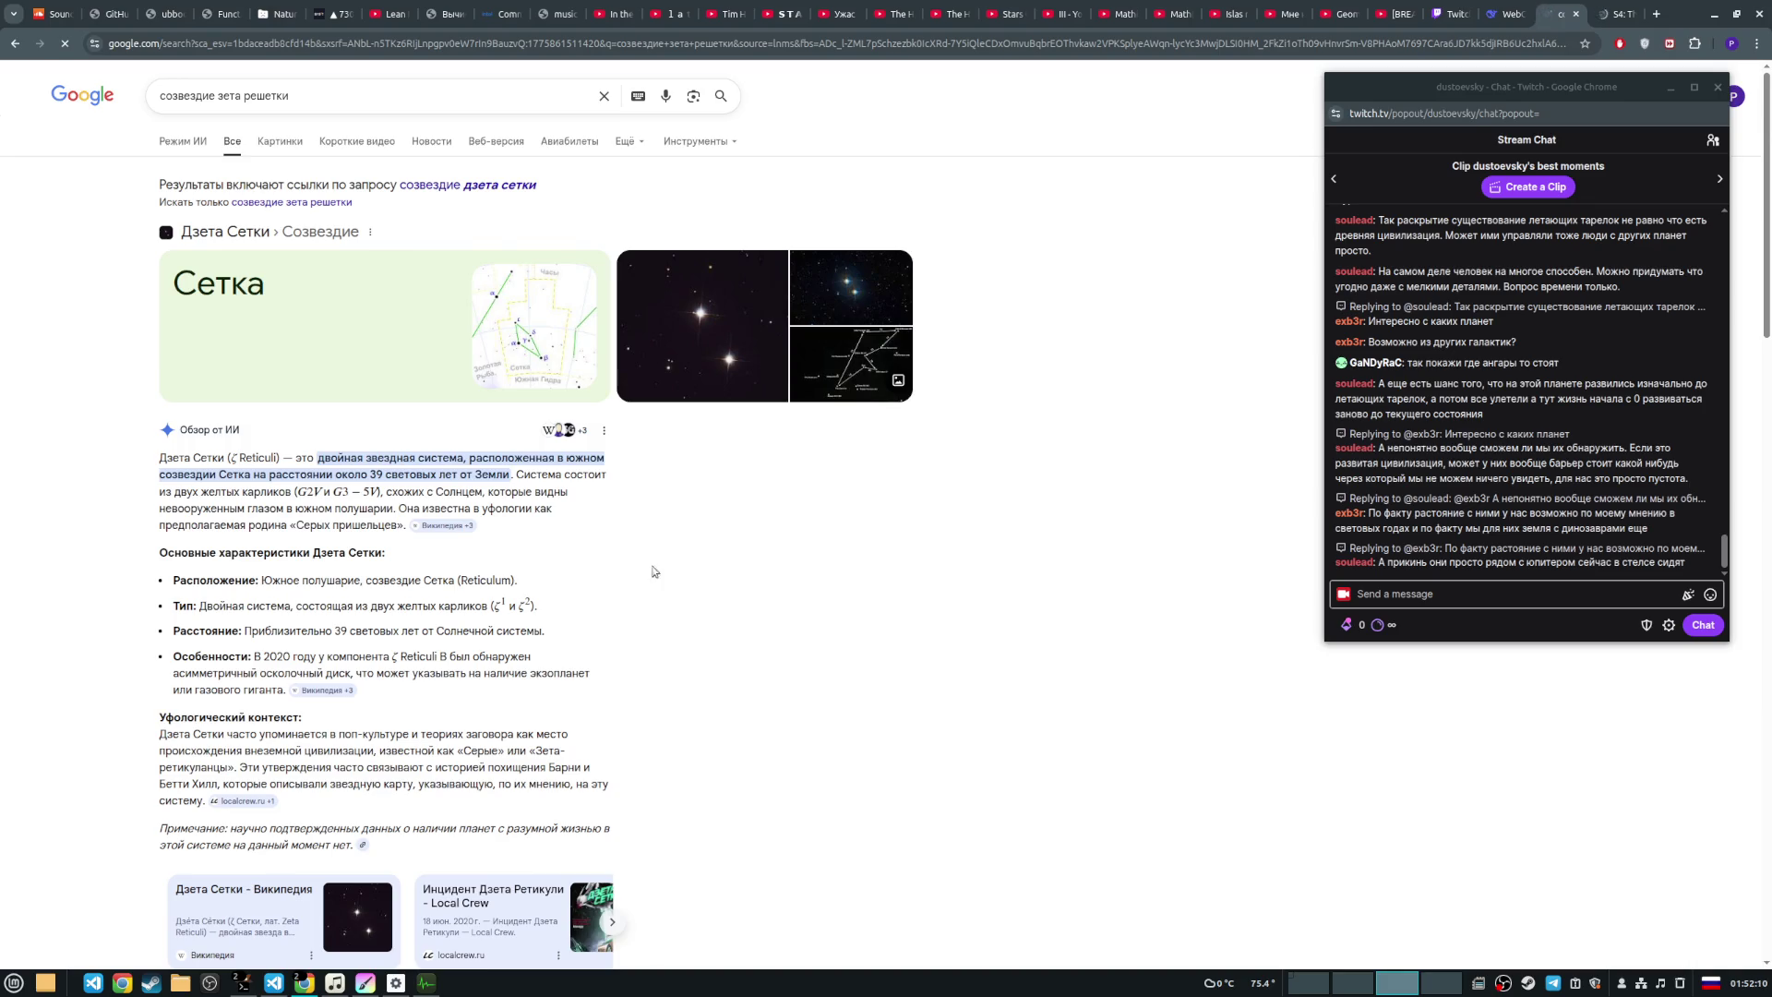
{"action": "scroll", "coordinate": [609, 510], "scroll_direction": "down", "scroll_amount": 1}
{"action": "scroll", "coordinate": [609, 510], "scroll_direction": "down", "scroll_amount": 1}
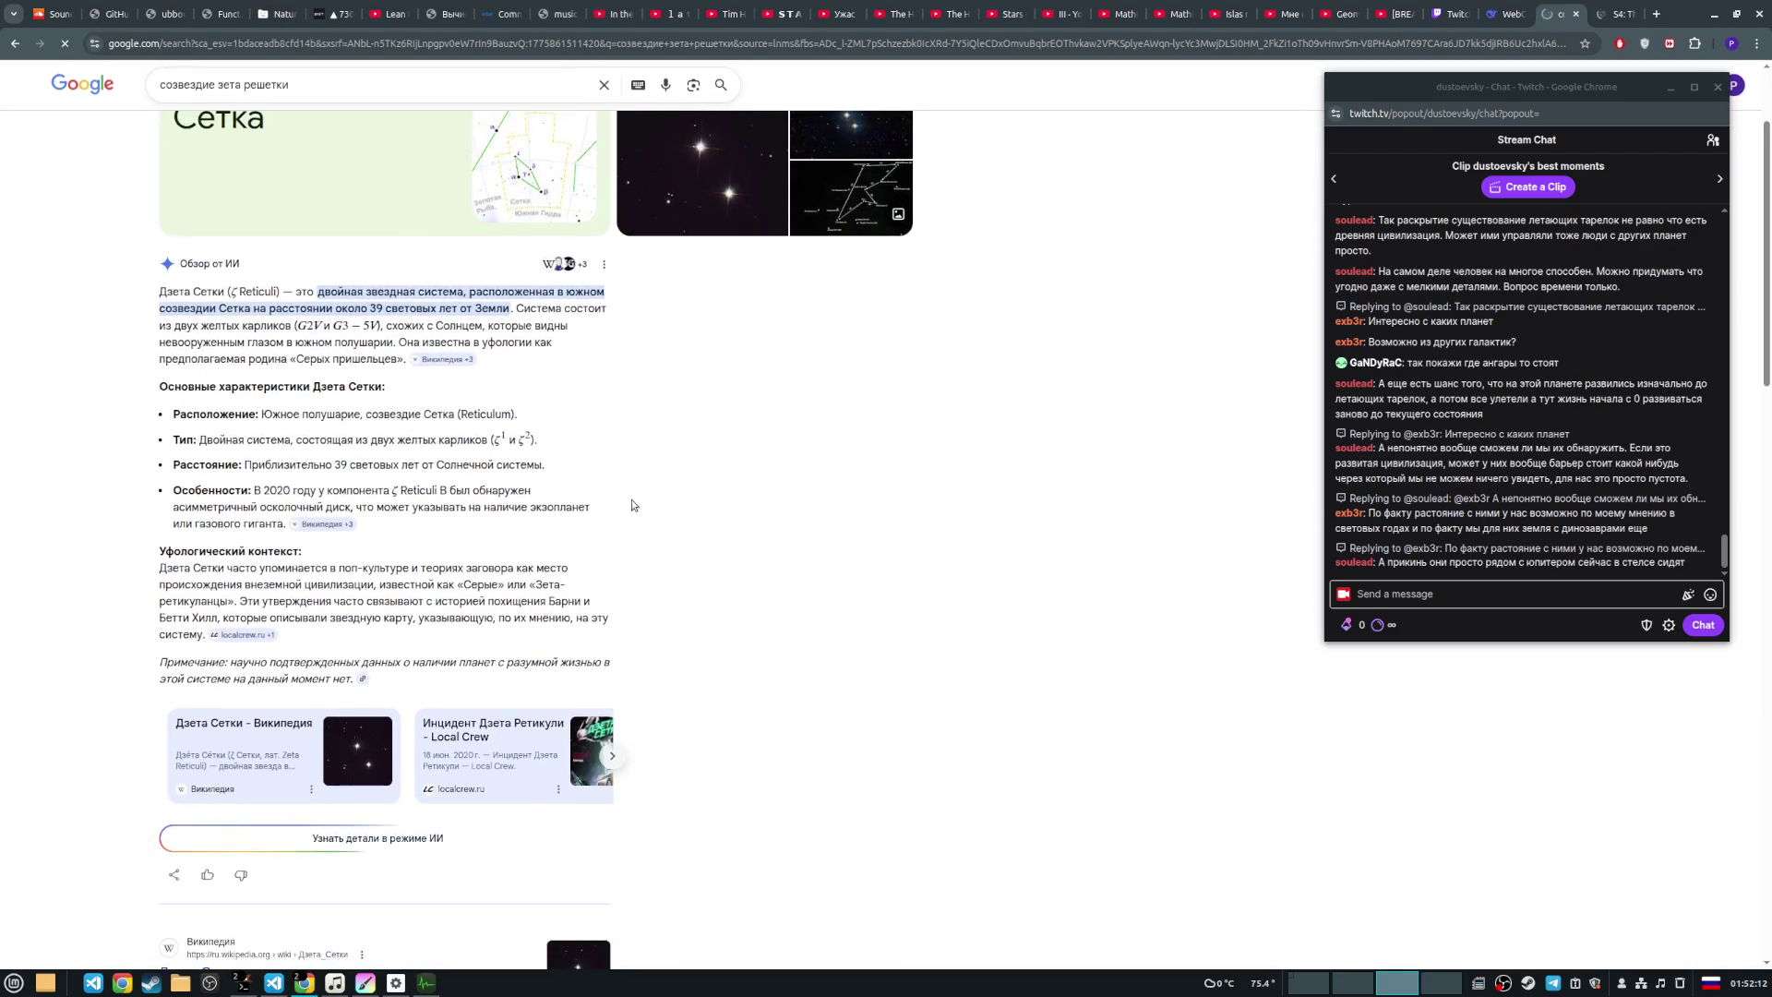
{"action": "scroll", "coordinate": [632, 500], "scroll_direction": "up", "scroll_amount": 2}
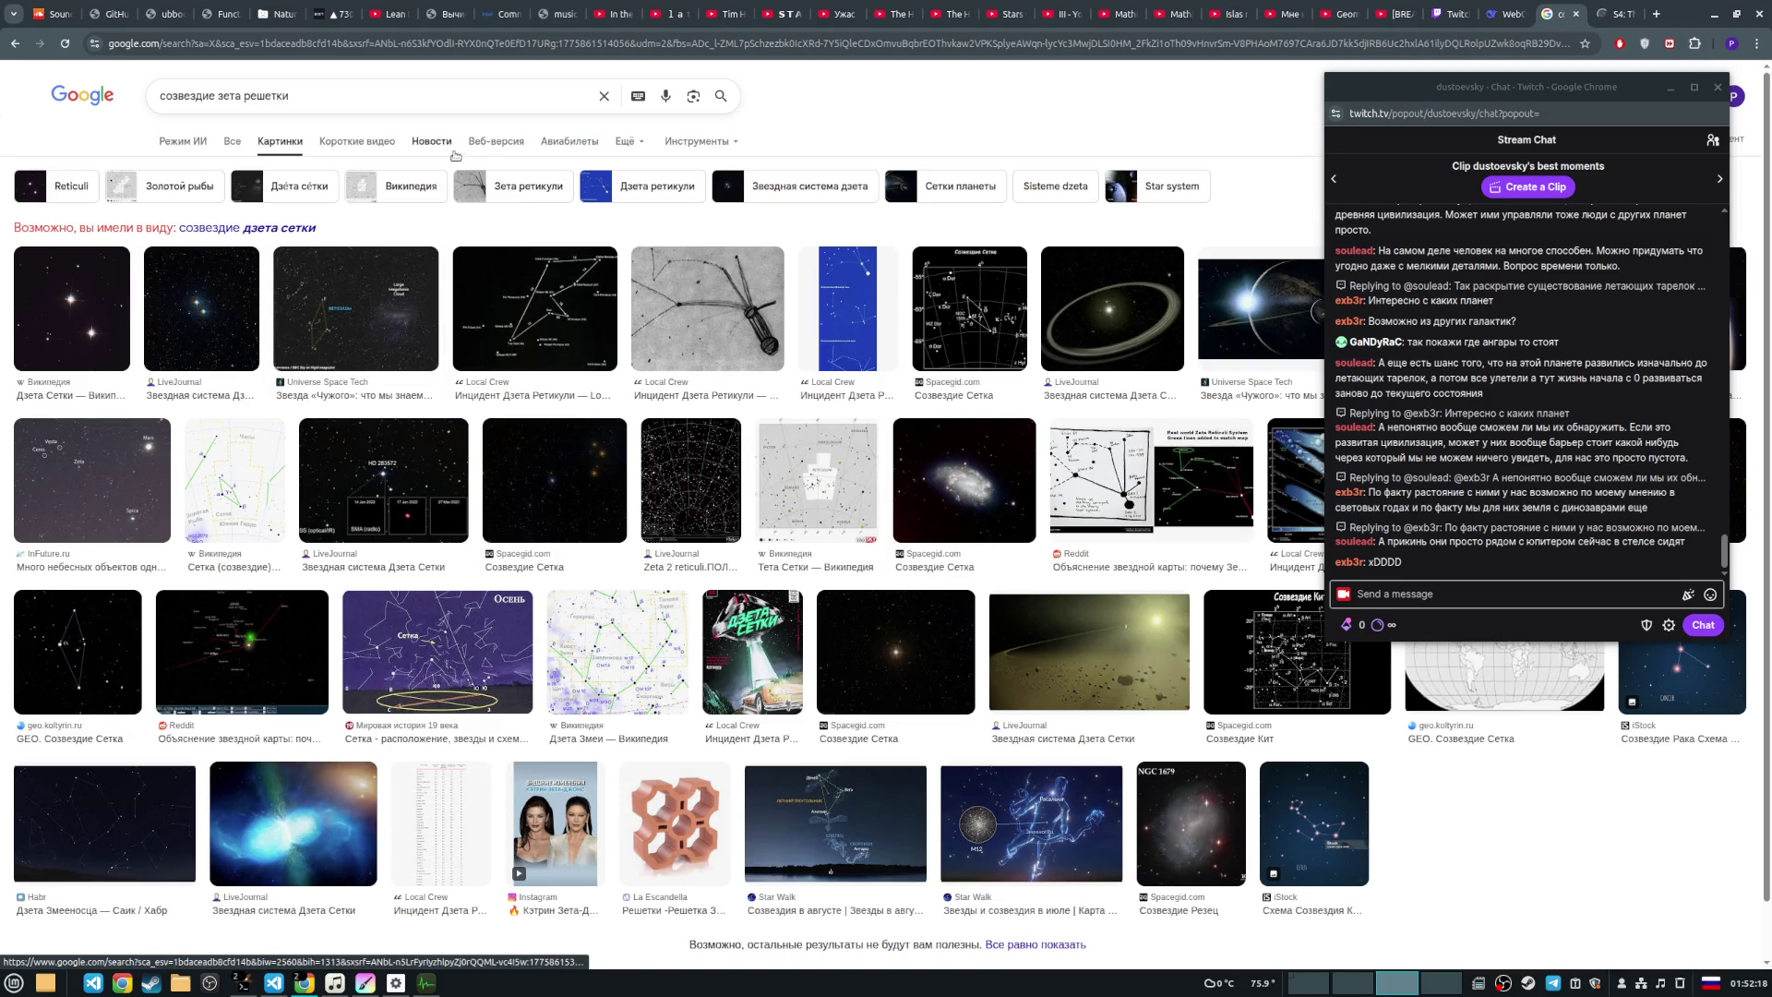
{"action": "left_click", "coordinate": [1607, 9]}
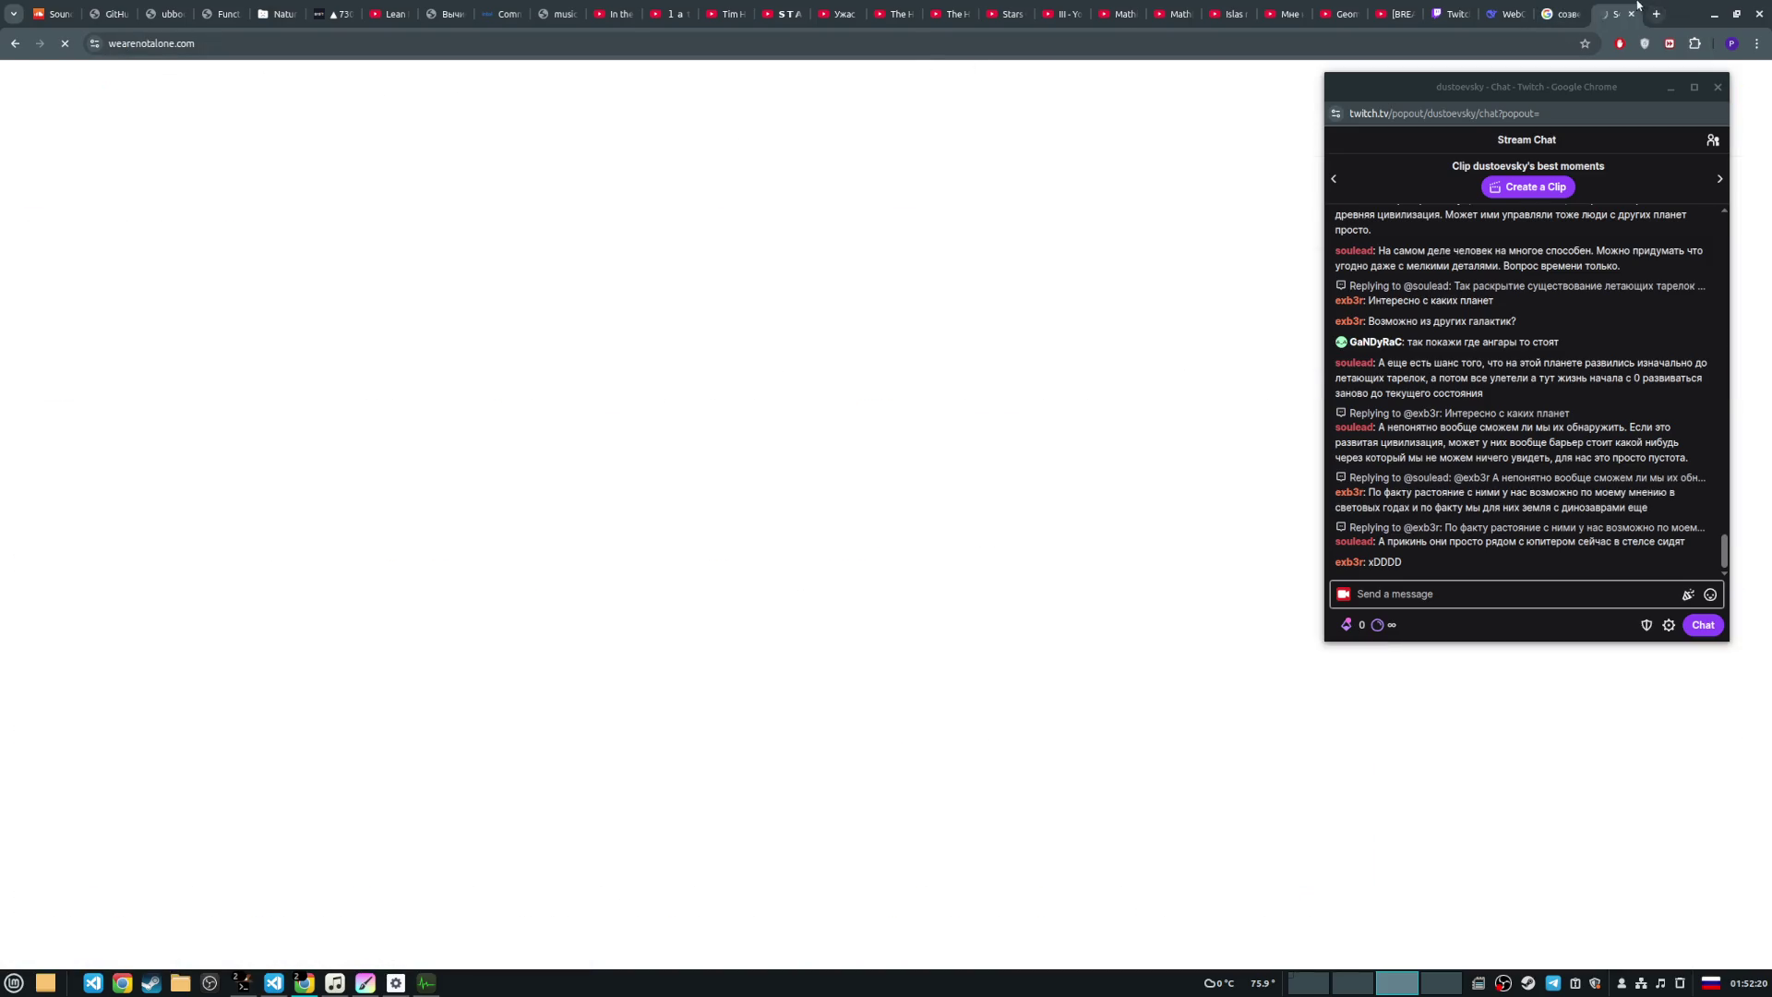
Step: Search images for 's4 hangar doors photo' in English layout and preview the Reddit S4 photo
{"action": "left_click", "coordinate": [1564, 9]}
{"action": "left_click", "coordinate": [277, 96]}
{"action": "key", "text": "ctrl+a"}
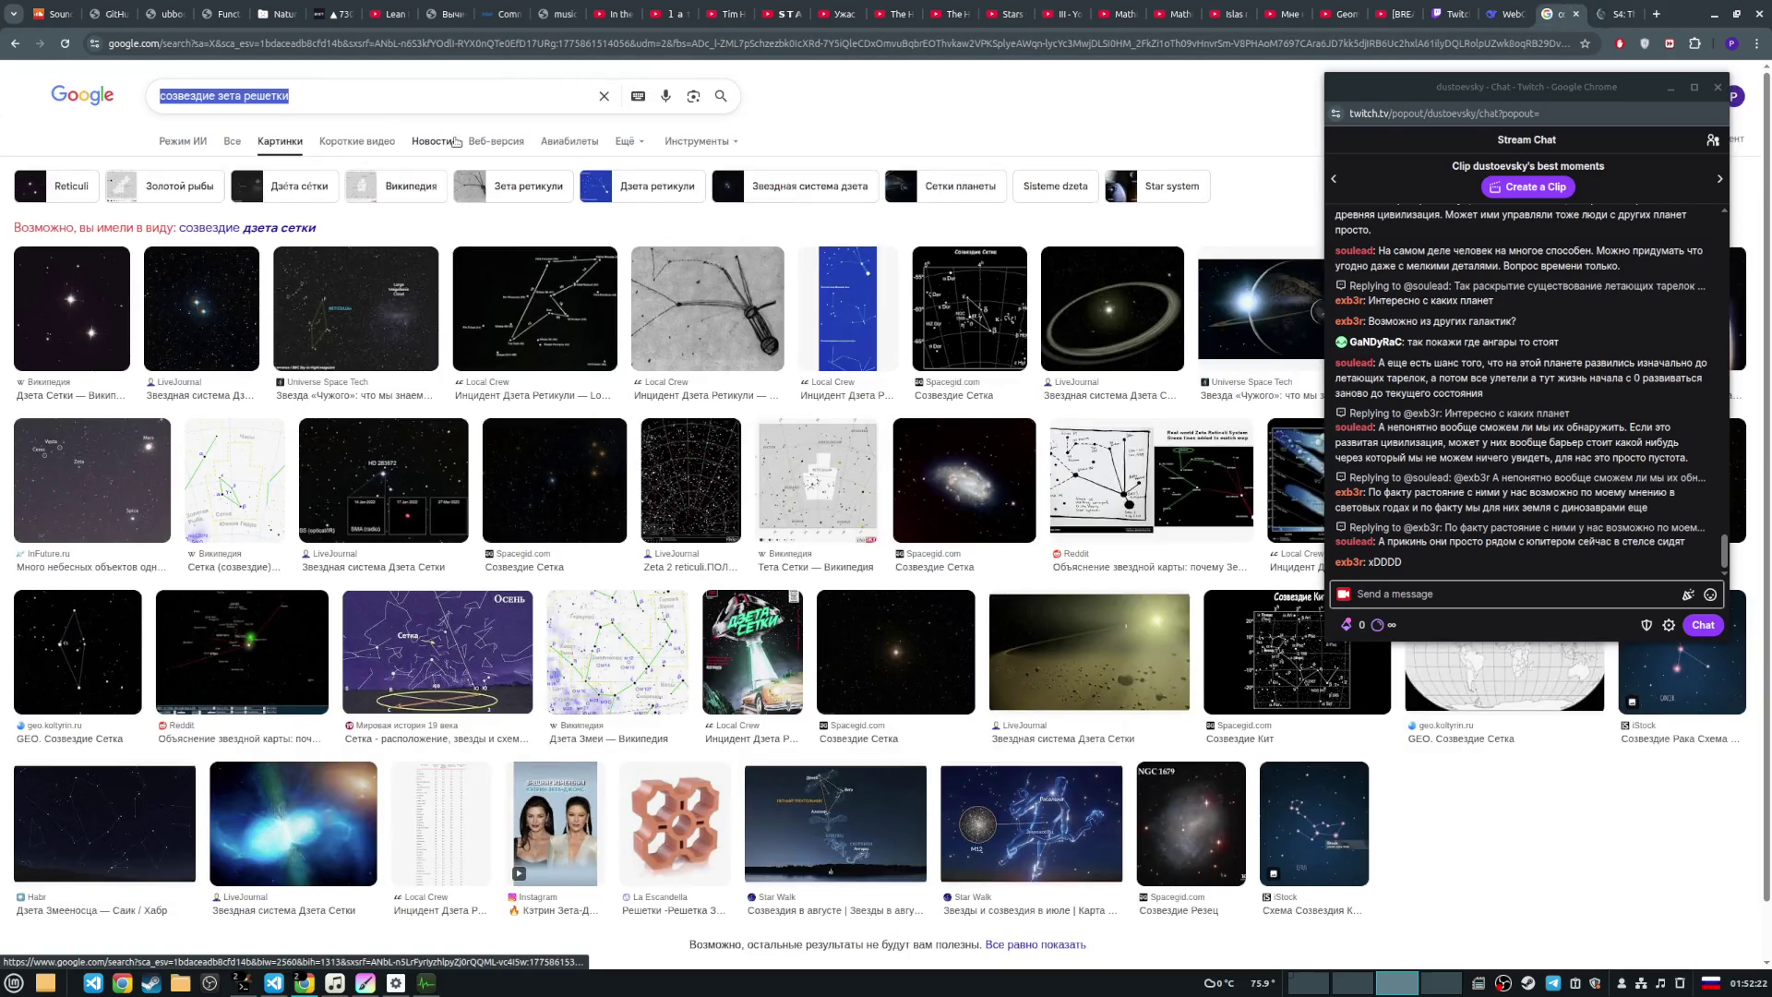
{"action": "type", "text": "a"}
{"action": "key", "text": "BackSpace"}
{"action": "key", "text": "alt+shift"}
{"action": "type", "text": "s4 hanga"}
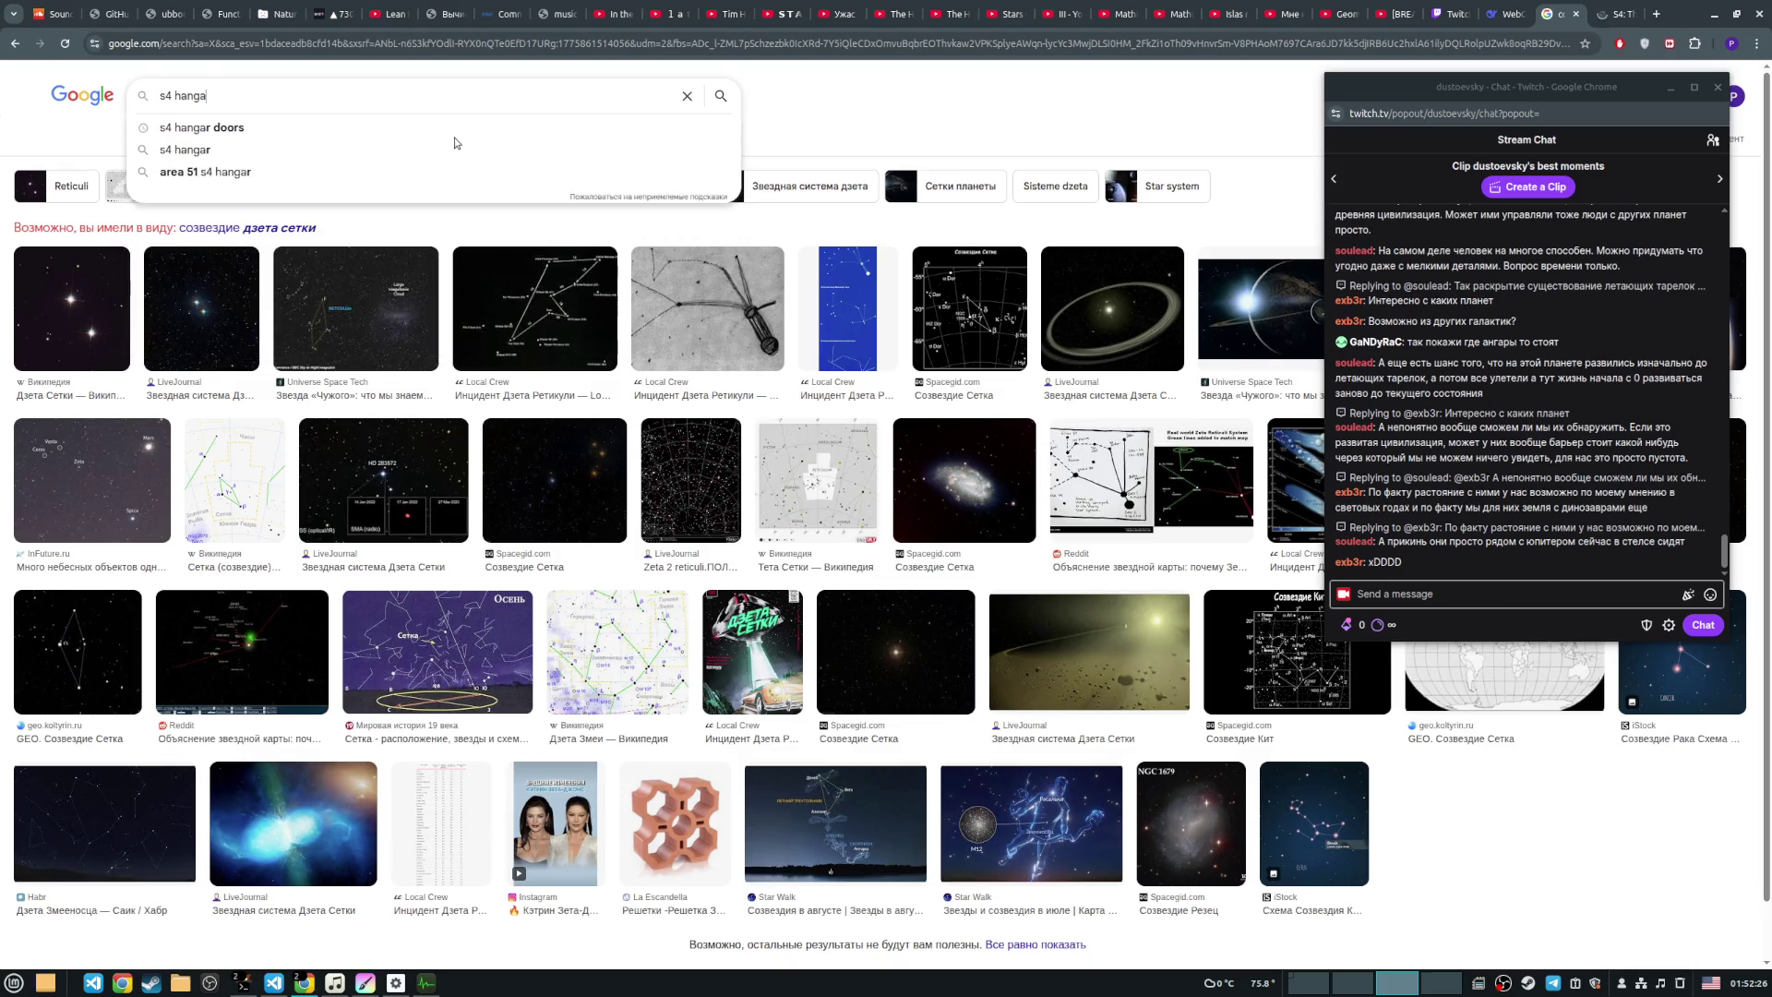
{"action": "type", "text": "r doors photo"}
{"action": "key", "text": "Return"}
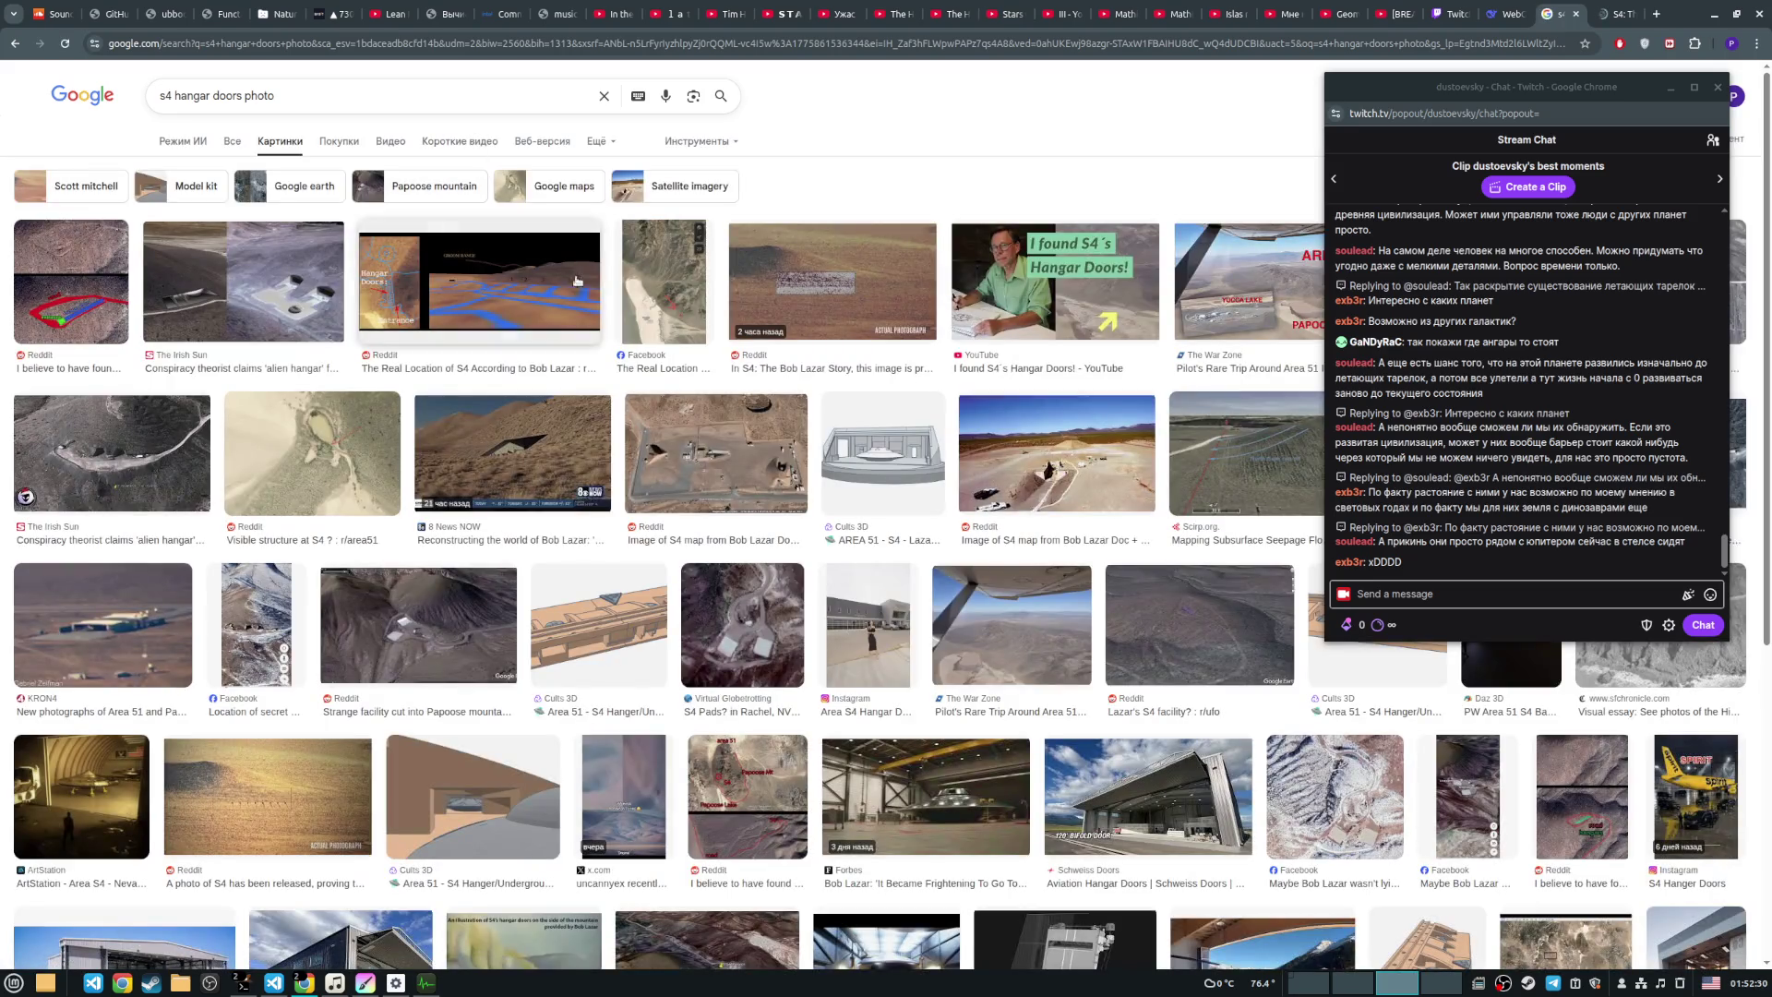
{"action": "left_click", "coordinate": [268, 794]}
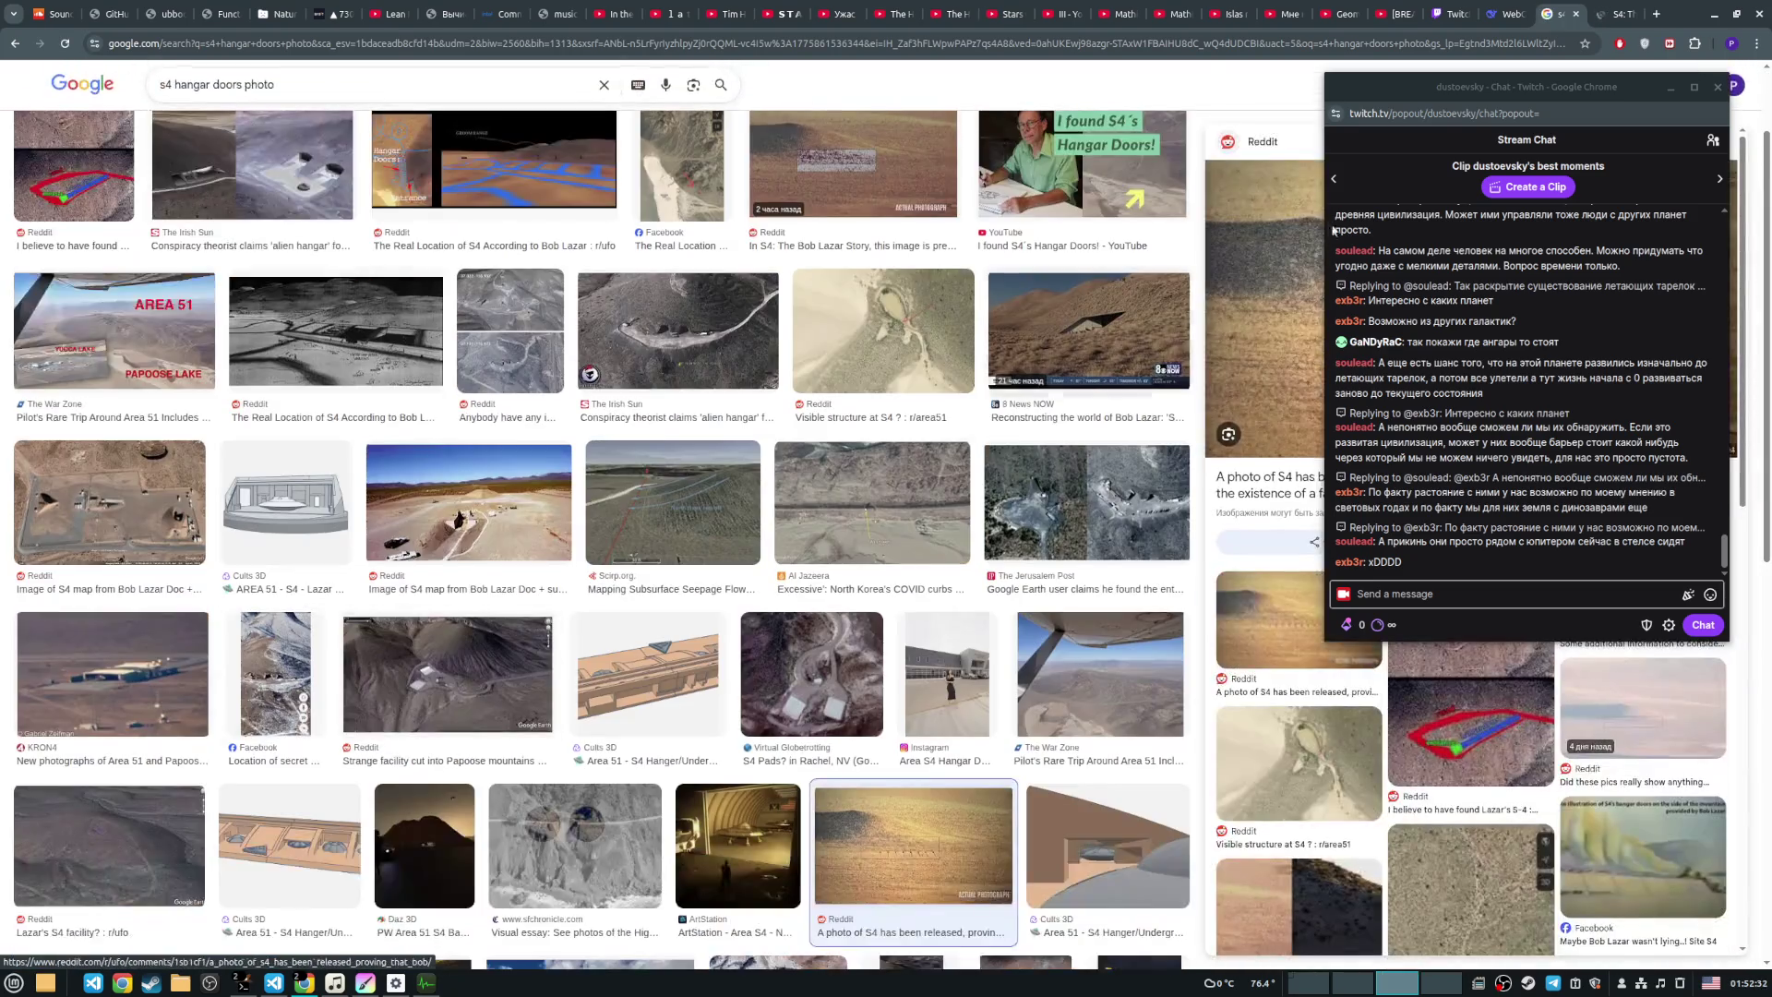
{"action": "left_click_drag", "start_coordinate": [1476, 87], "coordinate": [890, 128]}
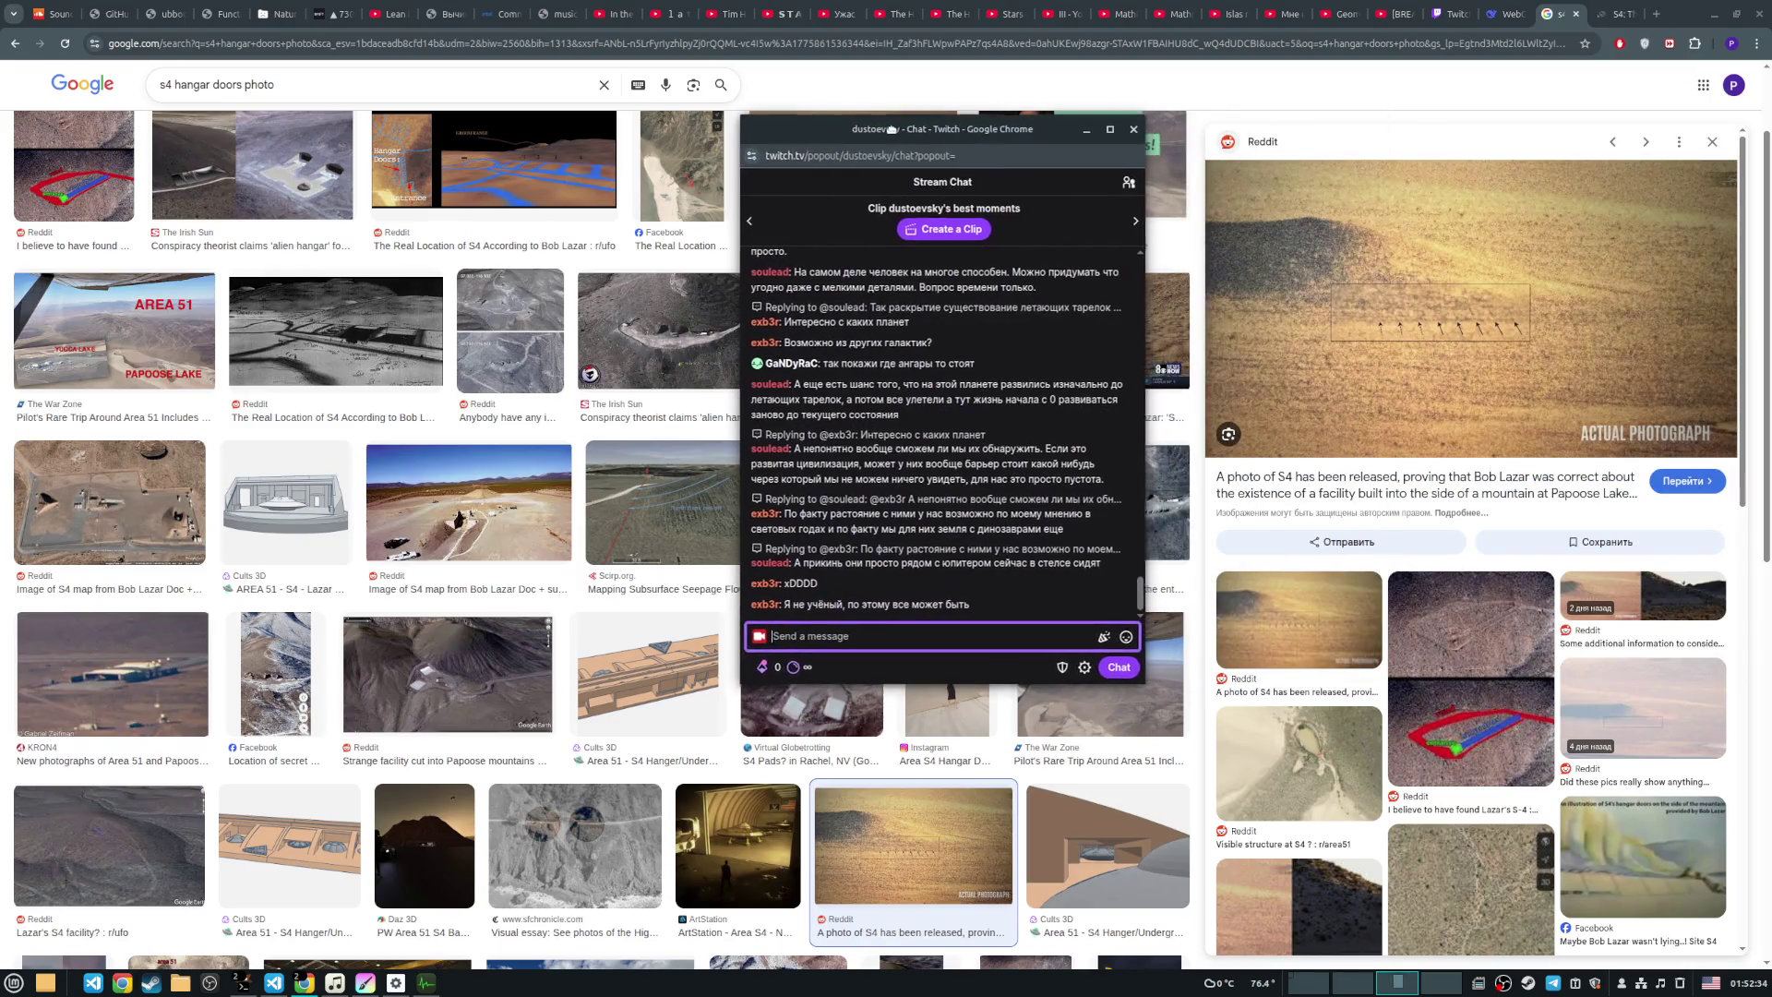
Step: Open the r/ufo post and scroll until the Papoose Lake photo with arrow-marked hangar doors is visible
{"action": "left_click", "coordinate": [1432, 344]}
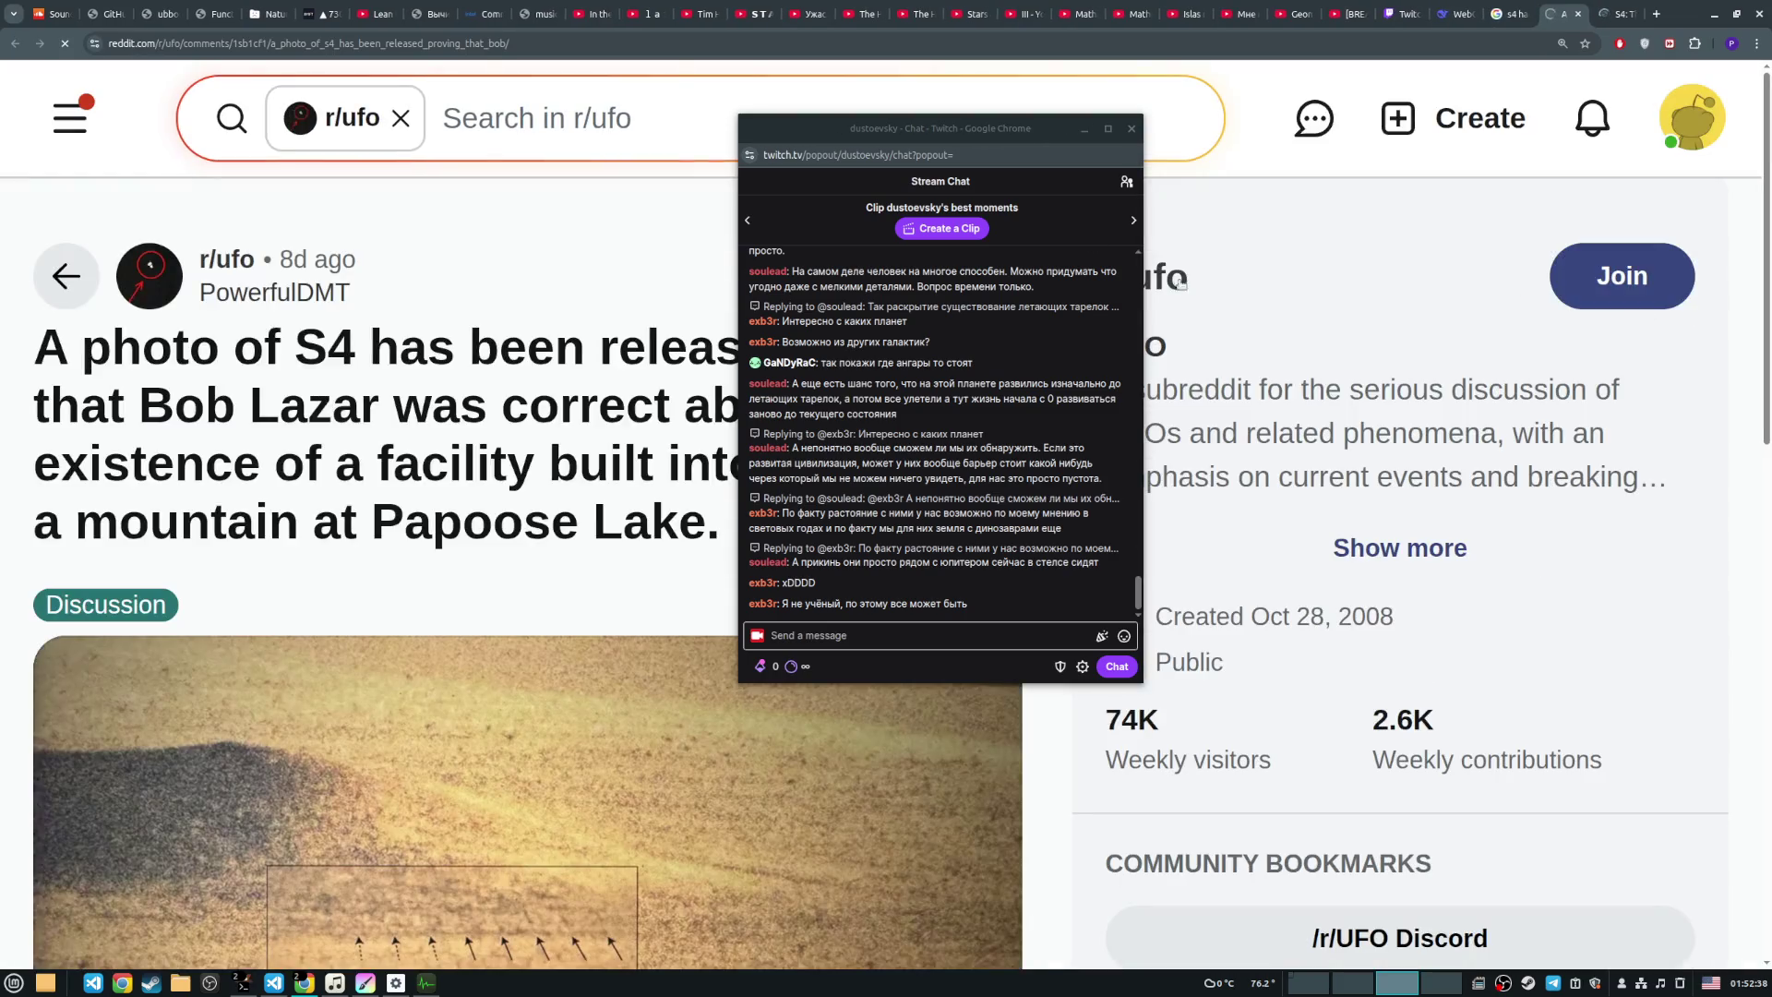
{"action": "left_click_drag", "start_coordinate": [924, 128], "coordinate": [1331, 123]}
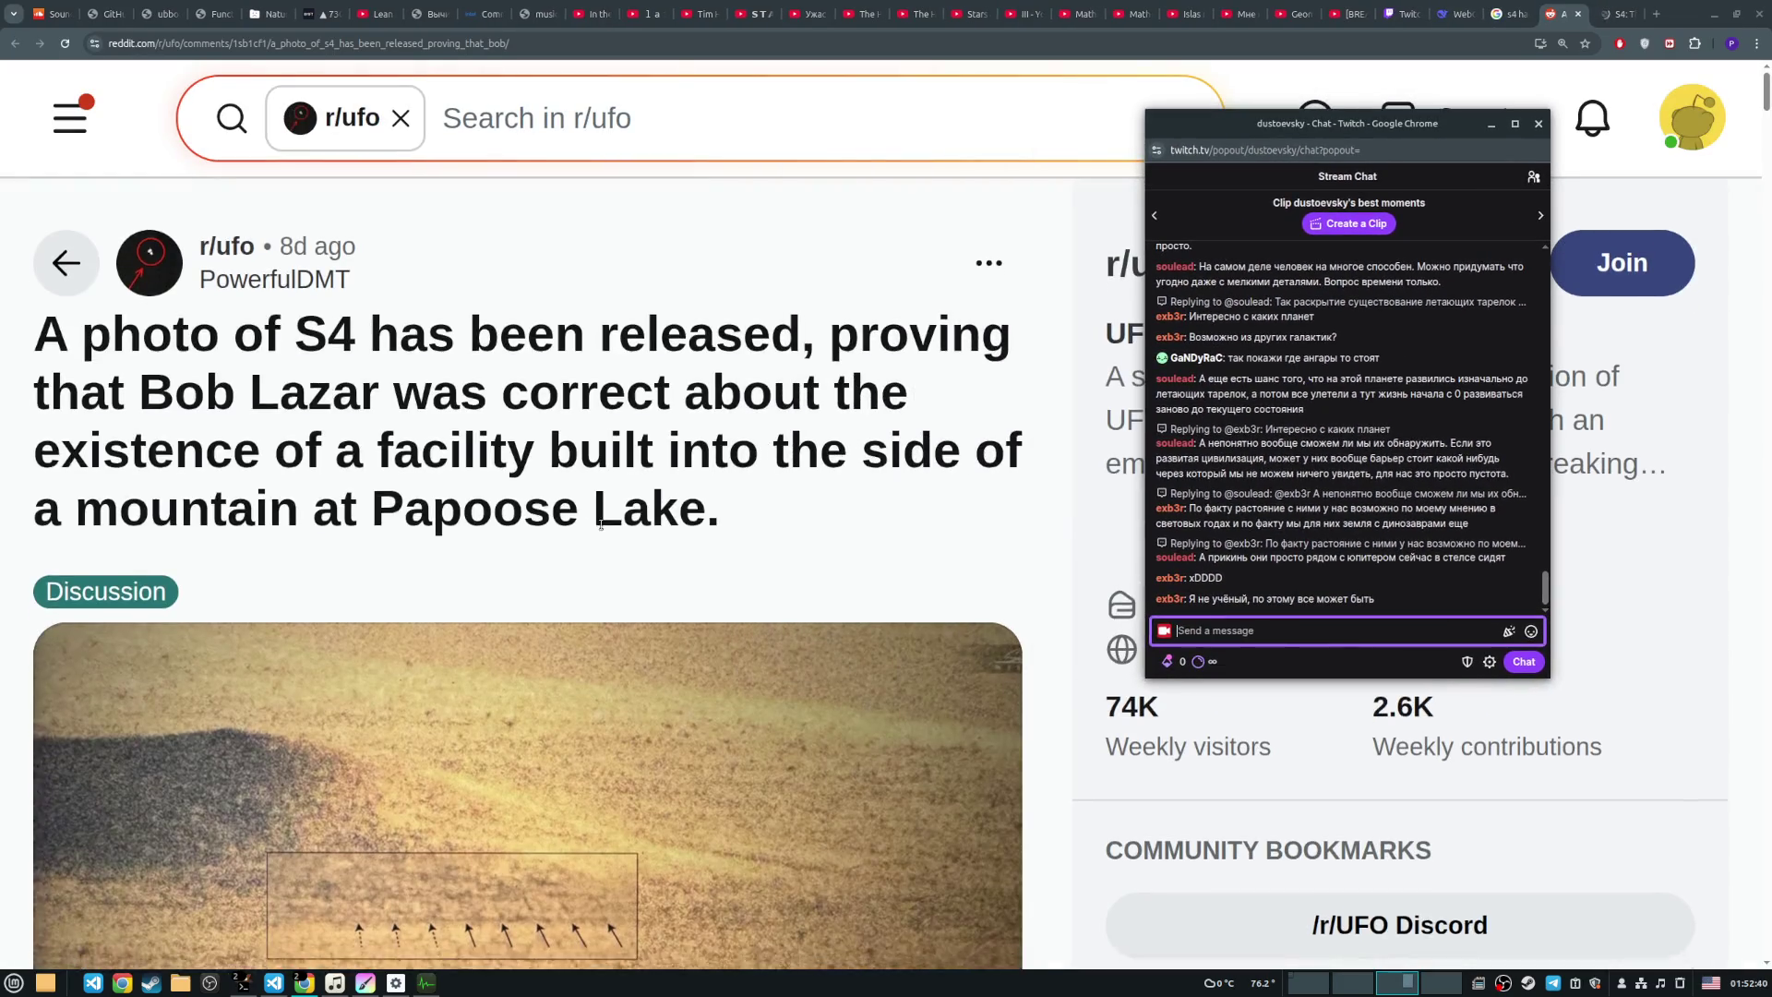
{"action": "scroll", "coordinate": [616, 501], "scroll_direction": "down", "scroll_amount": 2}
{"action": "scroll", "coordinate": [616, 501], "scroll_direction": "down", "scroll_amount": 2}
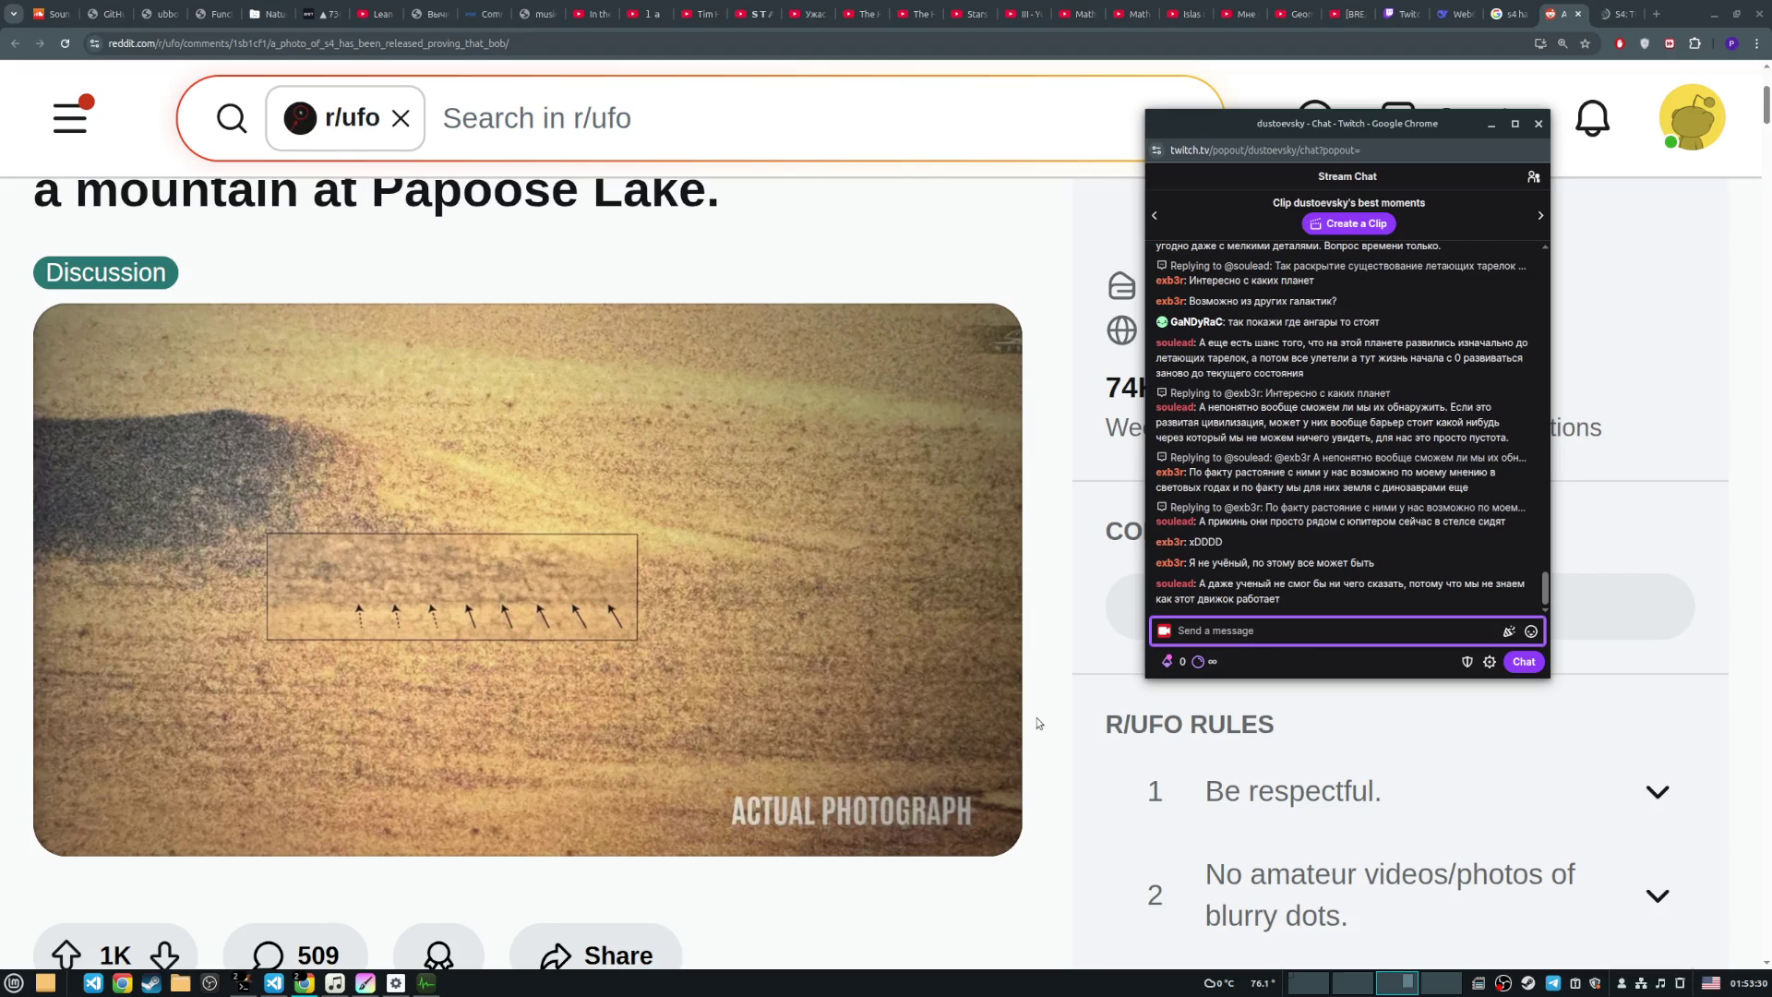
{"action": "key", "text": "alt+Tab"}
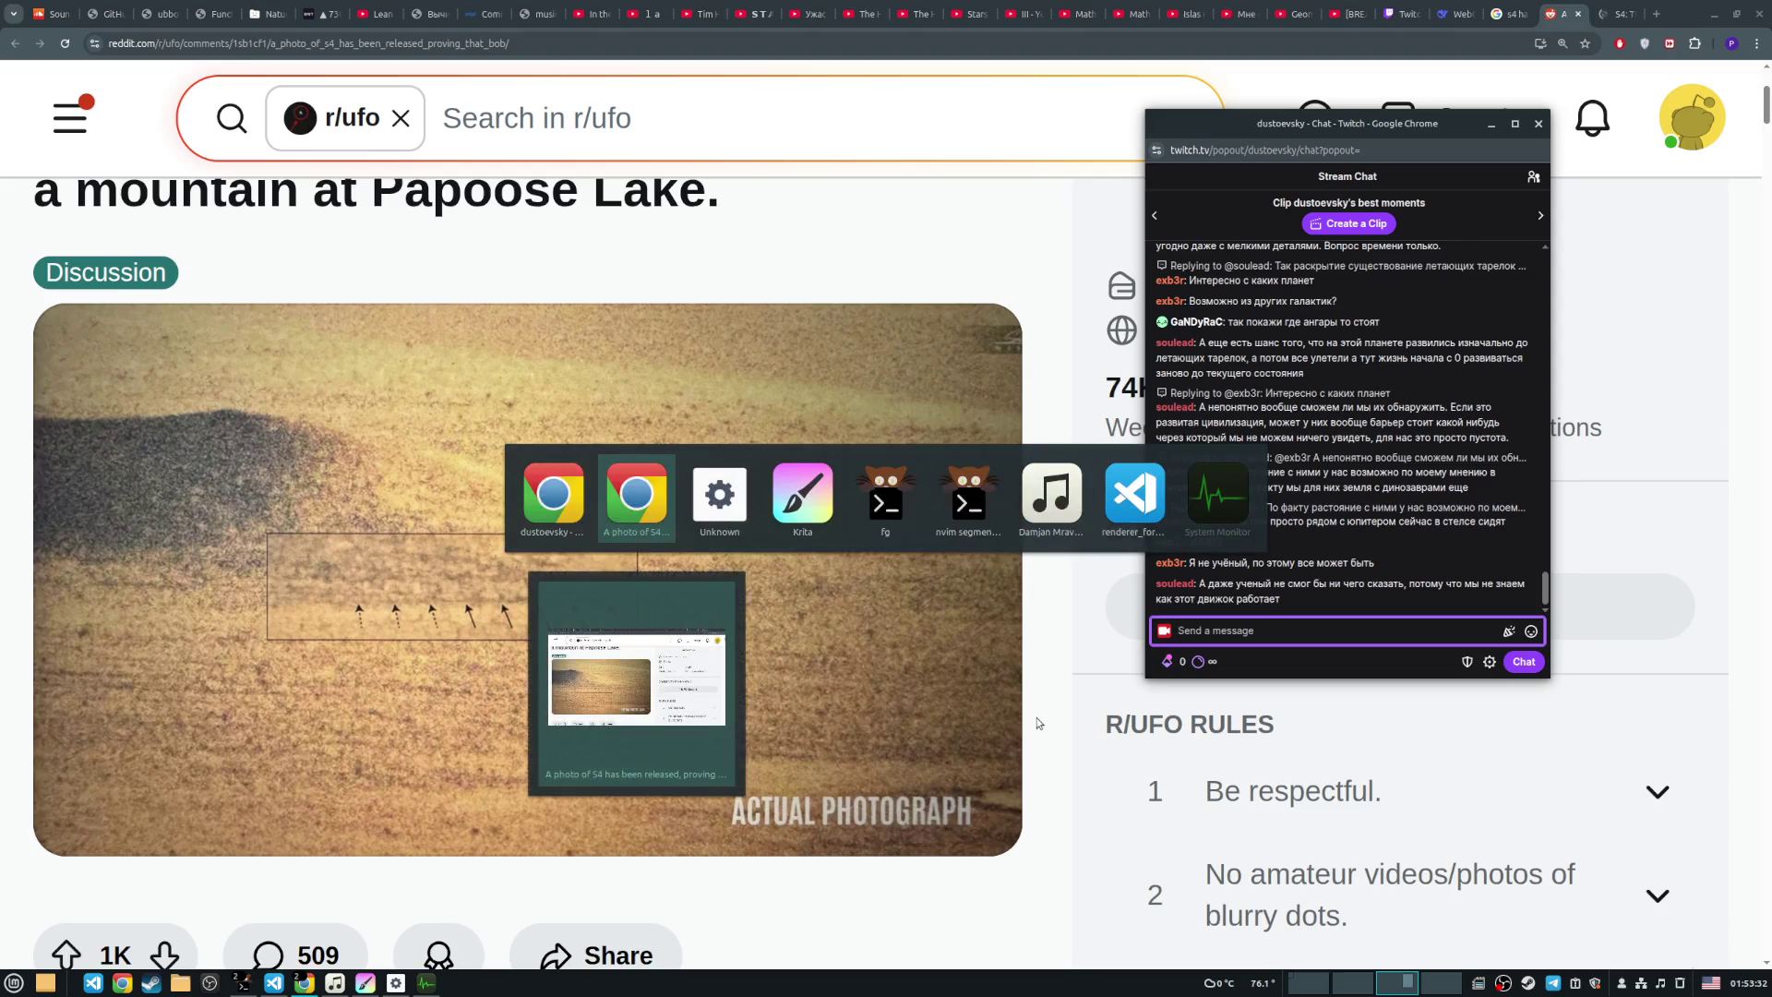
Step: Bring the voxel renderer demo over the Krita canvas and move it toward the upper left
{"action": "key", "text": "alt+Tab"}
{"action": "key", "text": "alt+Tab"}
{"action": "key", "text": "alt+Tab"}
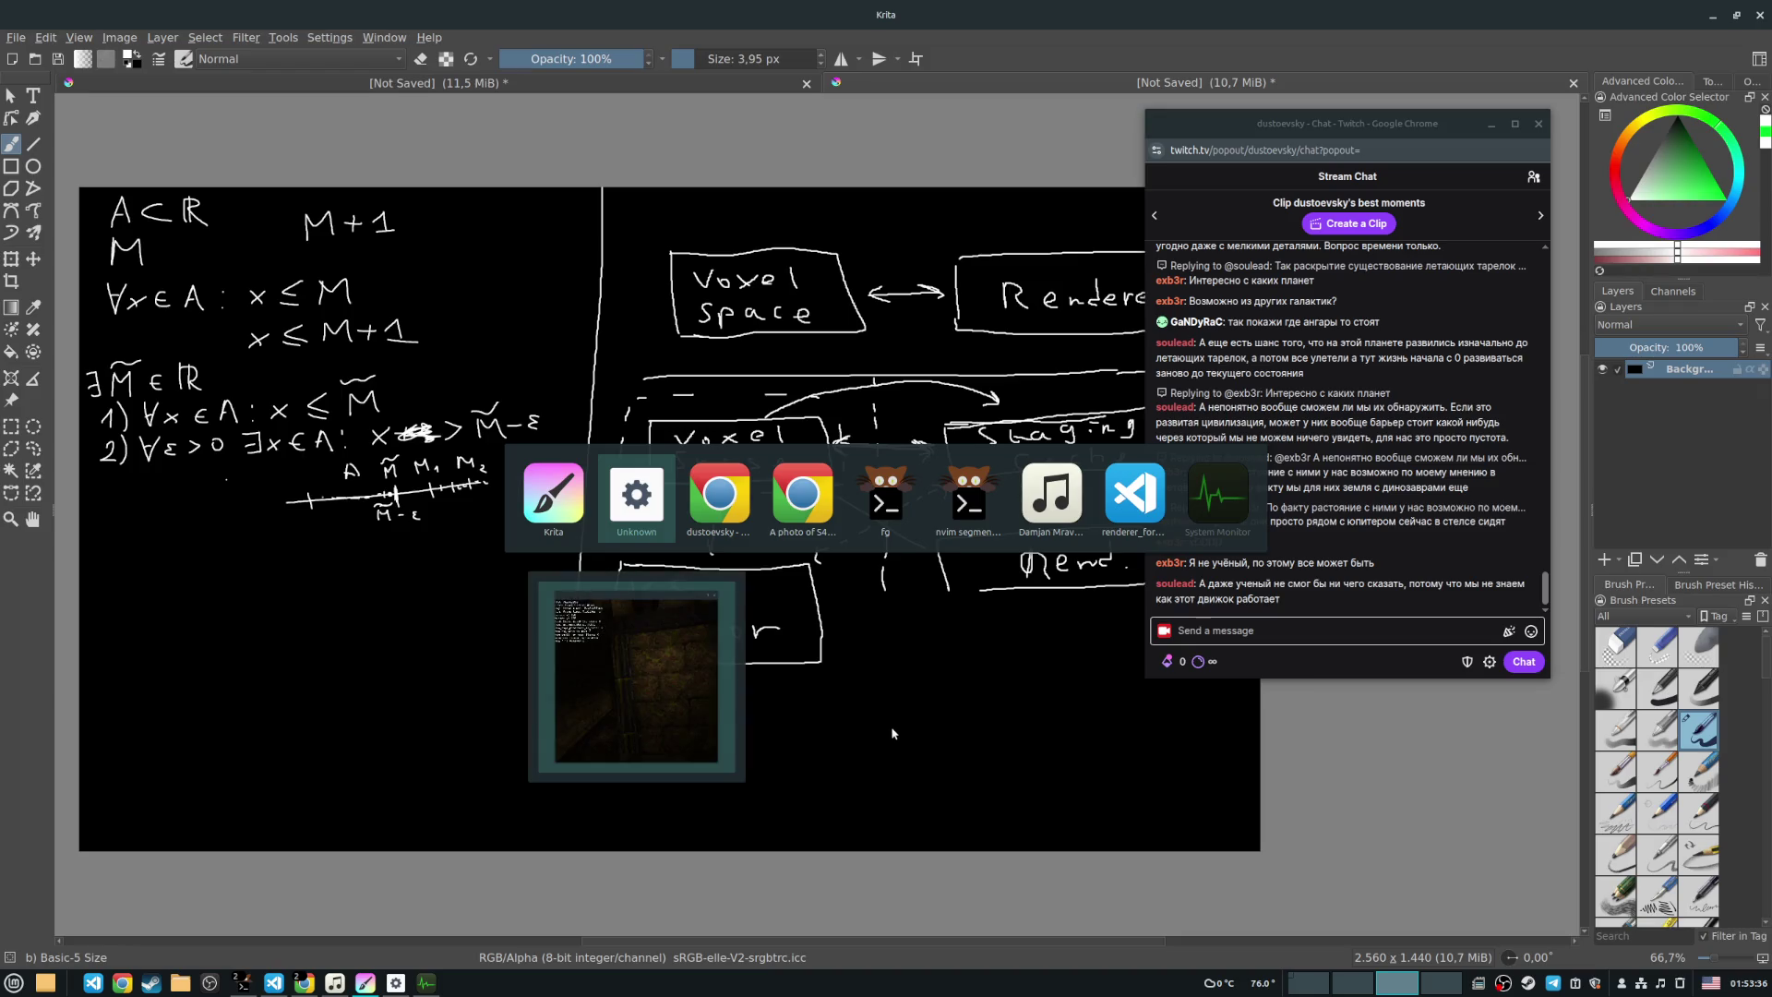
{"action": "left_click_drag", "start_coordinate": [865, 221], "coordinate": [748, 446]}
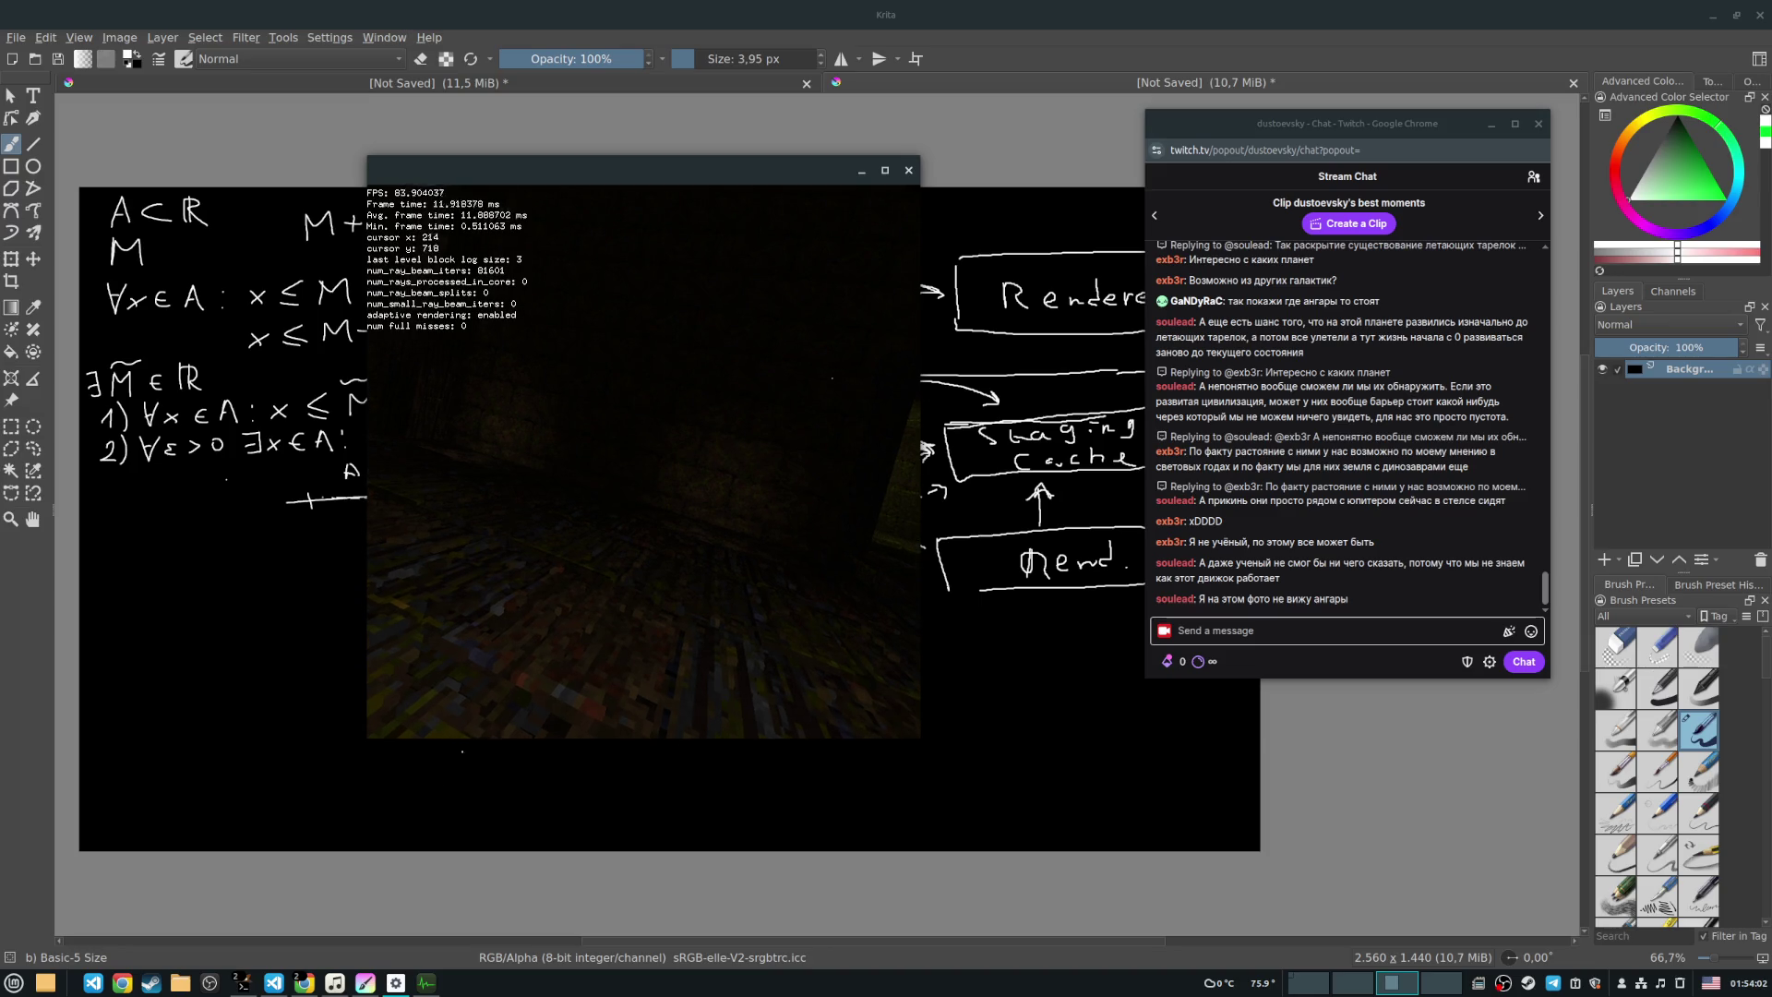
Step: Switch to the Chrome window showing the r/ufo post with the Papoose Lake hillside photo
{"action": "mouse_move", "coordinate": [274, 985]}
{"action": "left_click", "coordinate": [199, 900]}
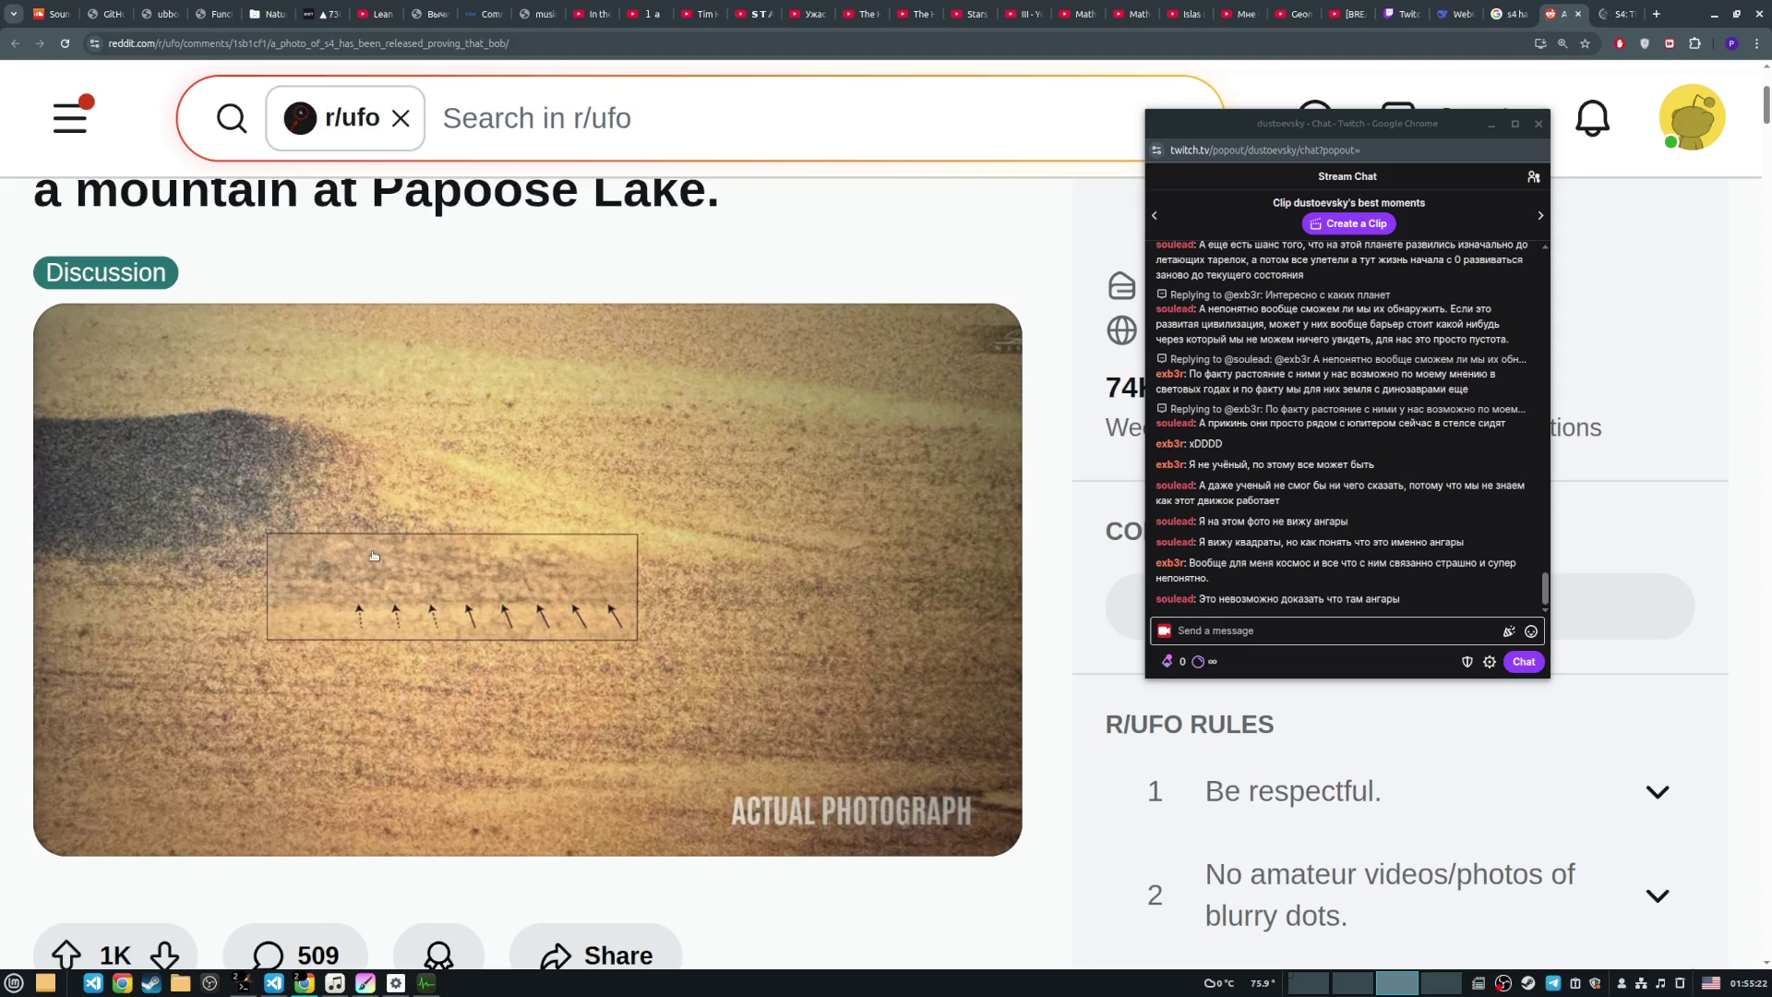
Step: Highlight 'Papoose Lake' in the r/ufo post title, then switch back to Krita
{"action": "scroll", "coordinate": [455, 229], "scroll_direction": "up", "scroll_amount": 1}
{"action": "left_click_drag", "start_coordinate": [372, 274], "coordinate": [707, 272]}
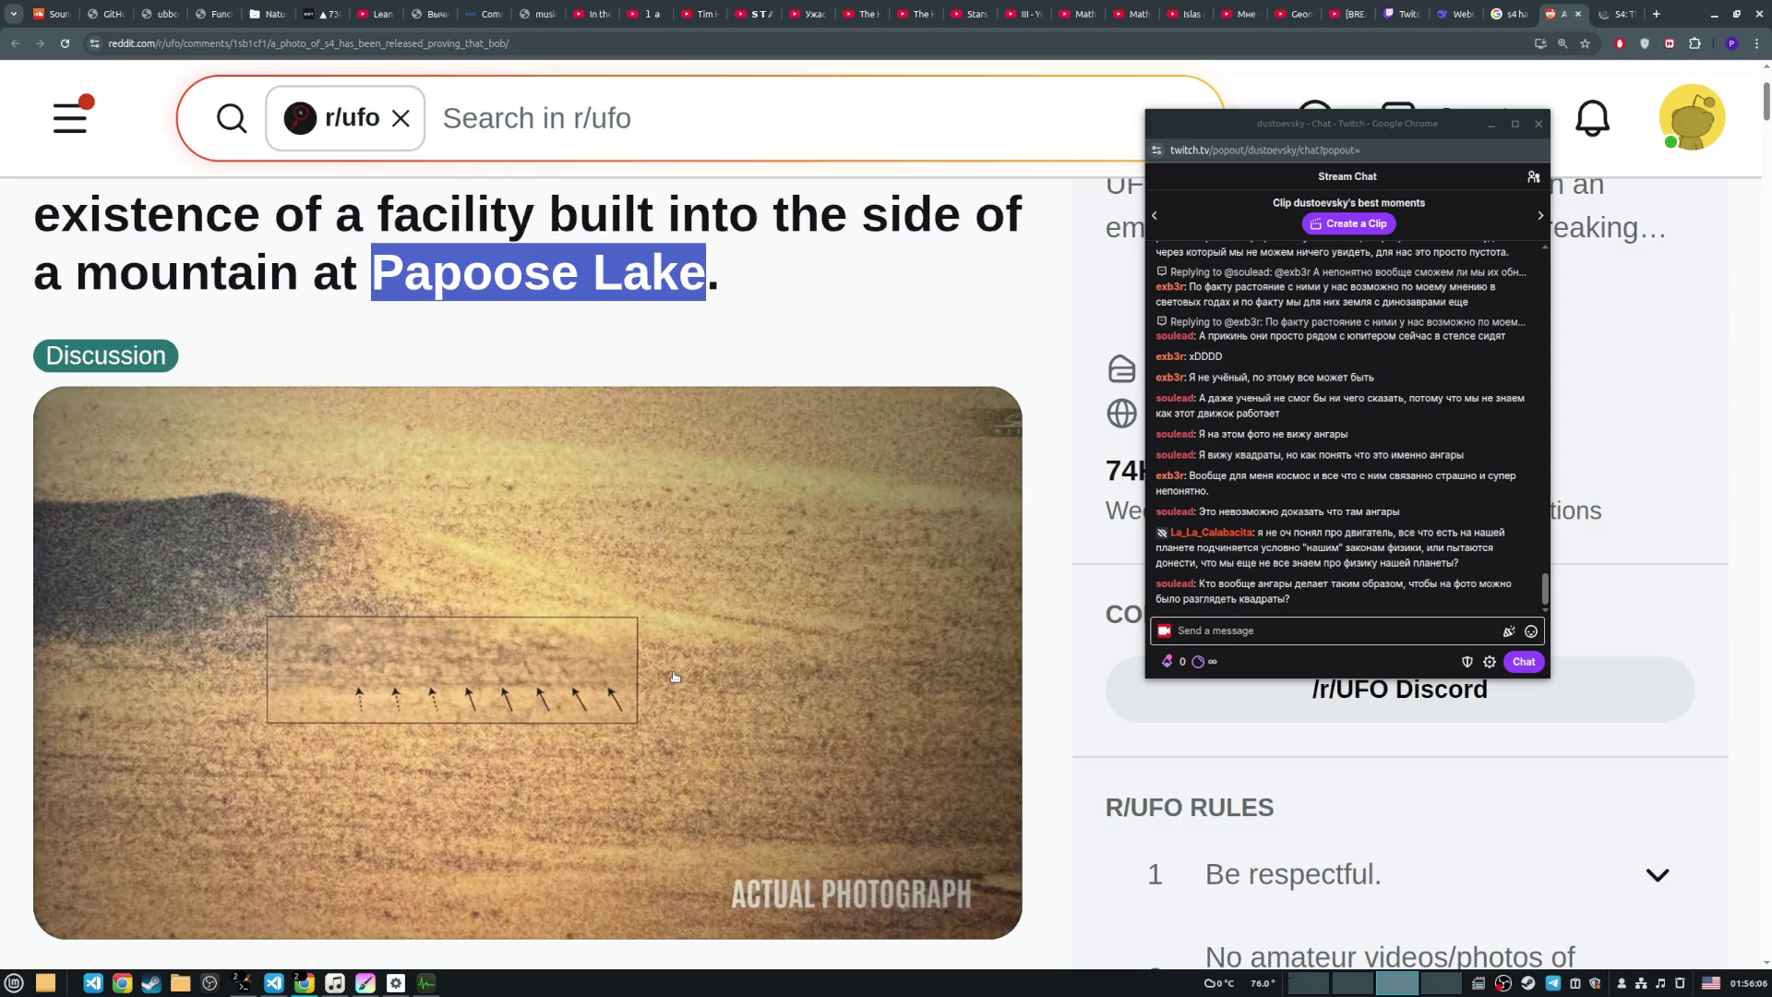
{"action": "left_click", "coordinate": [366, 983]}
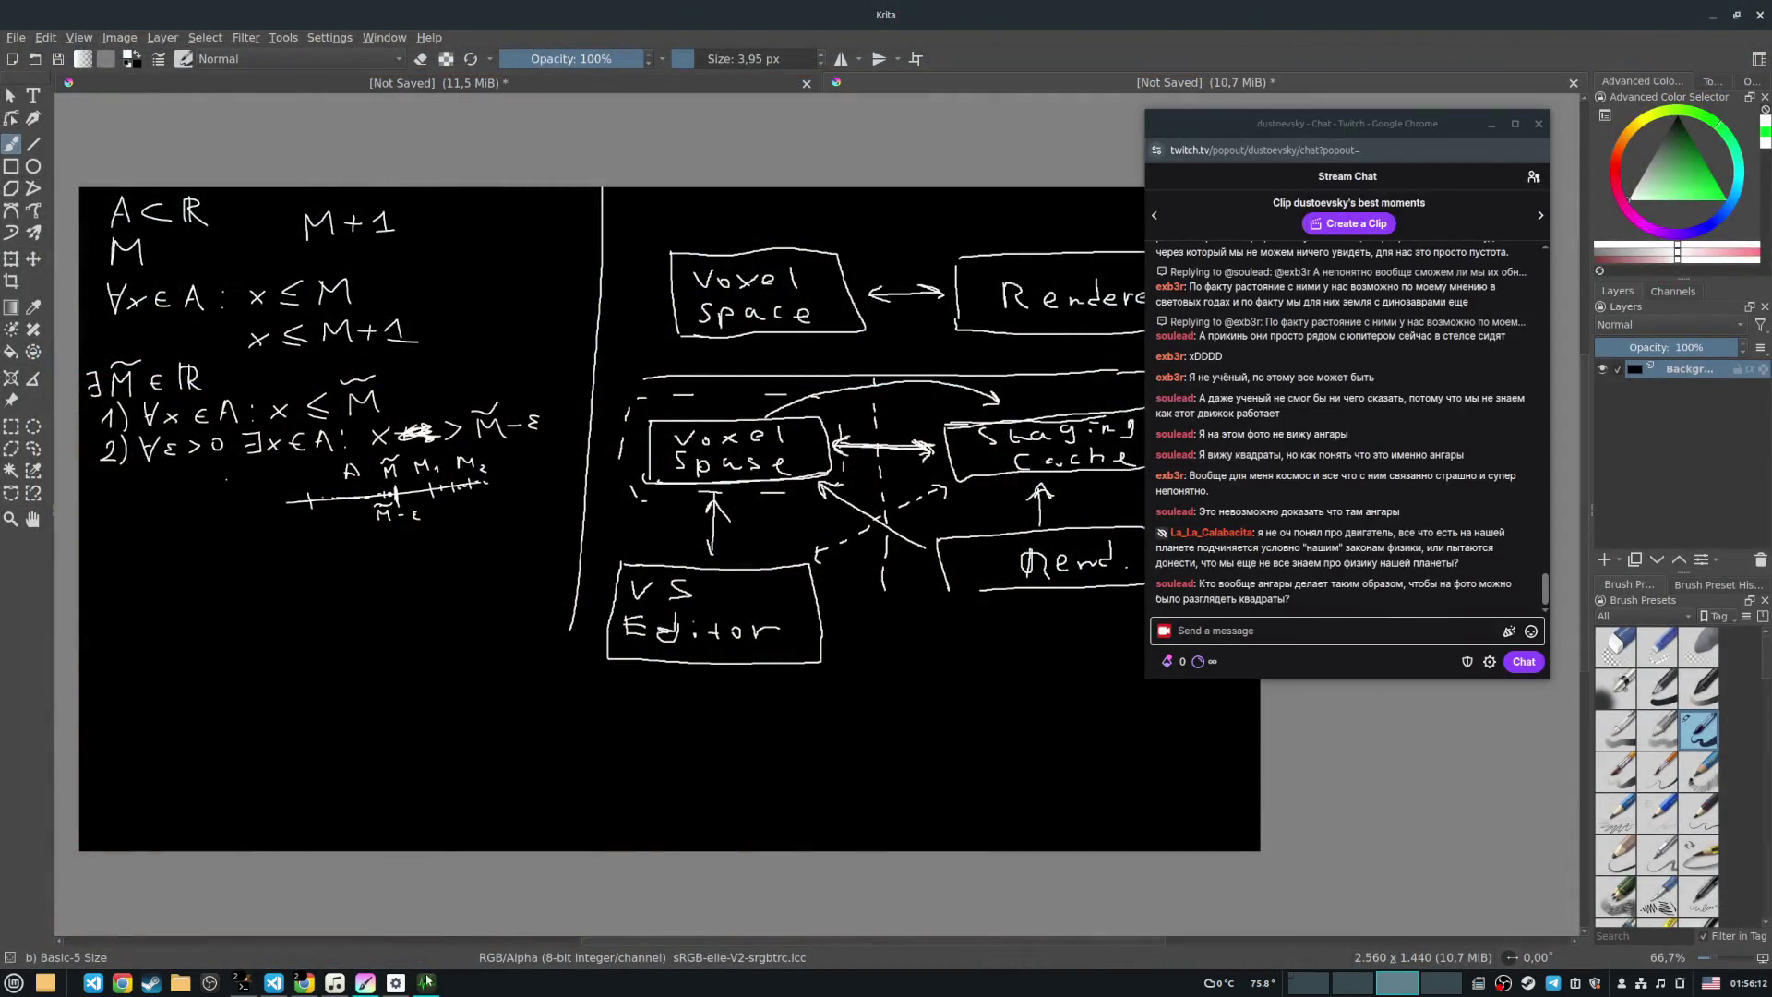
Step: Bring the voxel renderer demo back in front of the math-notes canvas
{"action": "left_click", "coordinate": [429, 981]}
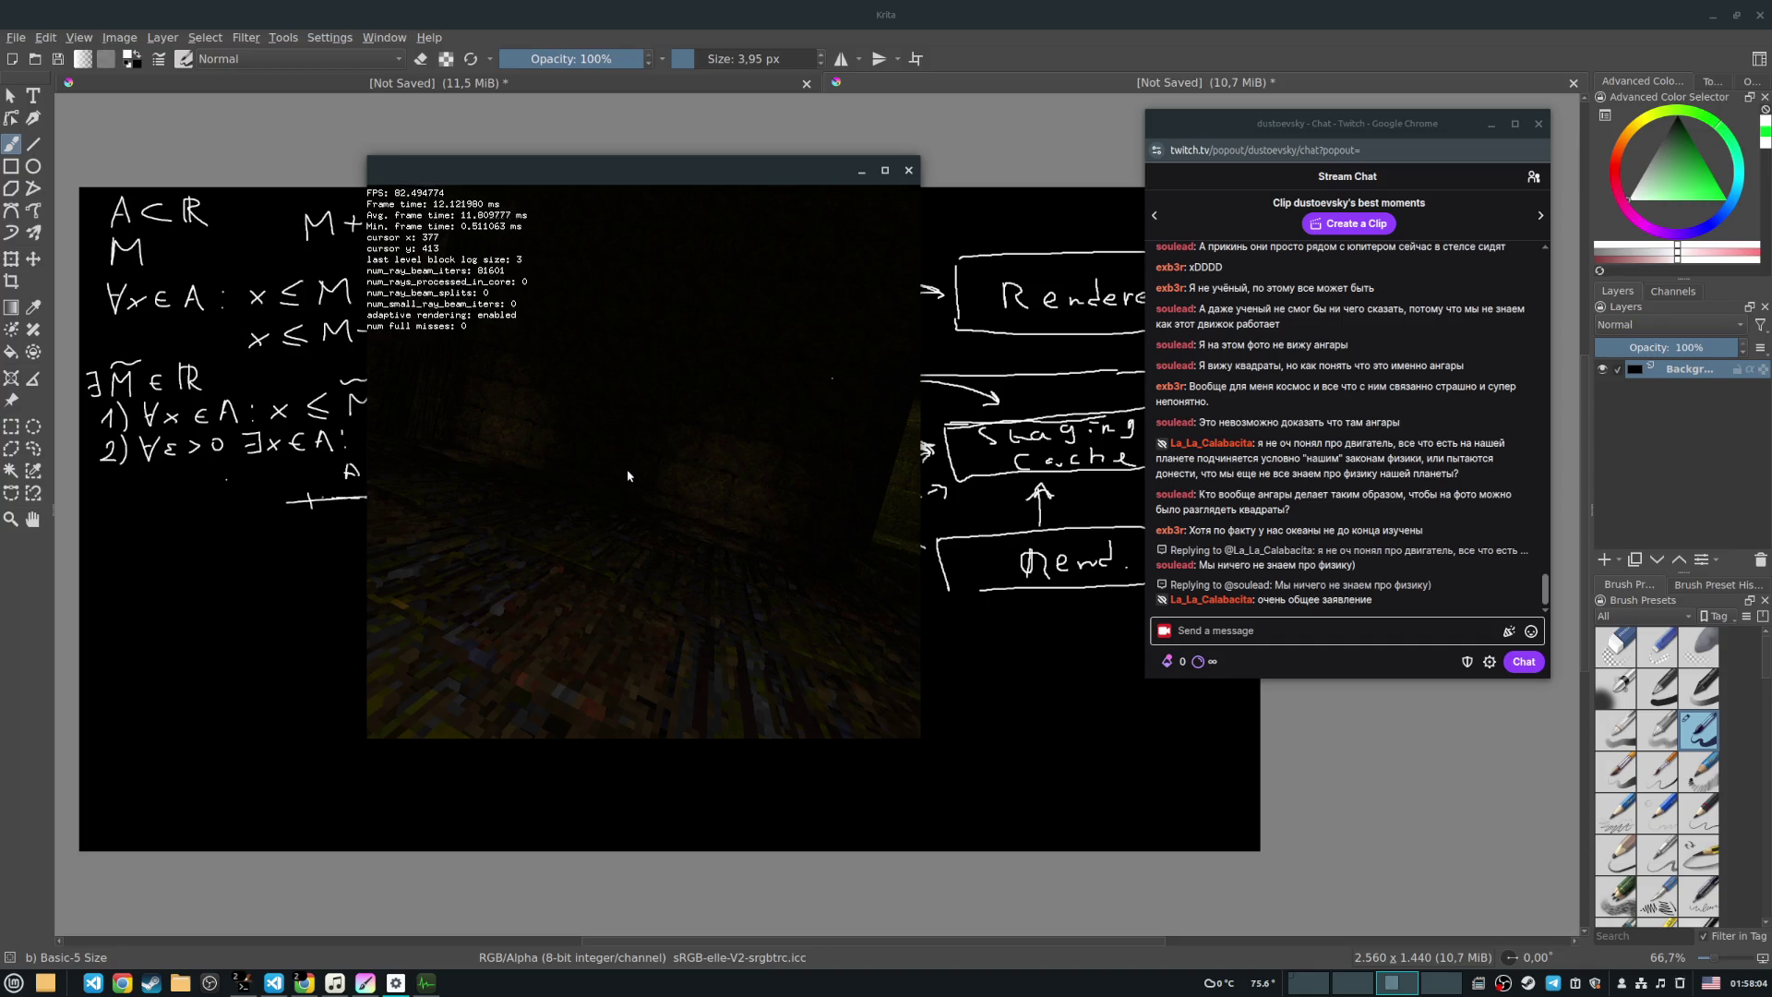
Step: Turn the view toward the wall, walk forward through the doorway with W, then close the demo with Escape
{"action": "left_click_drag", "start_coordinate": [627, 475], "coordinate": [643, 466]}
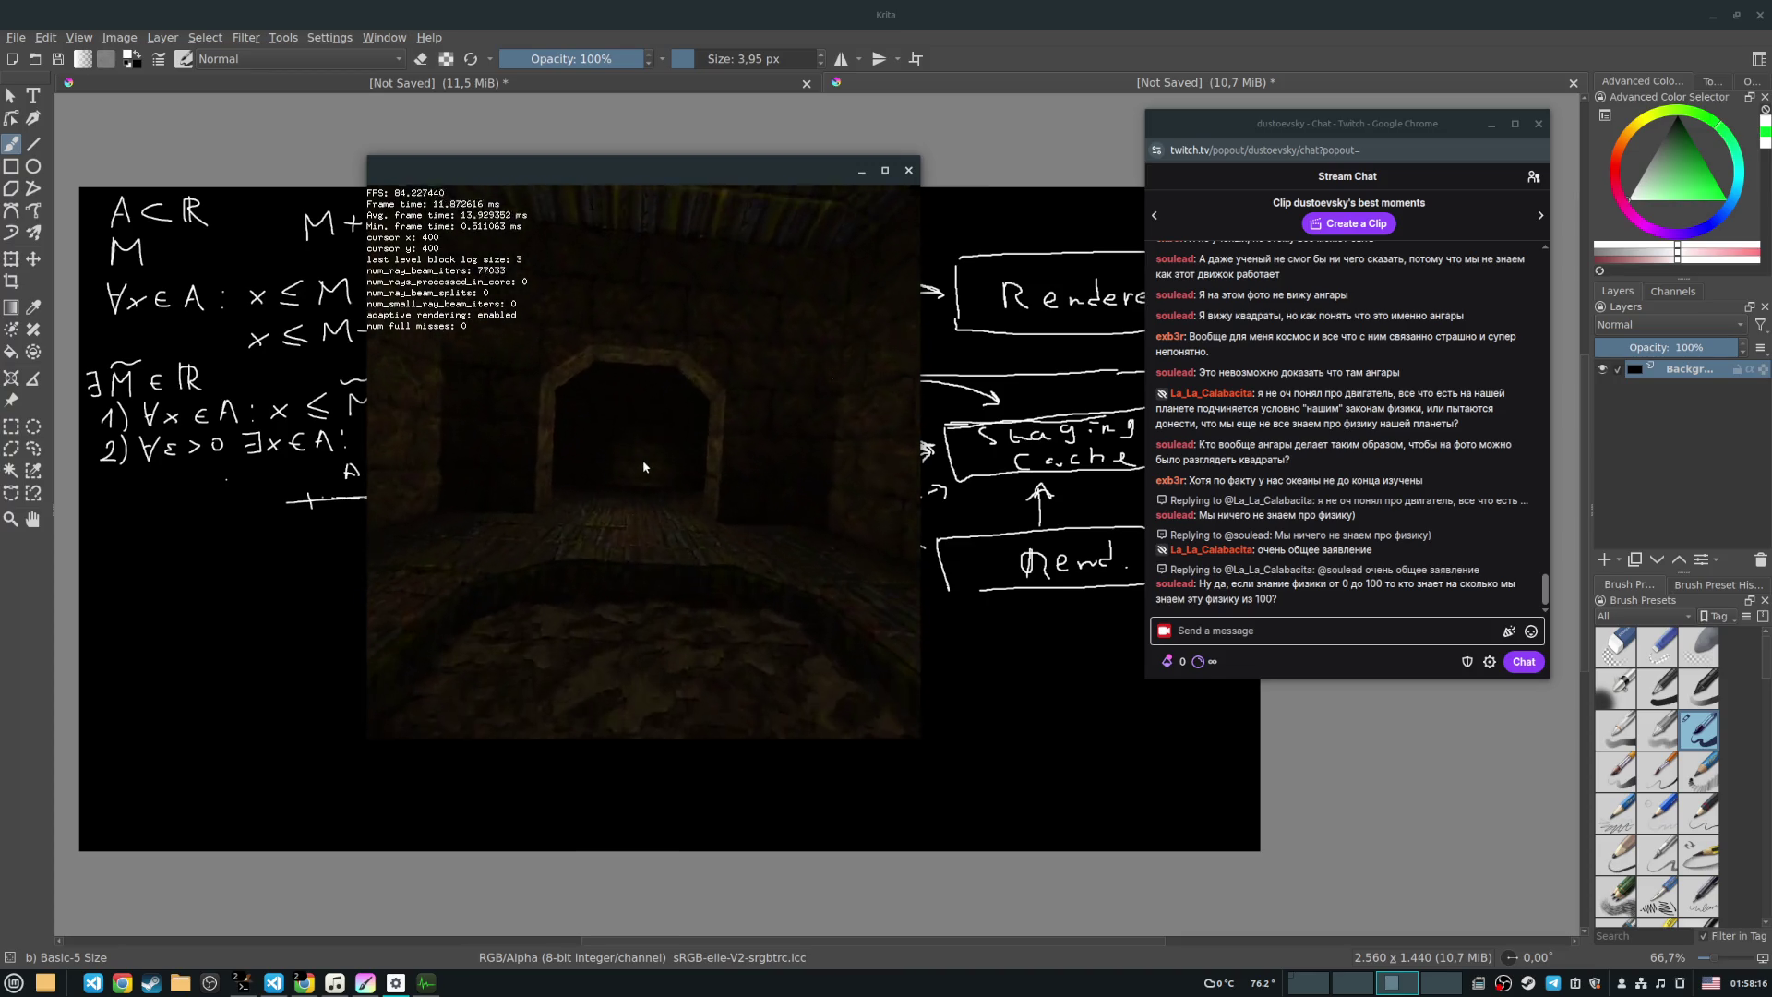
{"action": "key", "text": "w"}
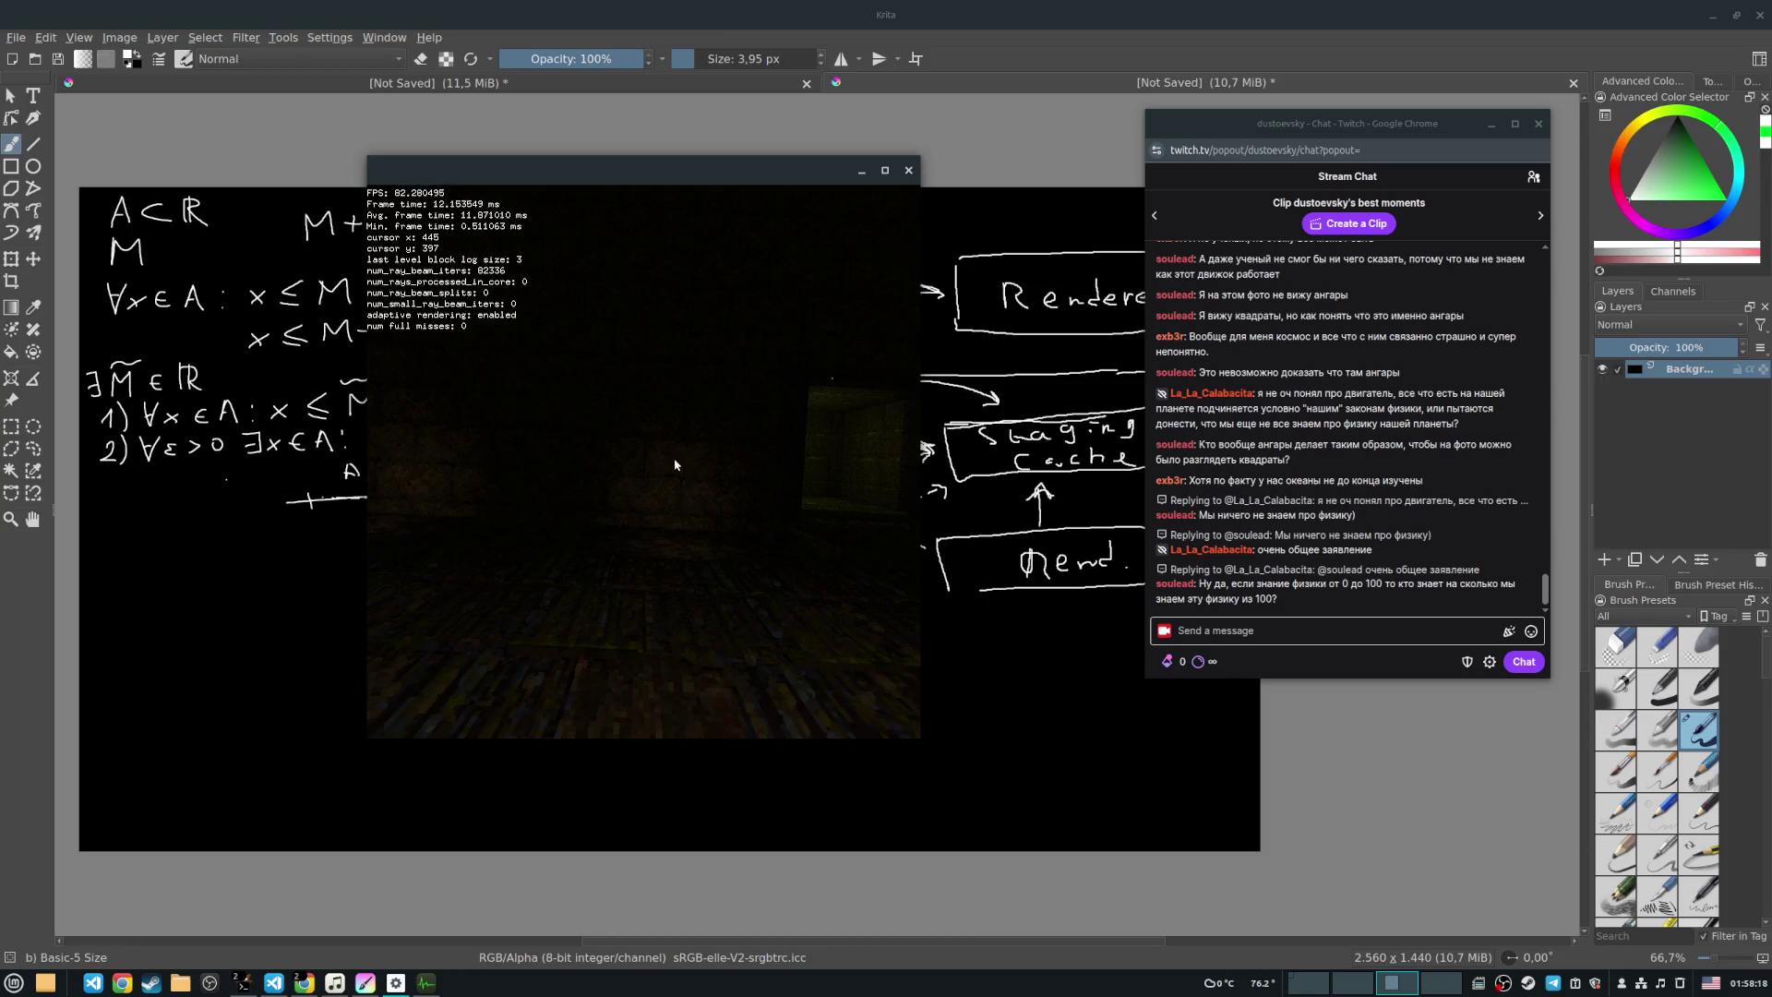
{"action": "key", "text": "Escape"}
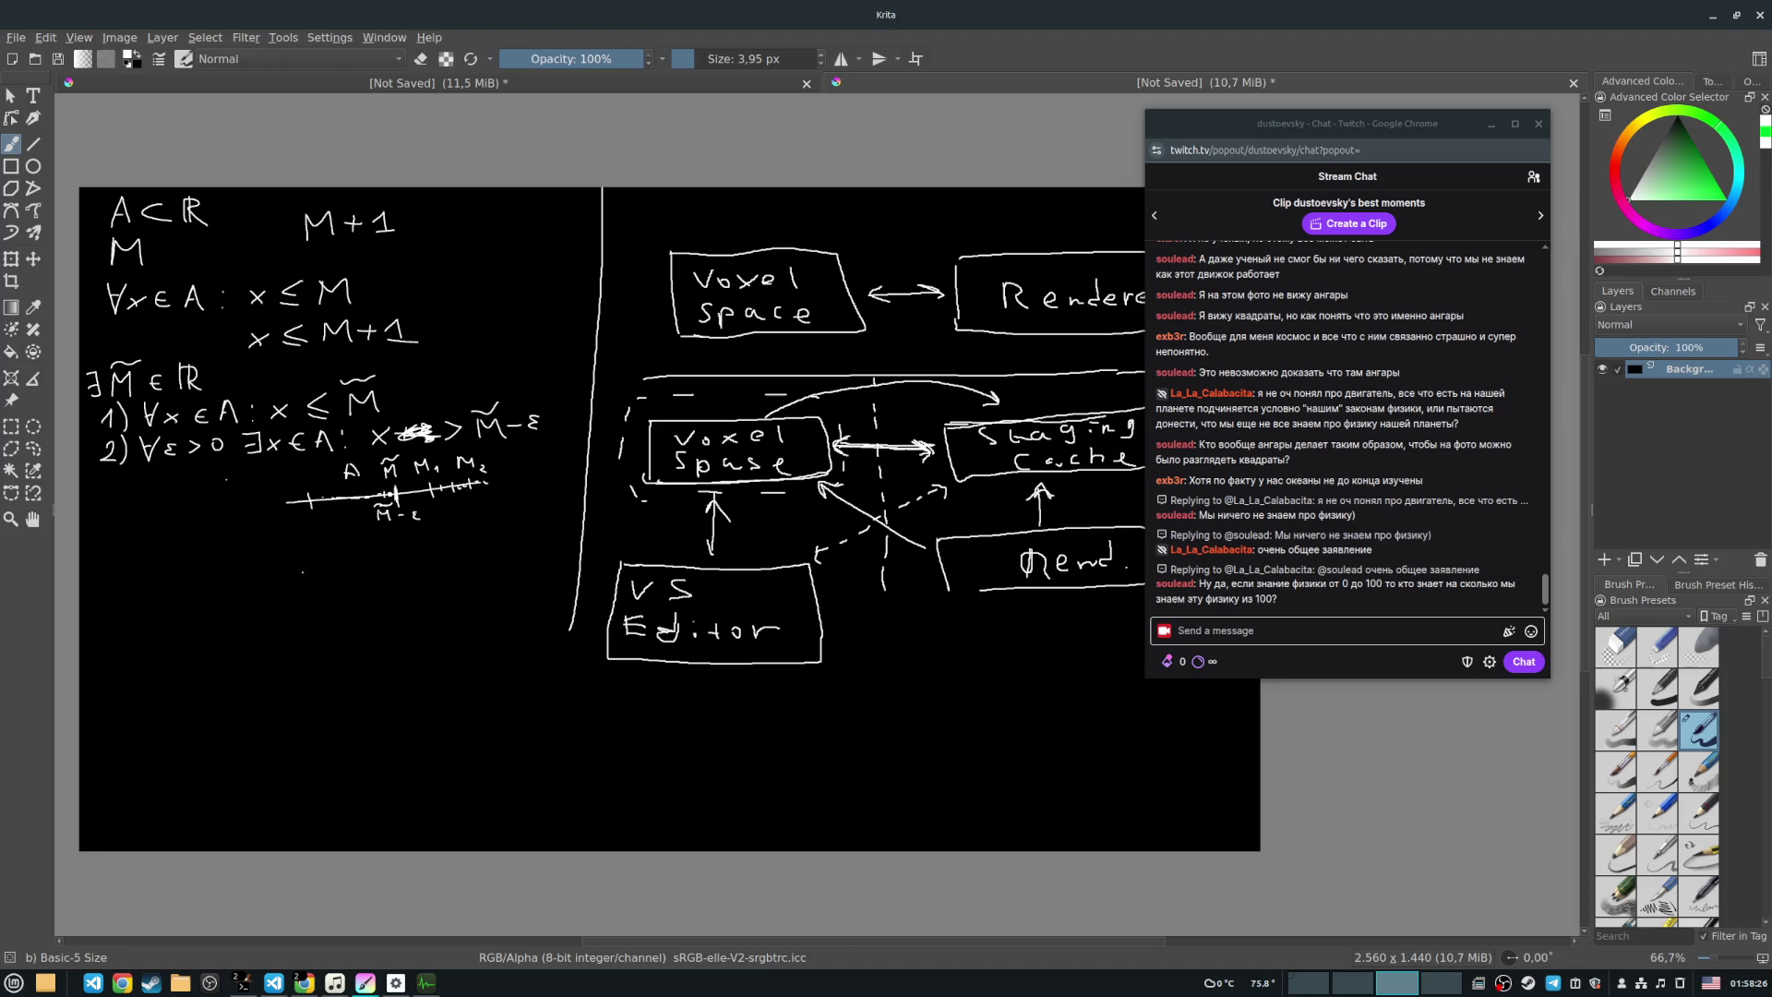
Step: Draw a flat arc at the lower left with two stick figures beneath it
{"action": "left_click_drag", "start_coordinate": [214, 616], "coordinate": [445, 612]}
{"action": "left_click_drag", "start_coordinate": [218, 620], "coordinate": [458, 617]}
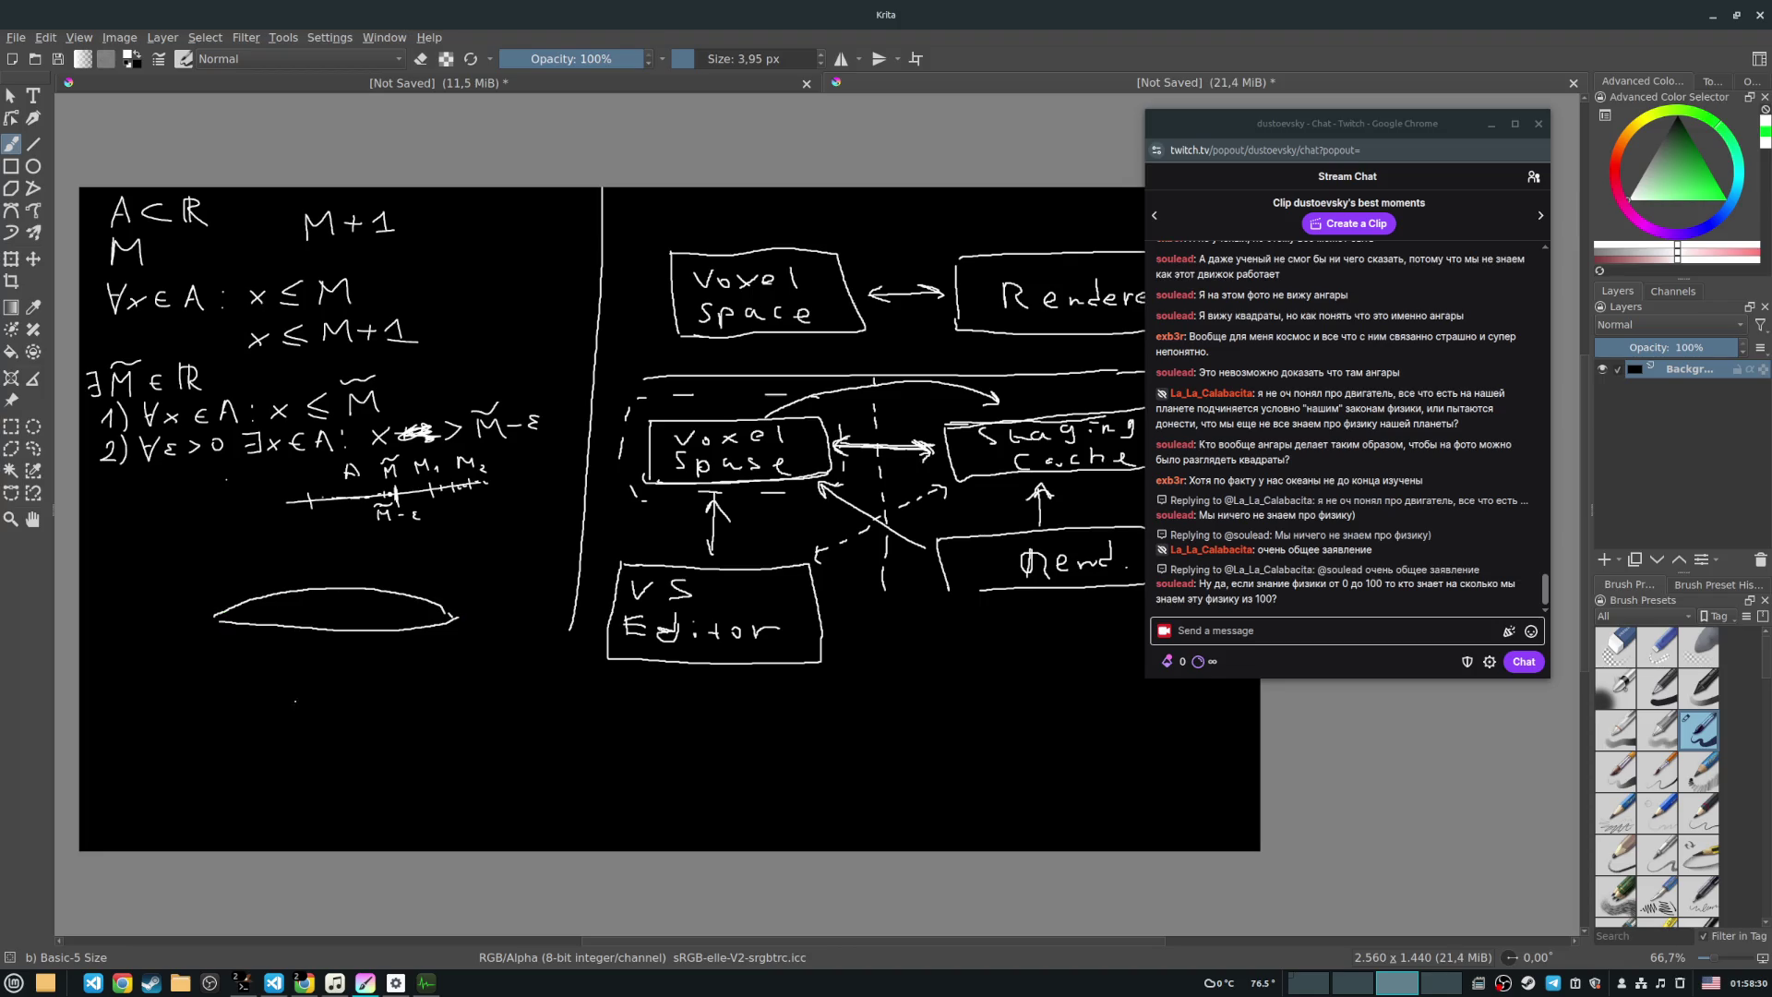
{"action": "mouse_move", "coordinate": [115, 780]}
{"action": "left_mouse_down"}
{"action": "mouse_move", "coordinate": [137, 782]}
{"action": "mouse_move", "coordinate": [122, 744]}
{"action": "left_mouse_up"}
{"action": "mouse_move", "coordinate": [255, 762]}
{"action": "left_mouse_down"}
{"action": "mouse_move", "coordinate": [255, 791]}
{"action": "mouse_move", "coordinate": [284, 790]}
{"action": "mouse_move", "coordinate": [262, 746]}
{"action": "mouse_move", "coordinate": [290, 728]}
{"action": "mouse_move", "coordinate": [258, 705]}
{"action": "left_mouse_up"}
Step: Add a curved line, an upward arrow and a third stick figure under the ellipse, and start the beam outline
{"action": "left_click_drag", "start_coordinate": [280, 793], "coordinate": [336, 758]}
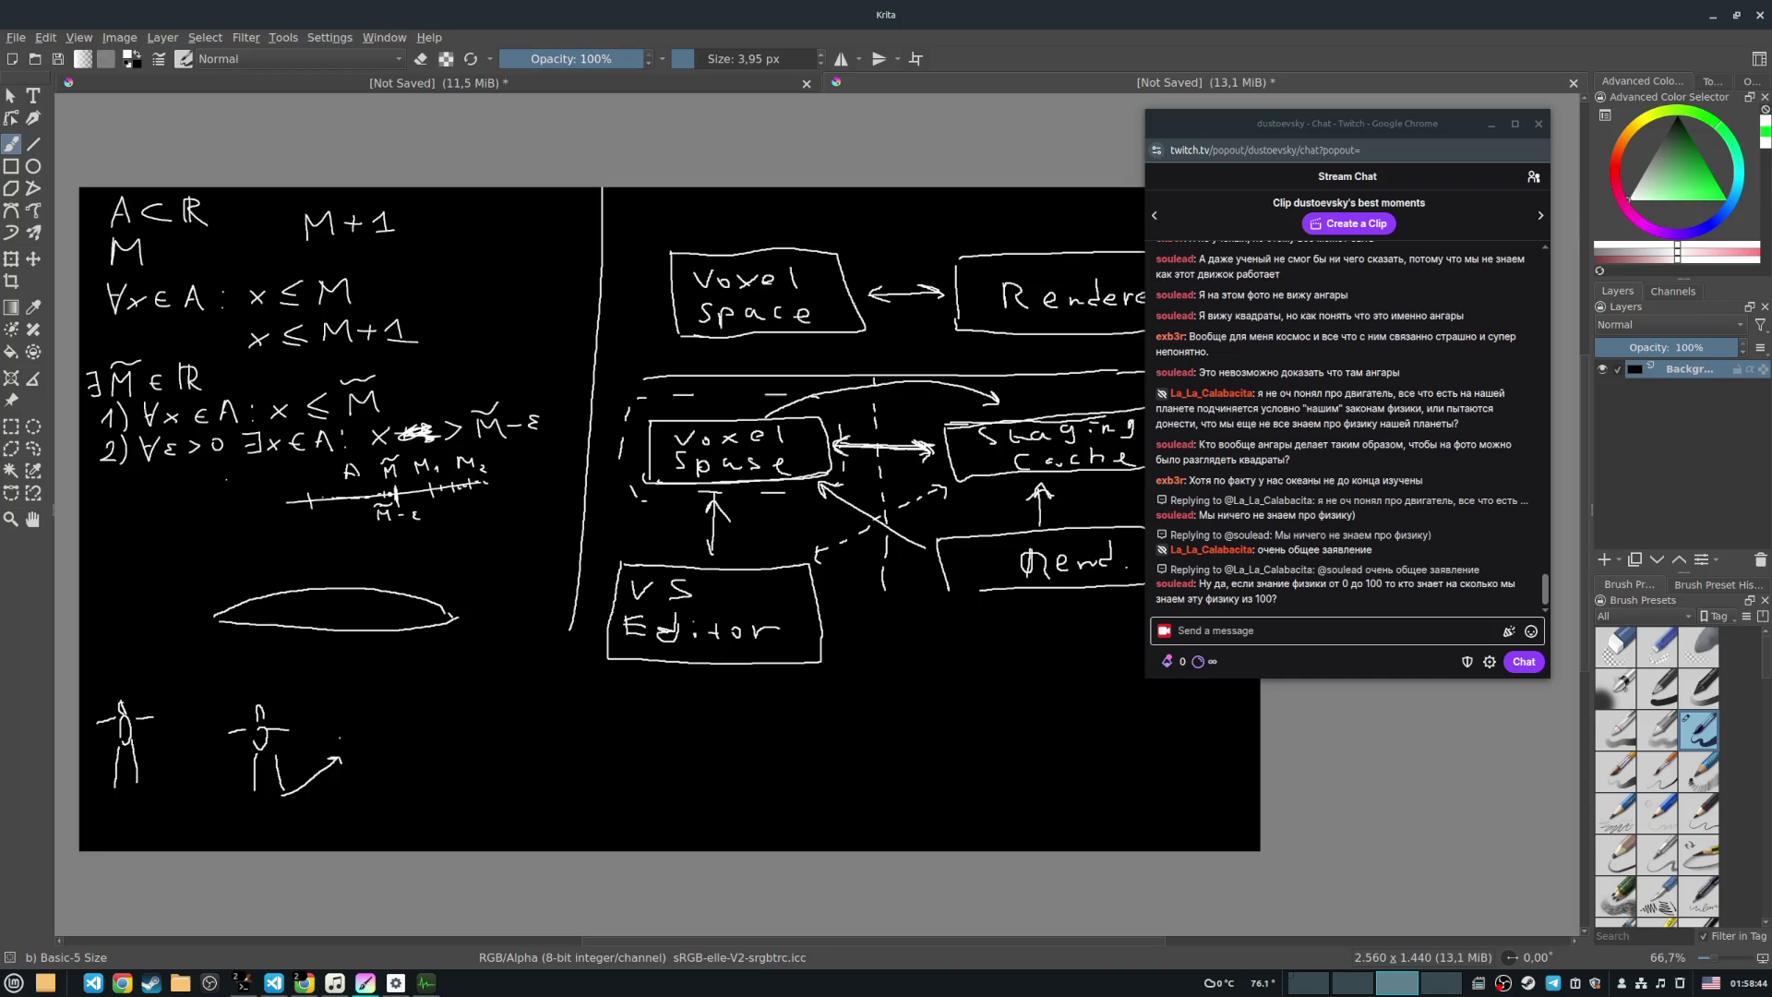
{"action": "mouse_move", "coordinate": [354, 659]}
{"action": "left_mouse_down"}
{"action": "mouse_move", "coordinate": [357, 706]}
{"action": "mouse_move", "coordinate": [322, 758]}
{"action": "left_mouse_up"}
{"action": "mouse_move", "coordinate": [339, 729]}
{"action": "left_mouse_down"}
{"action": "mouse_move", "coordinate": [353, 755]}
{"action": "mouse_move", "coordinate": [331, 705]}
{"action": "left_mouse_up"}
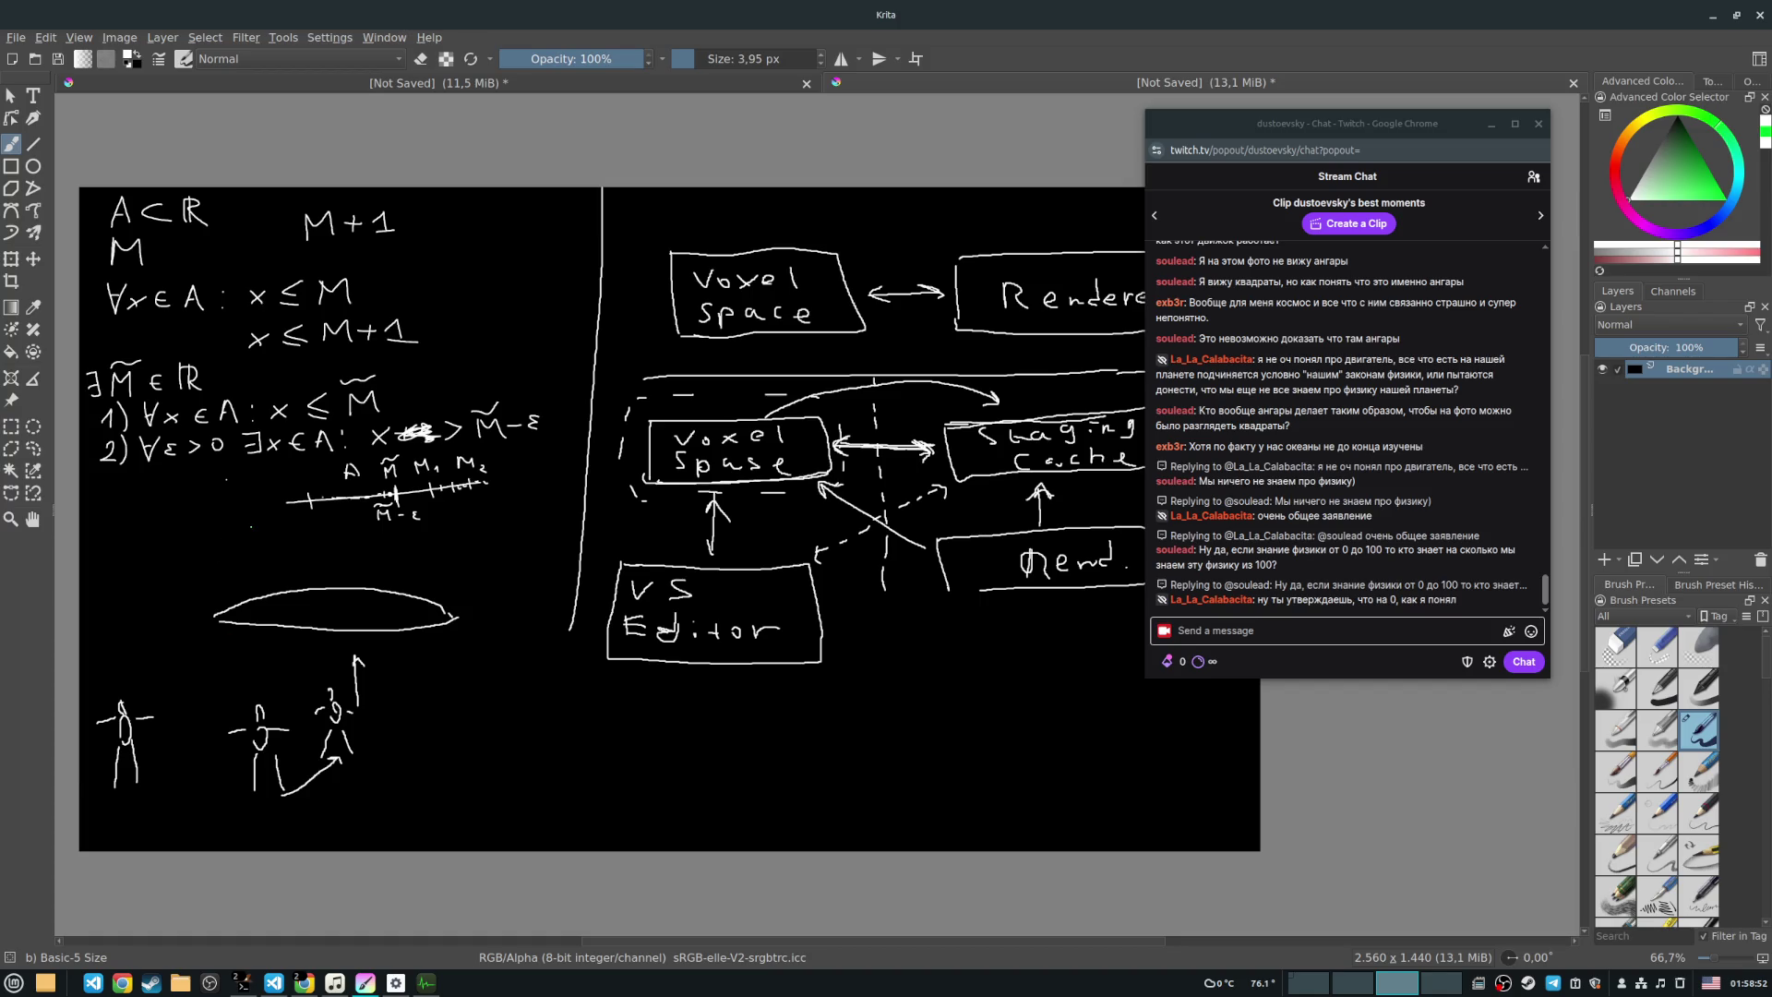
{"action": "mouse_move", "coordinate": [332, 688]}
{"action": "left_mouse_down"}
{"action": "mouse_move", "coordinate": [291, 644]}
{"action": "mouse_move", "coordinate": [196, 605]}
{"action": "mouse_move", "coordinate": [294, 565]}
{"action": "mouse_move", "coordinate": [314, 498]}
{"action": "mouse_move", "coordinate": [334, 657]}
{"action": "mouse_move", "coordinate": [448, 637]}
{"action": "mouse_move", "coordinate": [340, 519]}
{"action": "left_mouse_up"}
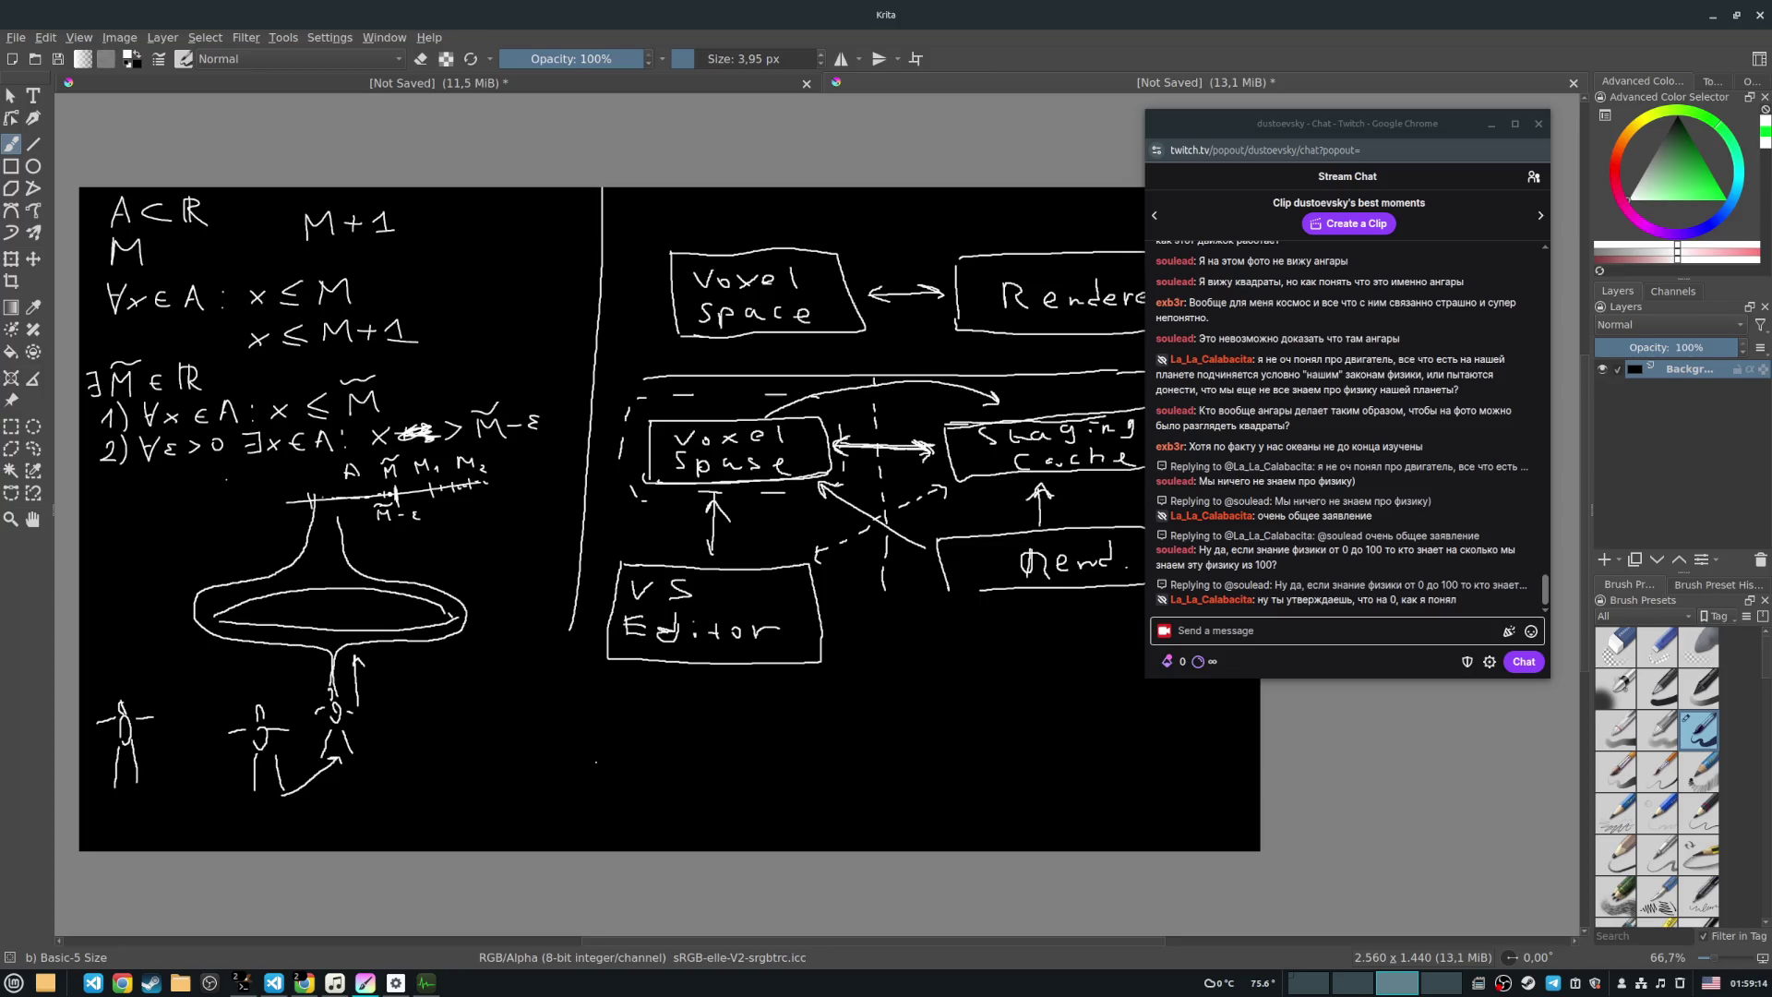
Step: Draw a small stick figure with a box at right, linked to the ellipse by a dashed line
{"action": "left_click_drag", "start_coordinate": [620, 760], "coordinate": [610, 783]}
{"action": "mouse_move", "coordinate": [625, 754]}
{"action": "left_mouse_down"}
{"action": "mouse_move", "coordinate": [631, 777]}
{"action": "mouse_move", "coordinate": [619, 717]}
{"action": "mouse_move", "coordinate": [679, 743]}
{"action": "mouse_move", "coordinate": [691, 715]}
{"action": "left_mouse_up"}
{"action": "left_click_drag", "start_coordinate": [683, 690], "coordinate": [355, 611]}
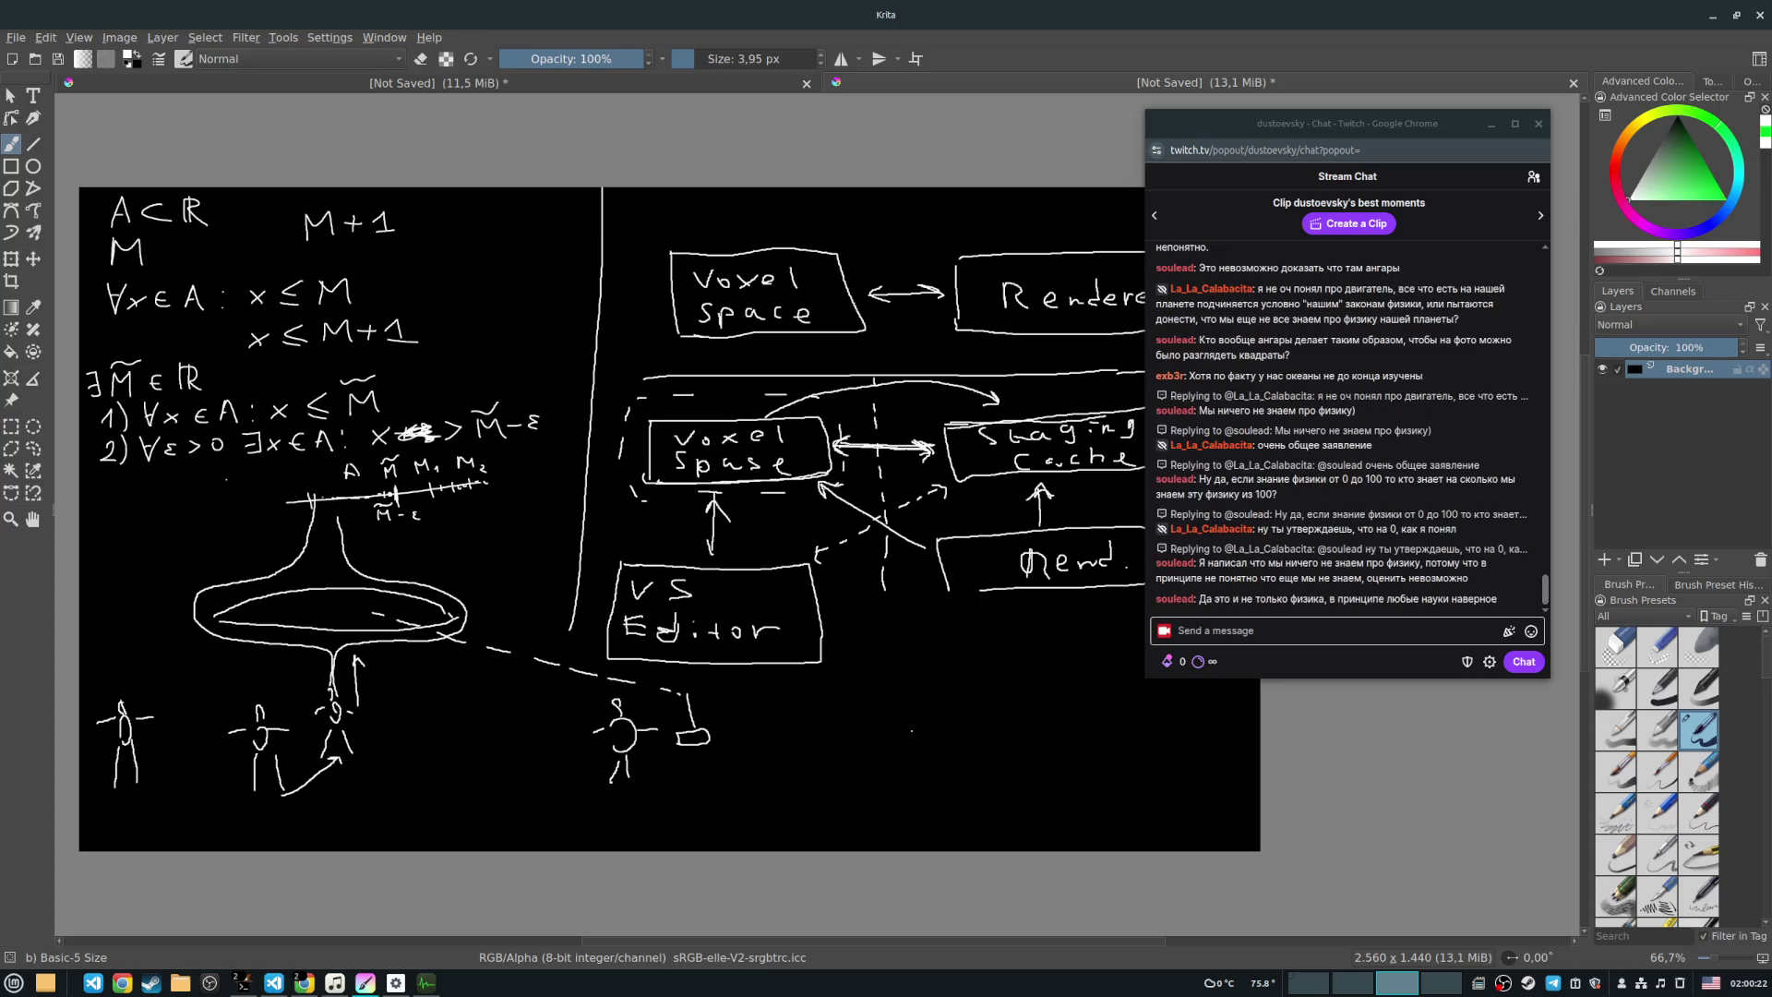
Step: Sketch the domed hangar with ground lines, converging motion lines and an arrow along its base
{"action": "left_click_drag", "start_coordinate": [929, 796], "coordinate": [1022, 786]}
{"action": "mouse_move", "coordinate": [898, 800]}
{"action": "left_mouse_down"}
{"action": "mouse_move", "coordinate": [1055, 789]}
{"action": "mouse_move", "coordinate": [1066, 805]}
{"action": "left_mouse_up"}
{"action": "left_click_drag", "start_coordinate": [895, 809], "coordinate": [1060, 807]}
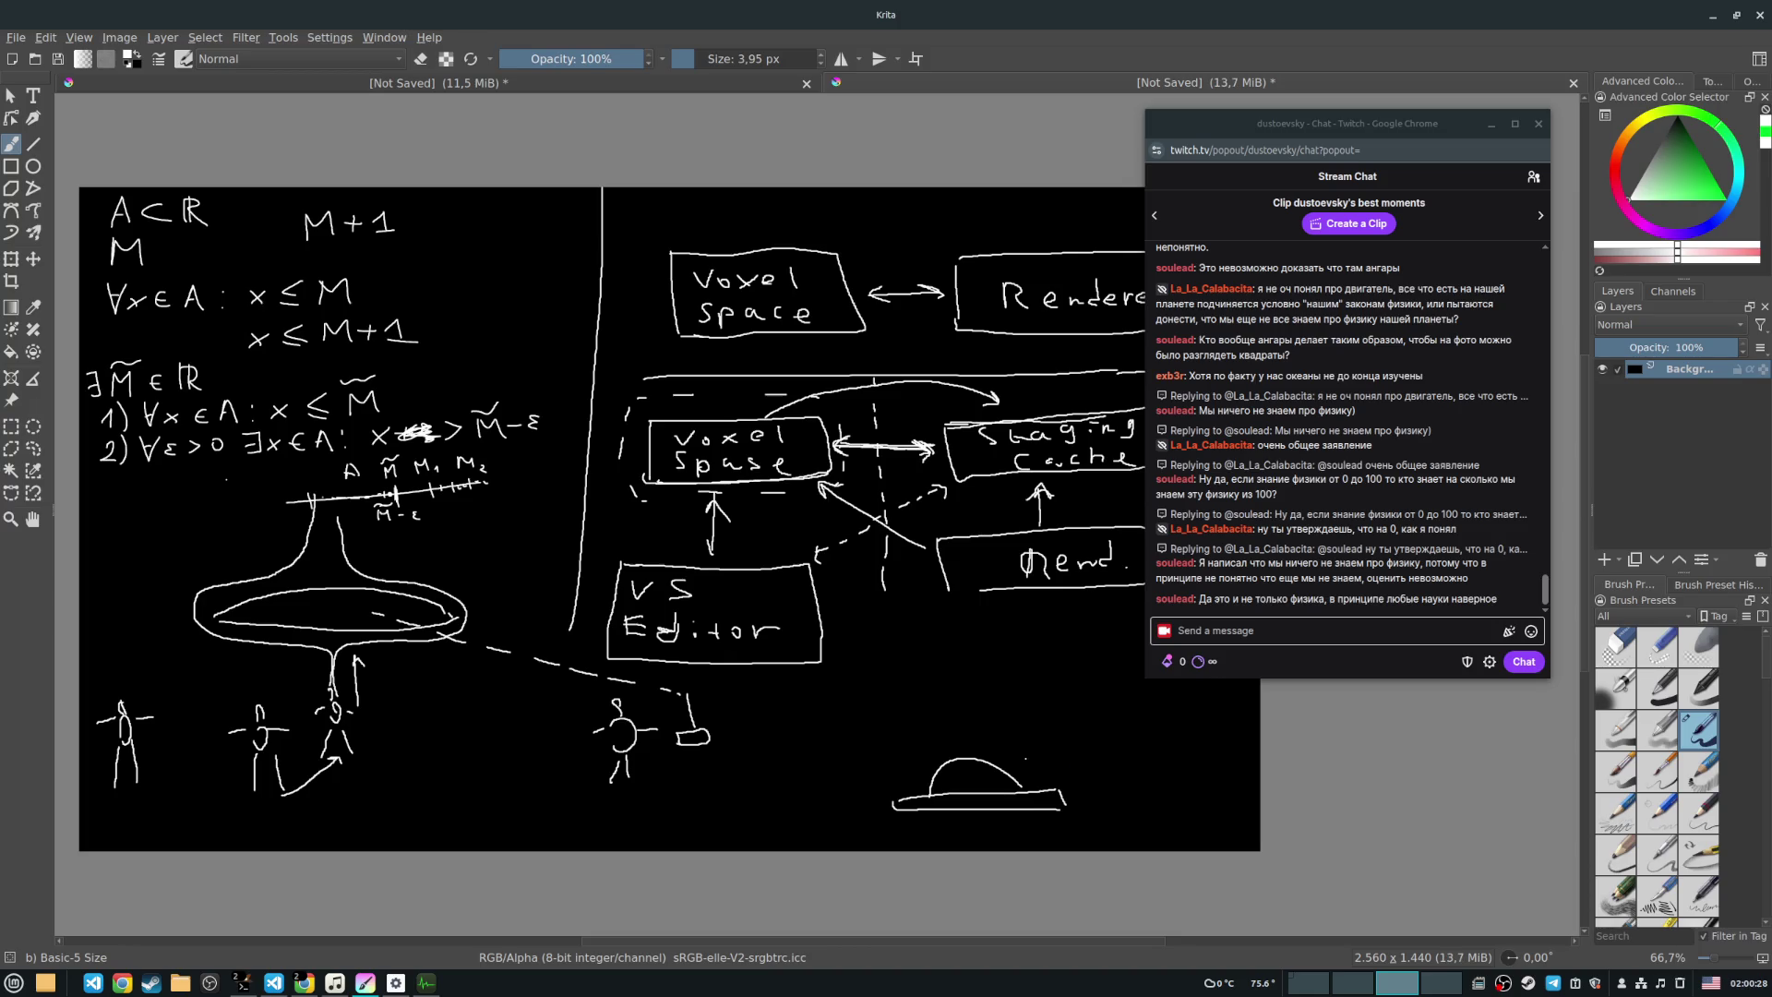
{"action": "mouse_move", "coordinate": [894, 780]}
{"action": "left_mouse_down"}
{"action": "mouse_move", "coordinate": [910, 791]}
{"action": "mouse_move", "coordinate": [922, 725]}
{"action": "mouse_move", "coordinate": [1049, 706]}
{"action": "mouse_move", "coordinate": [1069, 767]}
{"action": "left_mouse_up"}
{"action": "mouse_move", "coordinate": [895, 781]}
{"action": "left_mouse_down"}
{"action": "mouse_move", "coordinate": [966, 709]}
{"action": "mouse_move", "coordinate": [1069, 780]}
{"action": "mouse_move", "coordinate": [1006, 710]}
{"action": "mouse_move", "coordinate": [905, 753]}
{"action": "mouse_move", "coordinate": [900, 734]}
{"action": "left_mouse_up"}
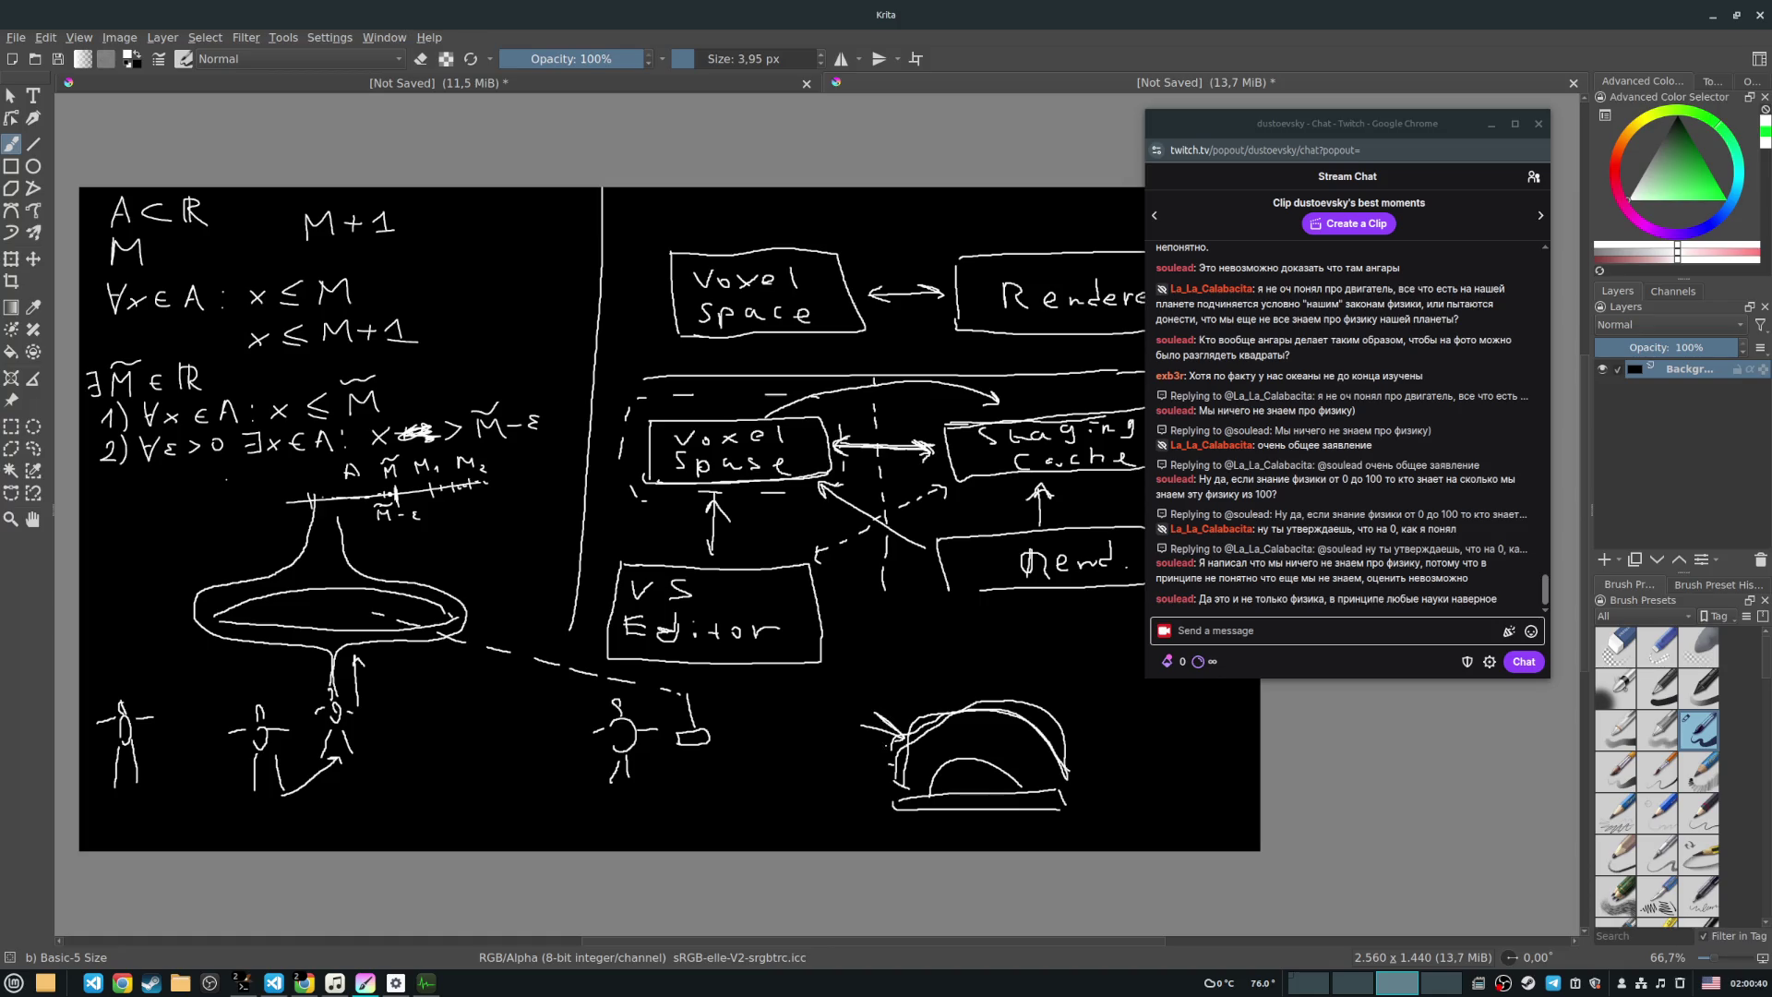
{"action": "left_click_drag", "start_coordinate": [793, 711], "coordinate": [900, 736]}
{"action": "left_click_drag", "start_coordinate": [875, 731], "coordinate": [906, 739]}
{"action": "left_click_drag", "start_coordinate": [980, 803], "coordinate": [1010, 802]}
{"action": "left_click_drag", "start_coordinate": [1014, 803], "coordinate": [1091, 808]}
Step: Draw a small box with incoming and outgoing arrows below the Rend. box, and move the chat window aside
{"action": "left_click_drag", "start_coordinate": [964, 640], "coordinate": [969, 672]}
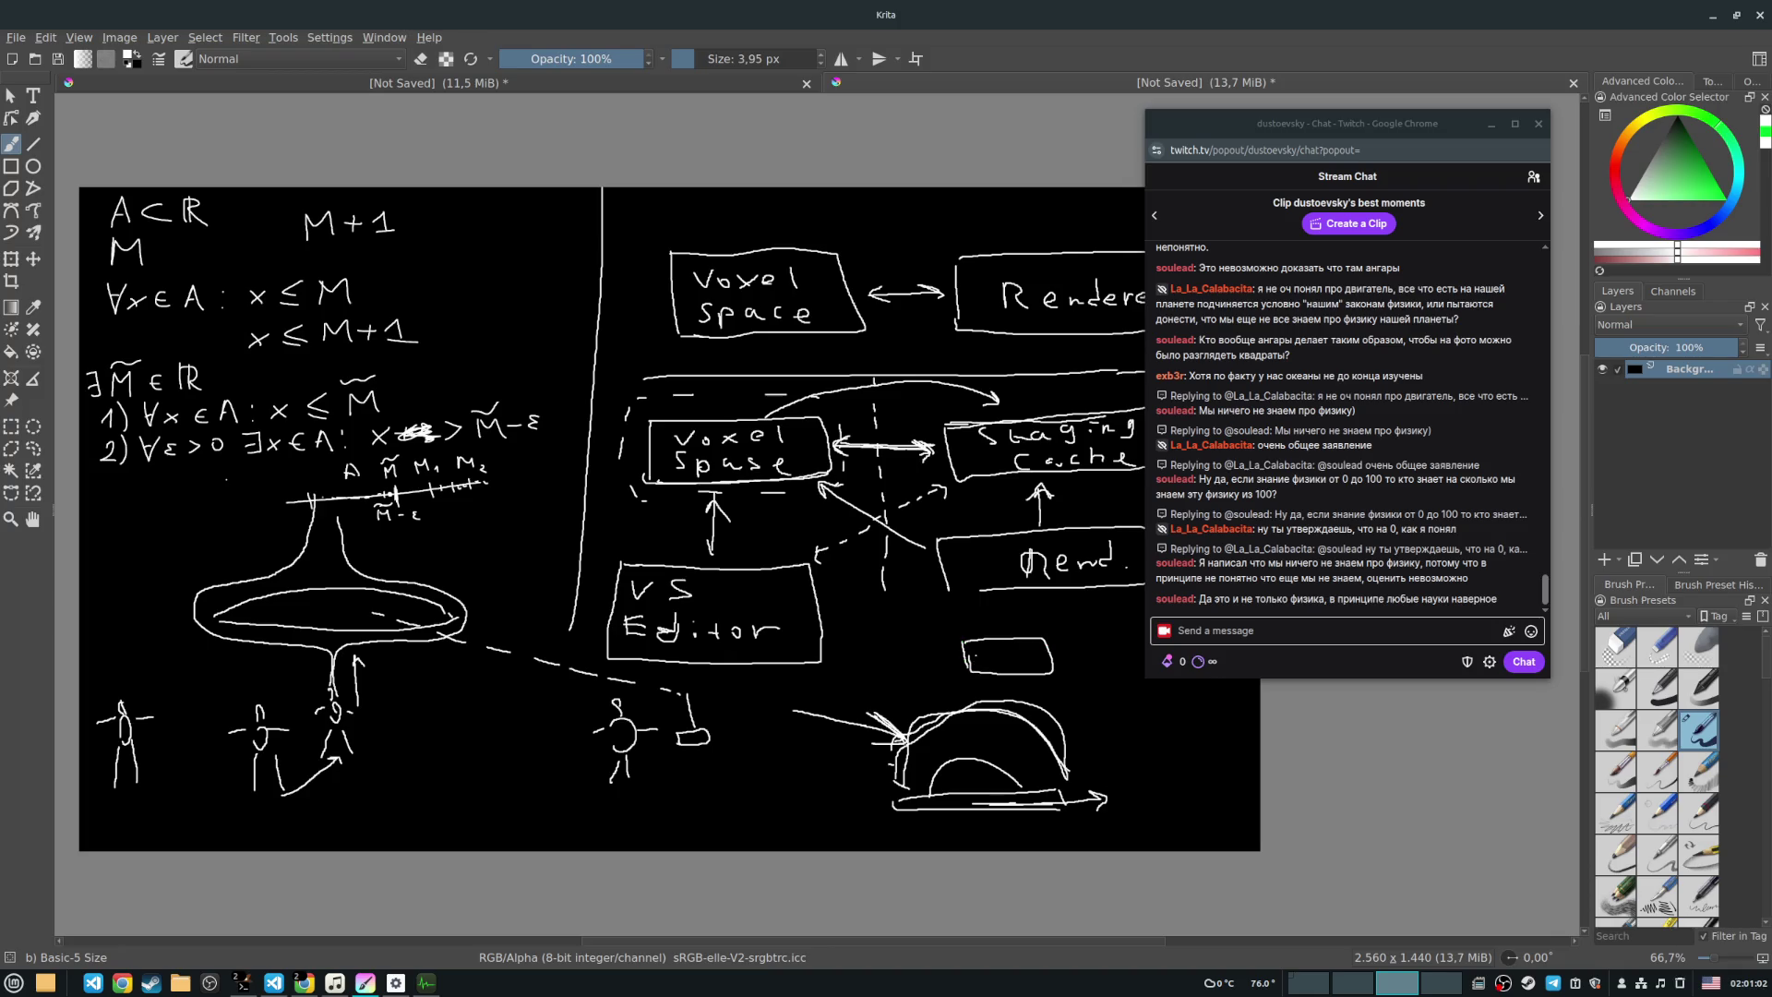
{"action": "mouse_move", "coordinate": [888, 625]}
{"action": "left_mouse_down"}
{"action": "mouse_move", "coordinate": [1004, 648]}
{"action": "mouse_move", "coordinate": [883, 605]}
{"action": "mouse_move", "coordinate": [916, 609]}
{"action": "left_mouse_up"}
{"action": "mouse_move", "coordinate": [1013, 649]}
{"action": "left_mouse_down"}
{"action": "mouse_move", "coordinate": [1113, 643]}
{"action": "mouse_move", "coordinate": [1098, 649]}
{"action": "left_mouse_up"}
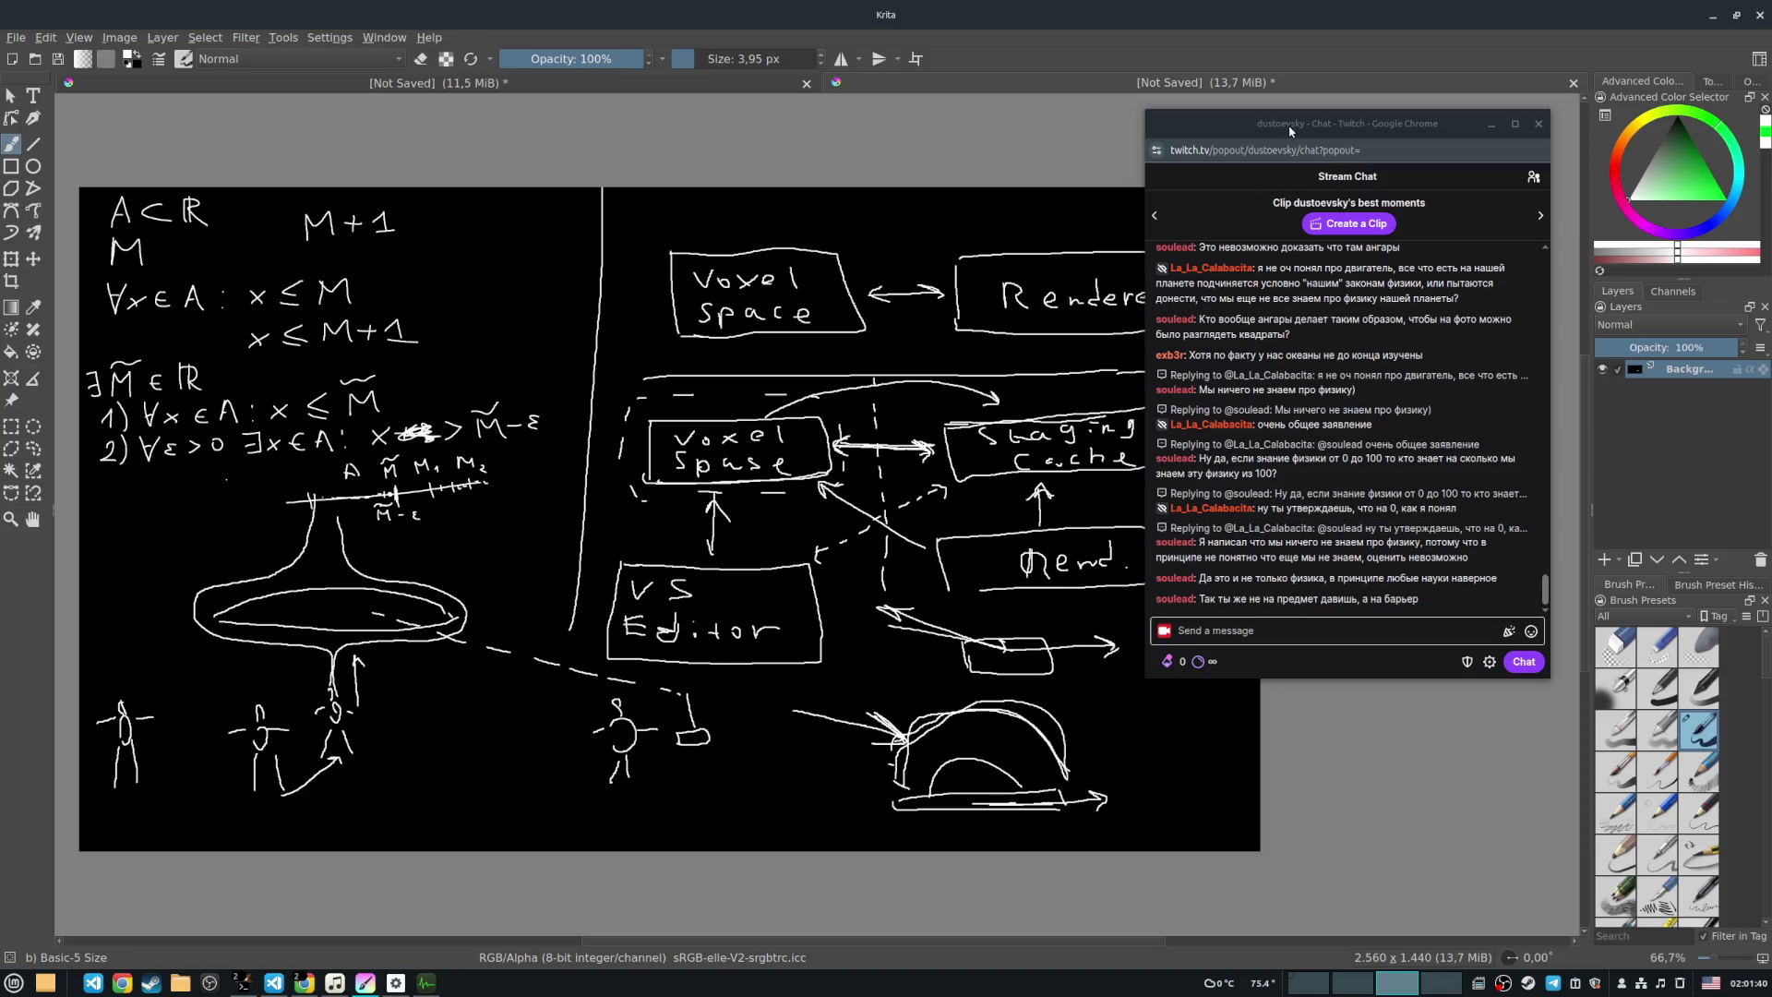
{"action": "left_click_drag", "start_coordinate": [1290, 130], "coordinate": [1511, 54]}
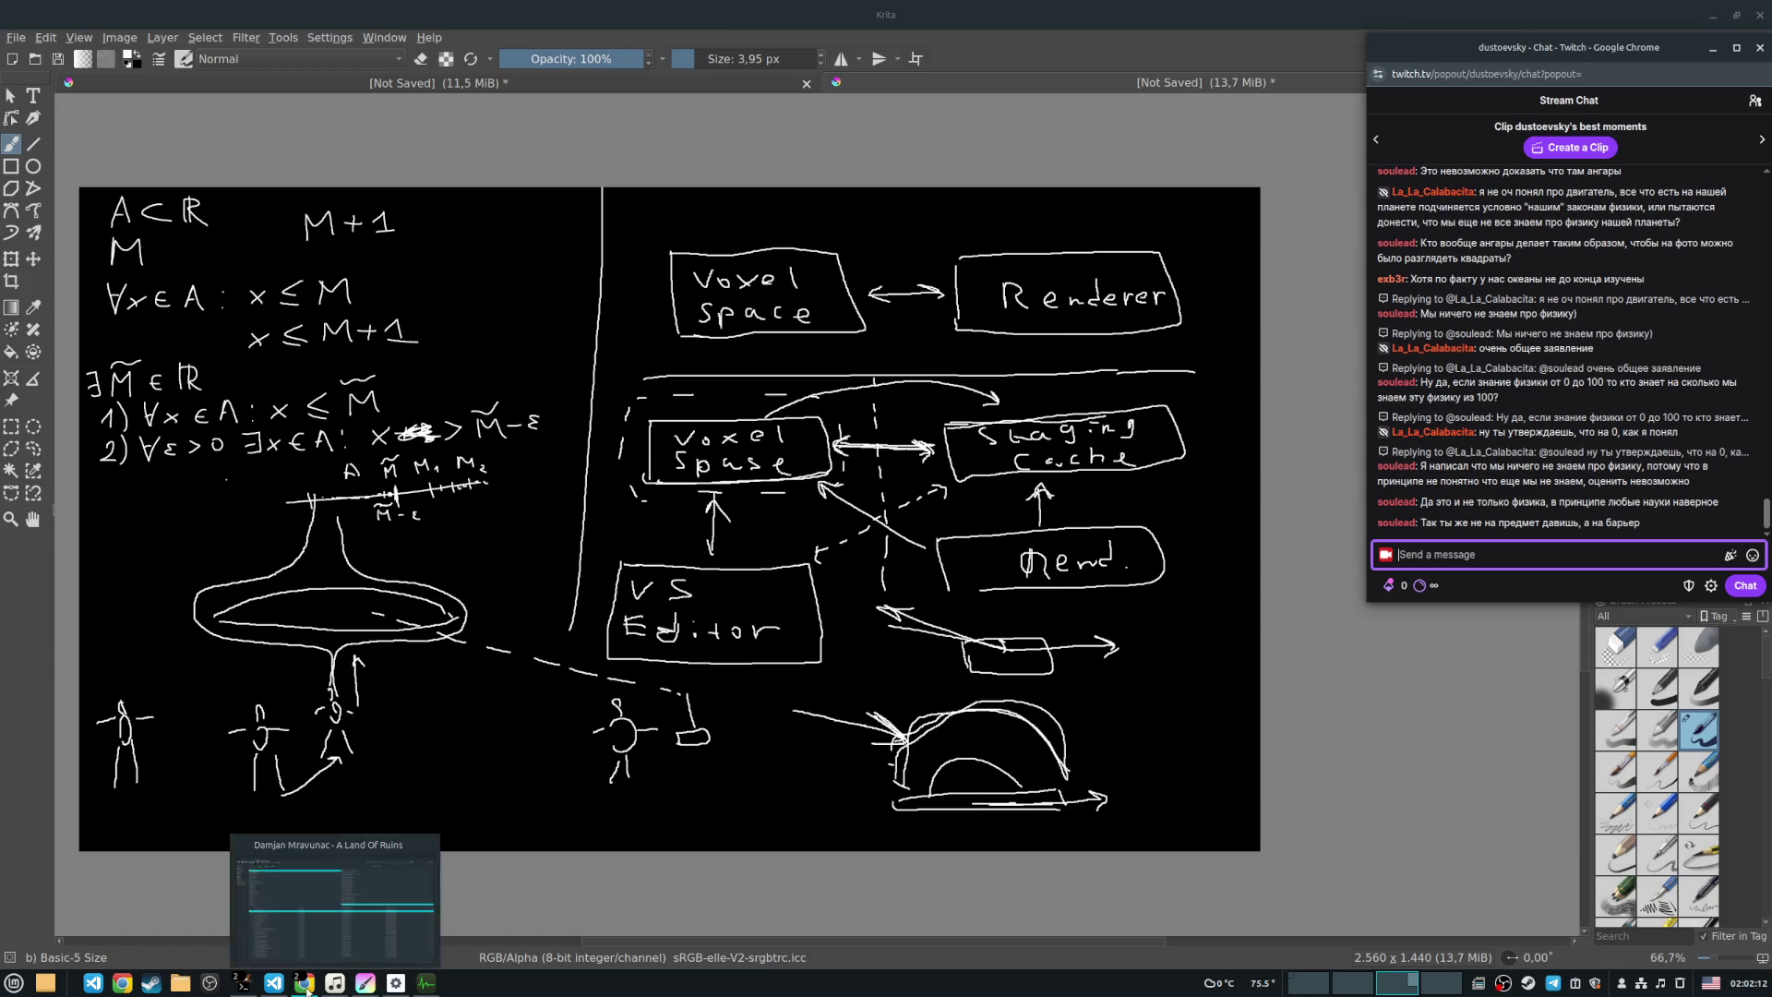
Step: Switch from the r/ufo Reddit post back to the Krita drawing using the taskbar previews
{"action": "mouse_move", "coordinate": [303, 982]}
{"action": "left_click", "coordinate": [175, 928]}
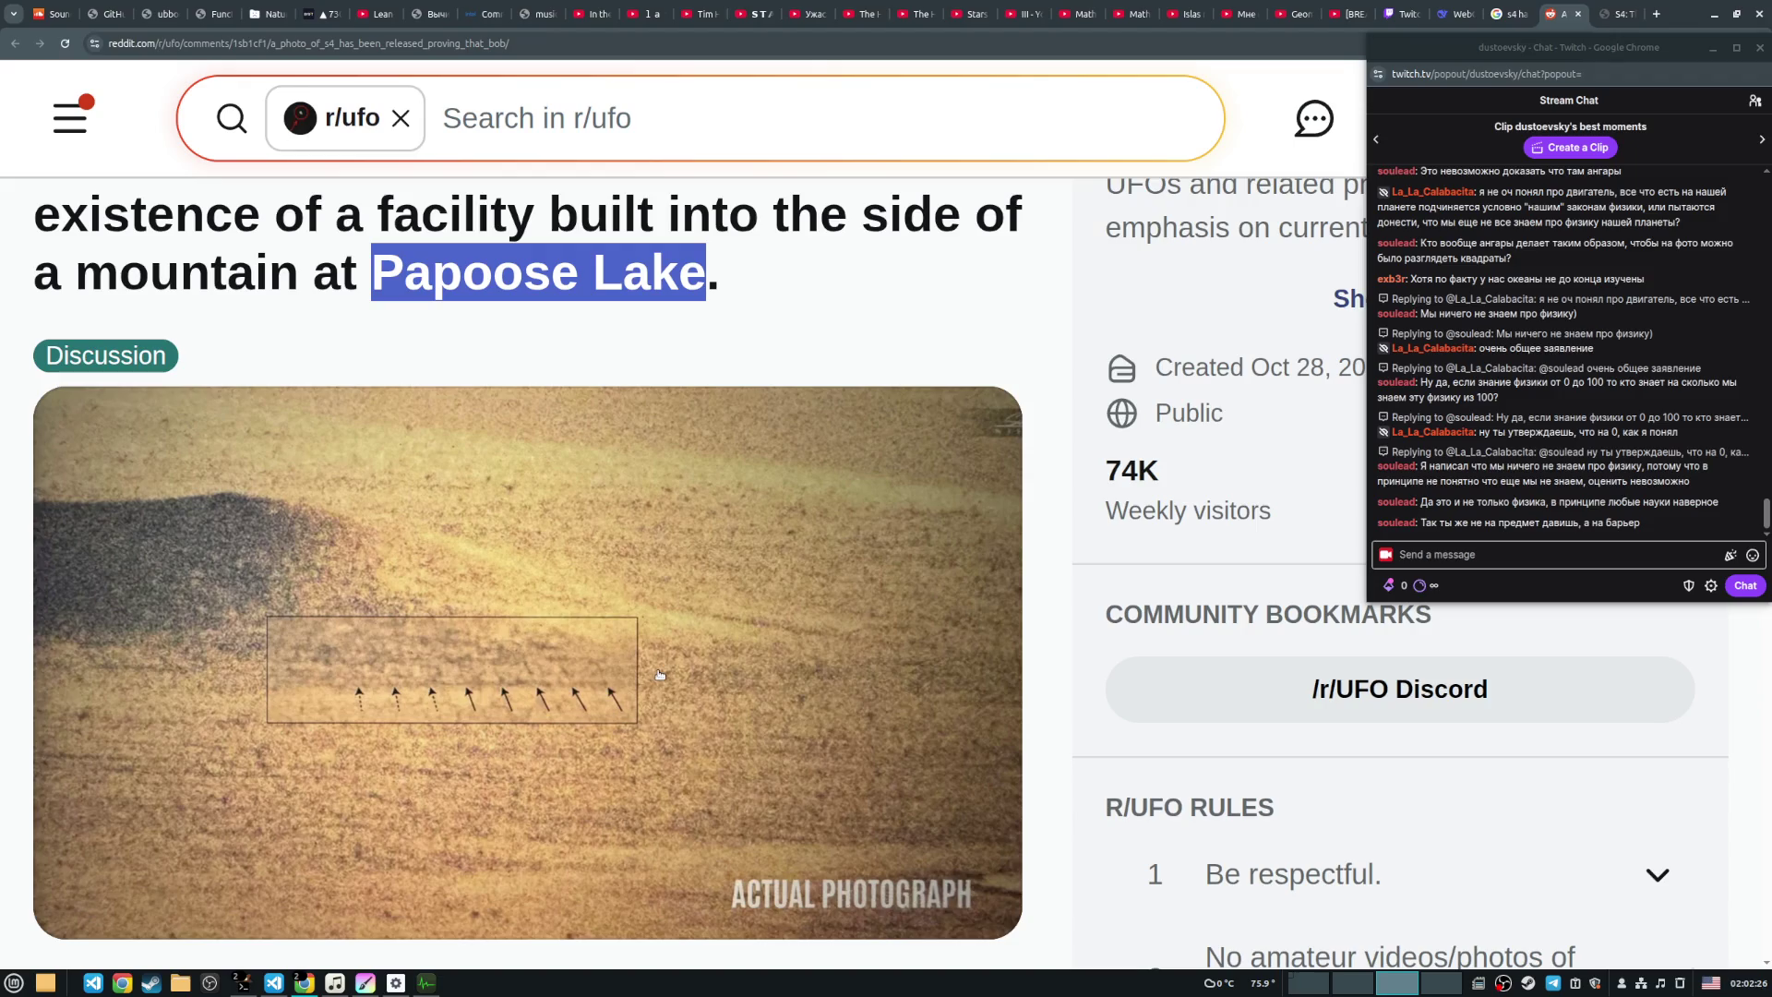
{"action": "mouse_move", "coordinate": [311, 991]}
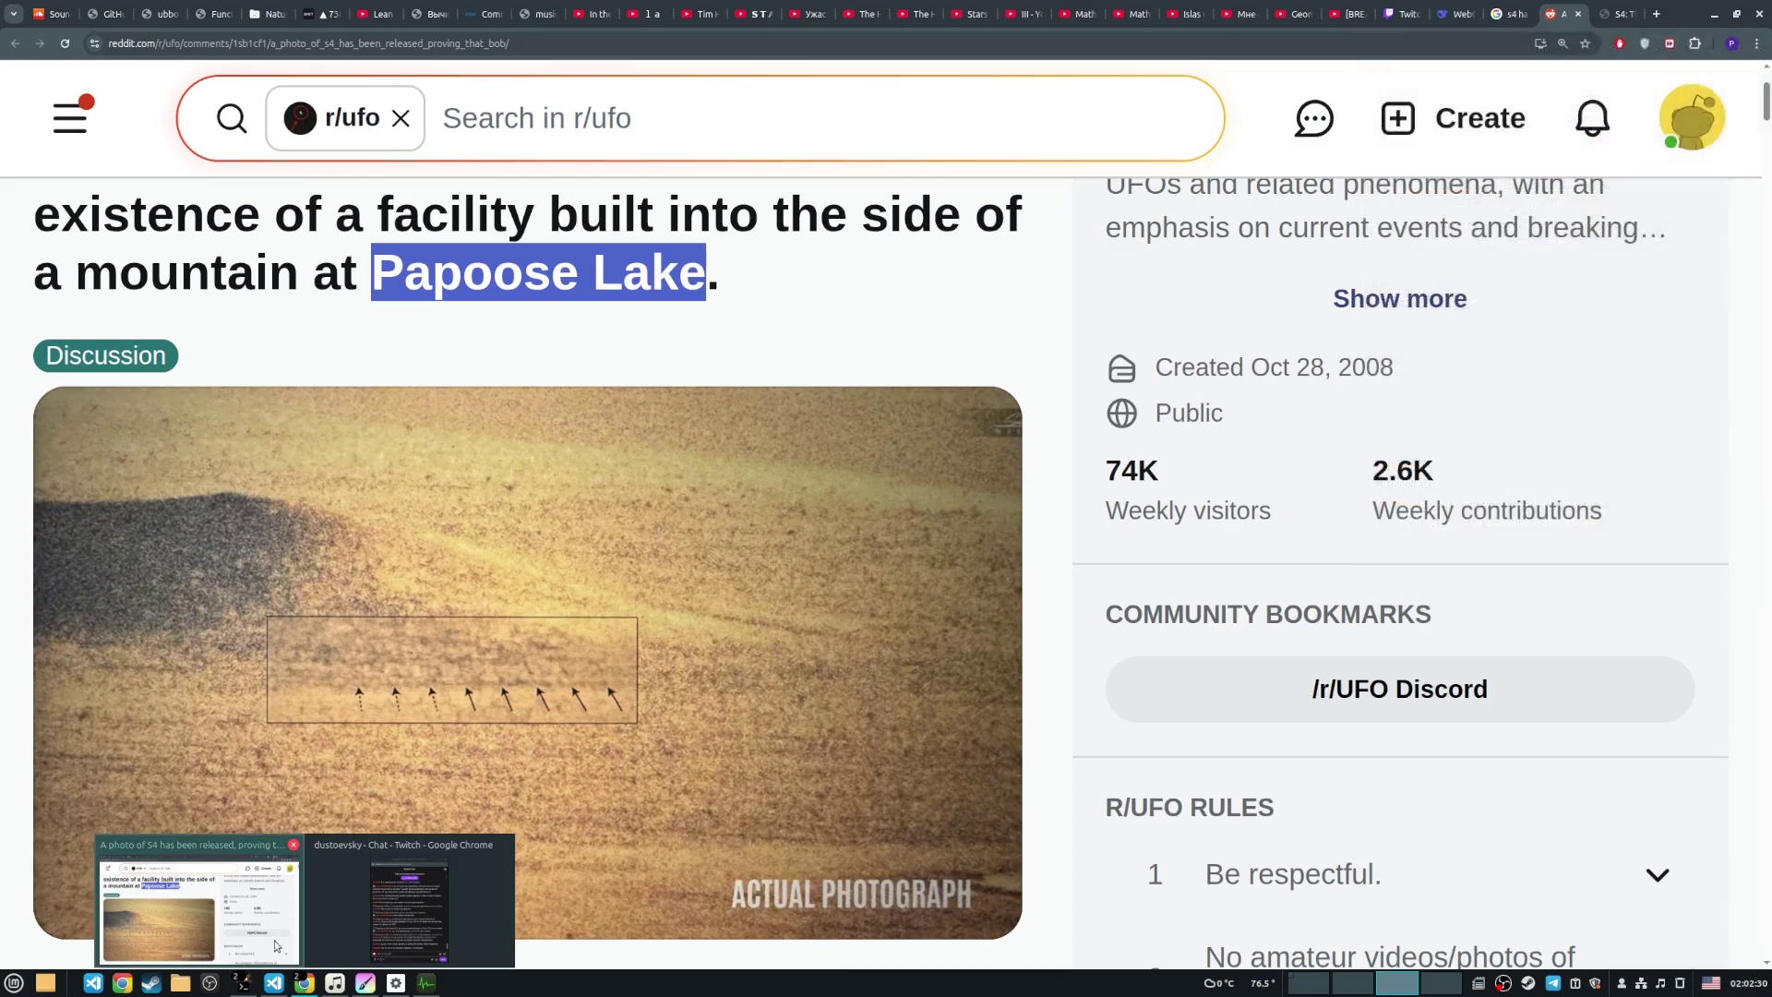
{"action": "mouse_move", "coordinate": [367, 986]}
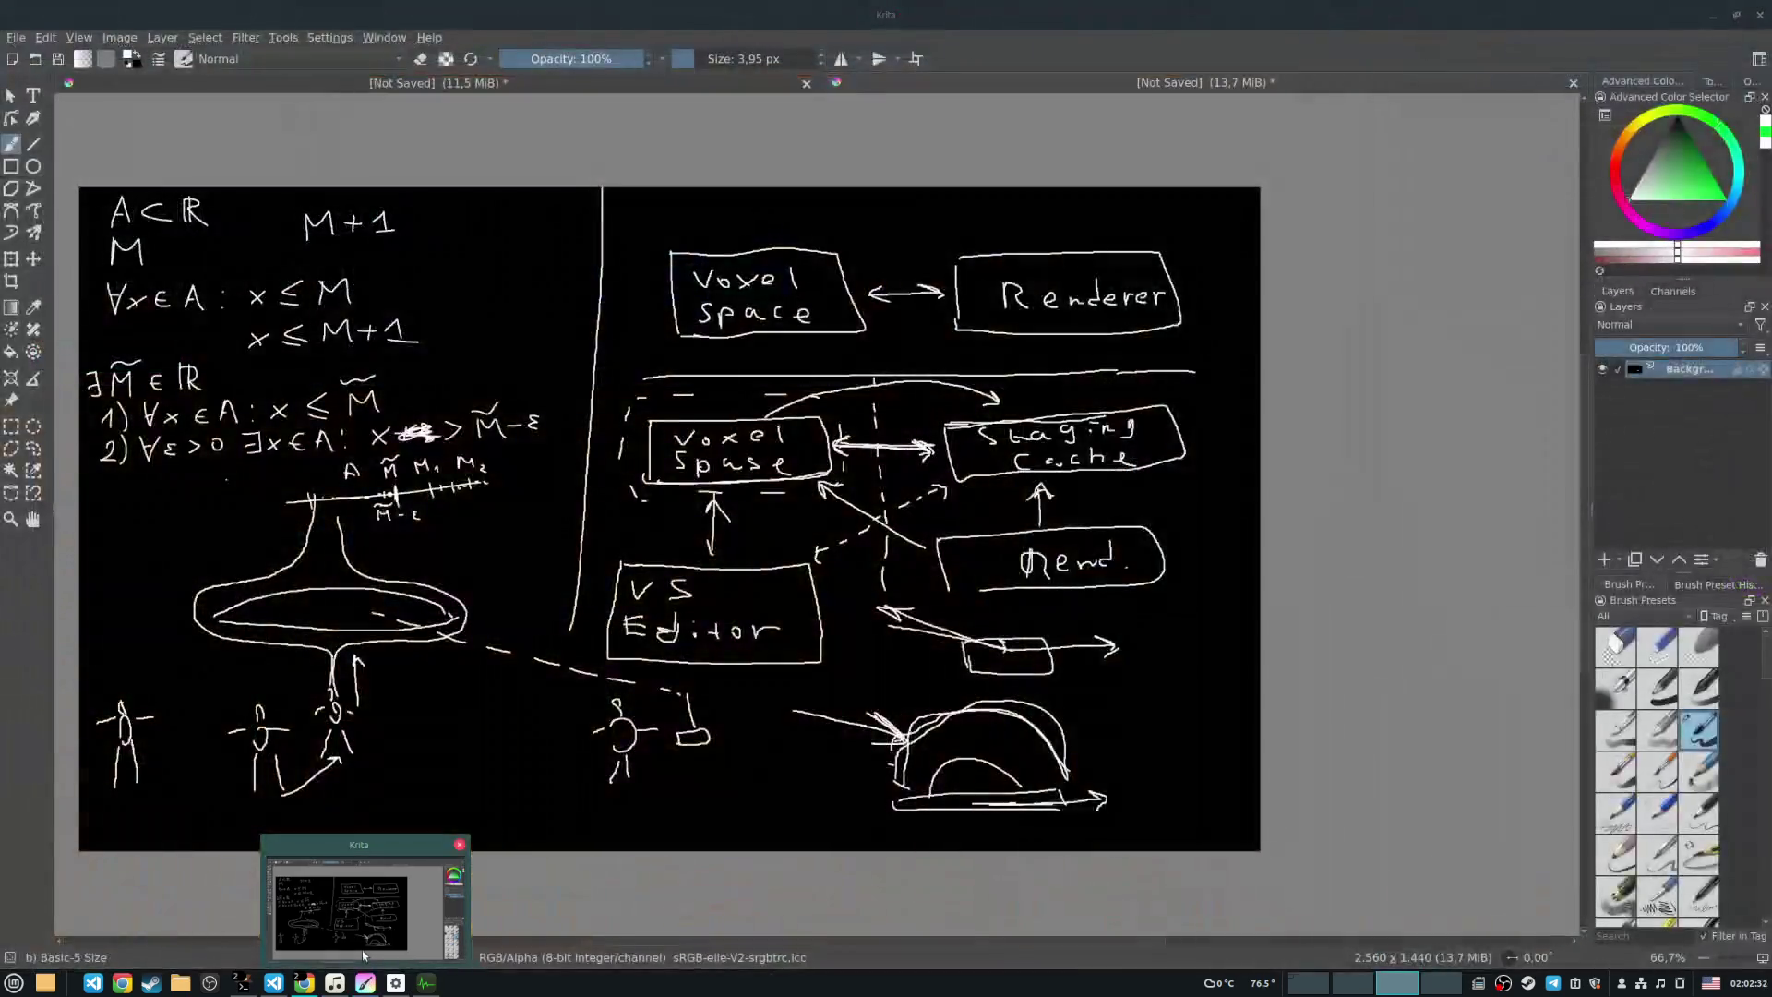
{"action": "left_click", "coordinate": [362, 950]}
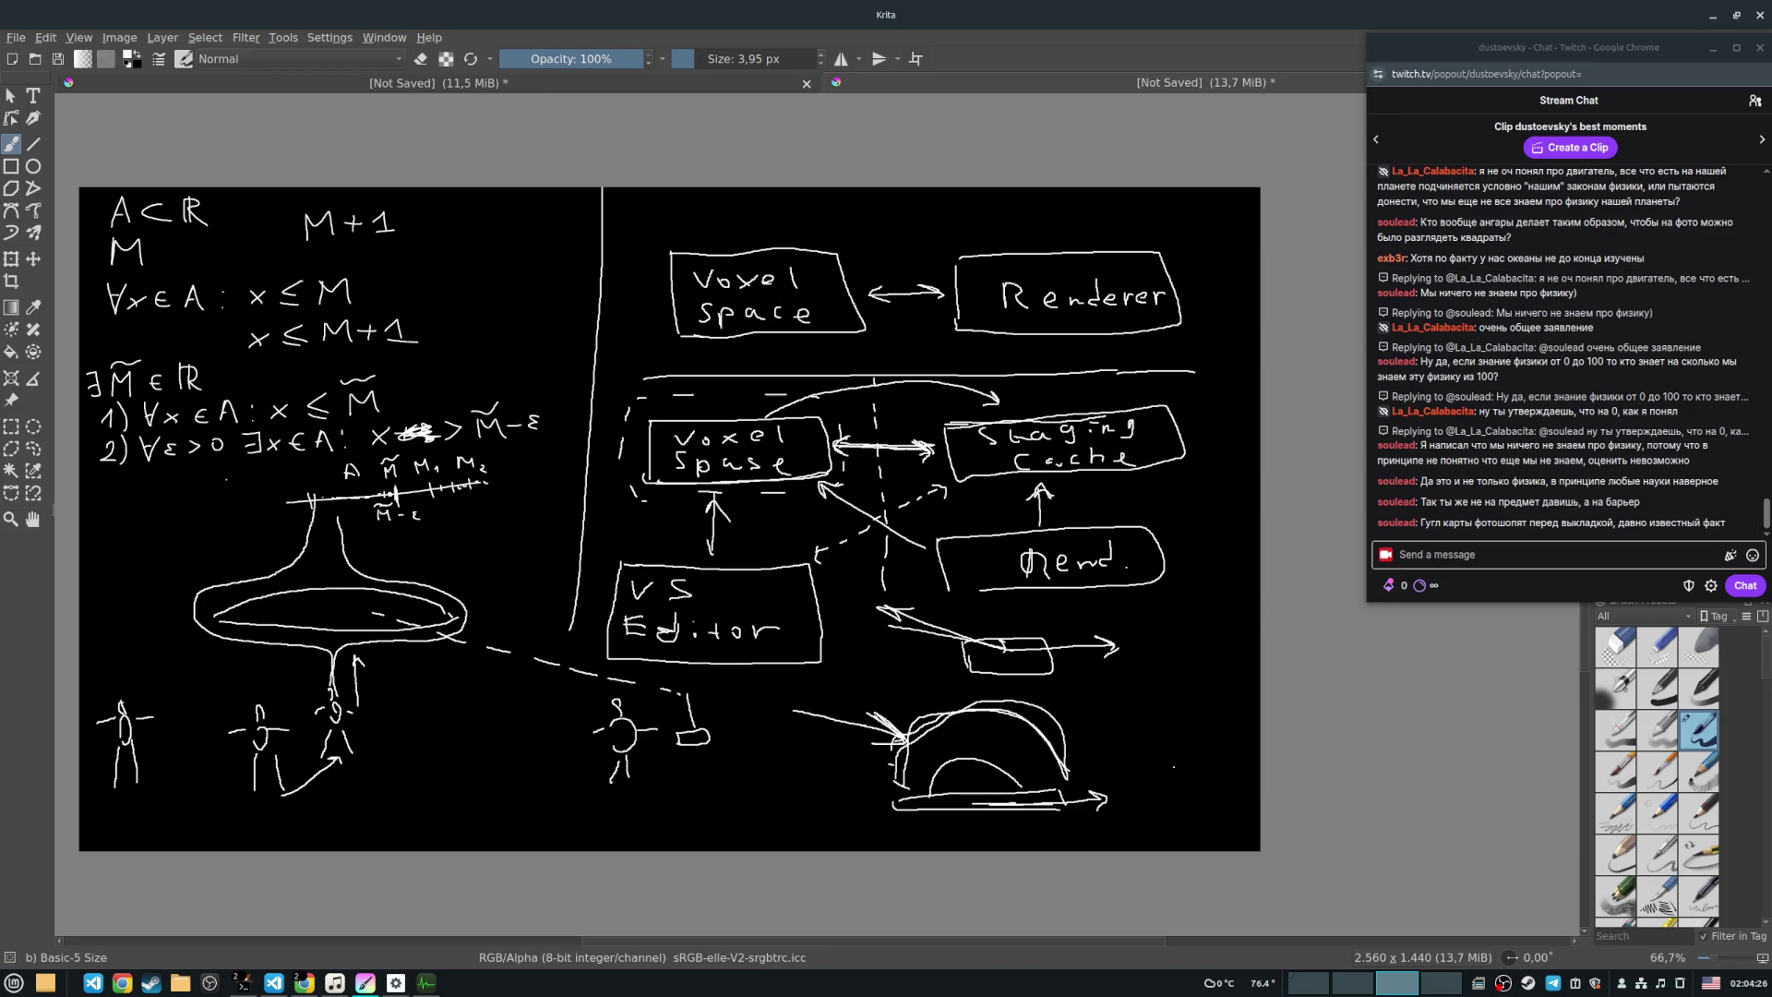
{"action": "mouse_move", "coordinate": [1172, 760]}
{"action": "left_mouse_down"}
{"action": "mouse_move", "coordinate": [1181, 796]}
{"action": "mouse_move", "coordinate": [1242, 801]}
{"action": "left_mouse_up"}
Step: Draw a small box opening and a scribbled hillside right of the dome, then retrace the dome's base line
{"action": "left_click_drag", "start_coordinate": [1190, 773], "coordinate": [1223, 786]}
{"action": "left_click_drag", "start_coordinate": [1081, 754], "coordinate": [1170, 647]}
{"action": "left_click_drag", "start_coordinate": [1131, 726], "coordinate": [1221, 786]}
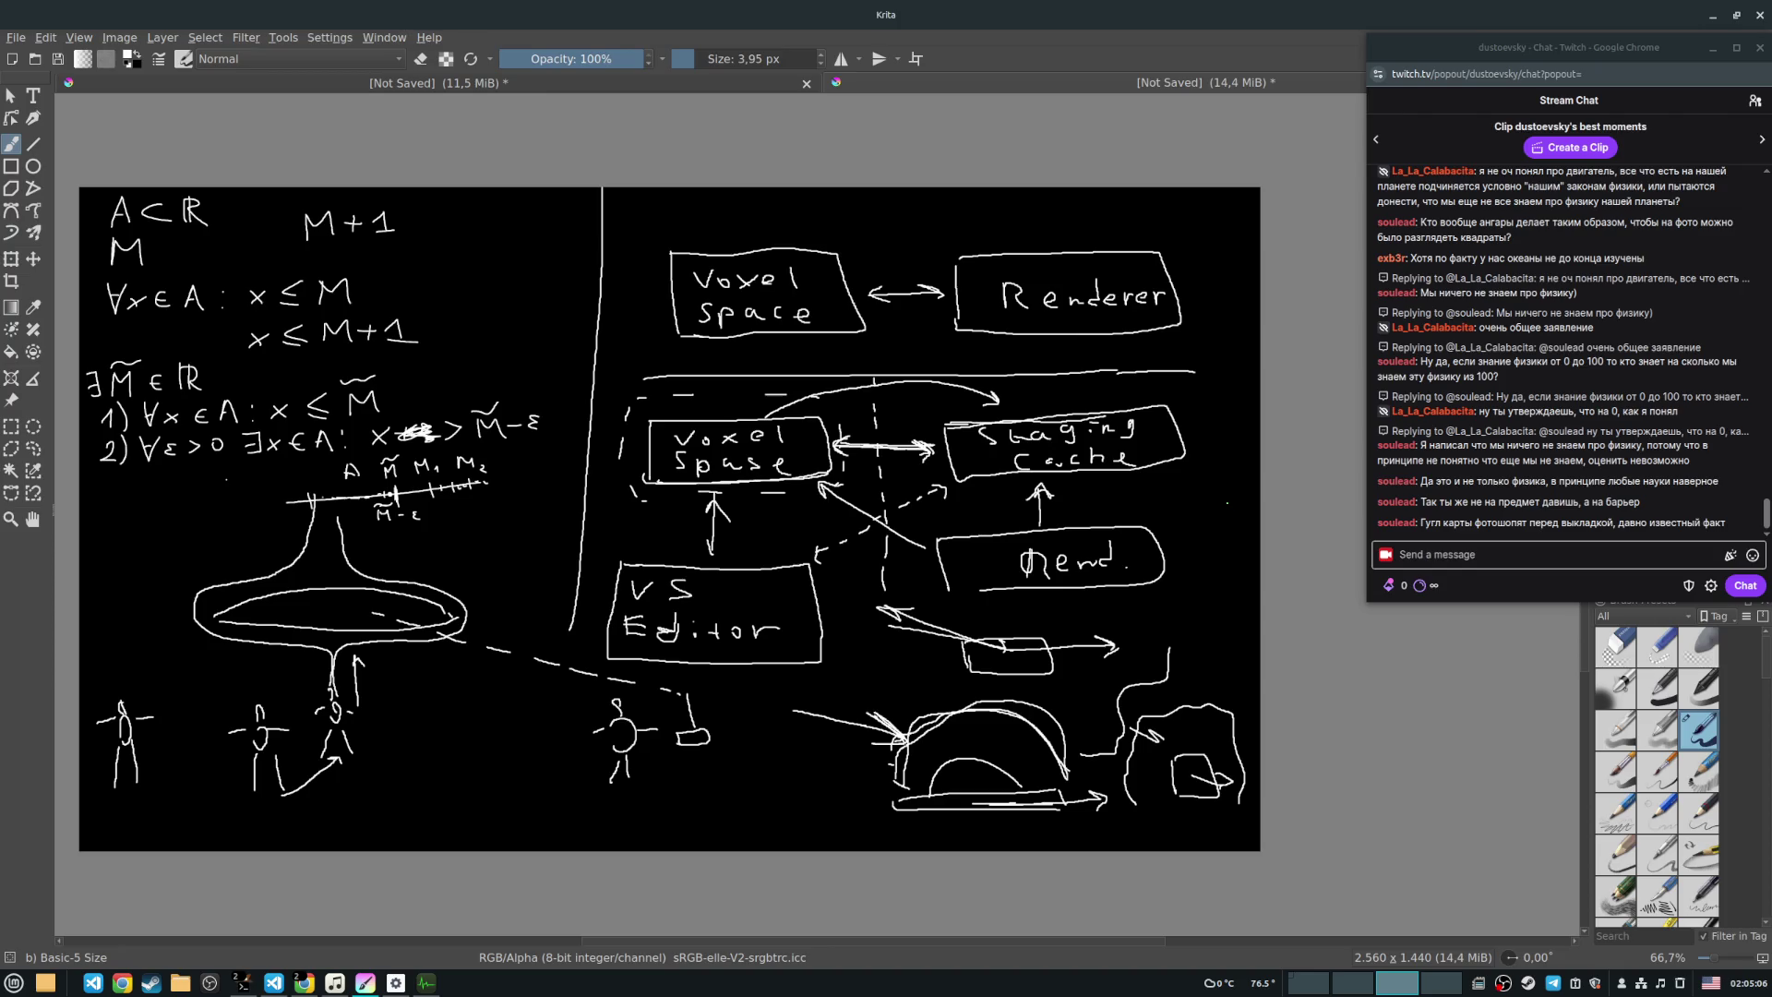
{"action": "left_click_drag", "start_coordinate": [960, 795], "coordinate": [1003, 795]}
Step: Check the OBS stream, extend a vertical line down the Krita canvas, and launch the voxel renderer demo
{"action": "key", "text": "ctrl+F2"}
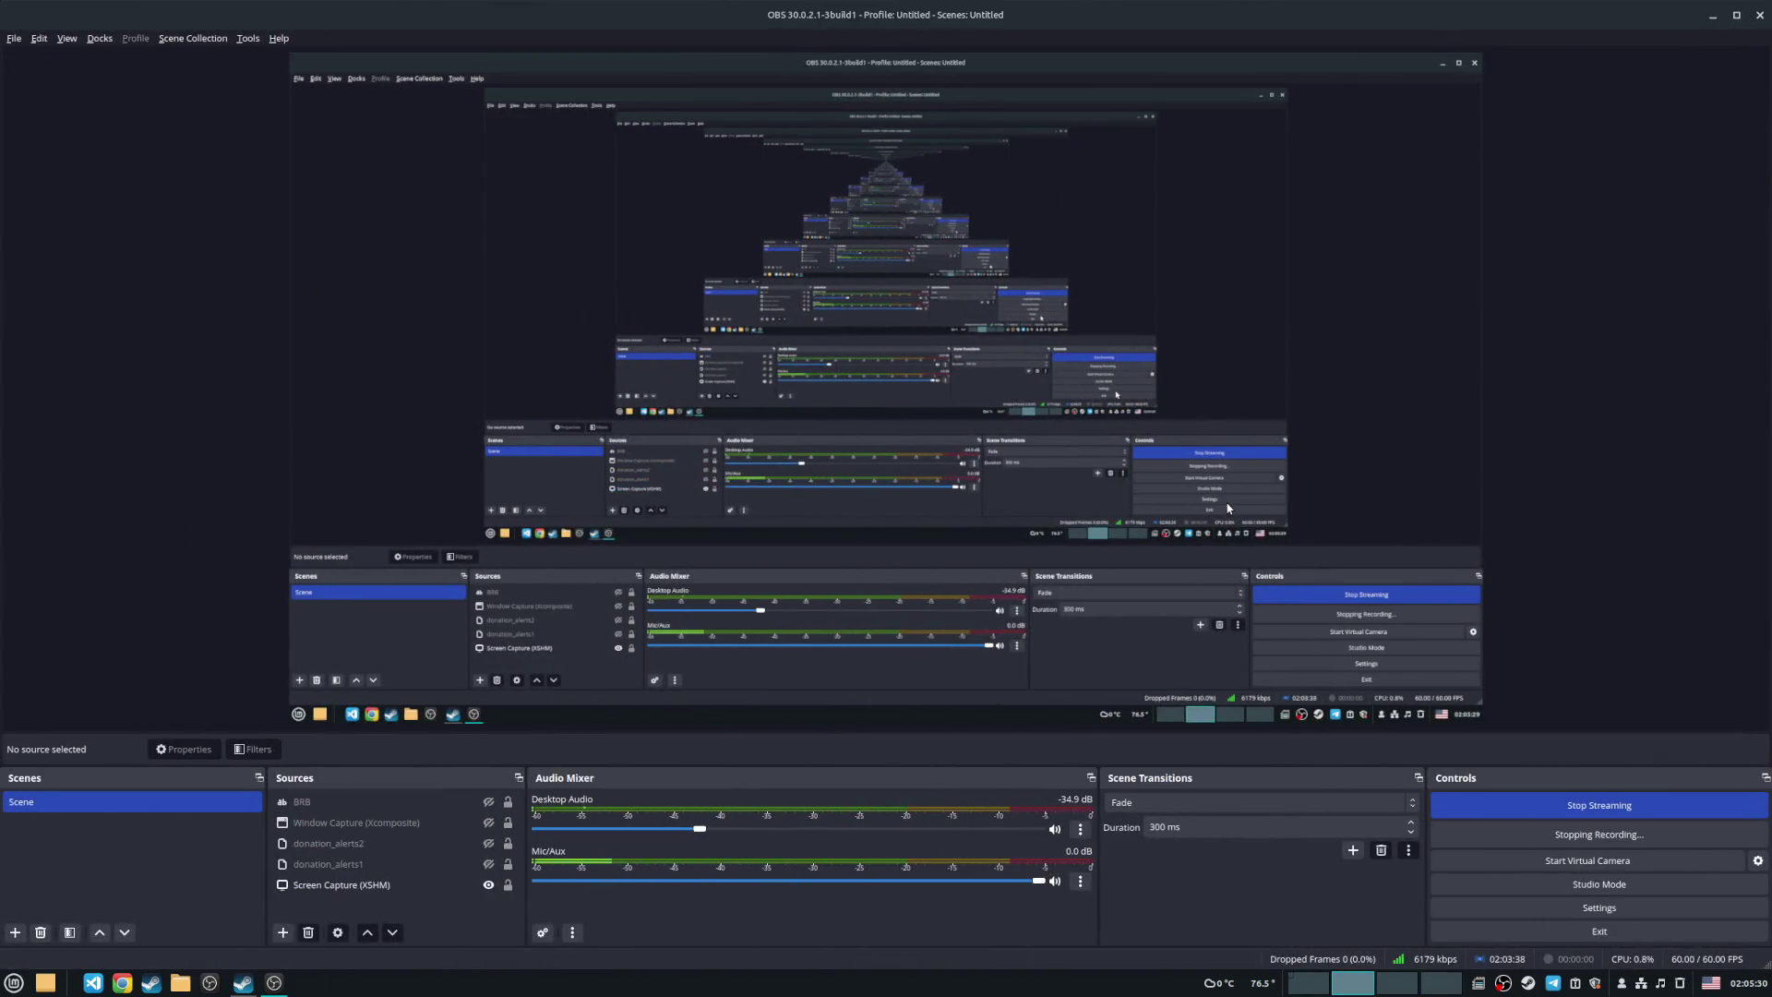
{"action": "key", "text": "ctrl+F3"}
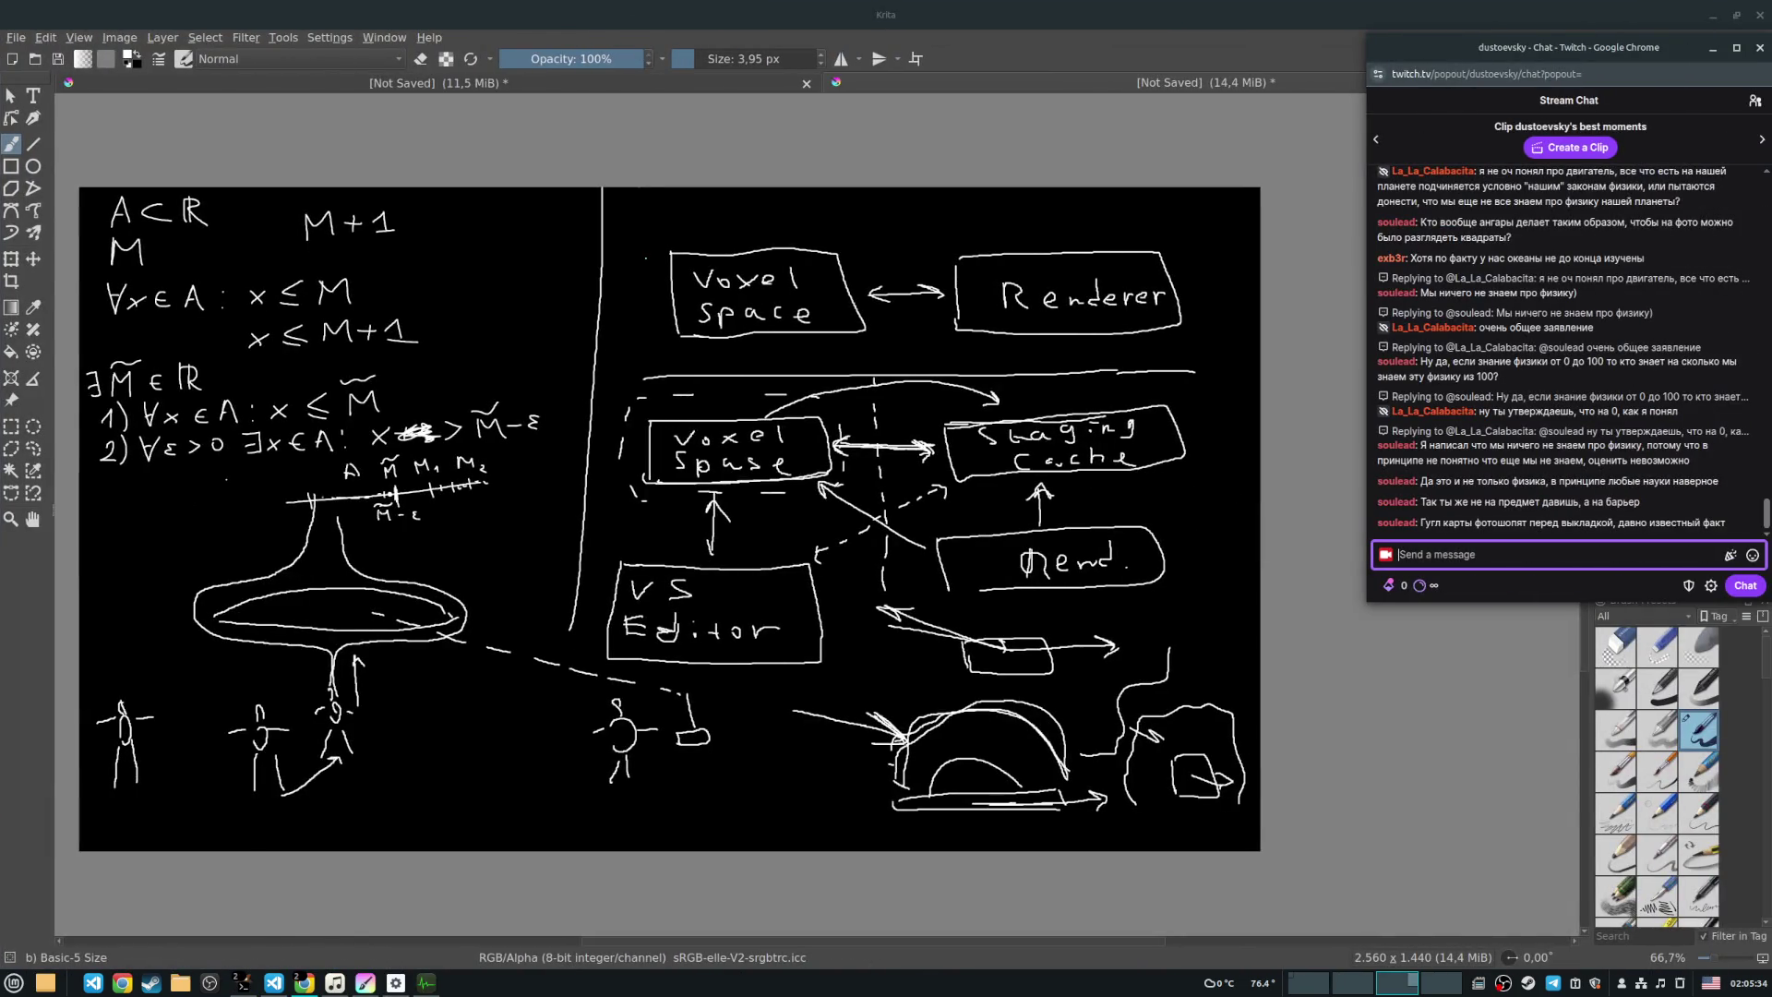
{"action": "left_click_drag", "start_coordinate": [564, 628], "coordinate": [574, 847]}
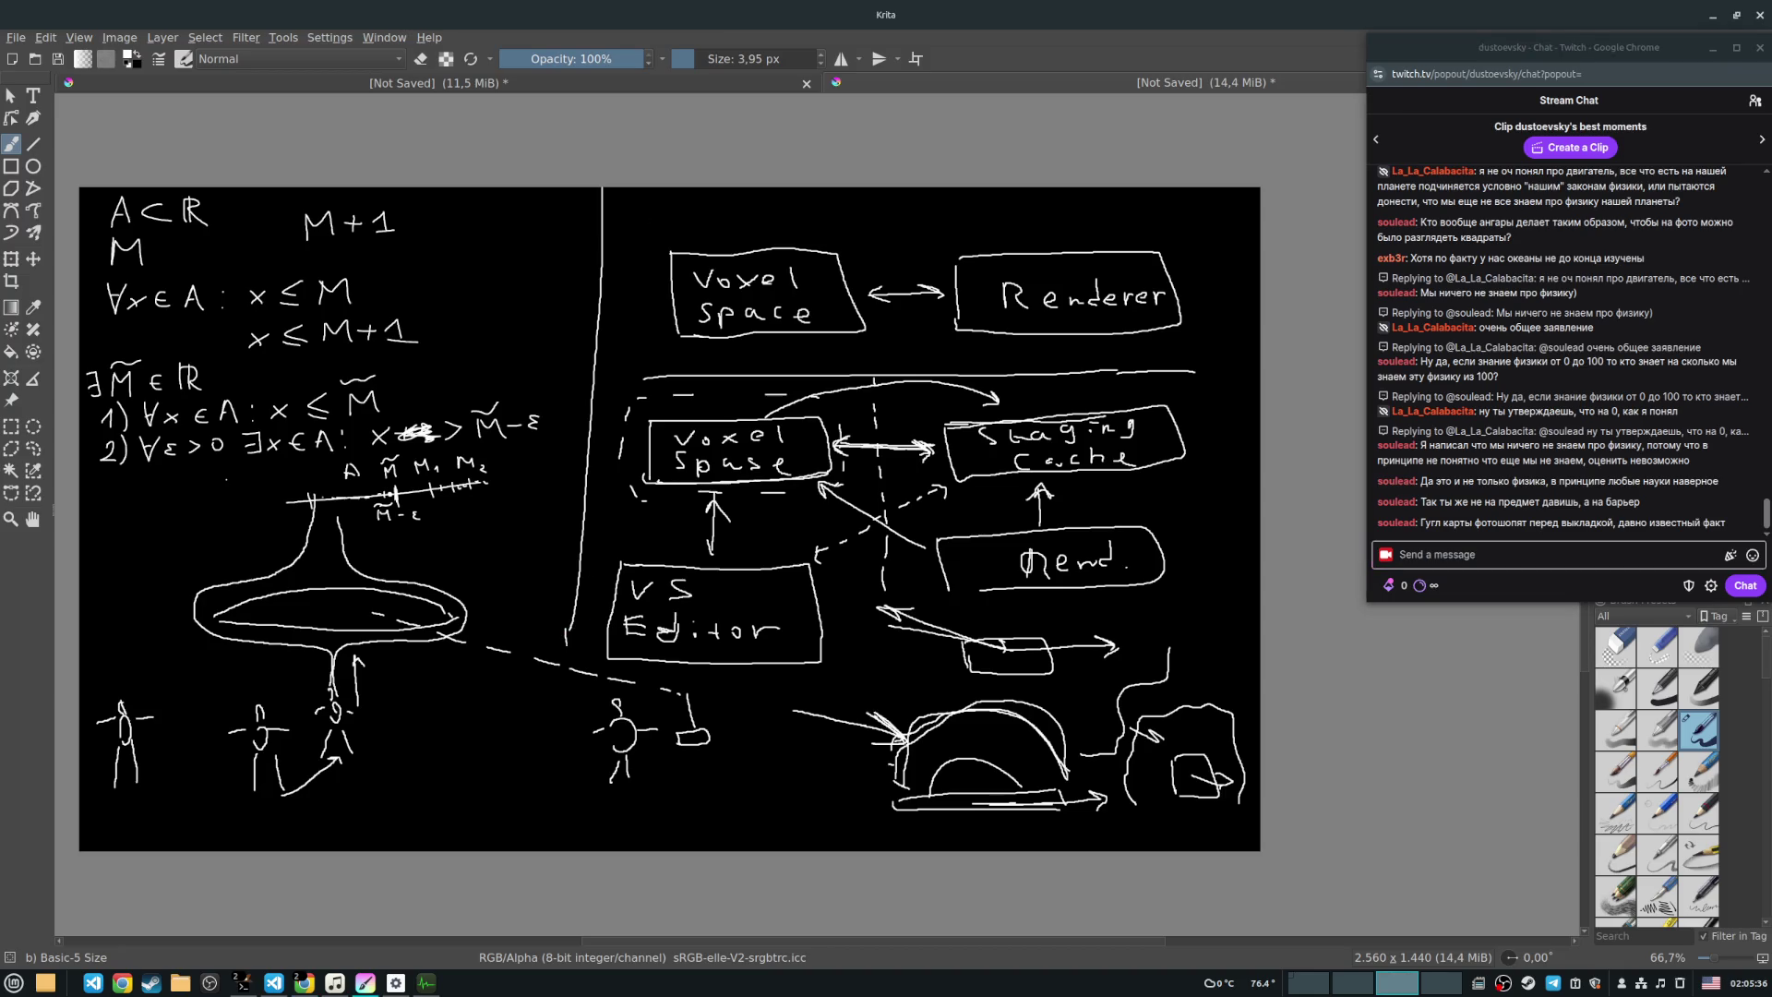
{"action": "left_click", "coordinate": [395, 982]}
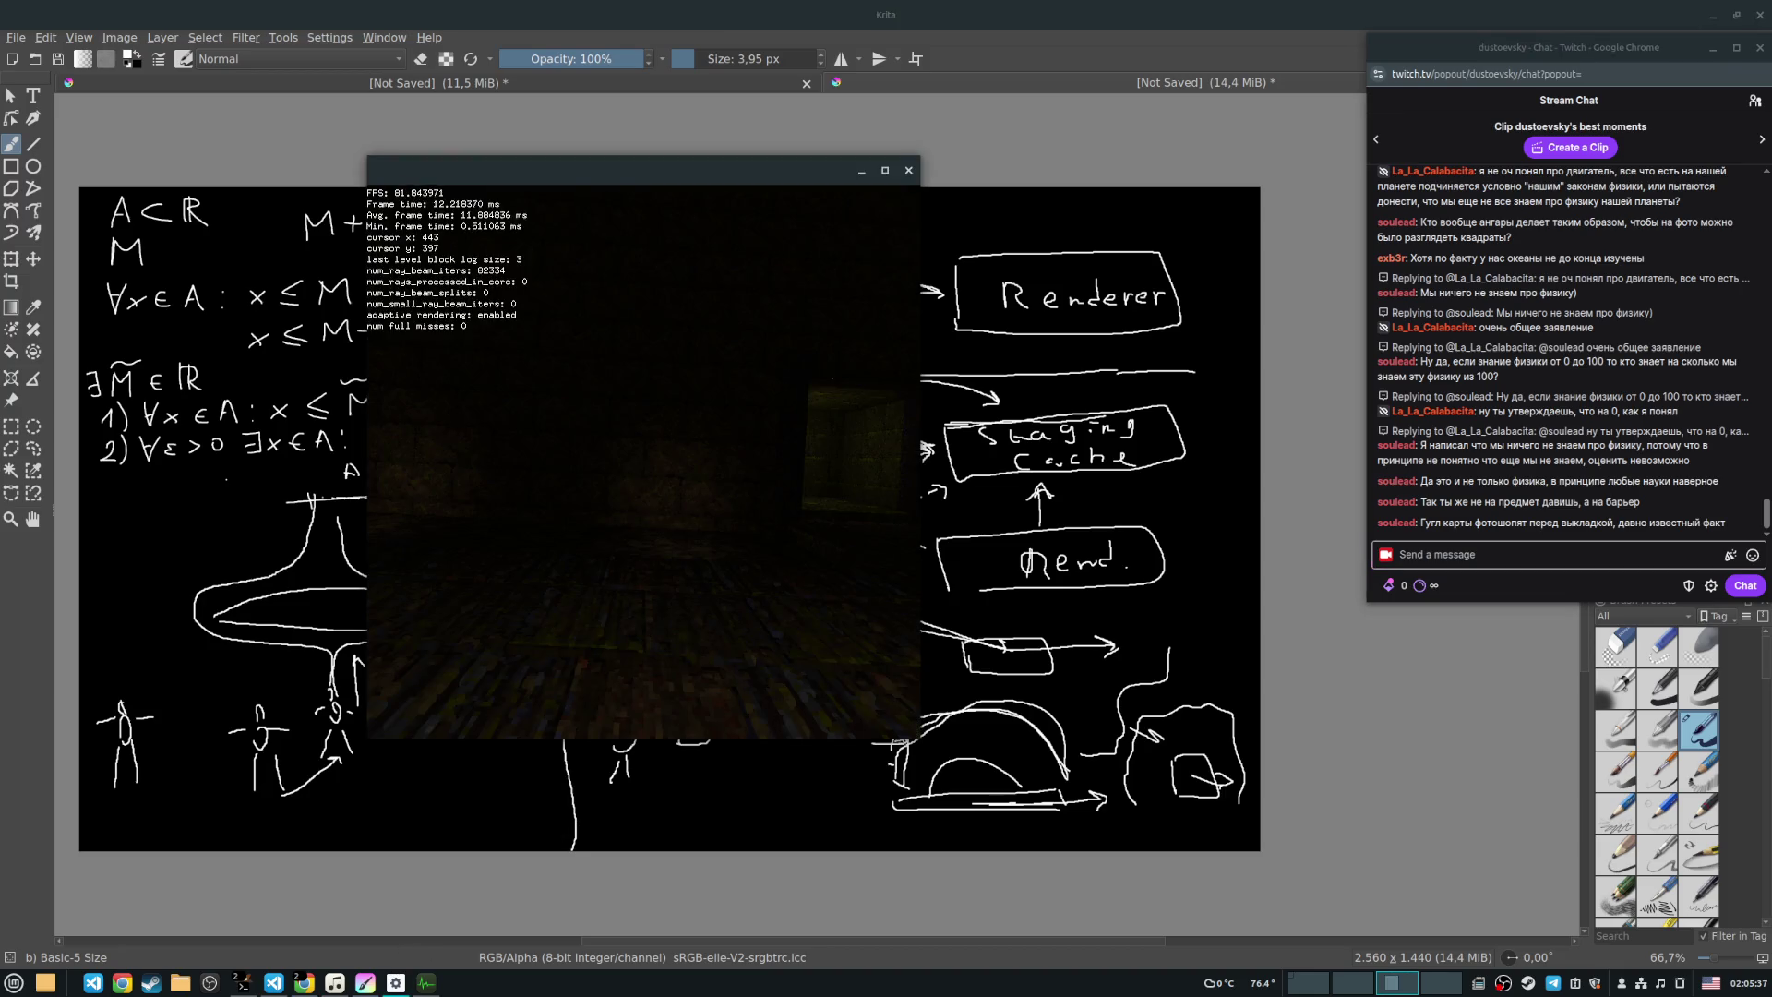
Step: Turn the renderer camera toward the door, then approach and back away from the glowing object
{"action": "left_click_drag", "start_coordinate": [774, 196], "coordinate": [777, 196]}
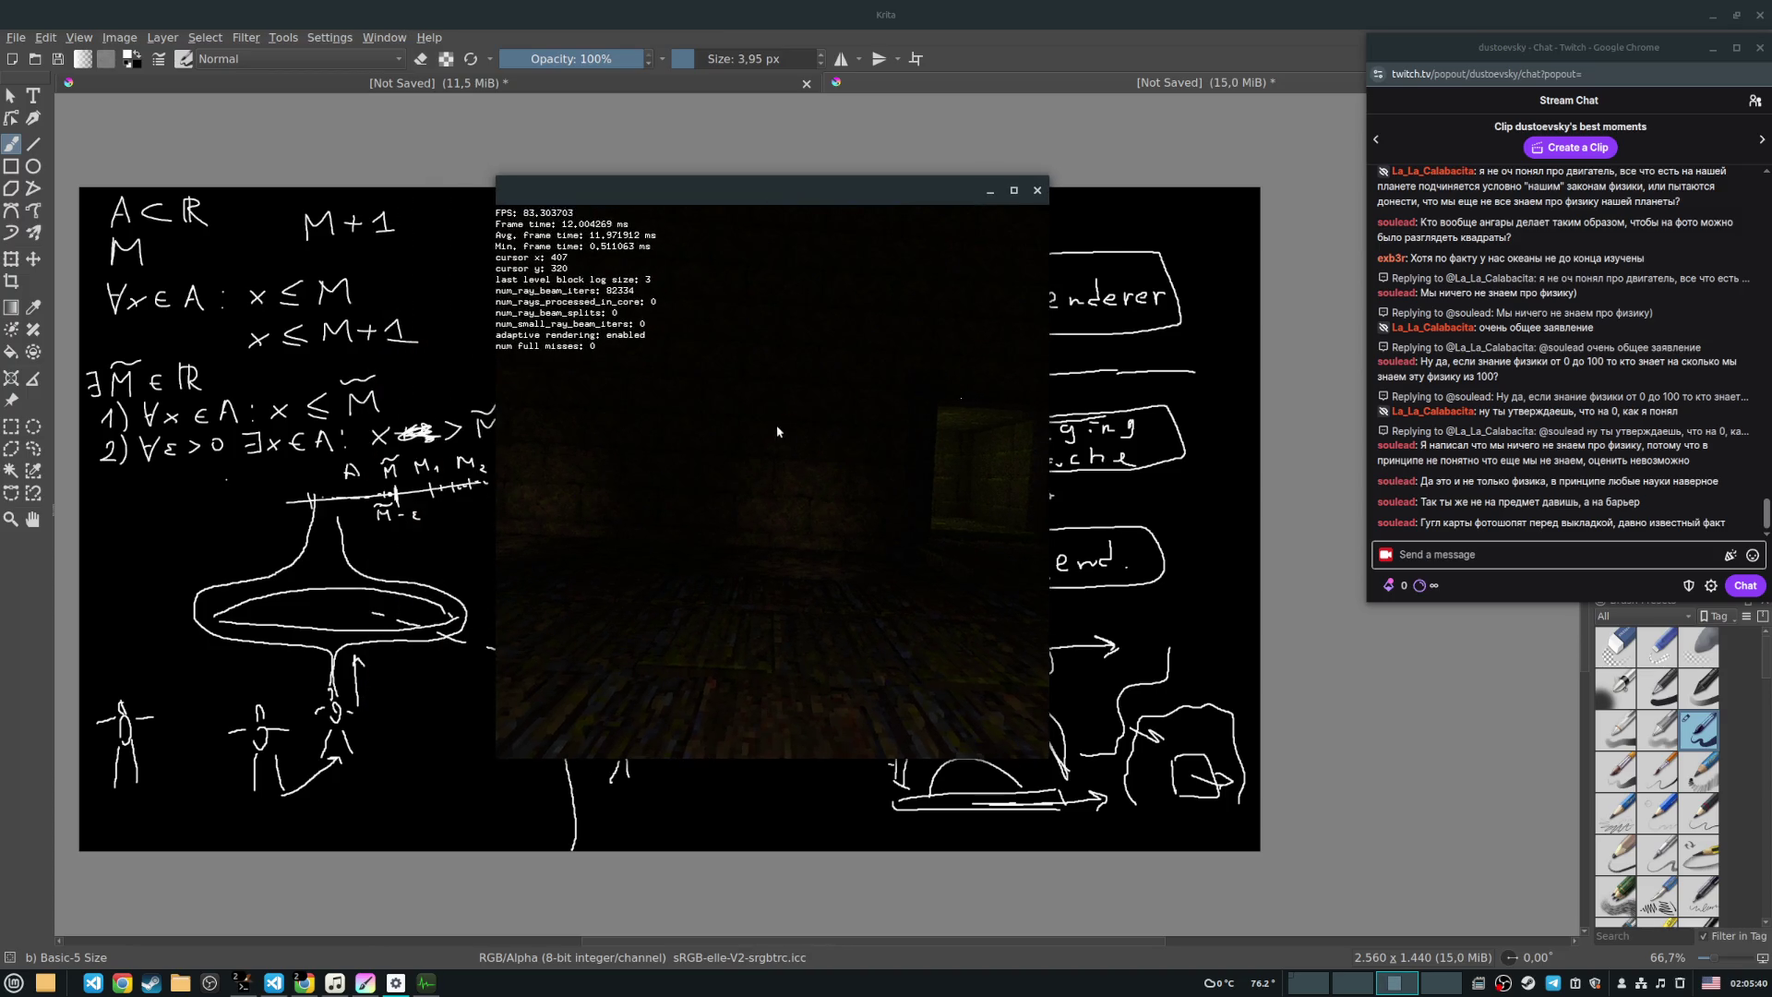
{"action": "left_click_drag", "start_coordinate": [665, 427], "coordinate": [768, 486]}
{"action": "key", "text": "w"}
{"action": "key", "text": "w"}
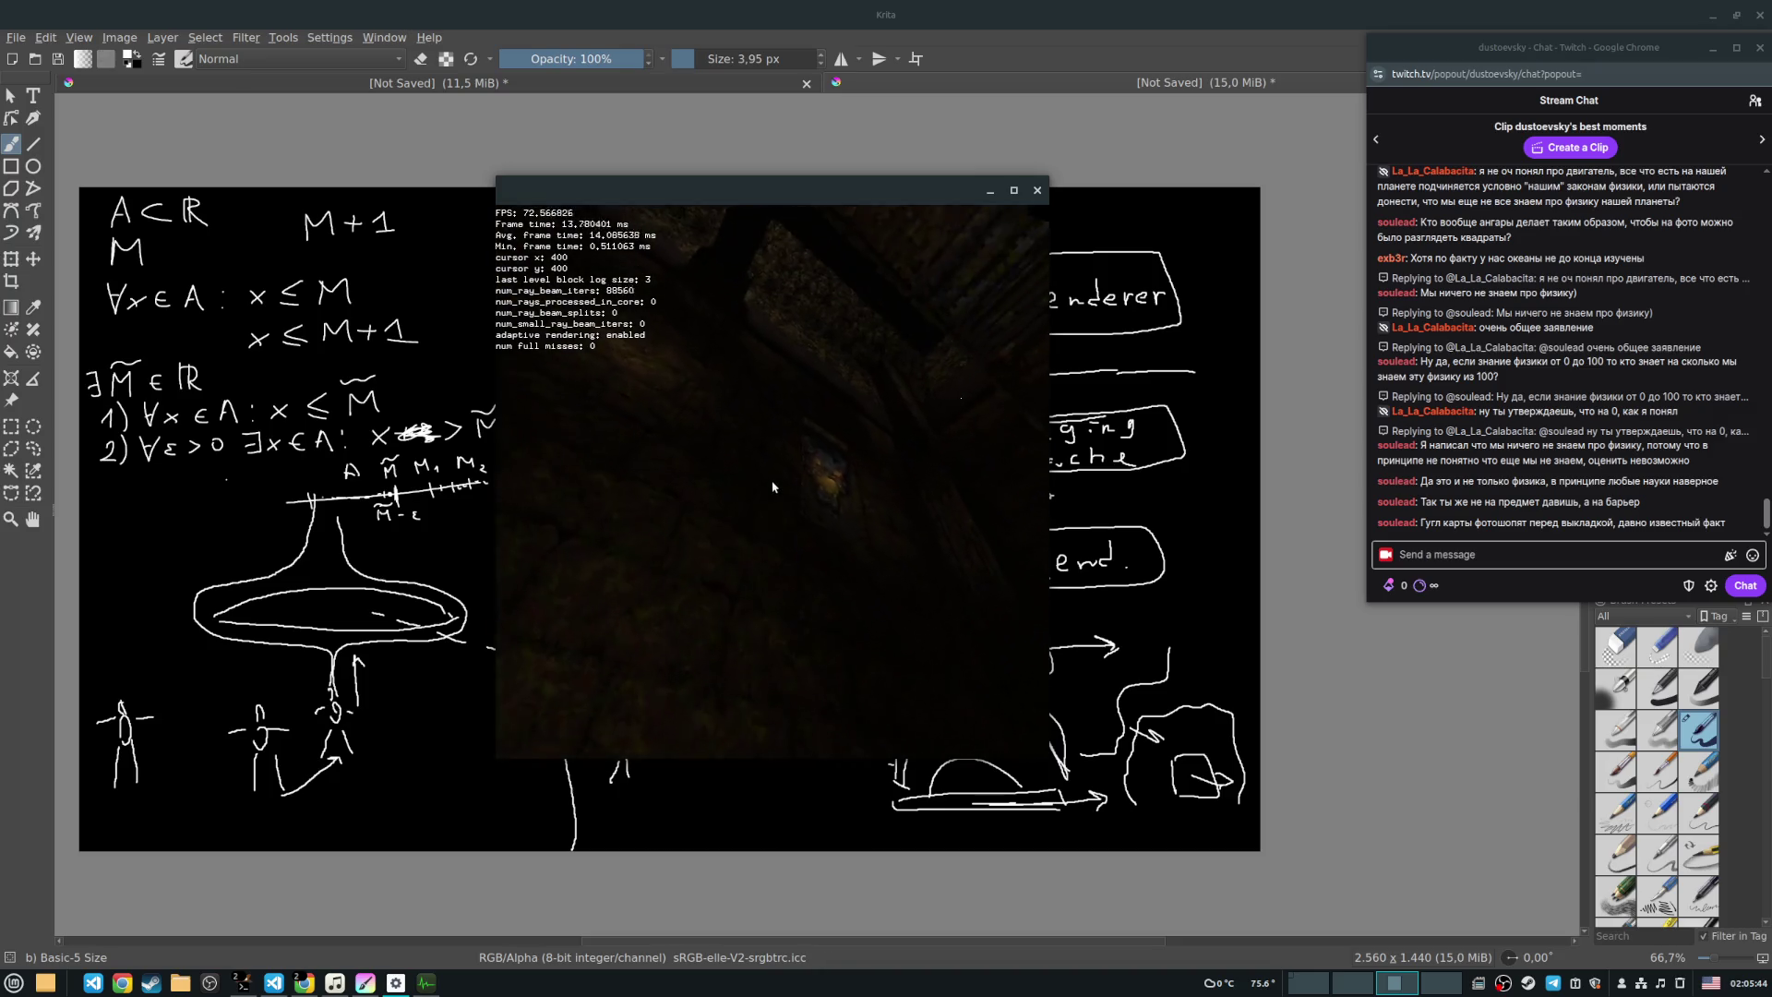
{"action": "key", "text": "s"}
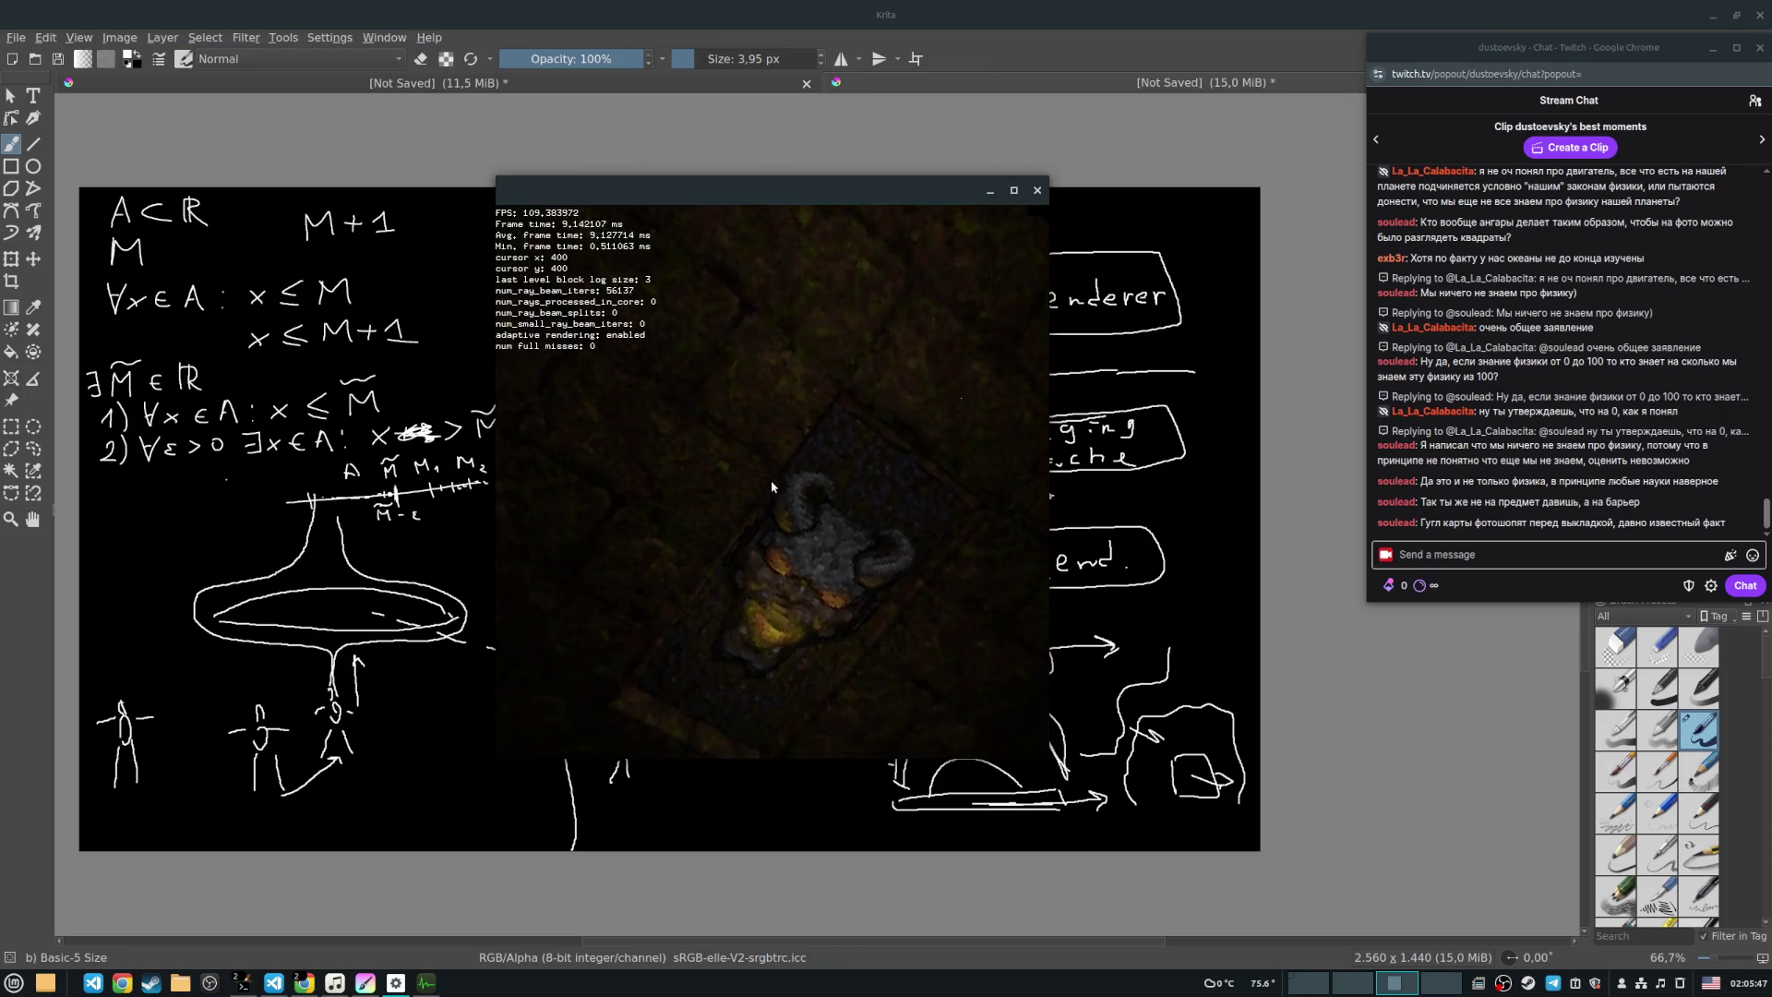
{"action": "key", "text": "w"}
{"action": "key", "text": "a"}
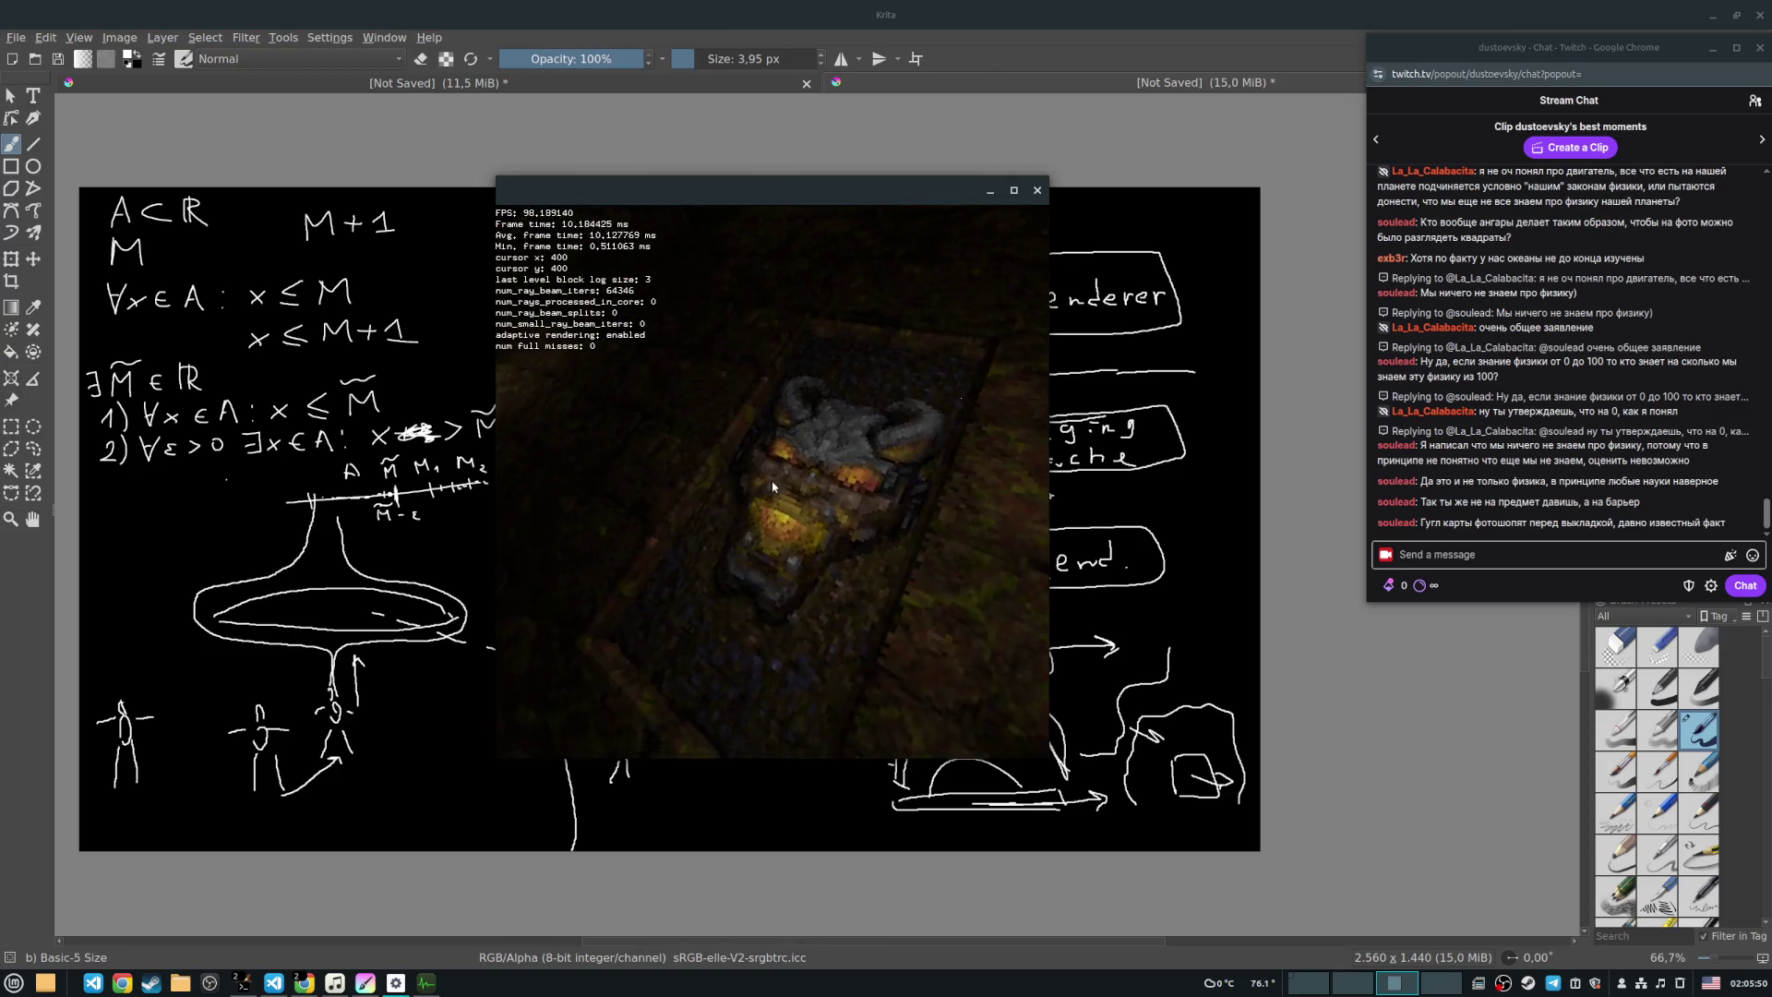
{"action": "key", "text": "d"}
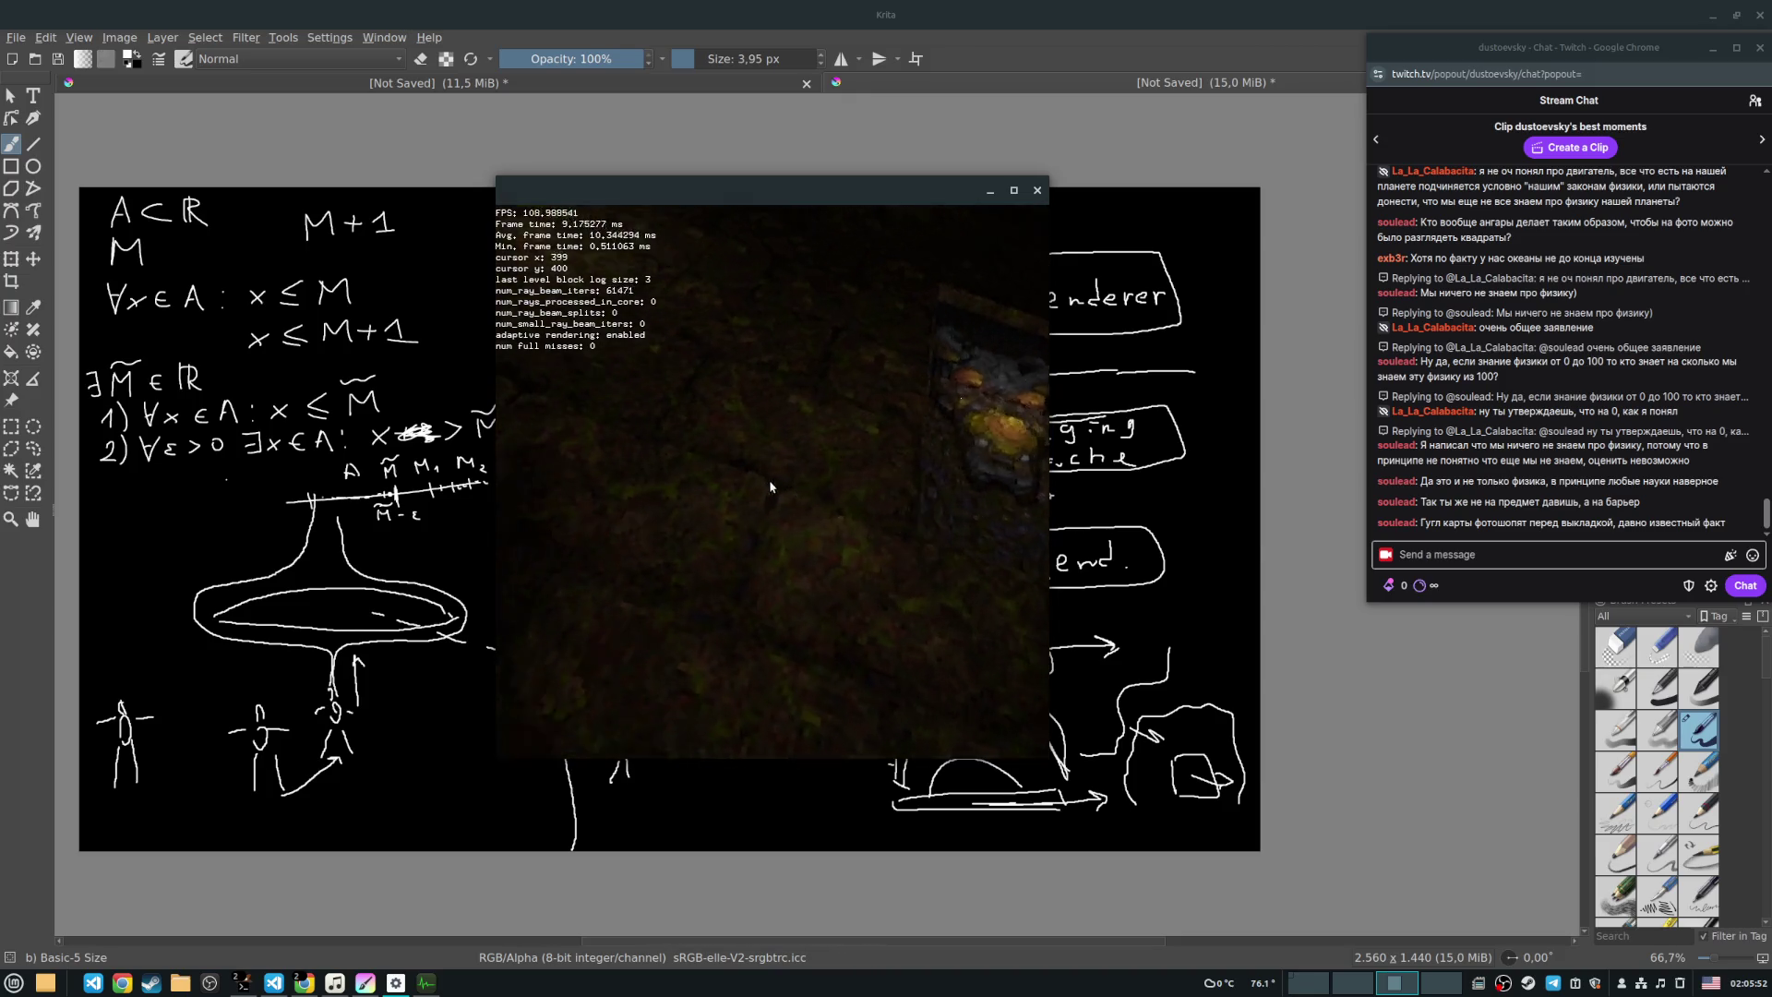
{"action": "key", "text": "s"}
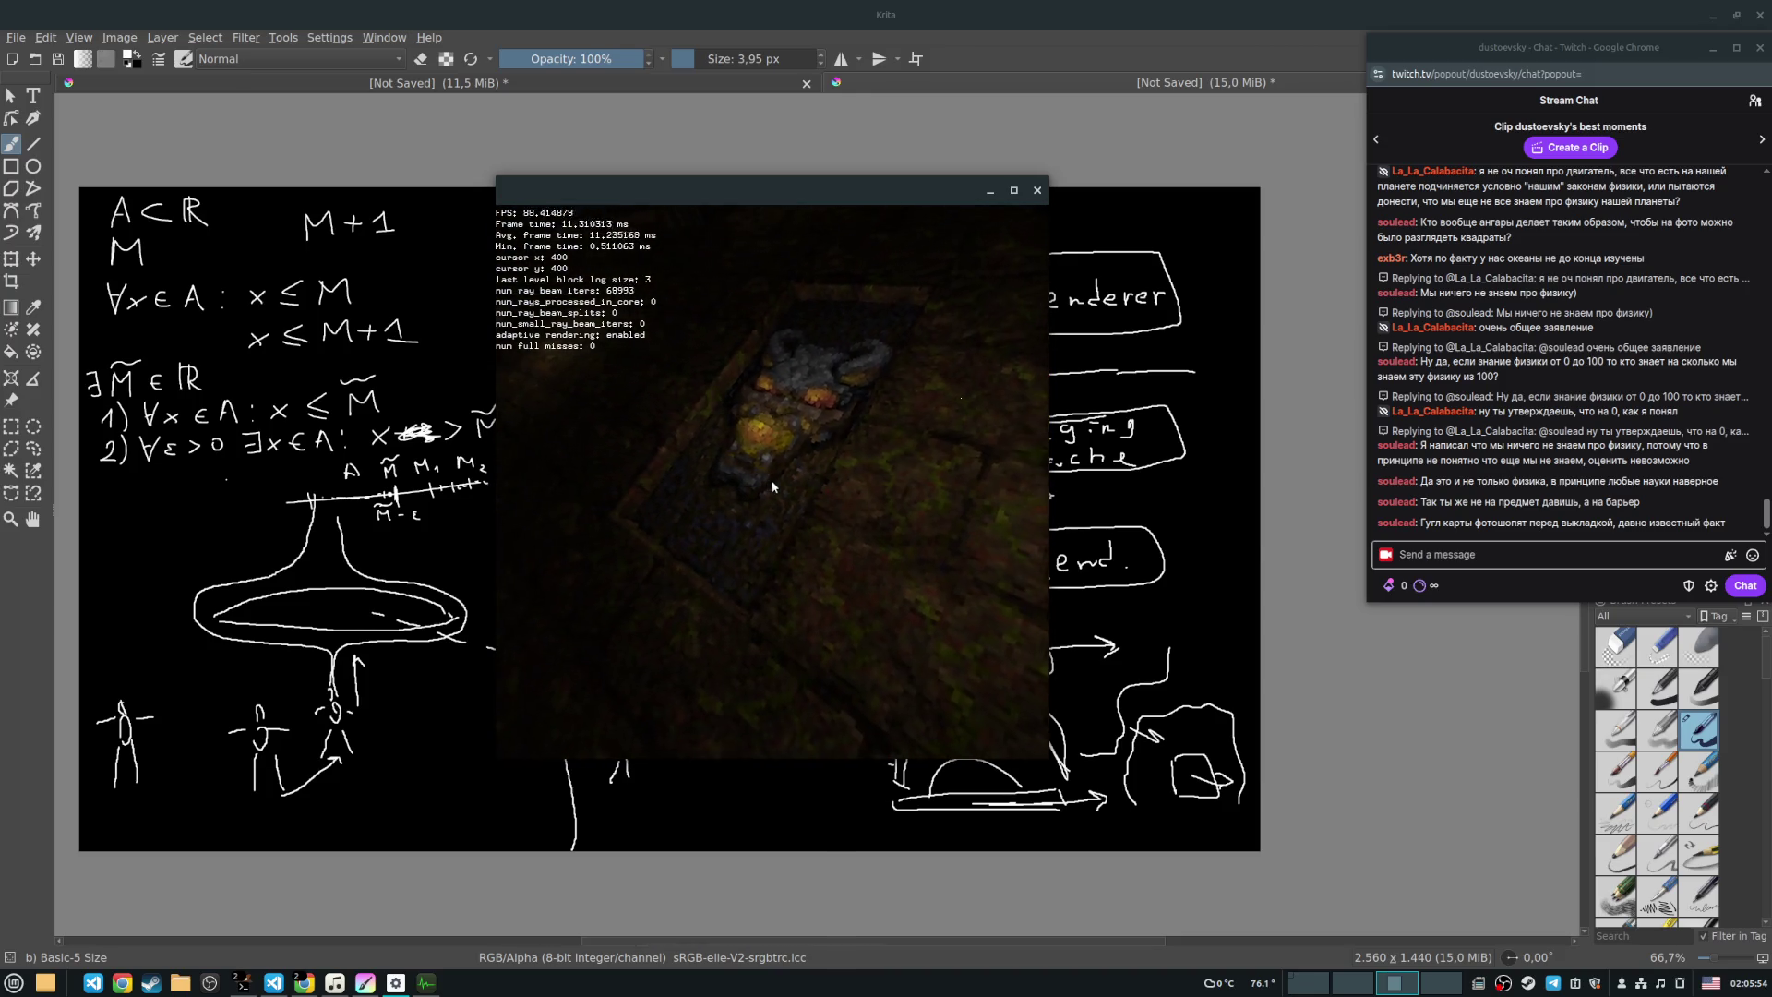
Step: Fly the camera past and around the glowing statue, ending with a view down the dim floor
{"action": "key", "text": "w"}
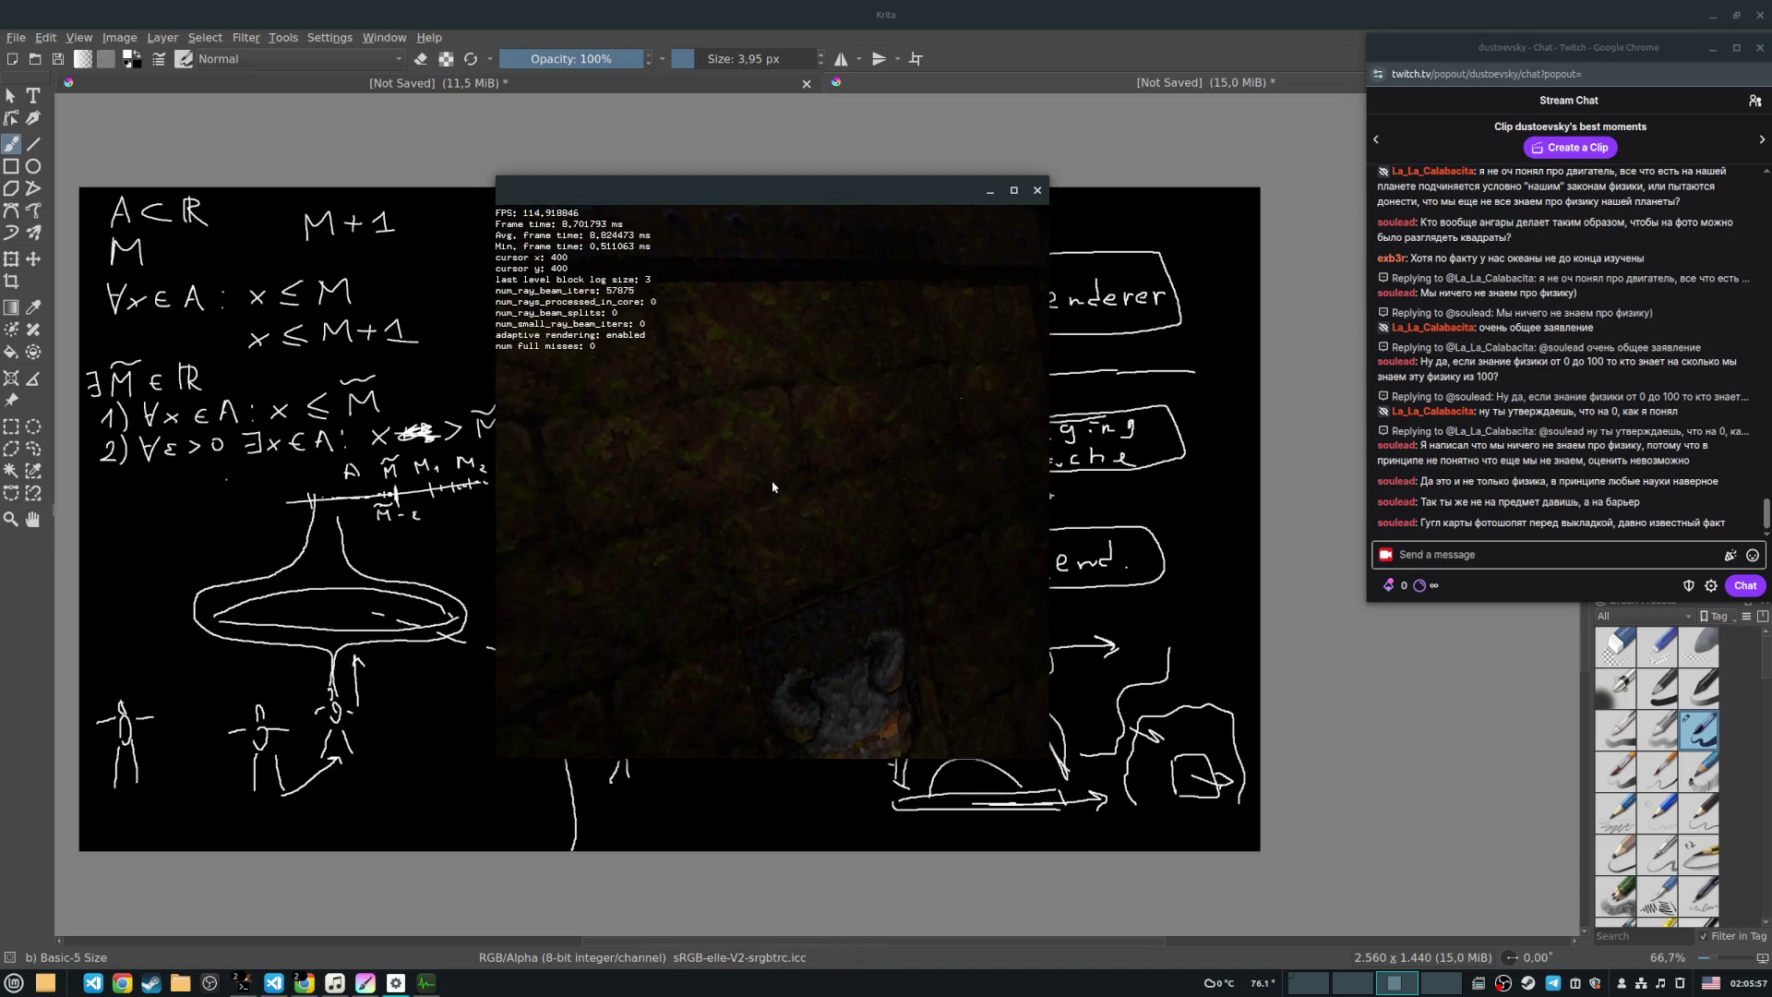
{"action": "key", "text": "d"}
{"action": "key", "text": "w"}
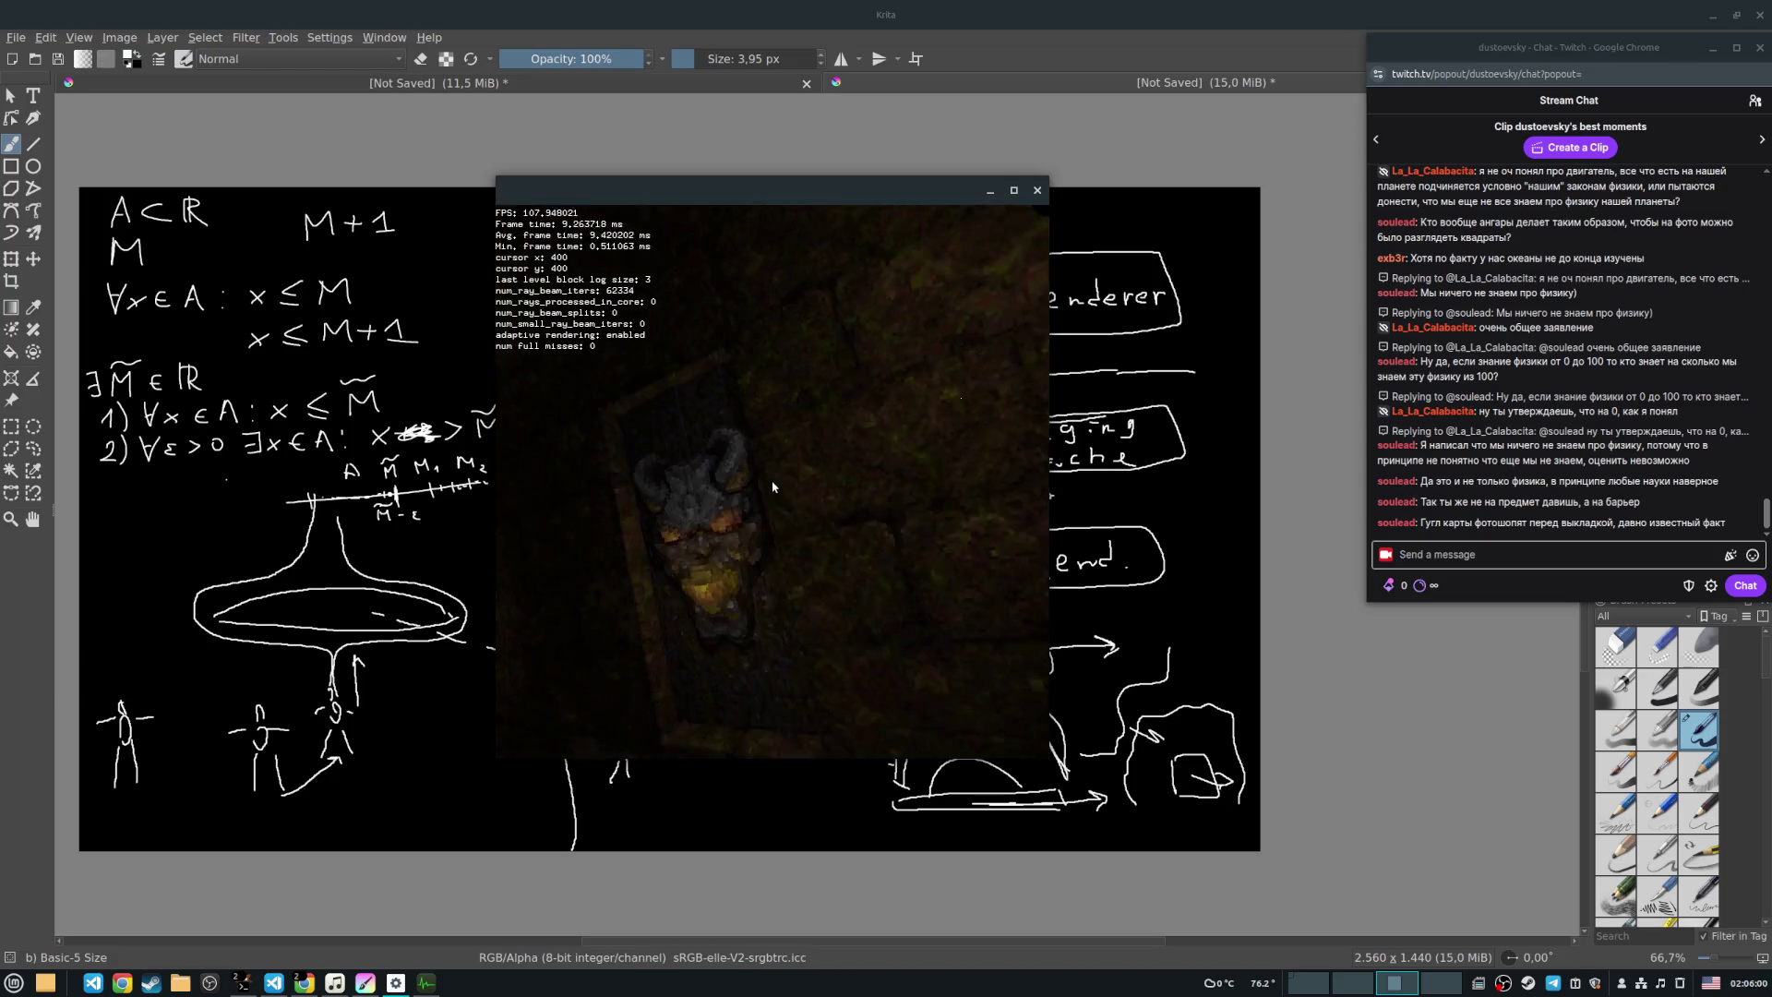
{"action": "key", "text": "a"}
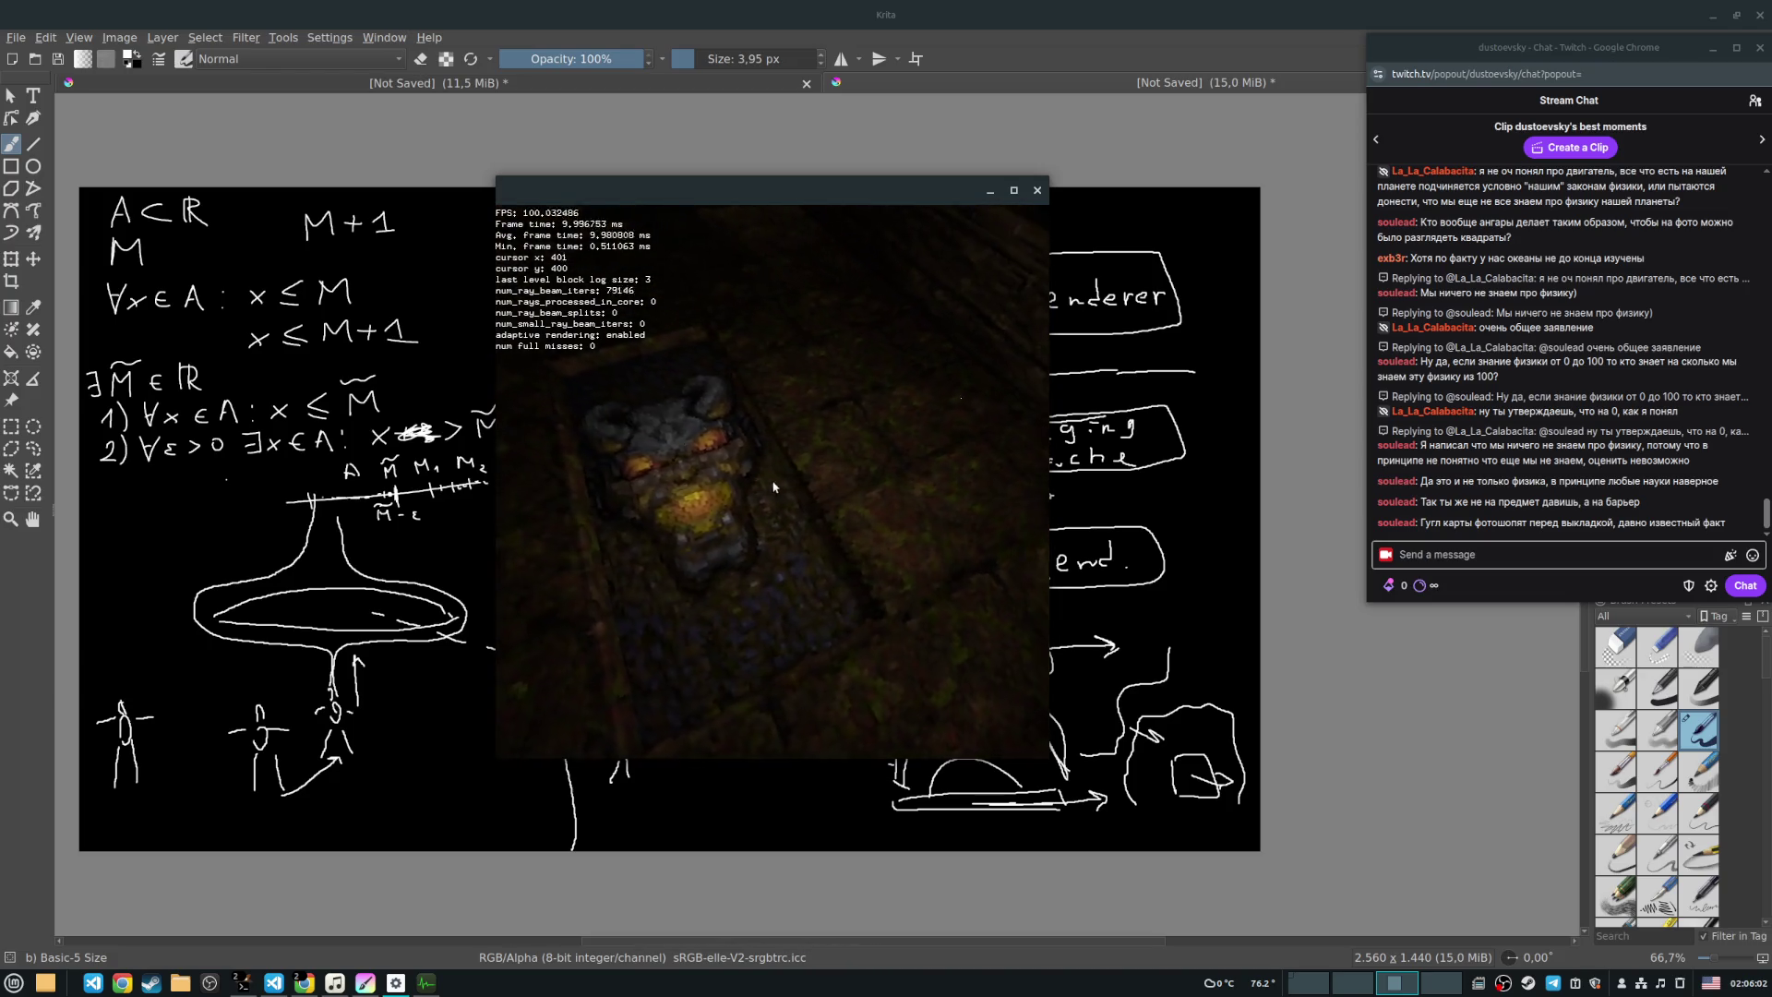
{"action": "key", "text": "d"}
{"action": "key", "text": "a"}
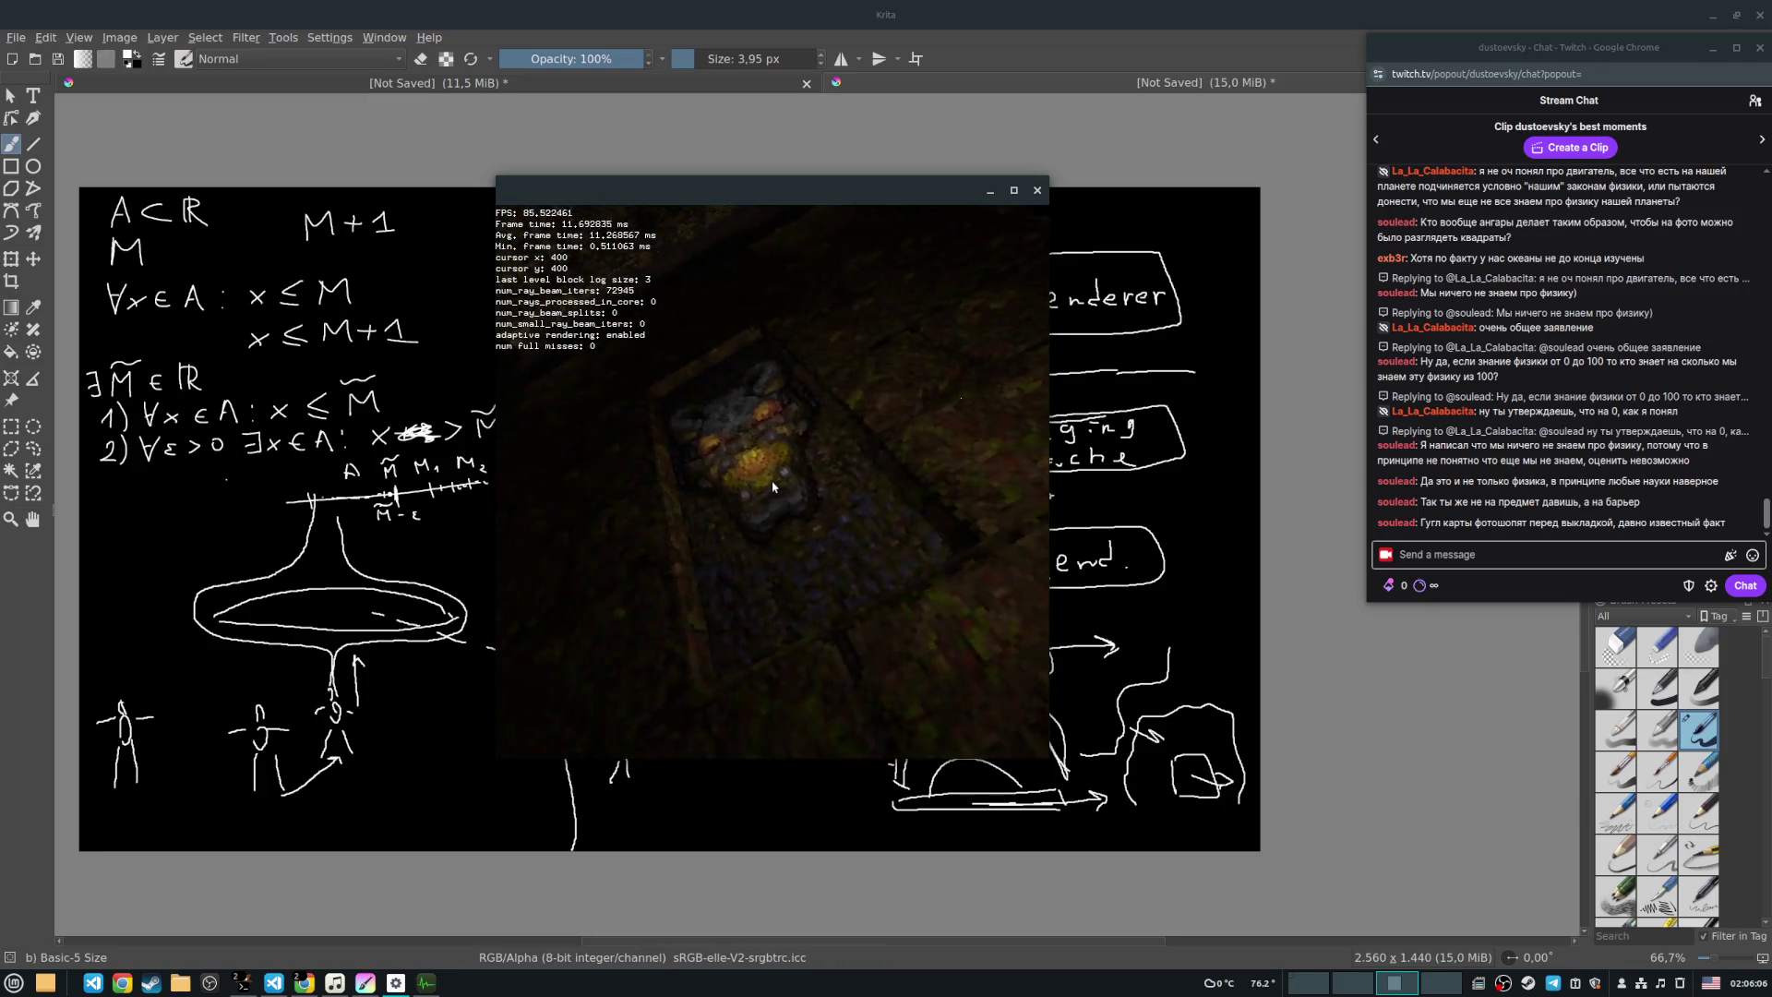
{"action": "key", "text": "a"}
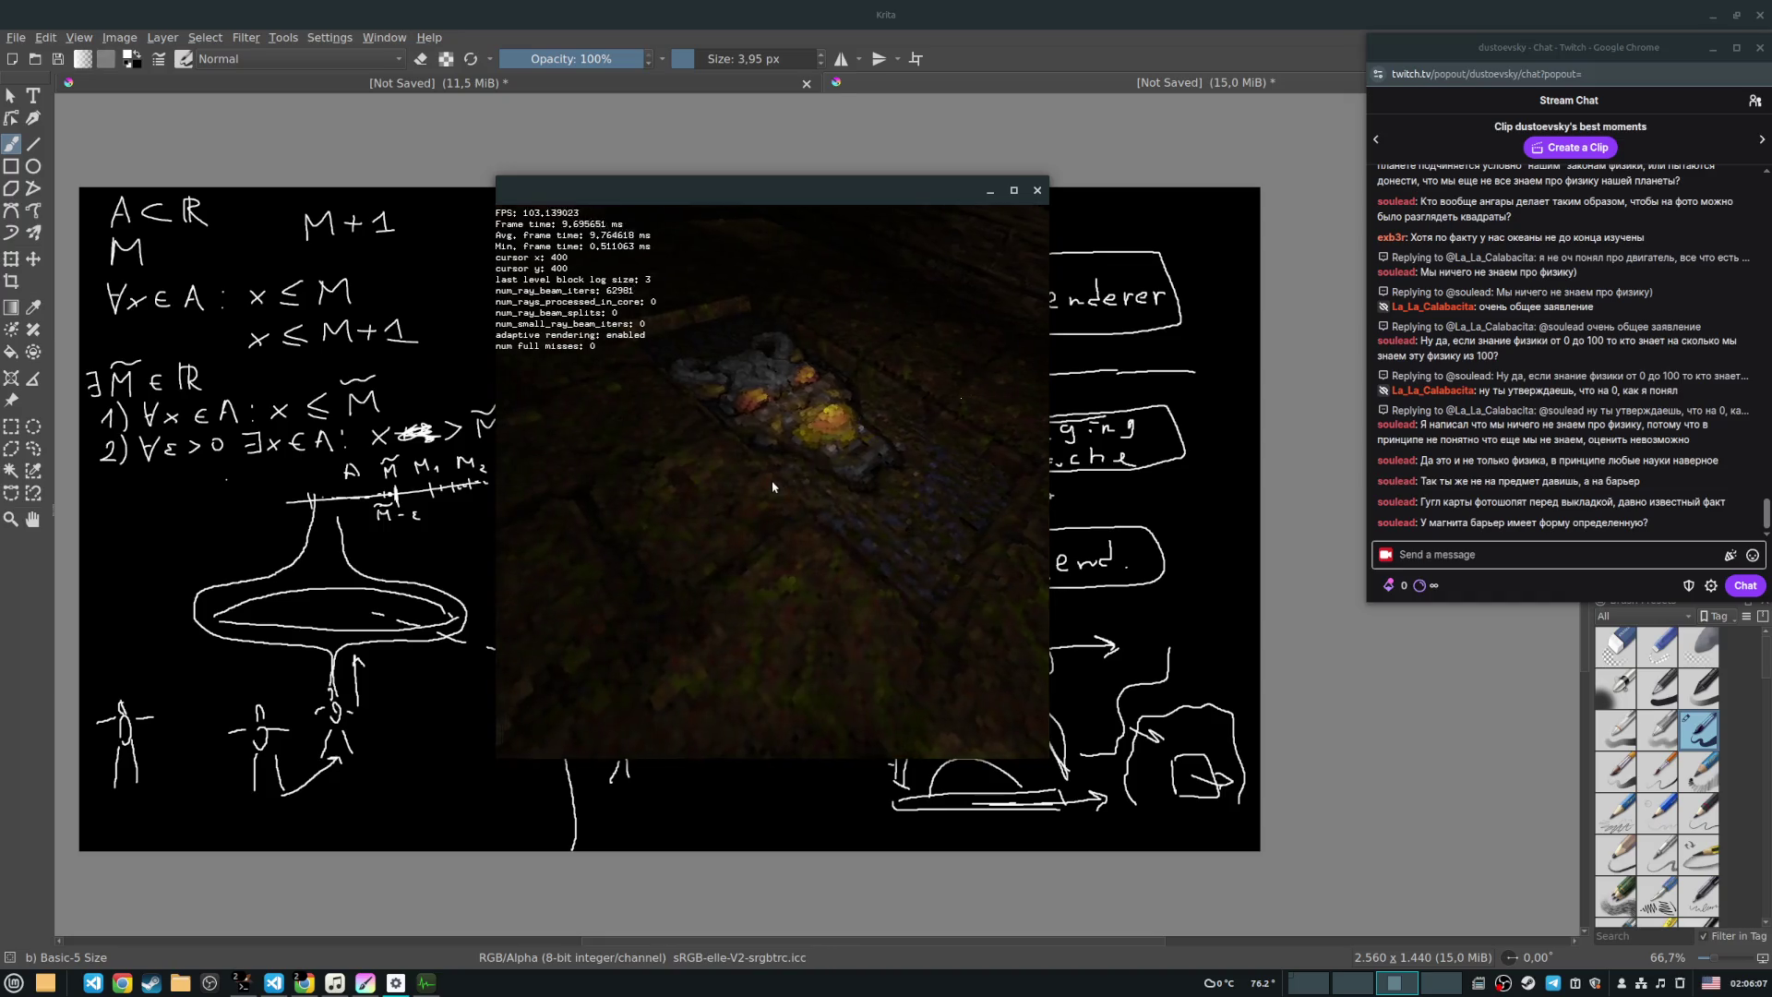
{"action": "key", "text": "d"}
{"action": "key", "text": "s"}
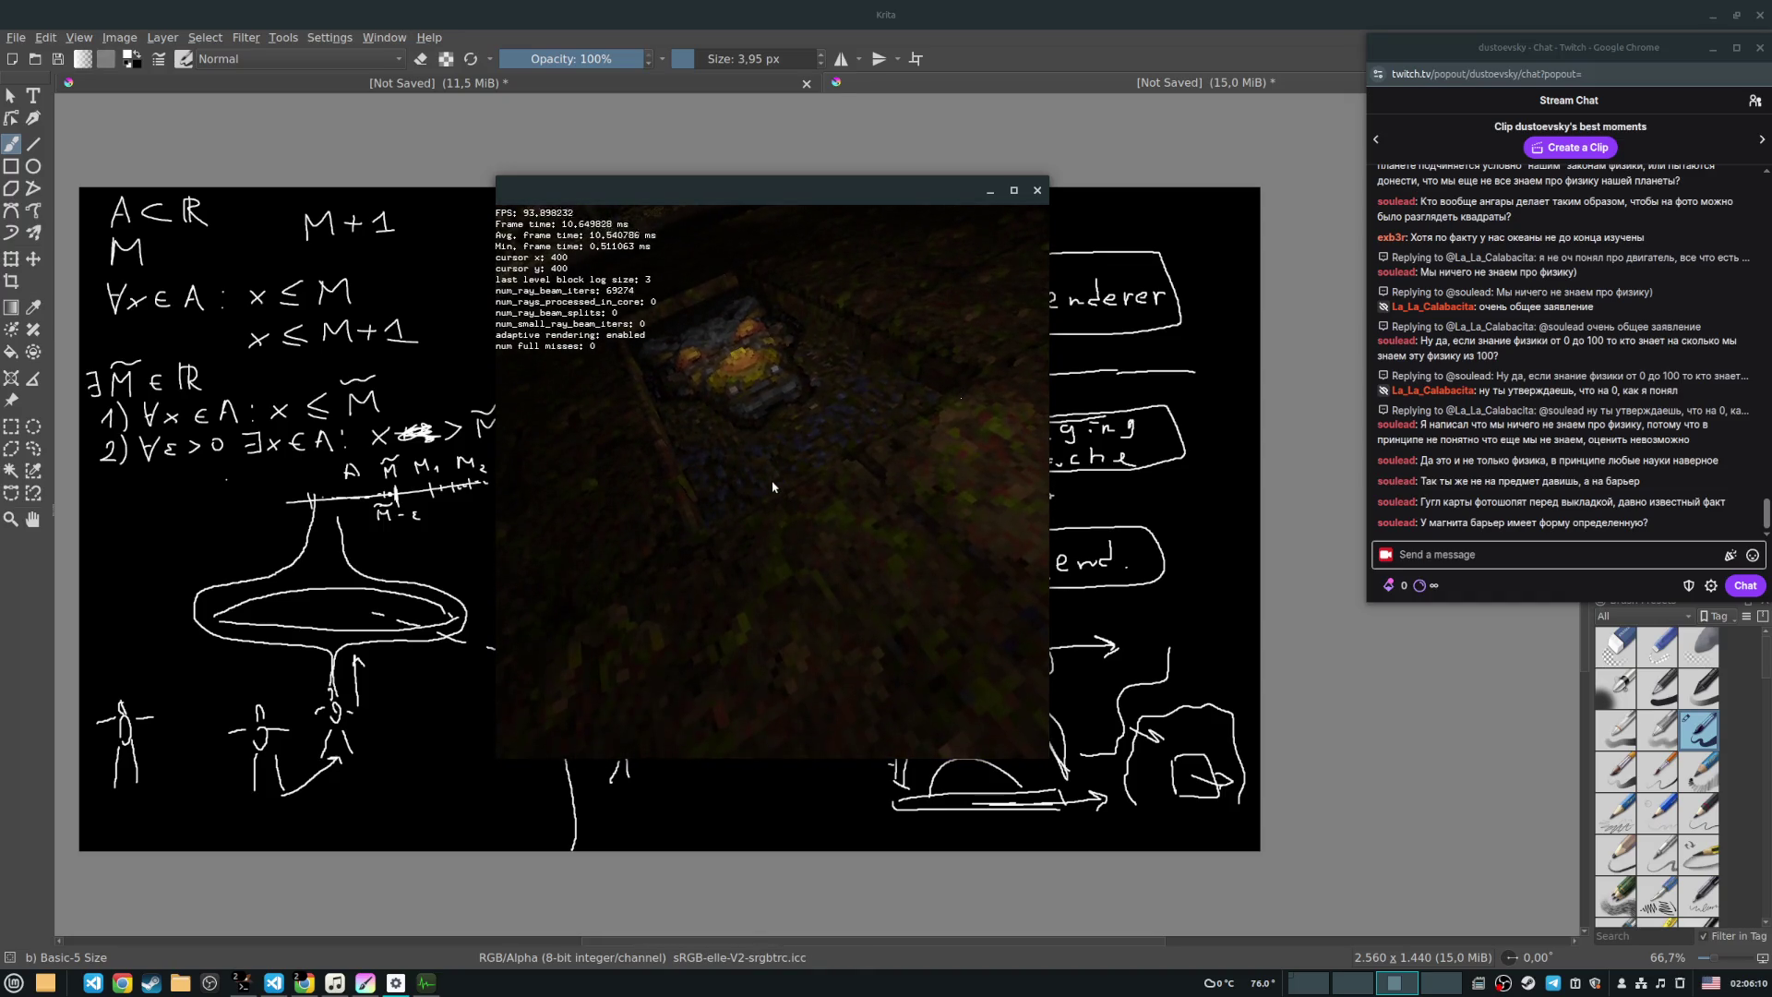
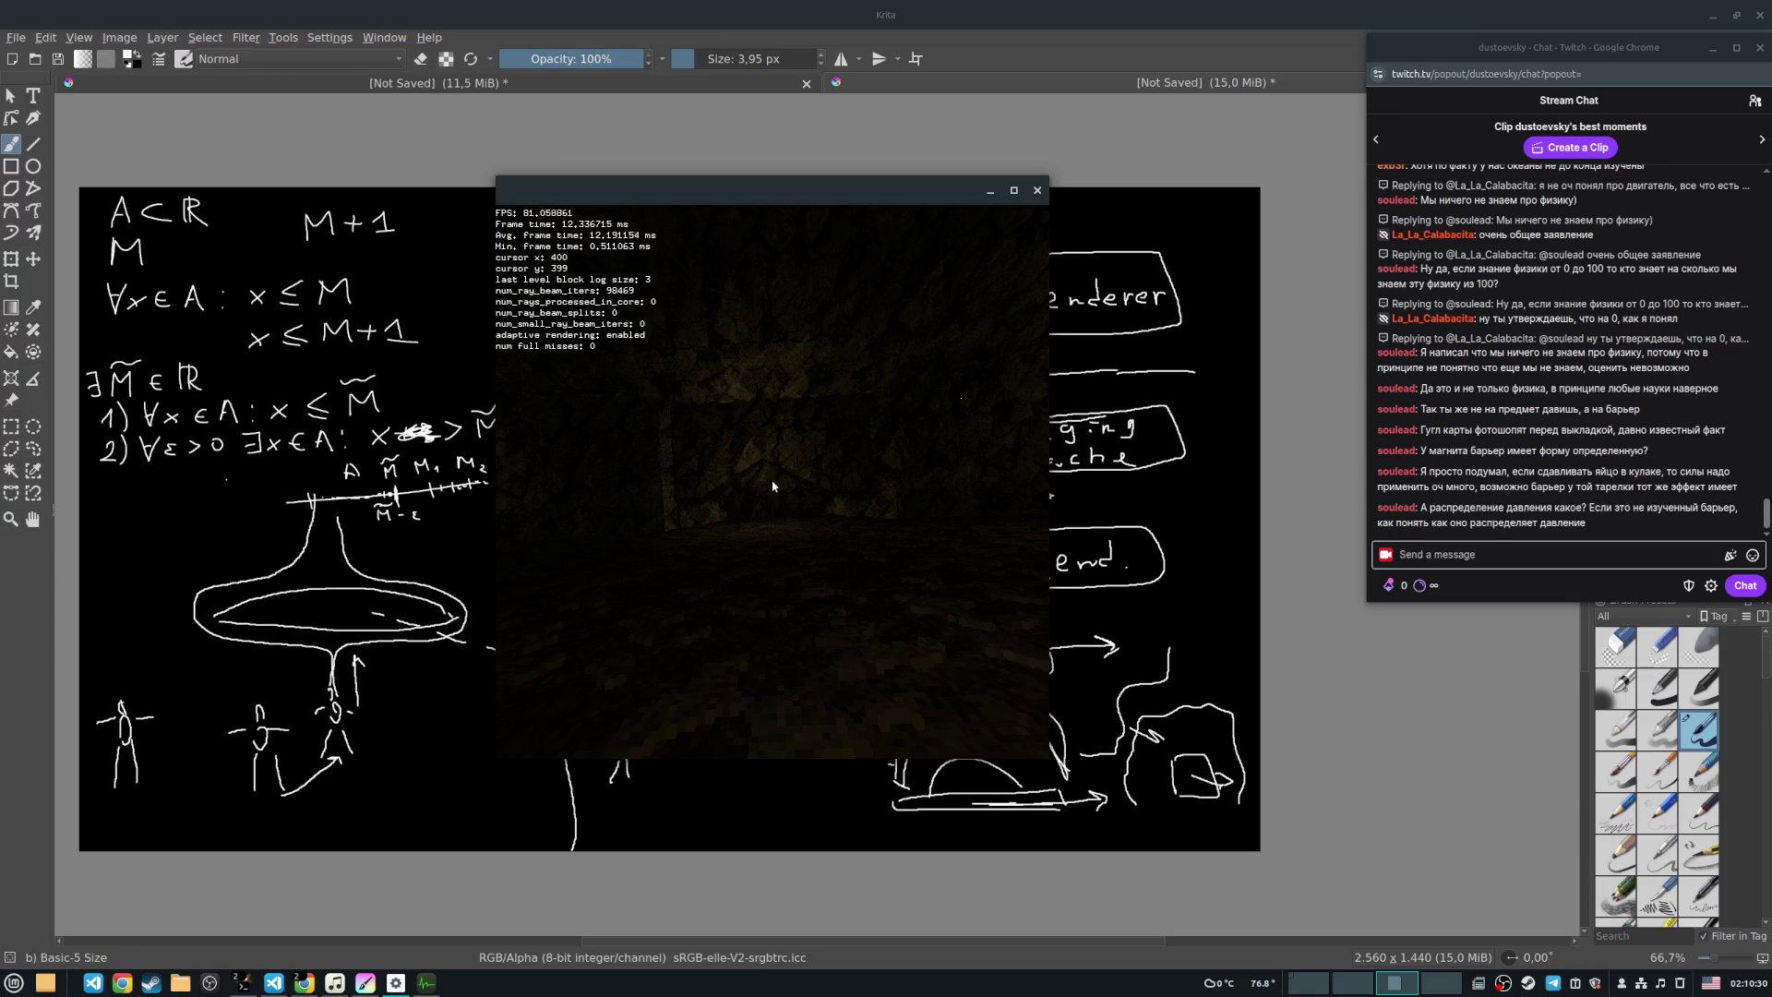
Step: Rotate the camera until the mossy stone cave floor fills the lower view
{"action": "left_click_drag", "start_coordinate": [780, 483], "coordinate": [856, 486]}
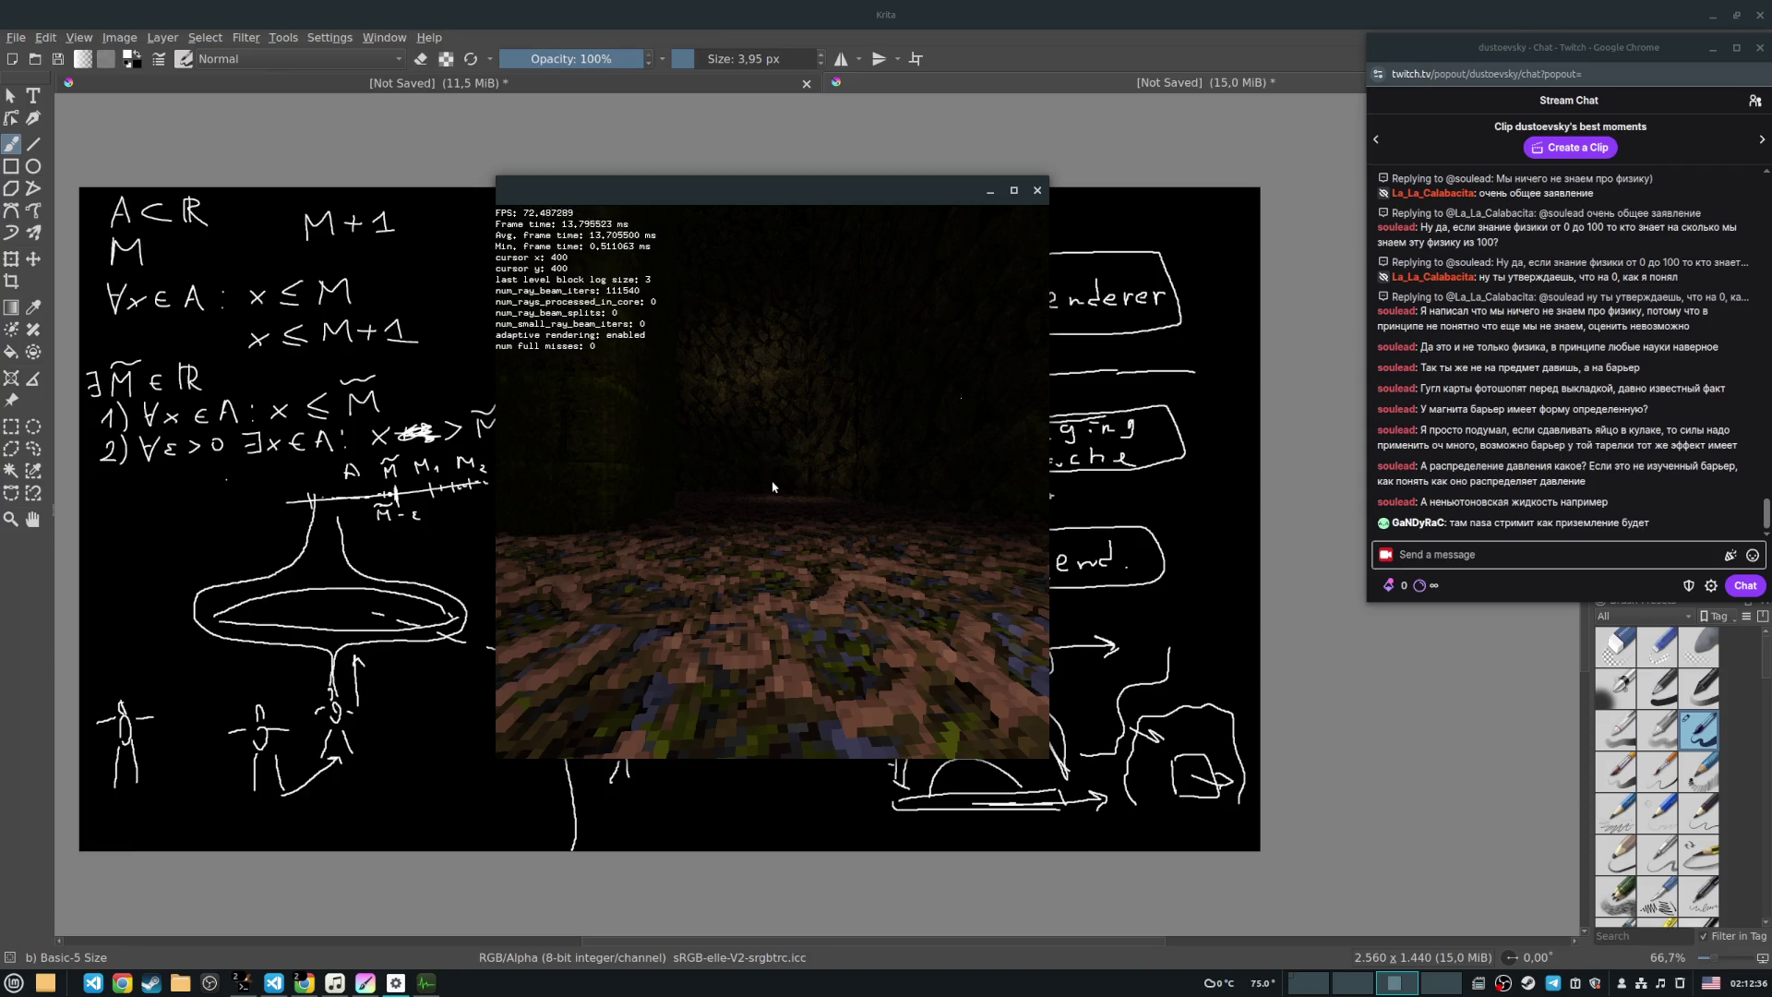
Step: Walk the camera down to the end of the corridor and step back from the wall
{"action": "key", "text": "w"}
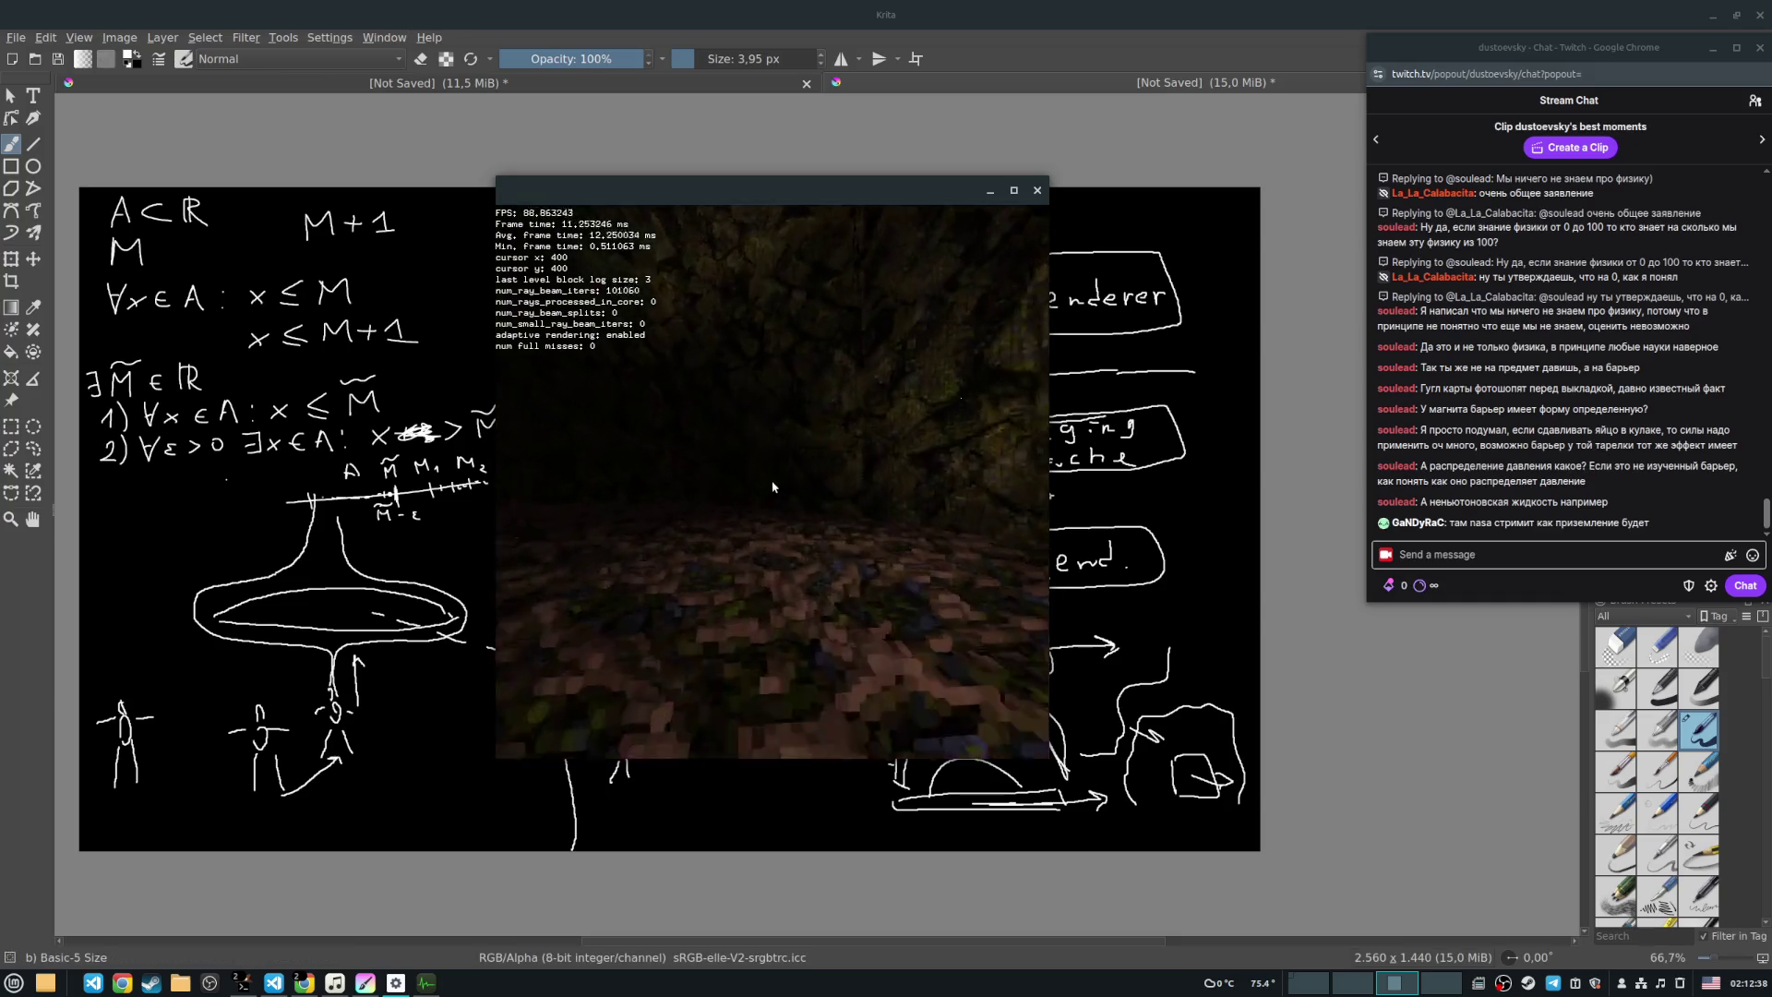
{"action": "key", "text": "s"}
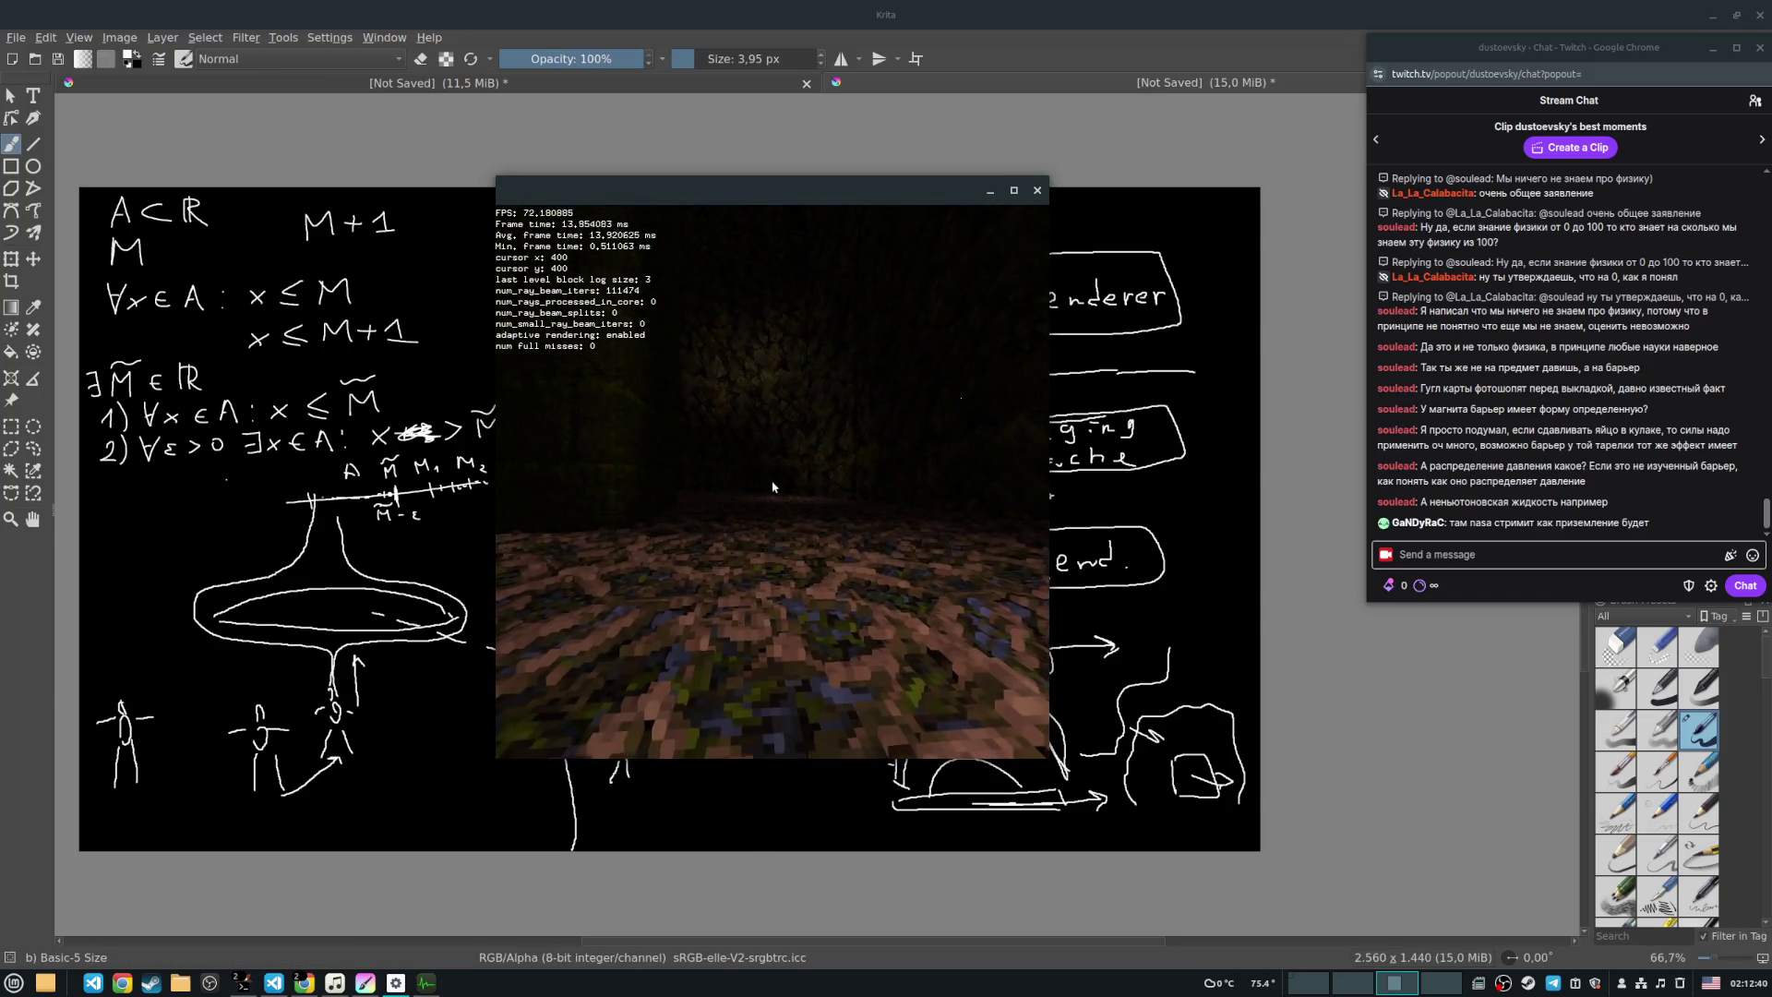
{"action": "key", "text": "a"}
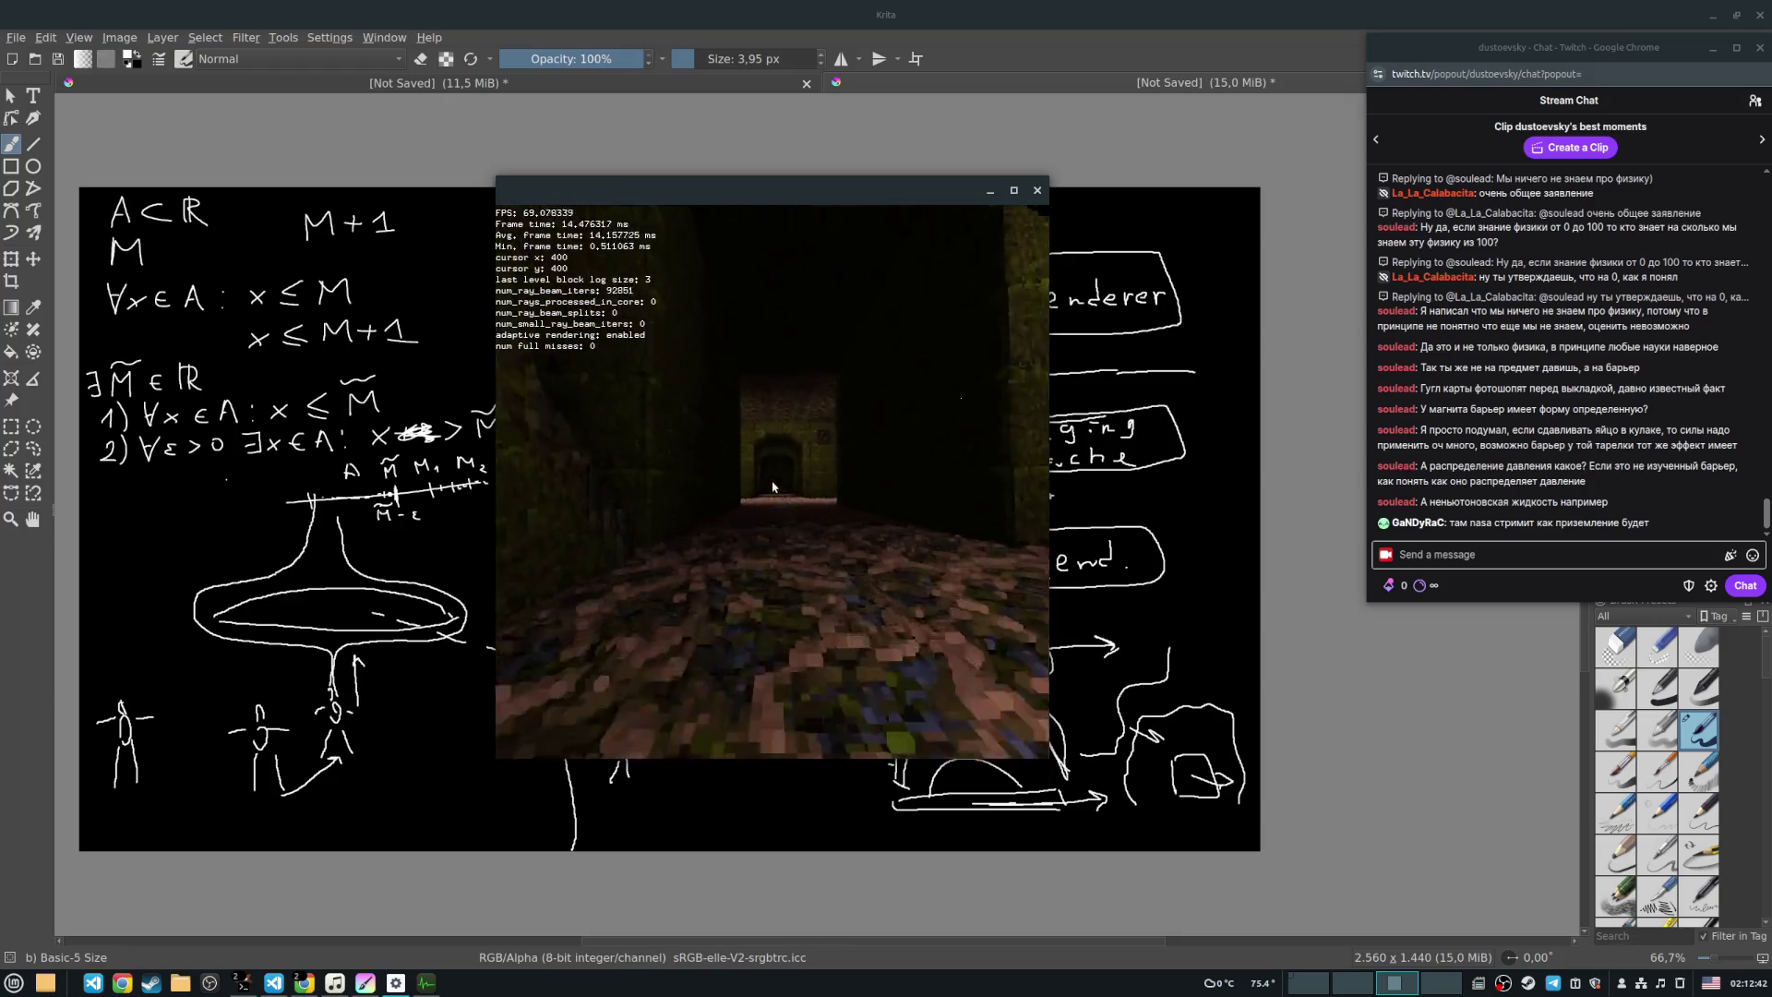
{"action": "key", "text": "w"}
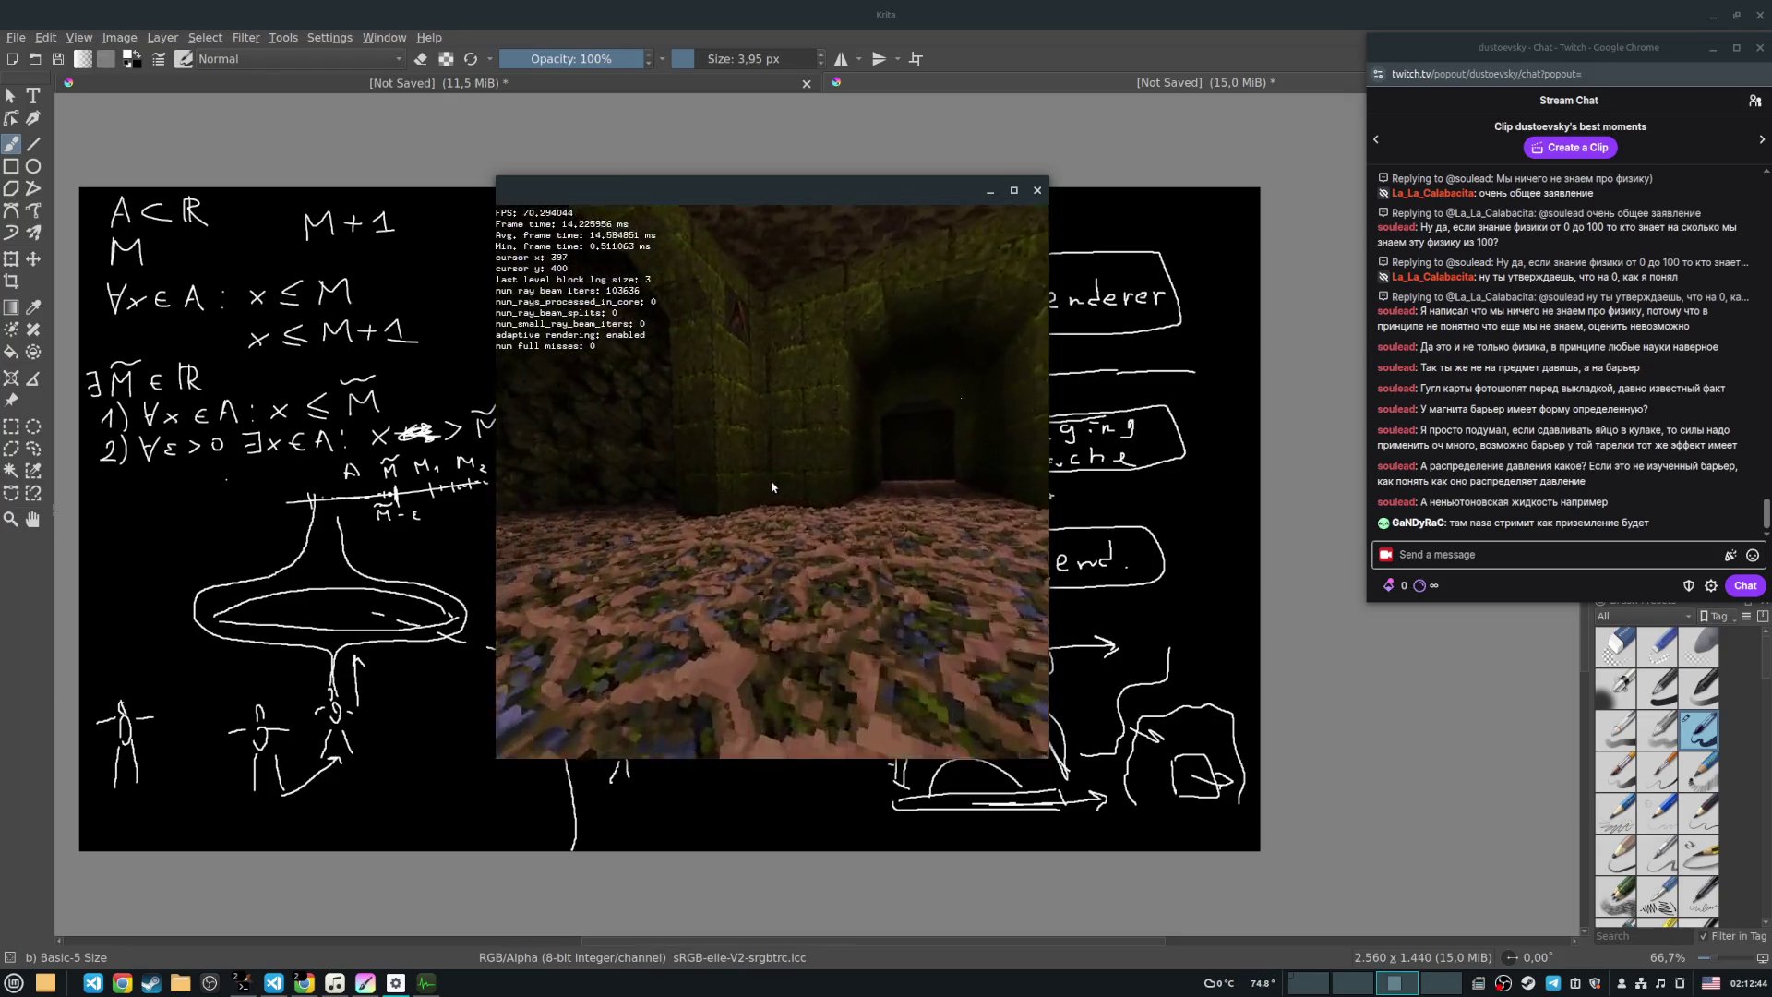
{"action": "key", "text": "s"}
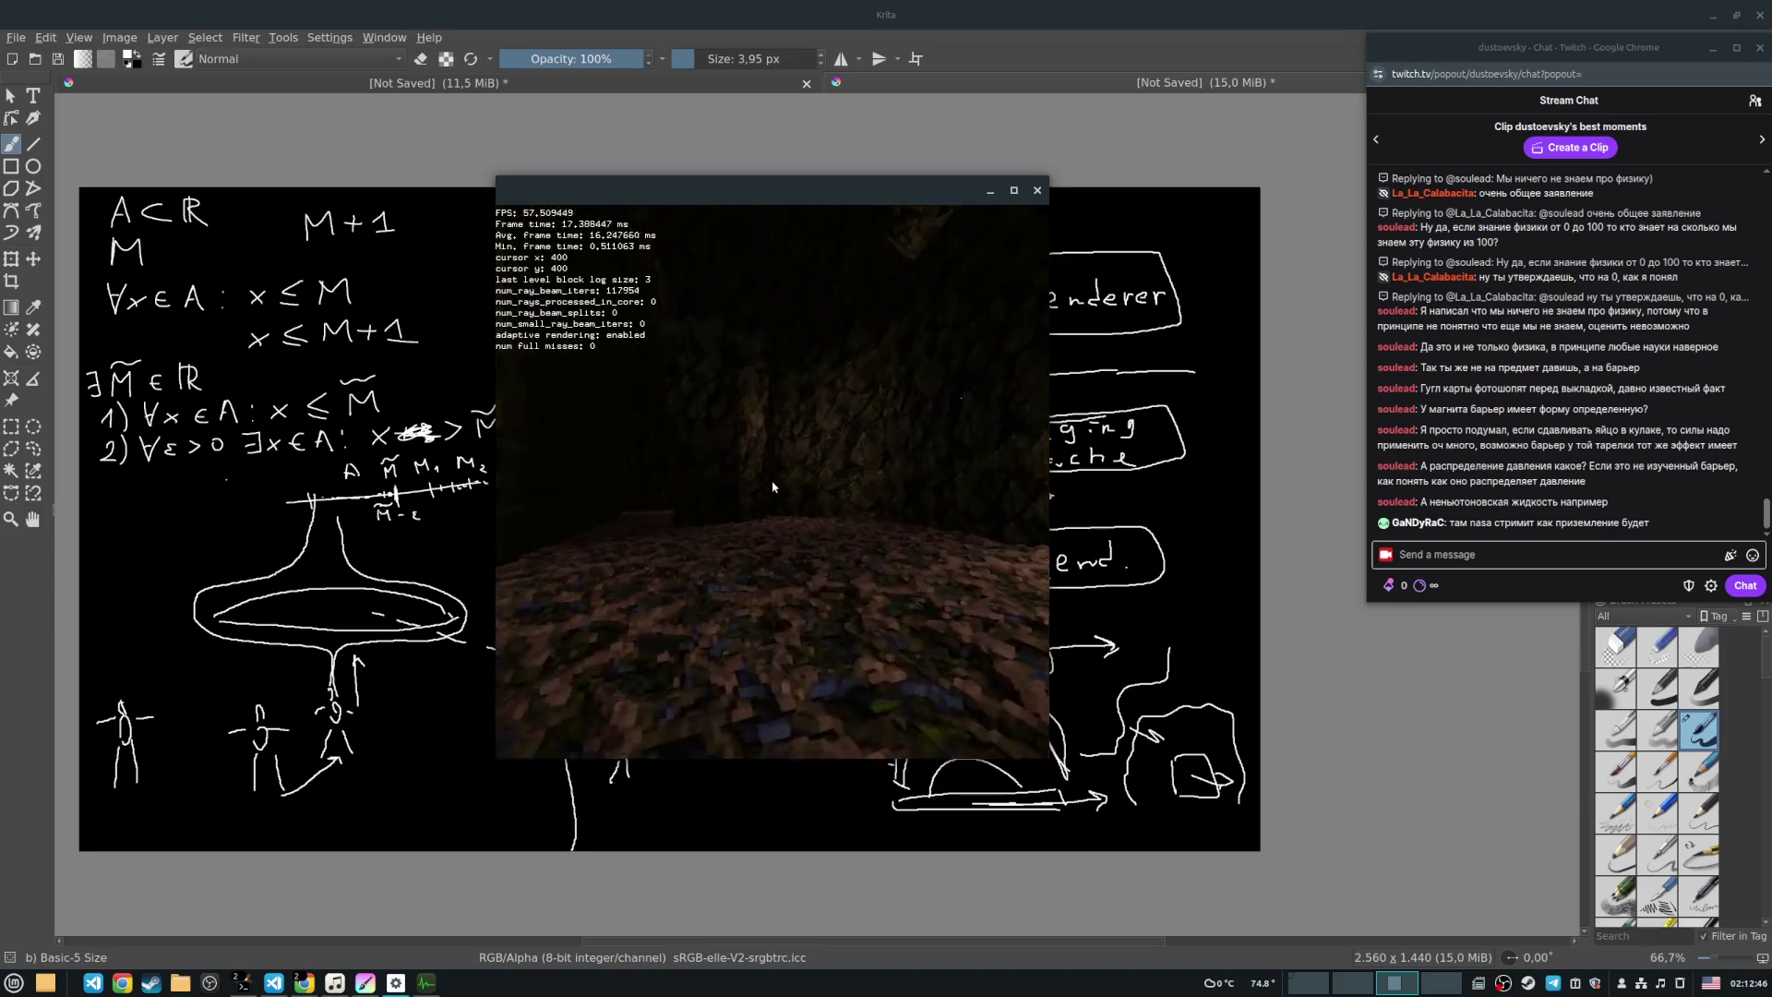
Step: Turn toward the dark archway, pass through it and stop close to the rocky wall
{"action": "key", "text": "a"}
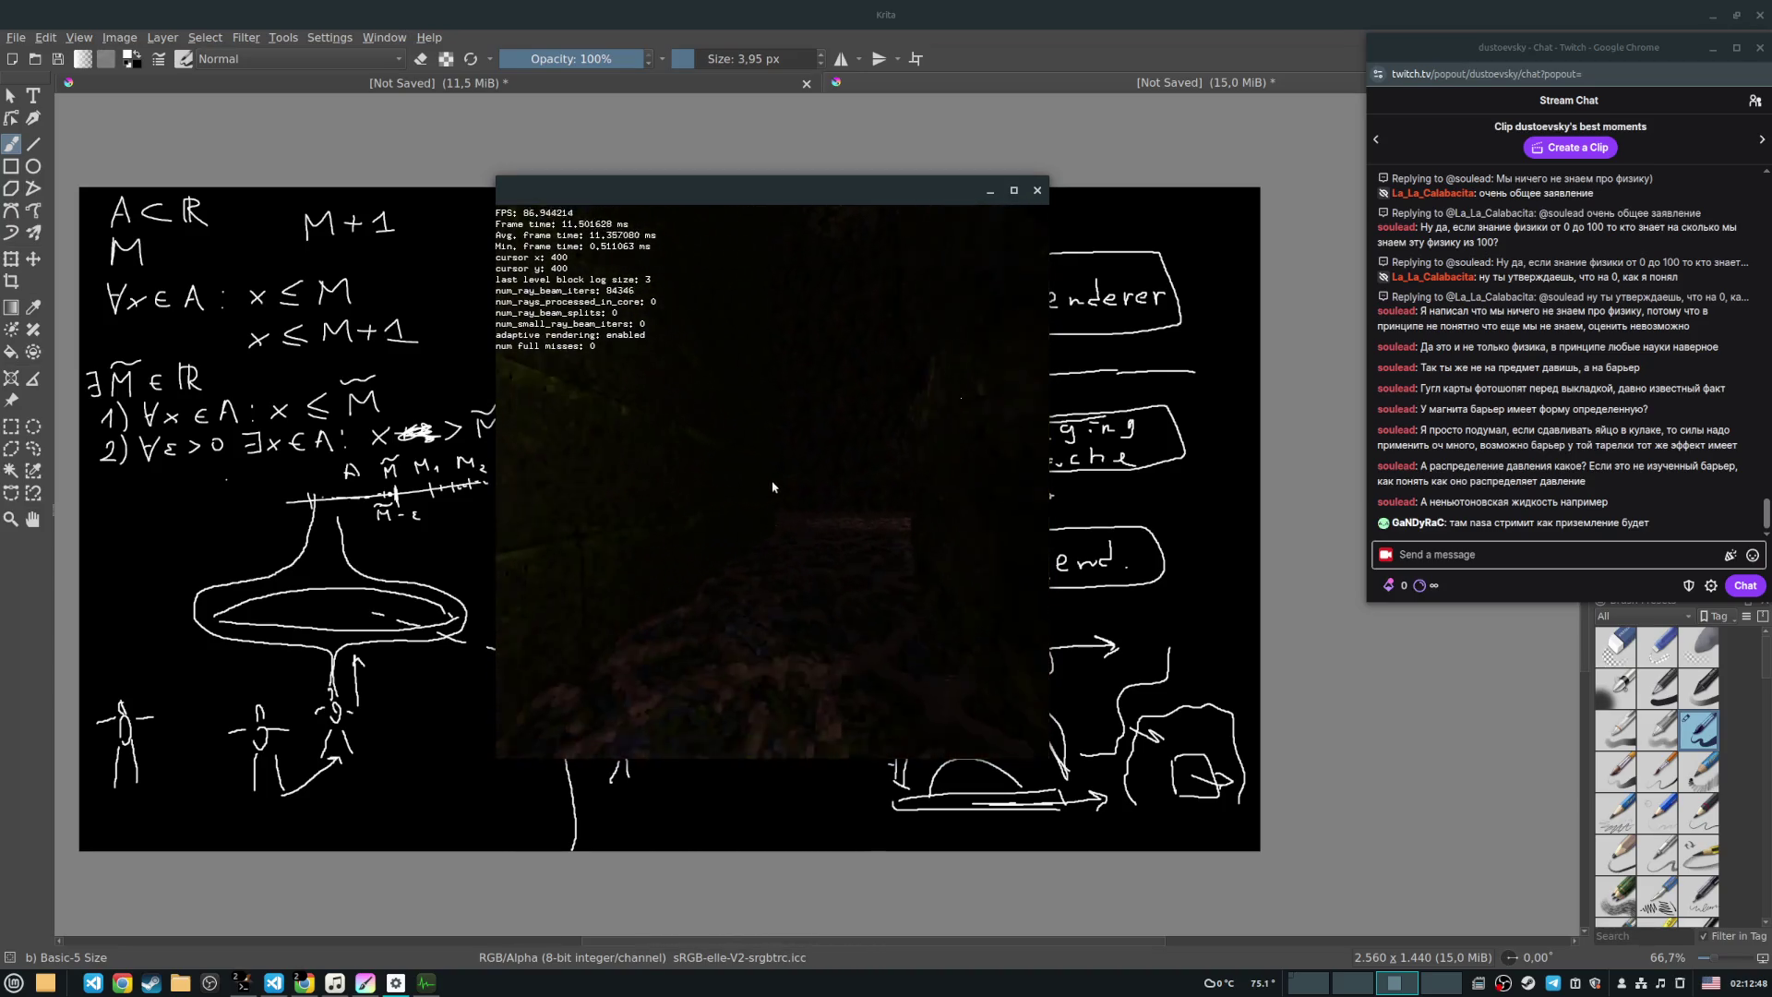
{"action": "key", "text": "a"}
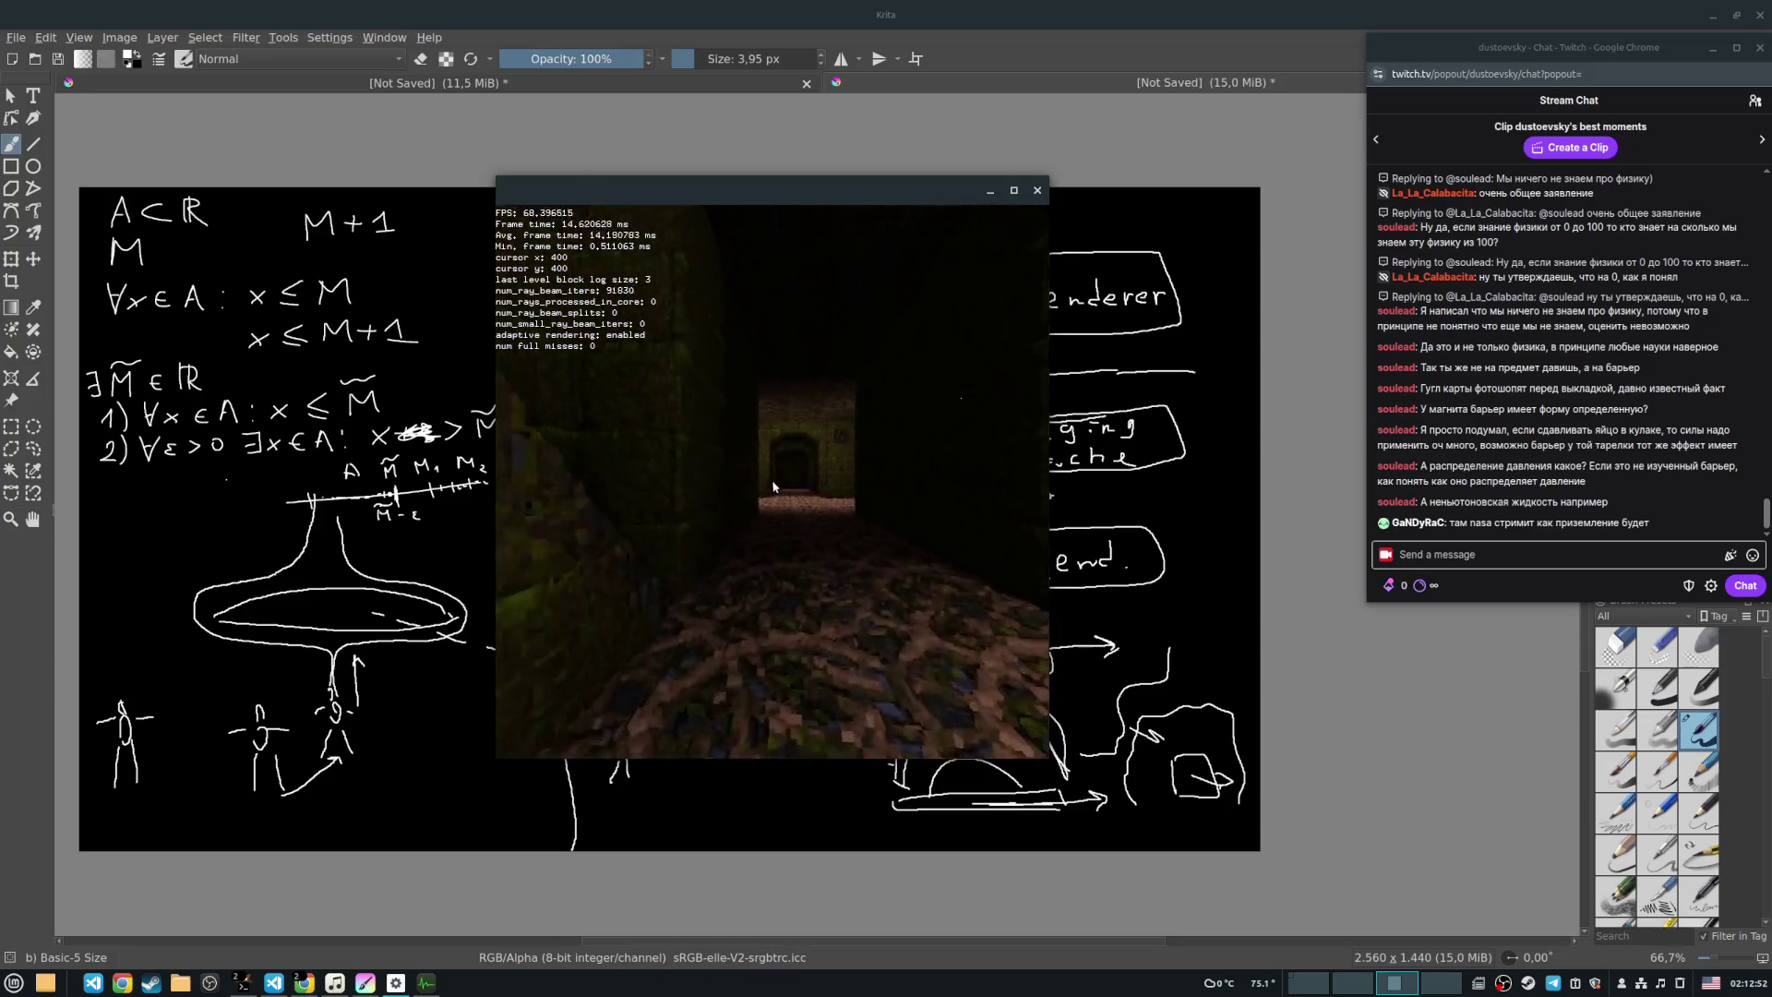
{"action": "key", "text": "w"}
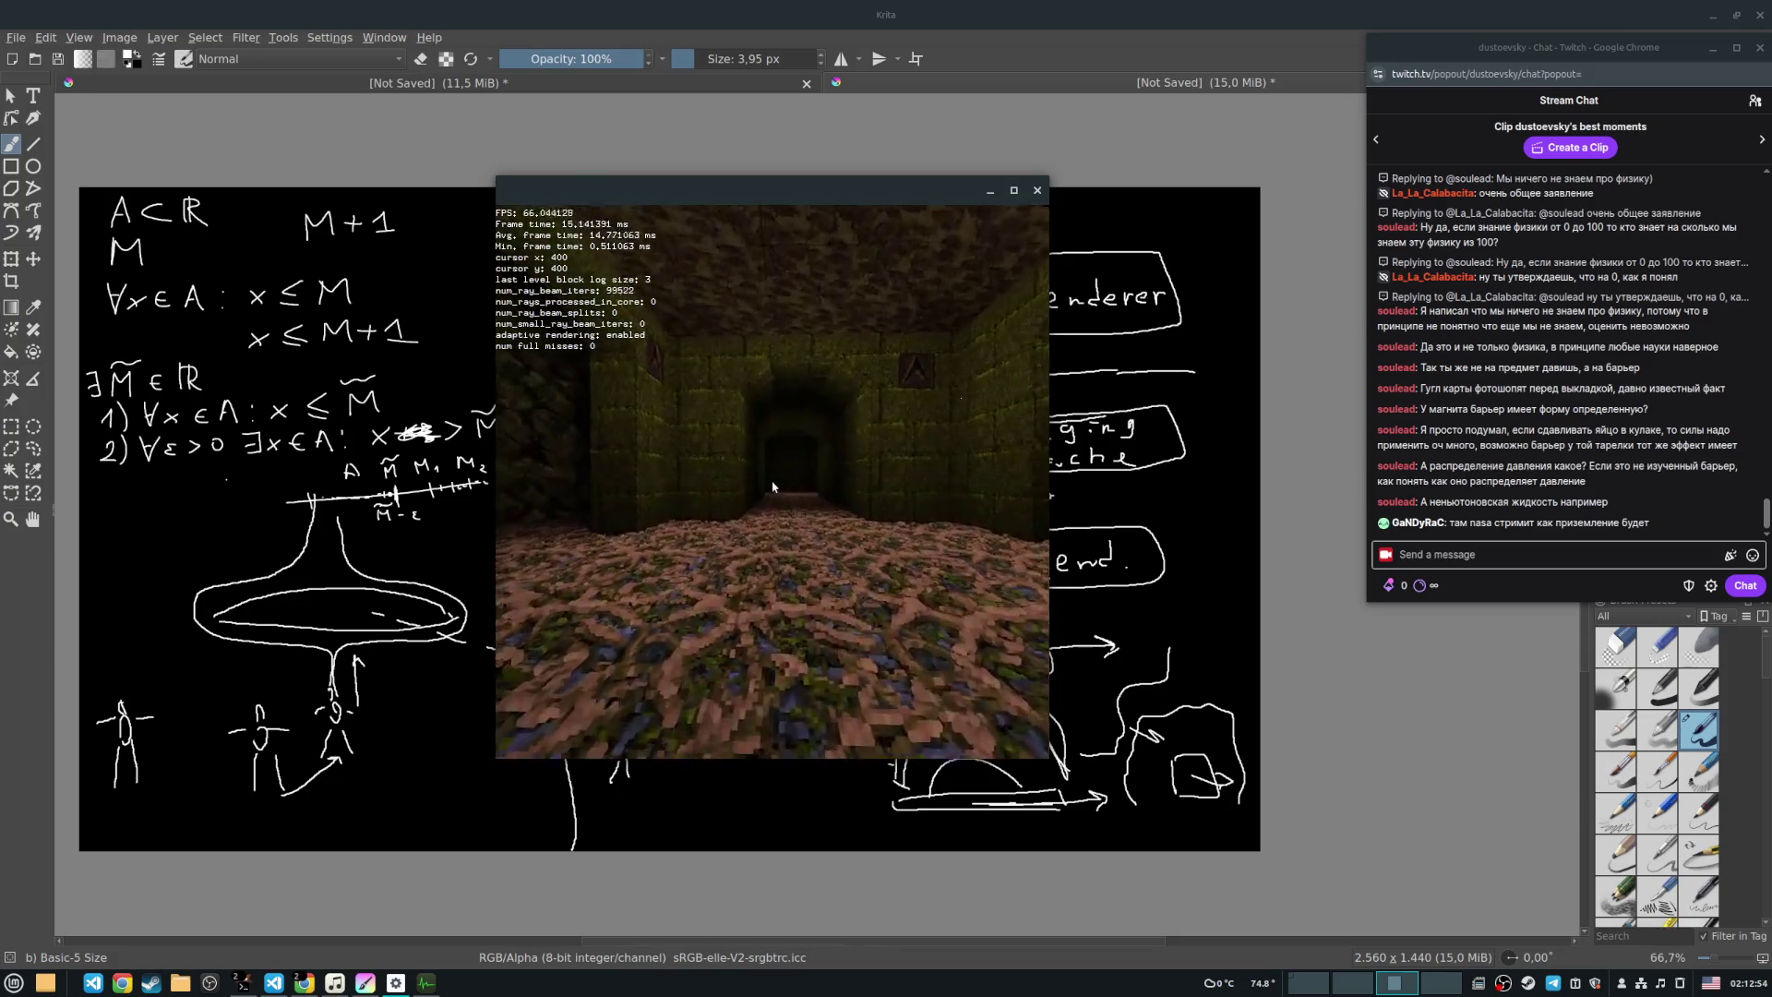
{"action": "key", "text": "s"}
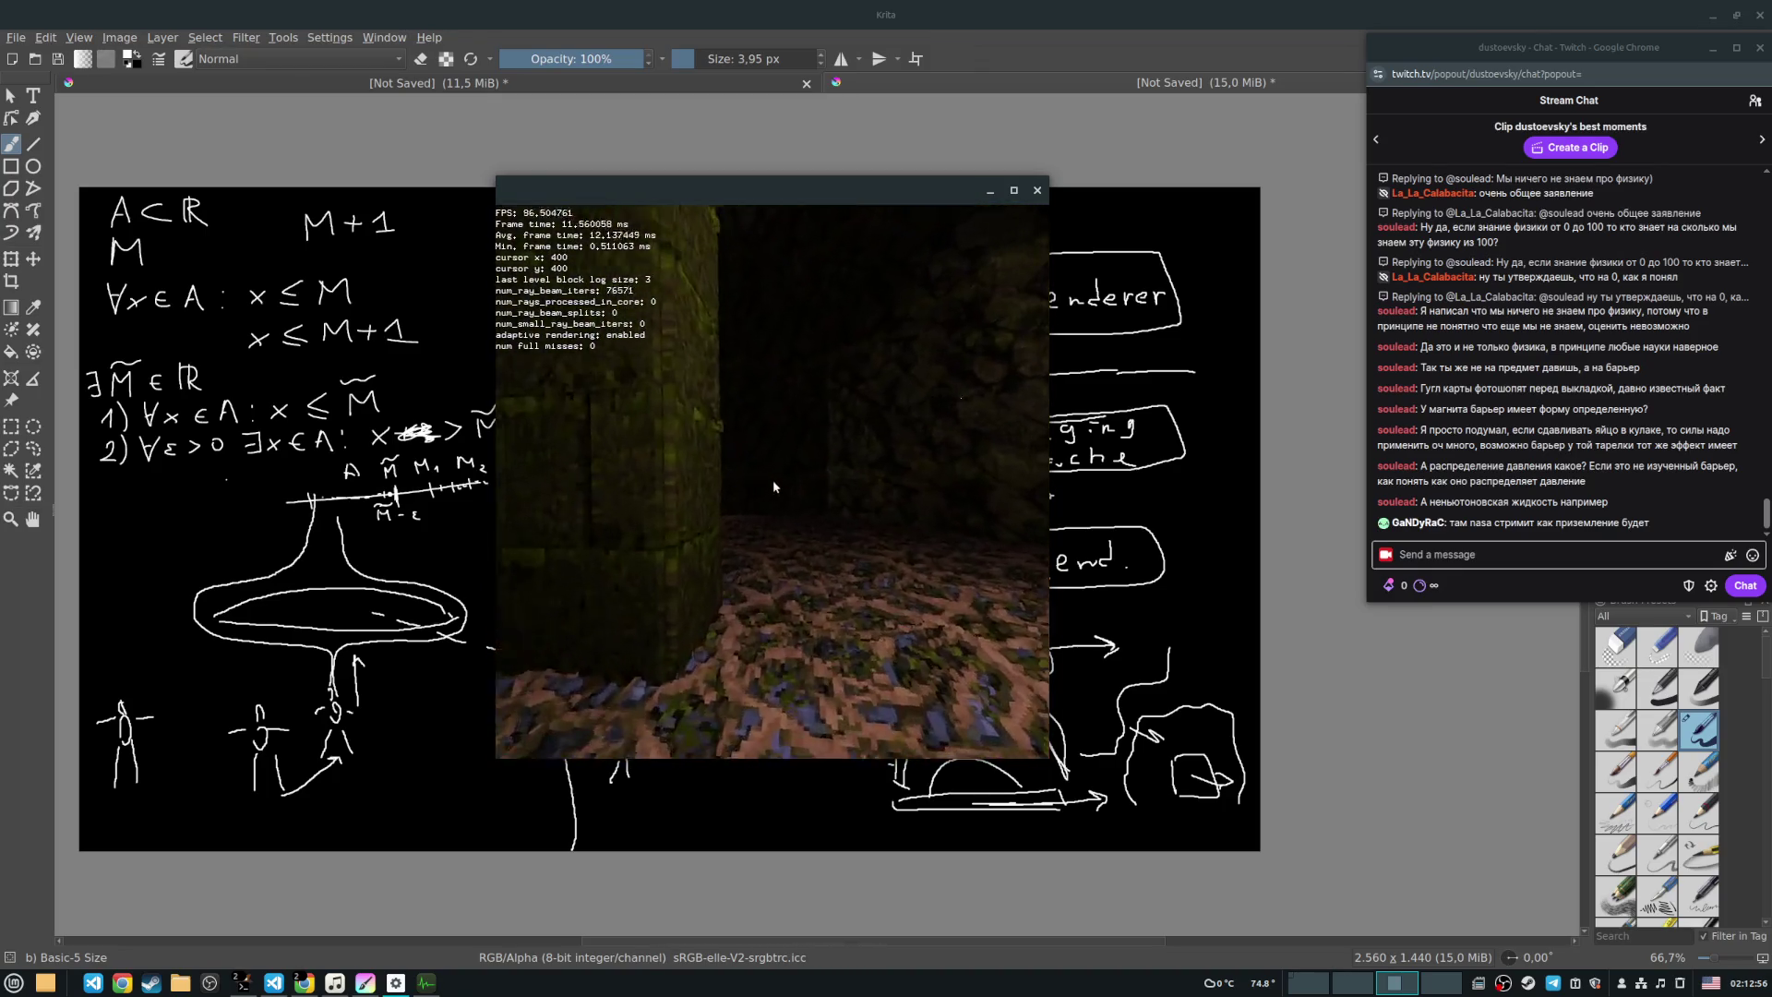
{"action": "key", "text": "w"}
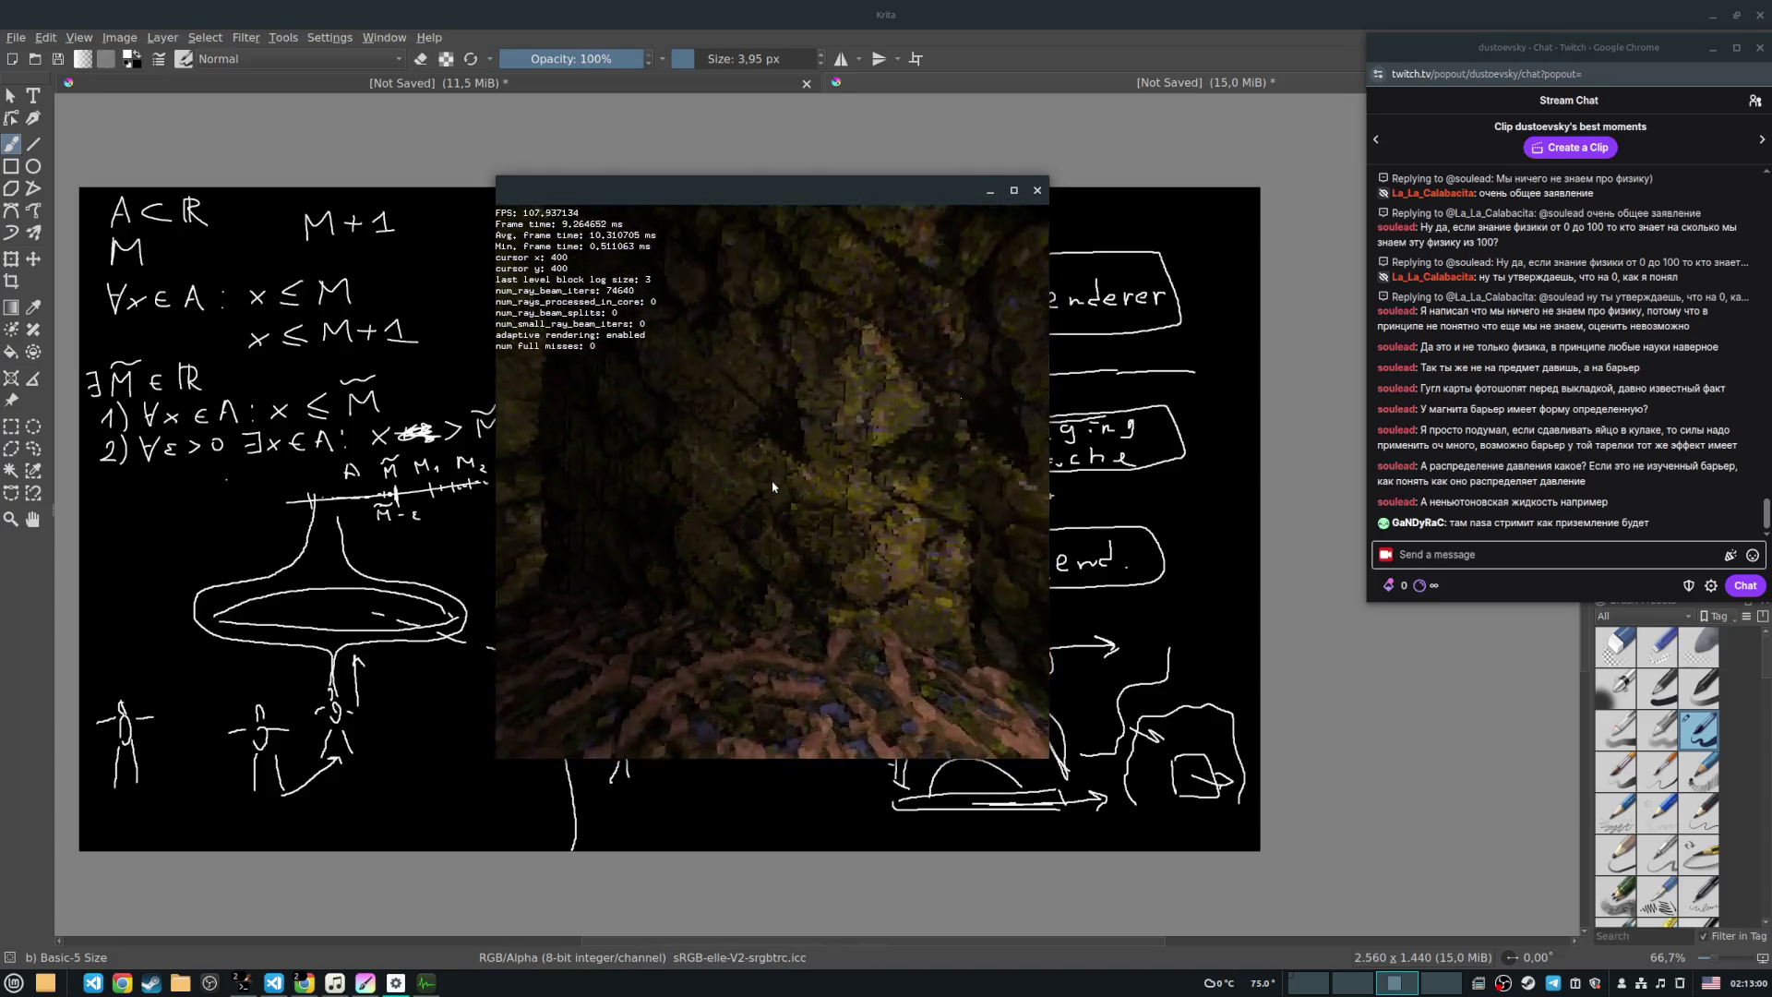
{"action": "key", "text": "w"}
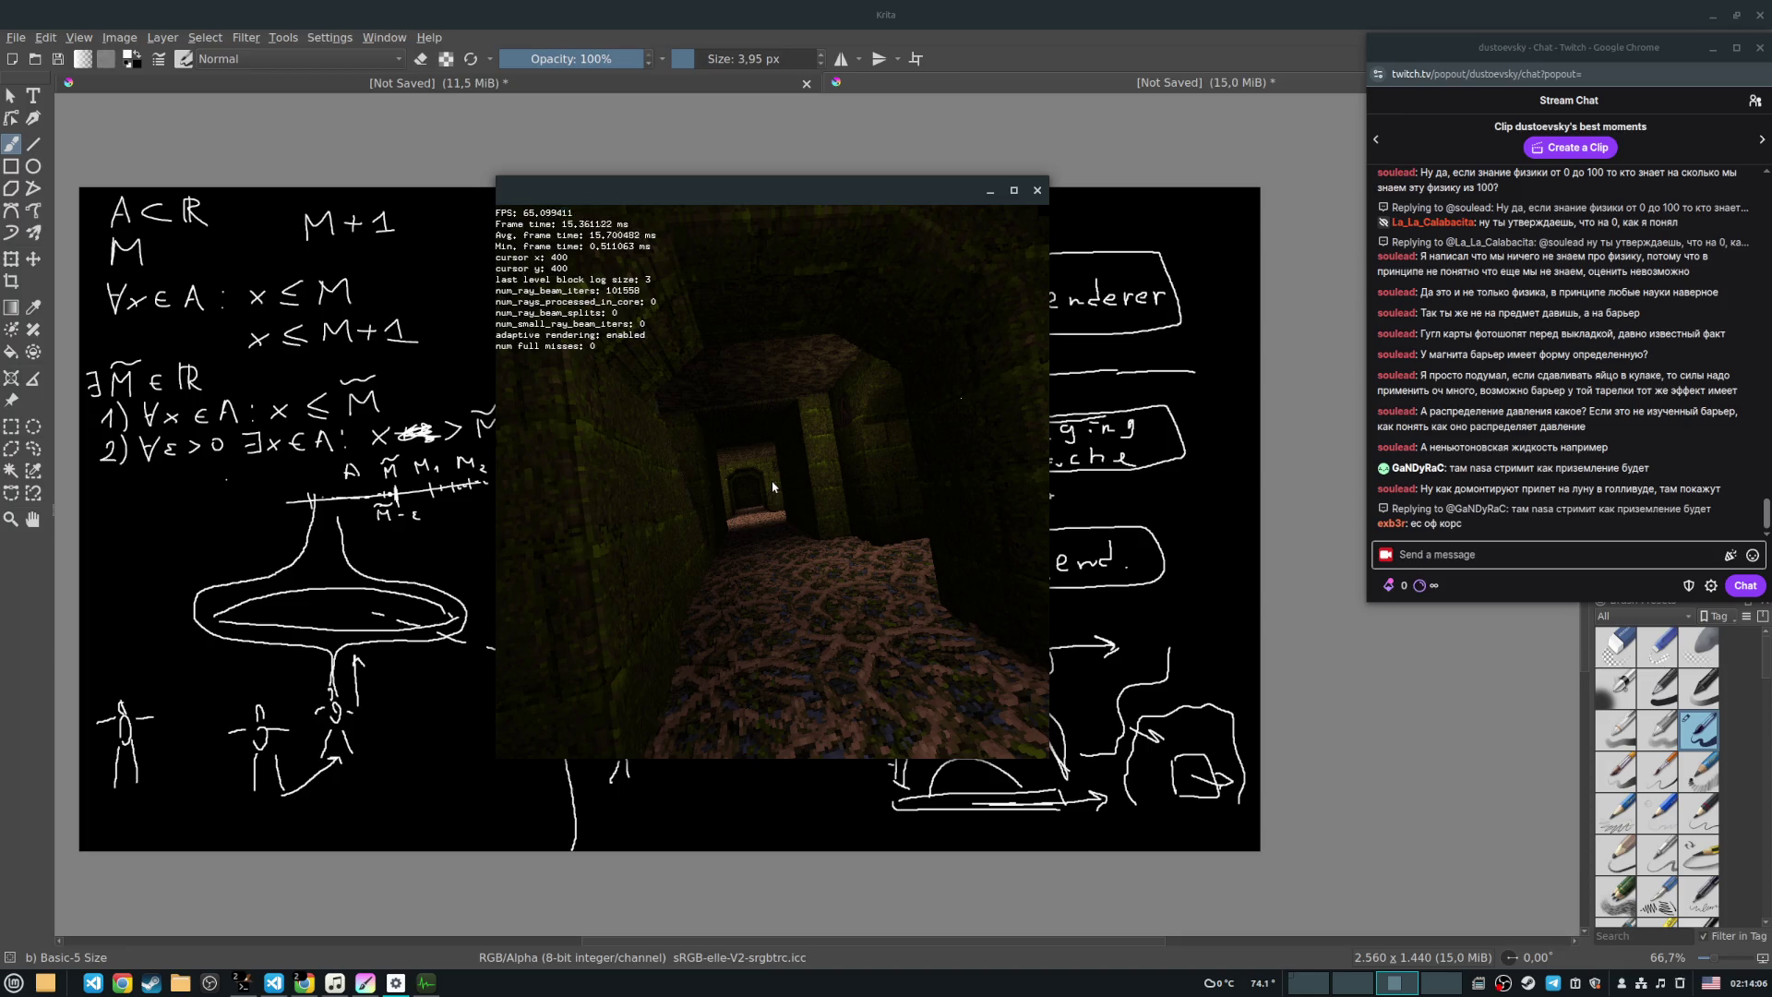
Step: Advance through the larger room and narrow corridor until the red wall emblem appears on the right
{"action": "key", "text": "w"}
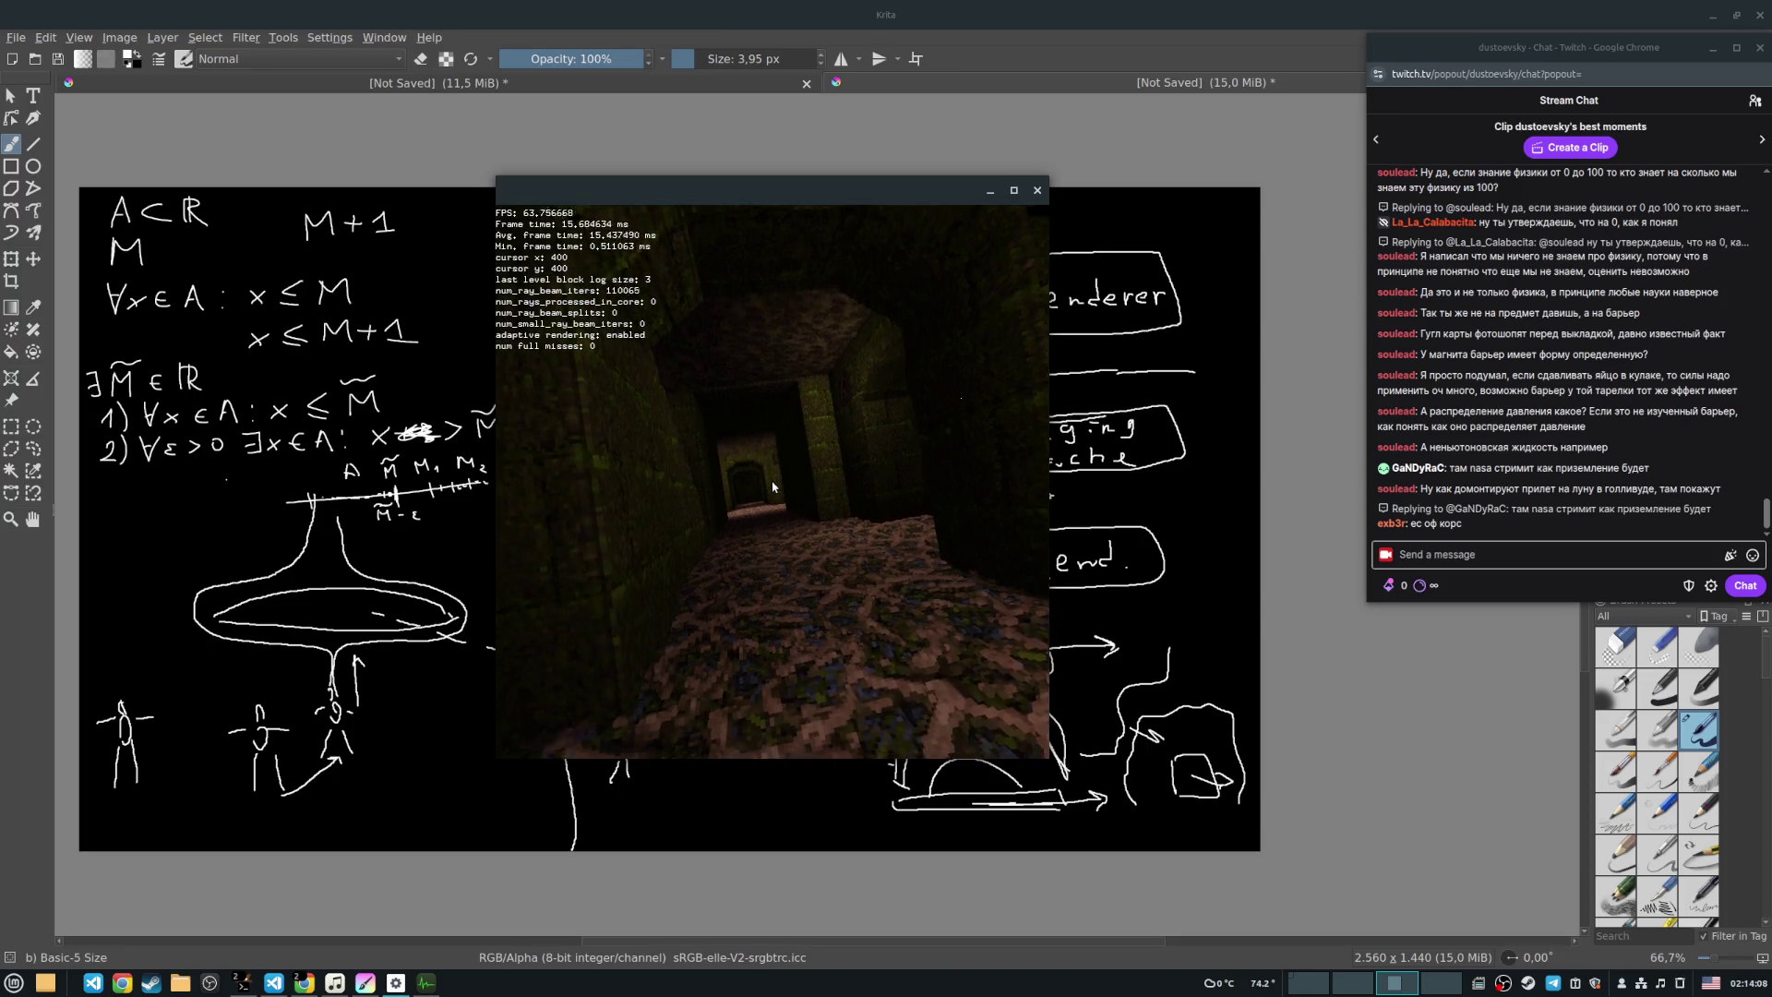
{"action": "key", "text": "w"}
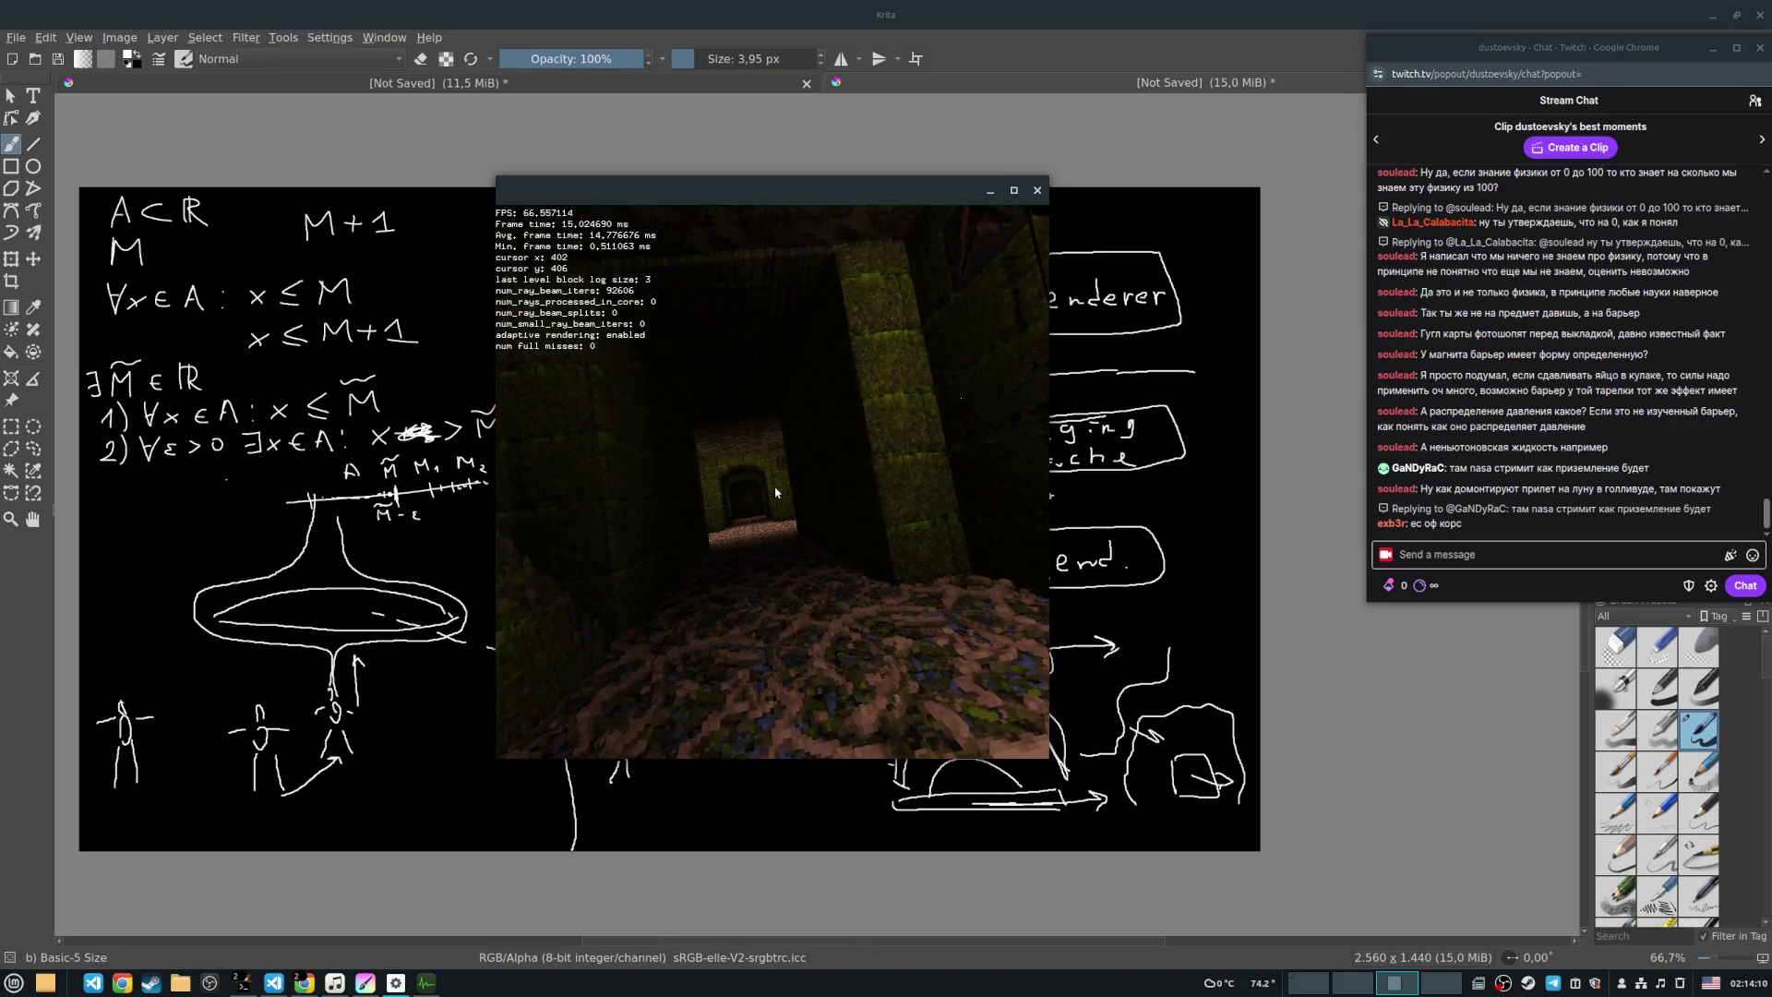
{"action": "key", "text": "w"}
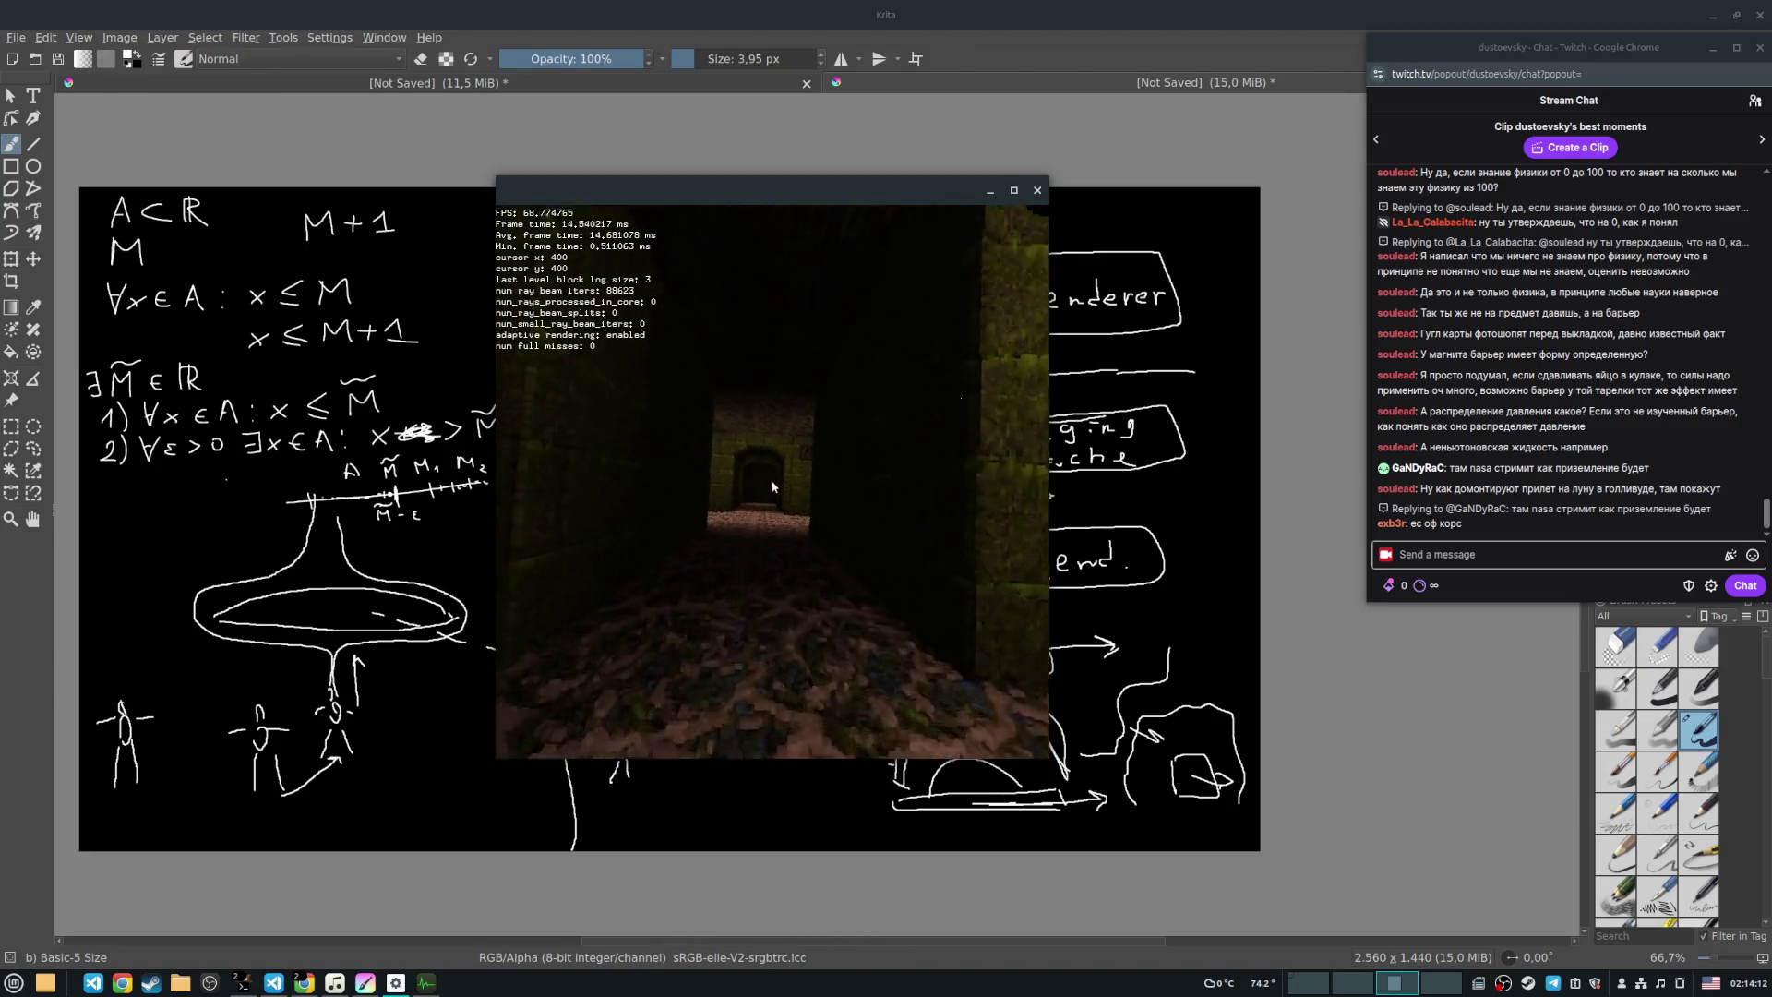
{"action": "key", "text": "w"}
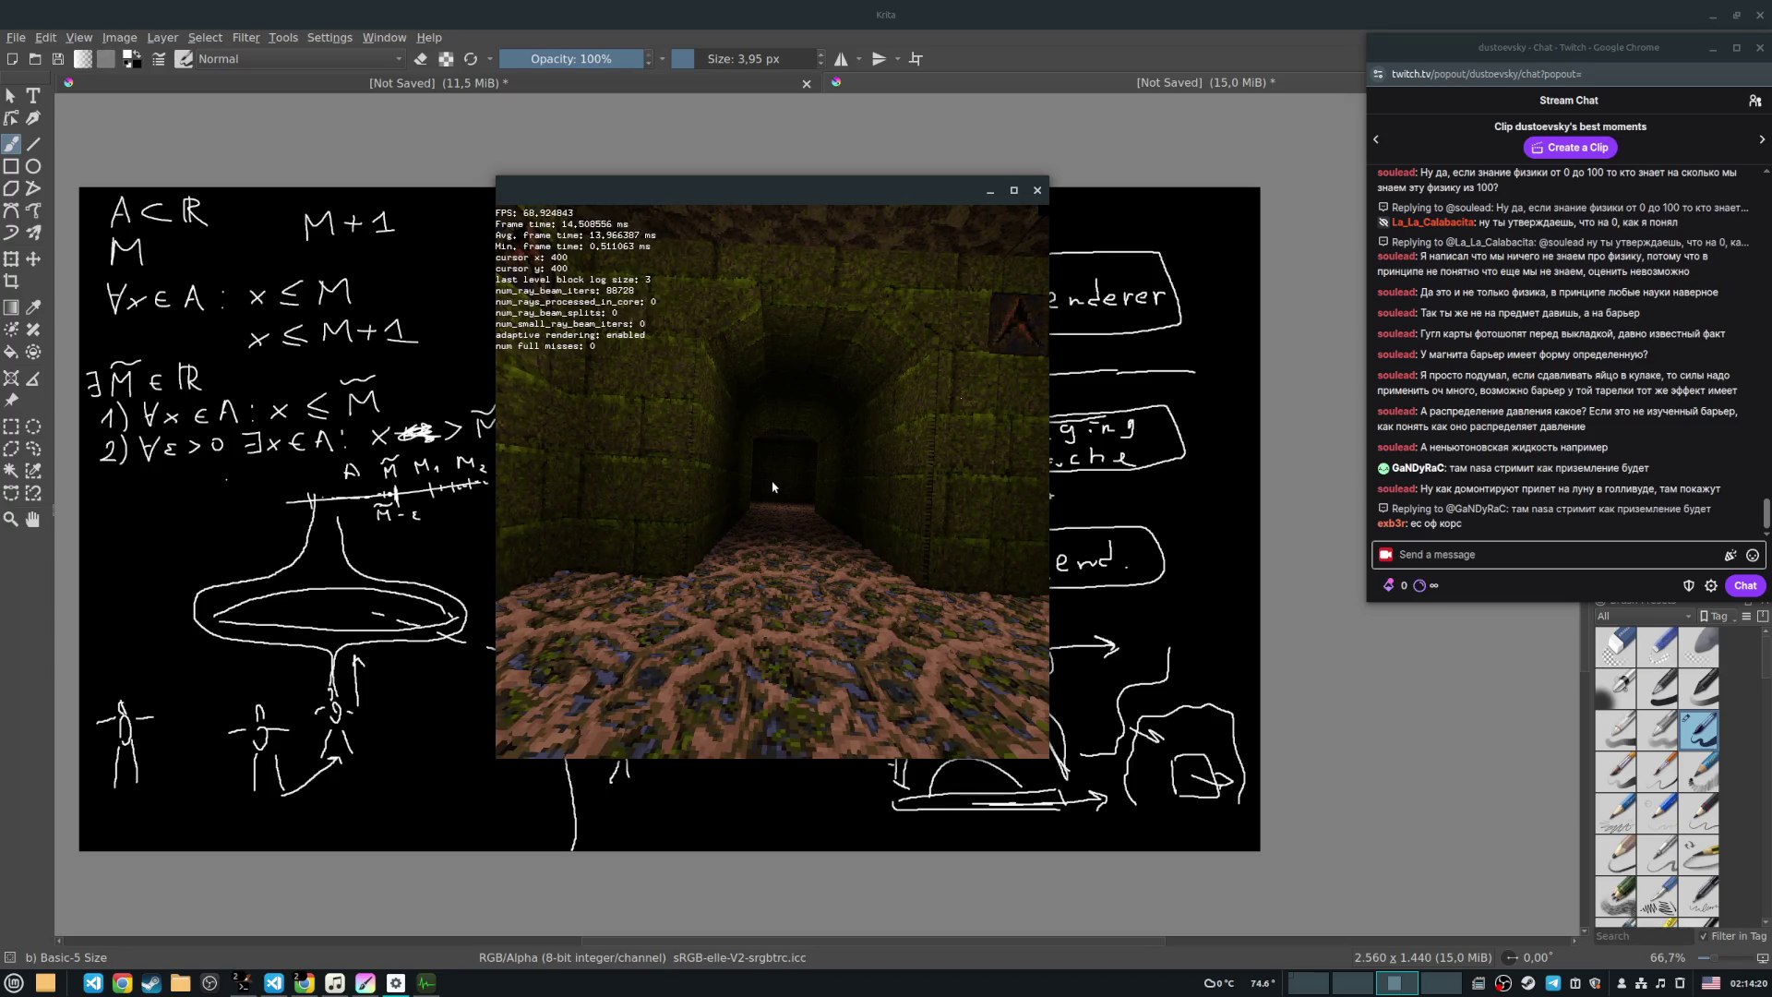
{"action": "key", "text": "w"}
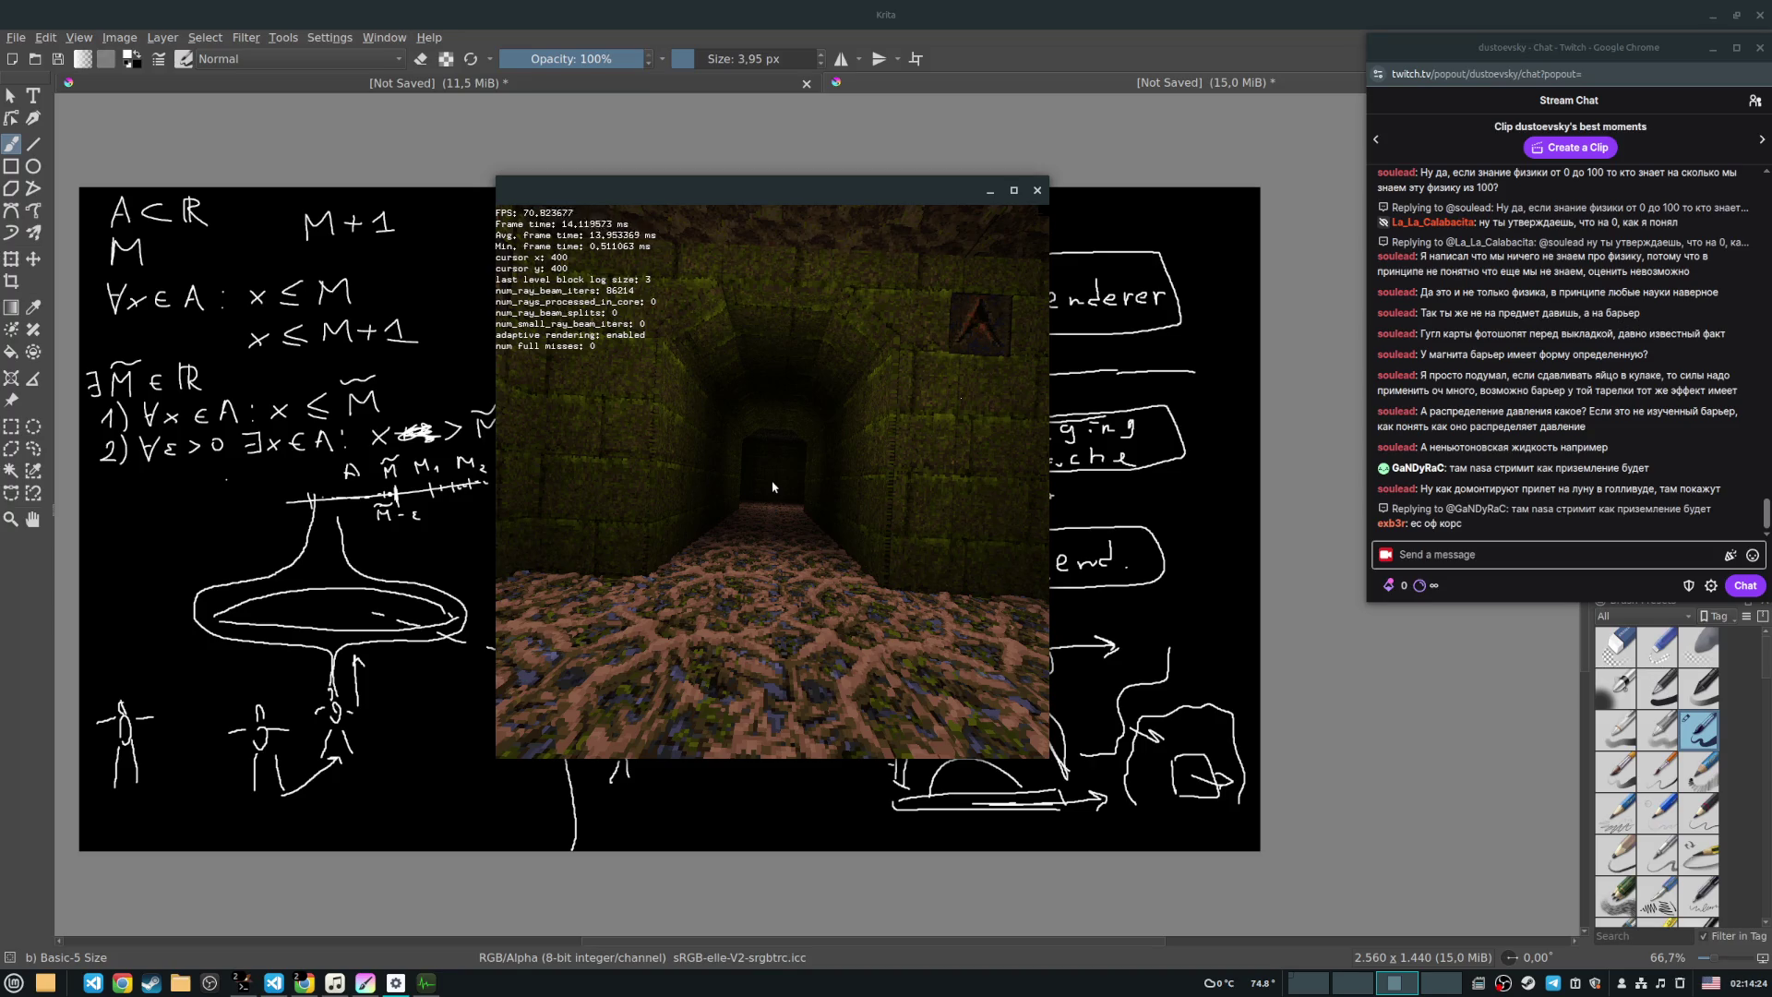
{"action": "key", "text": "w"}
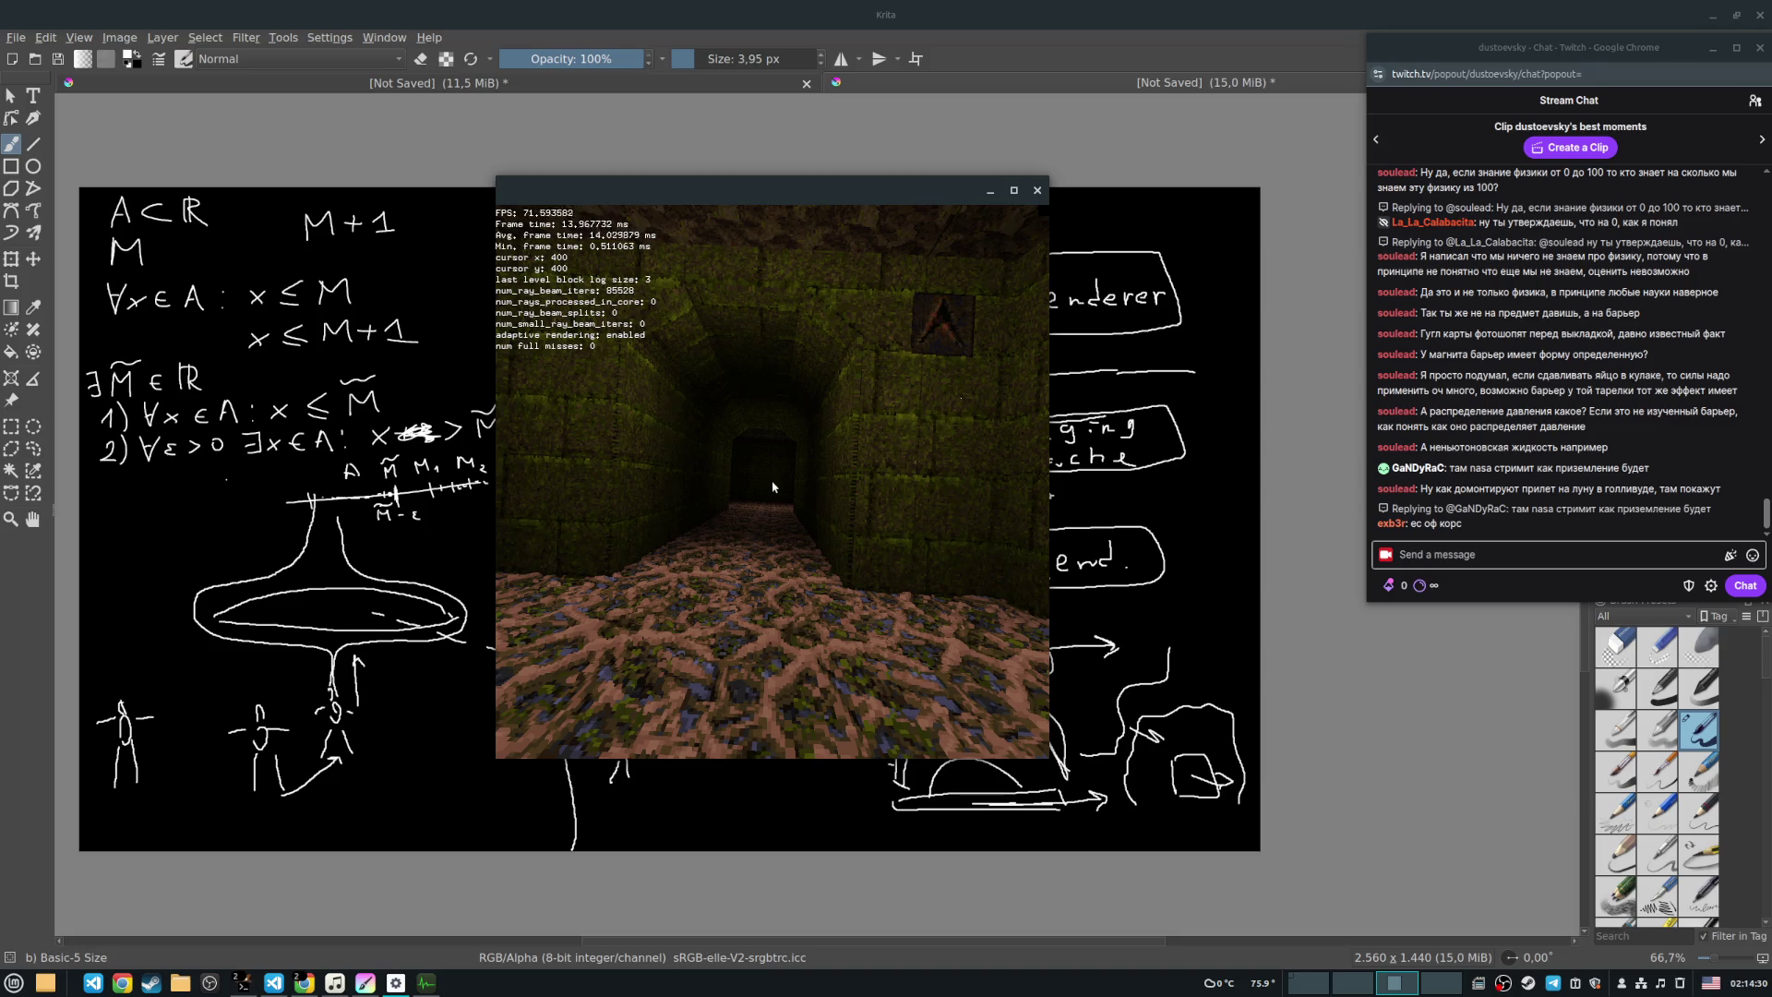
{"action": "key", "text": "a"}
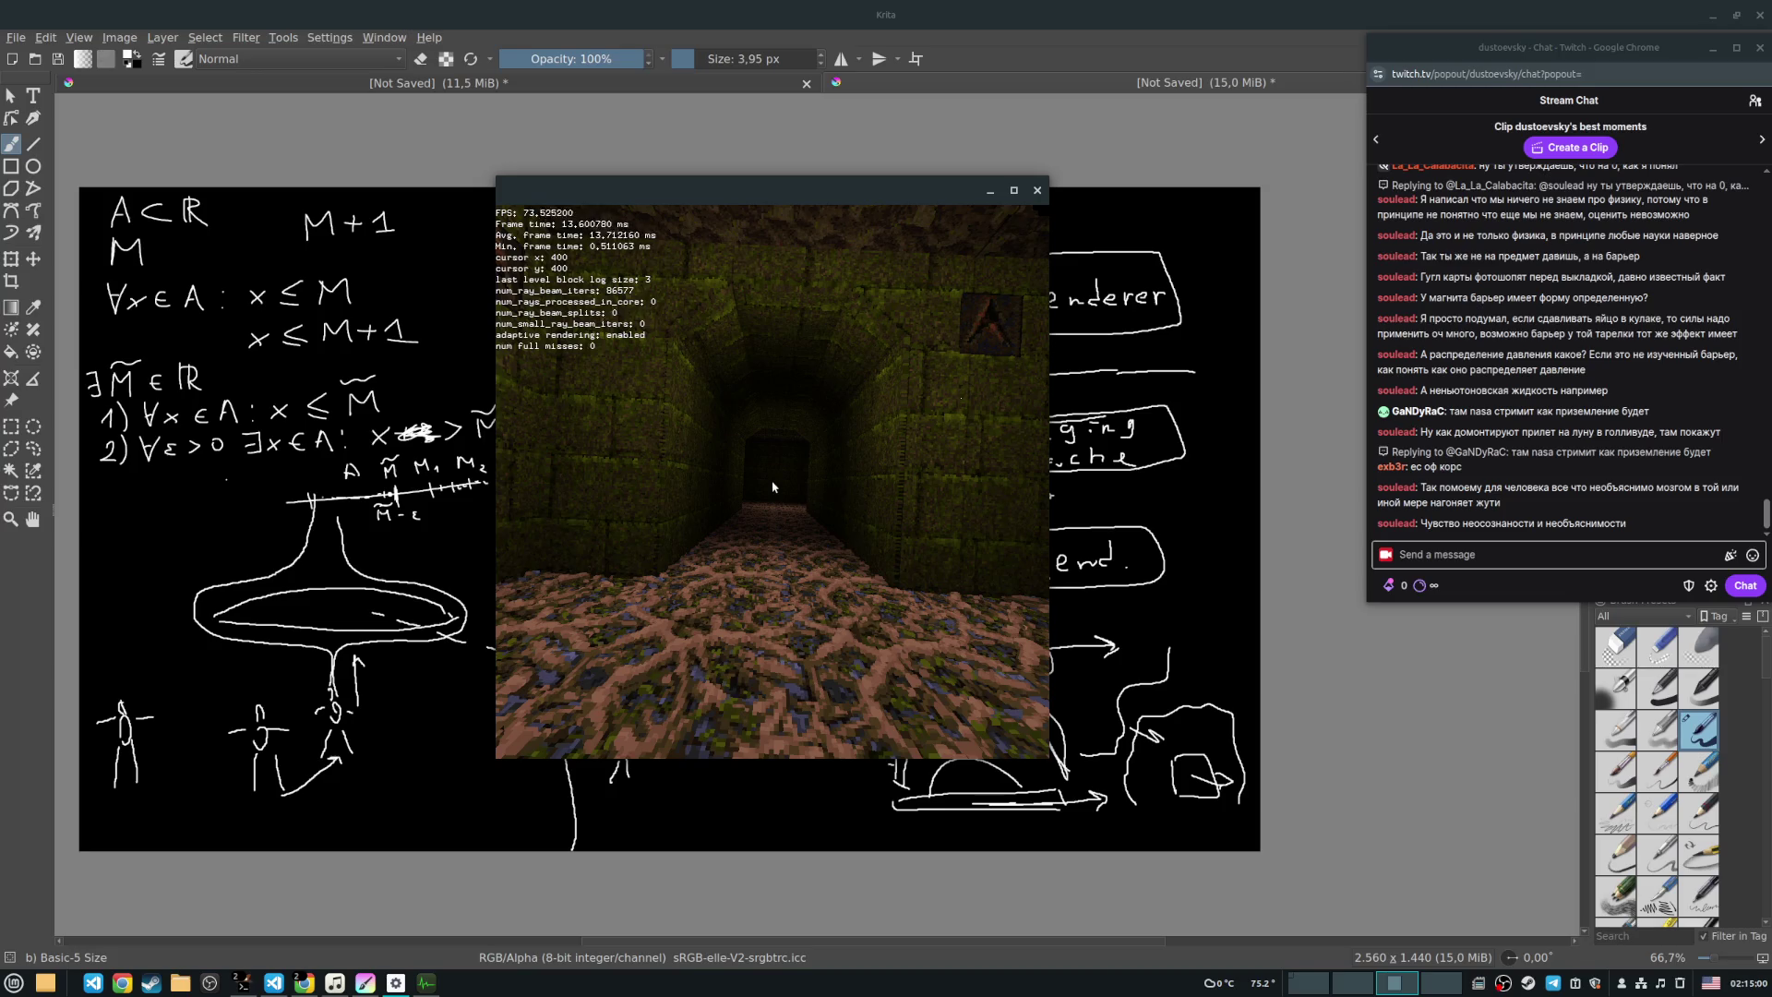
Step: Move forward to the dark wall, then turn away to face the long corridor
{"action": "key", "text": "w"}
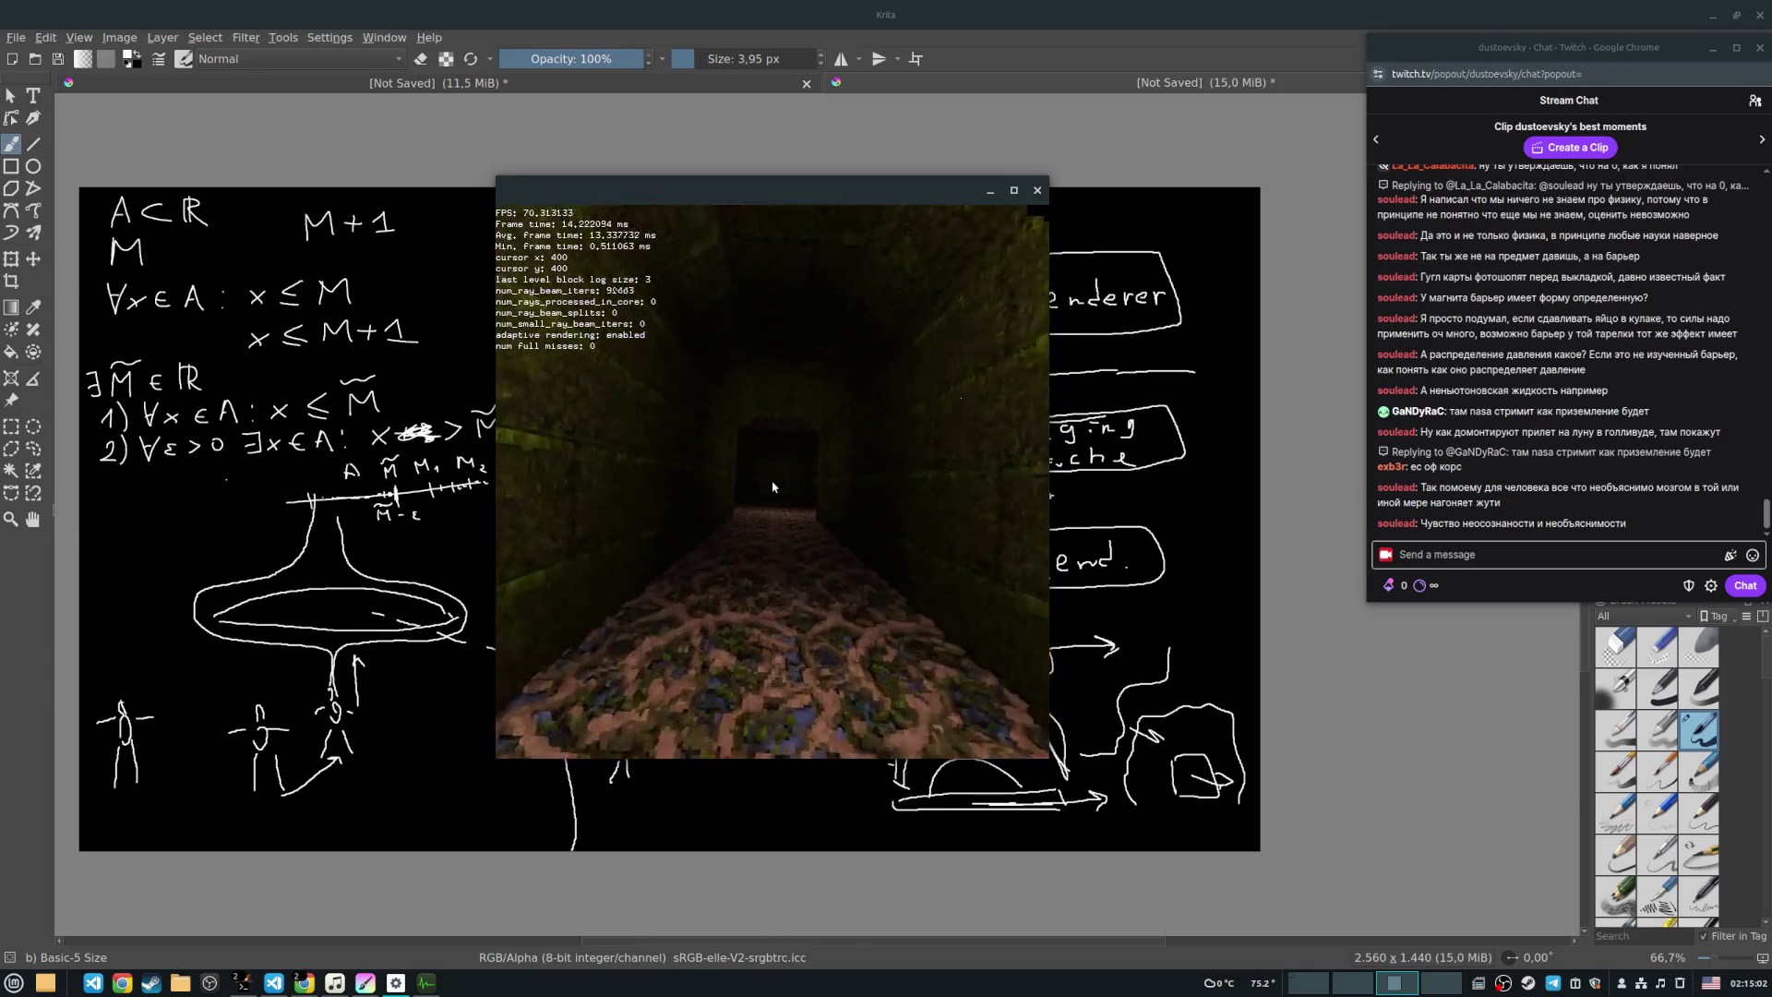
{"action": "key", "text": "w"}
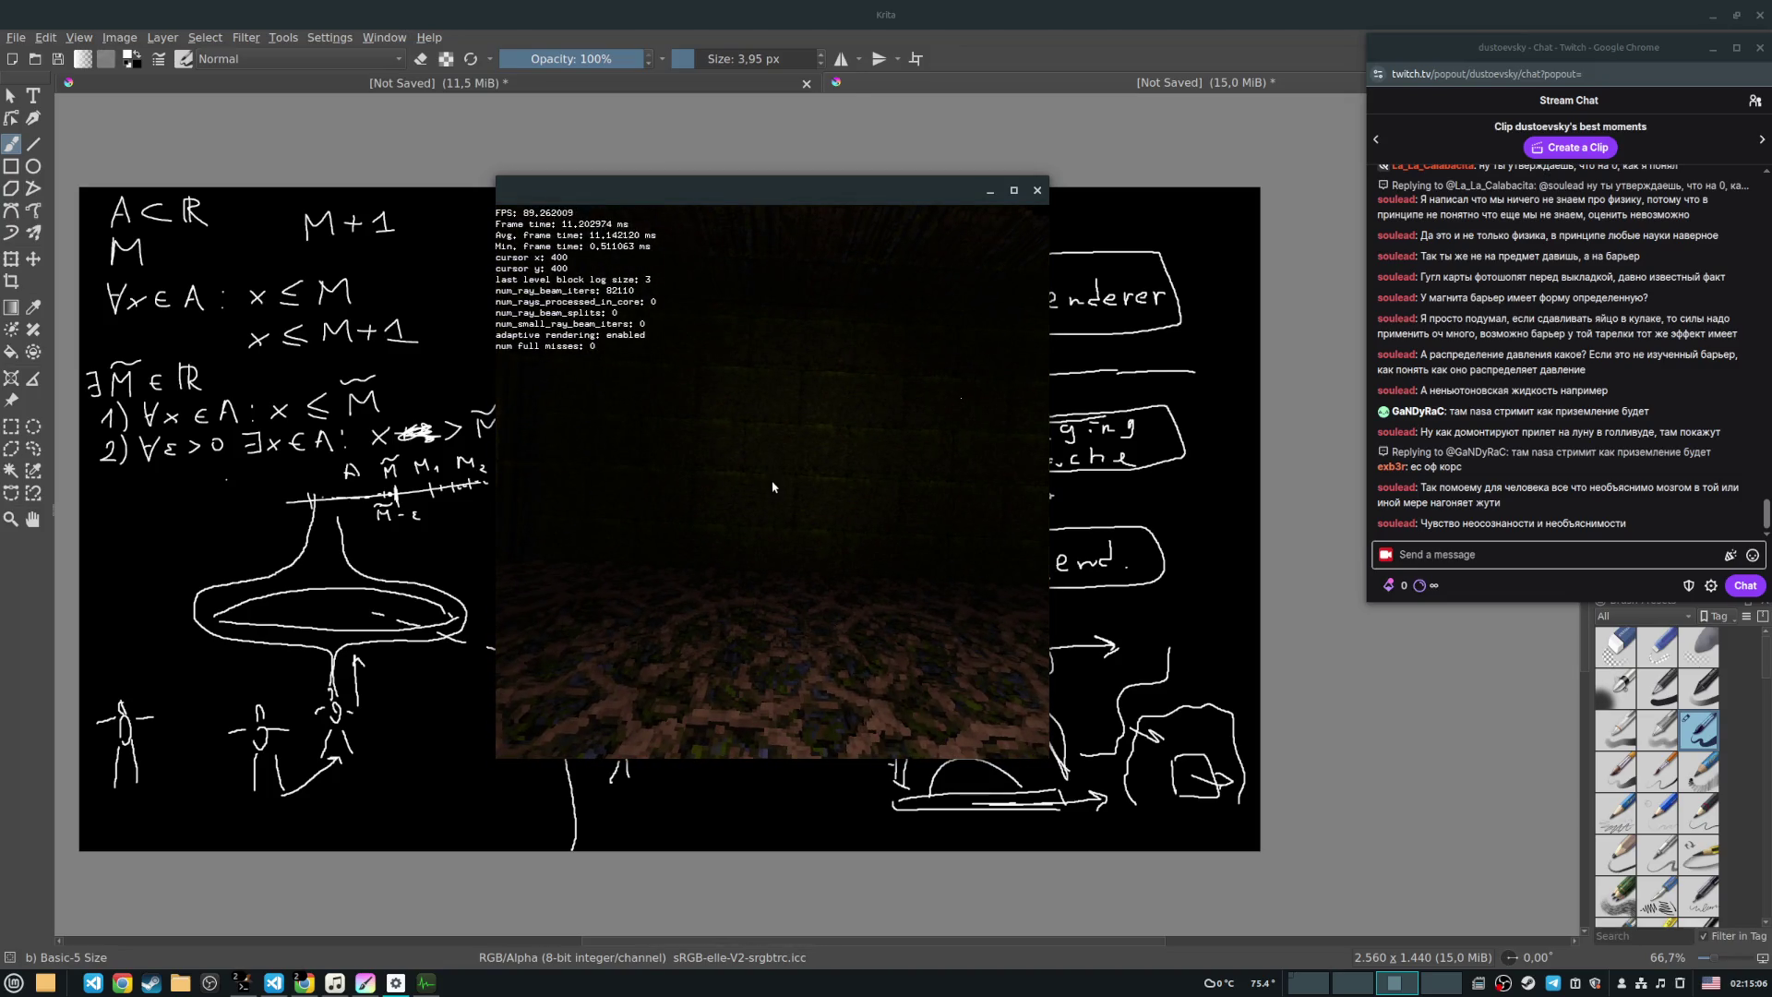
{"action": "key", "text": "Left"}
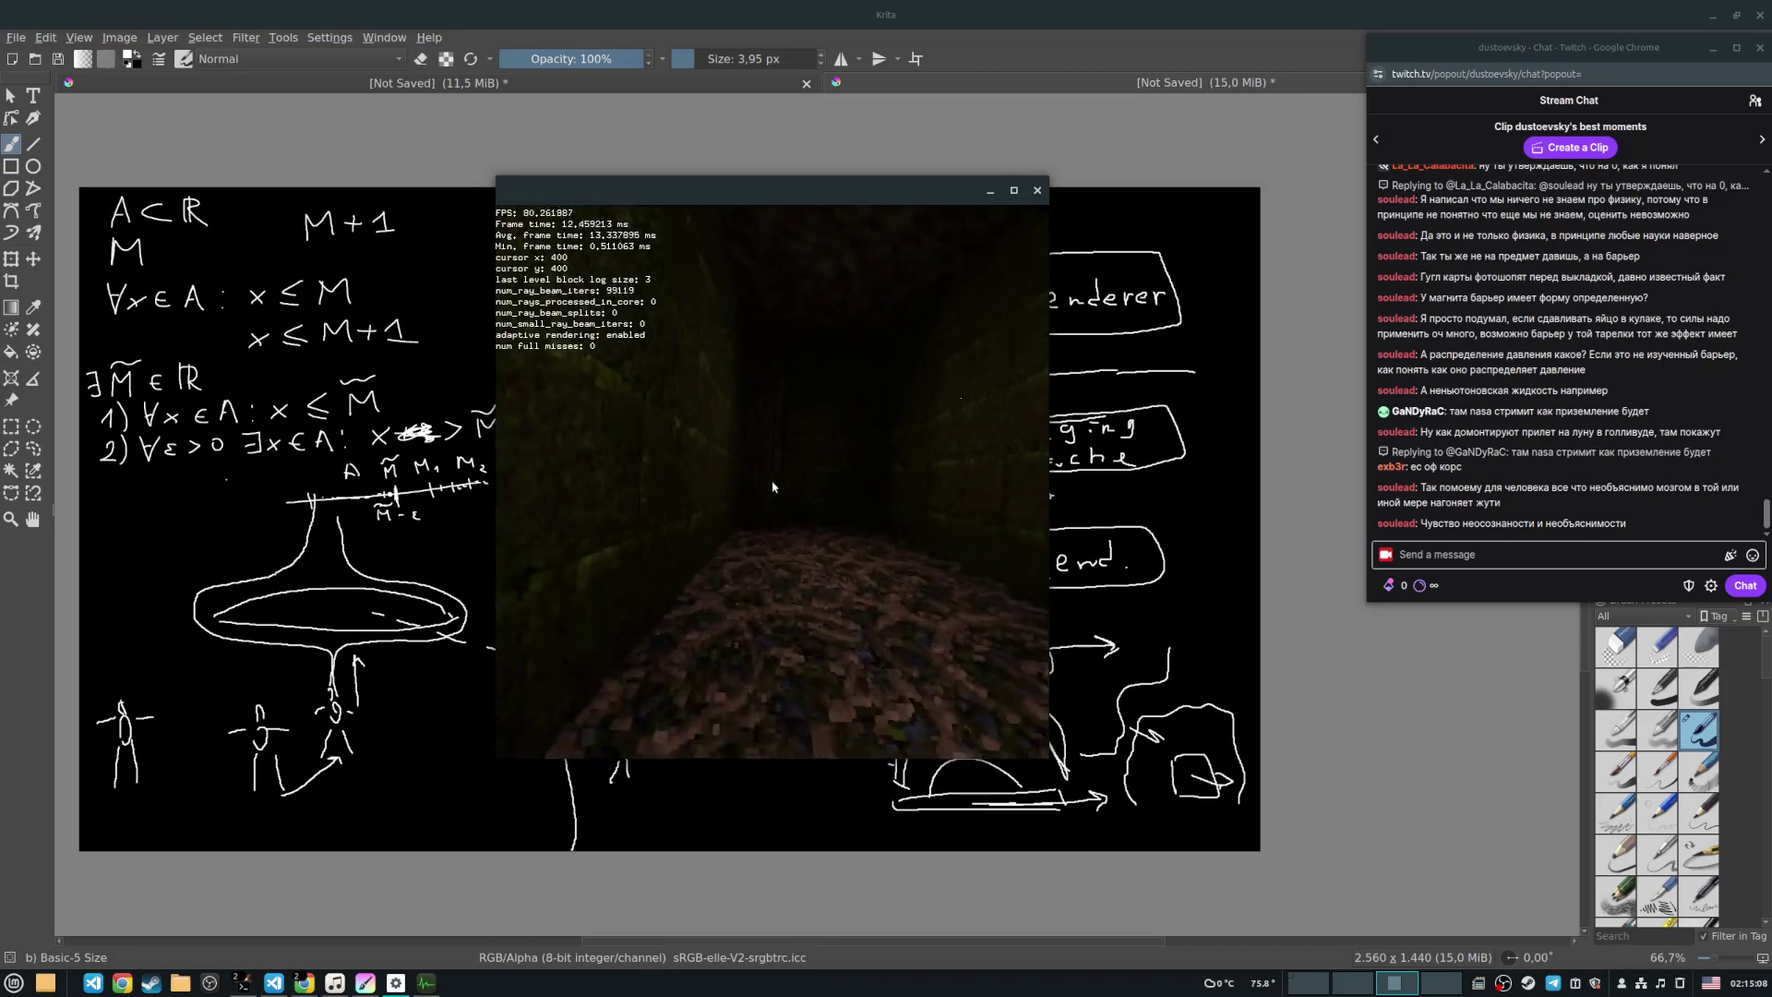
{"action": "key", "text": "w"}
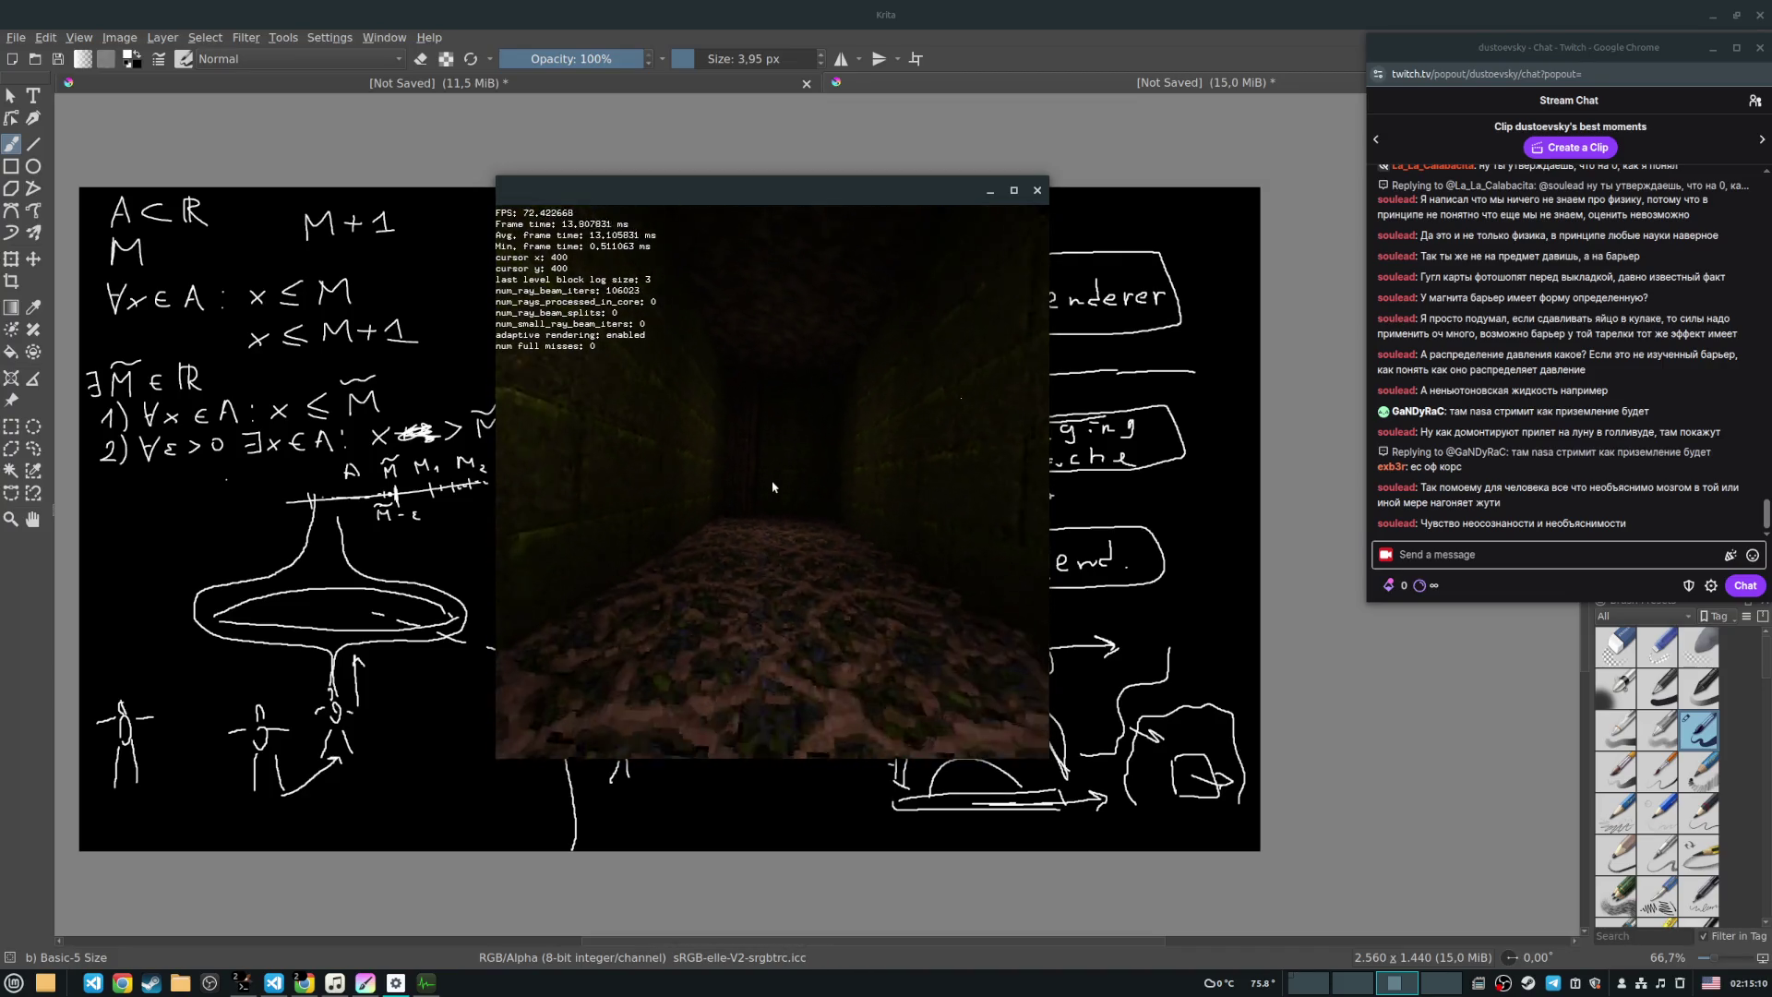
{"action": "key", "text": "w"}
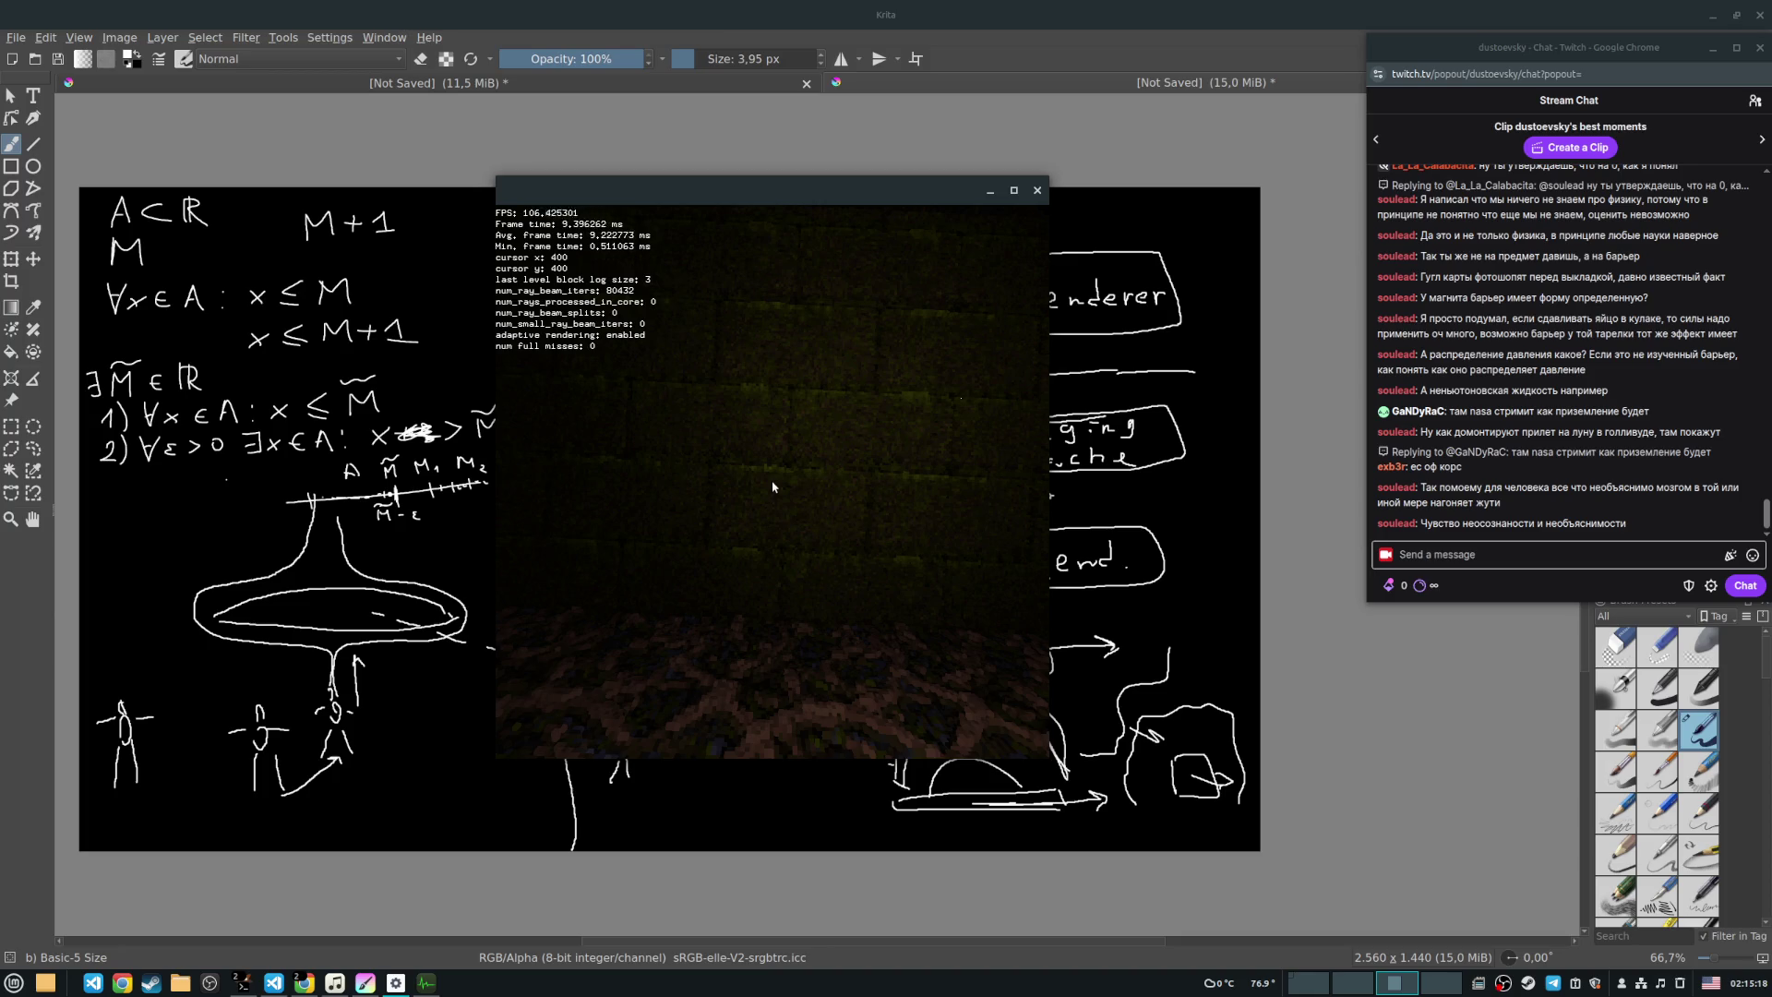
{"action": "key", "text": "s"}
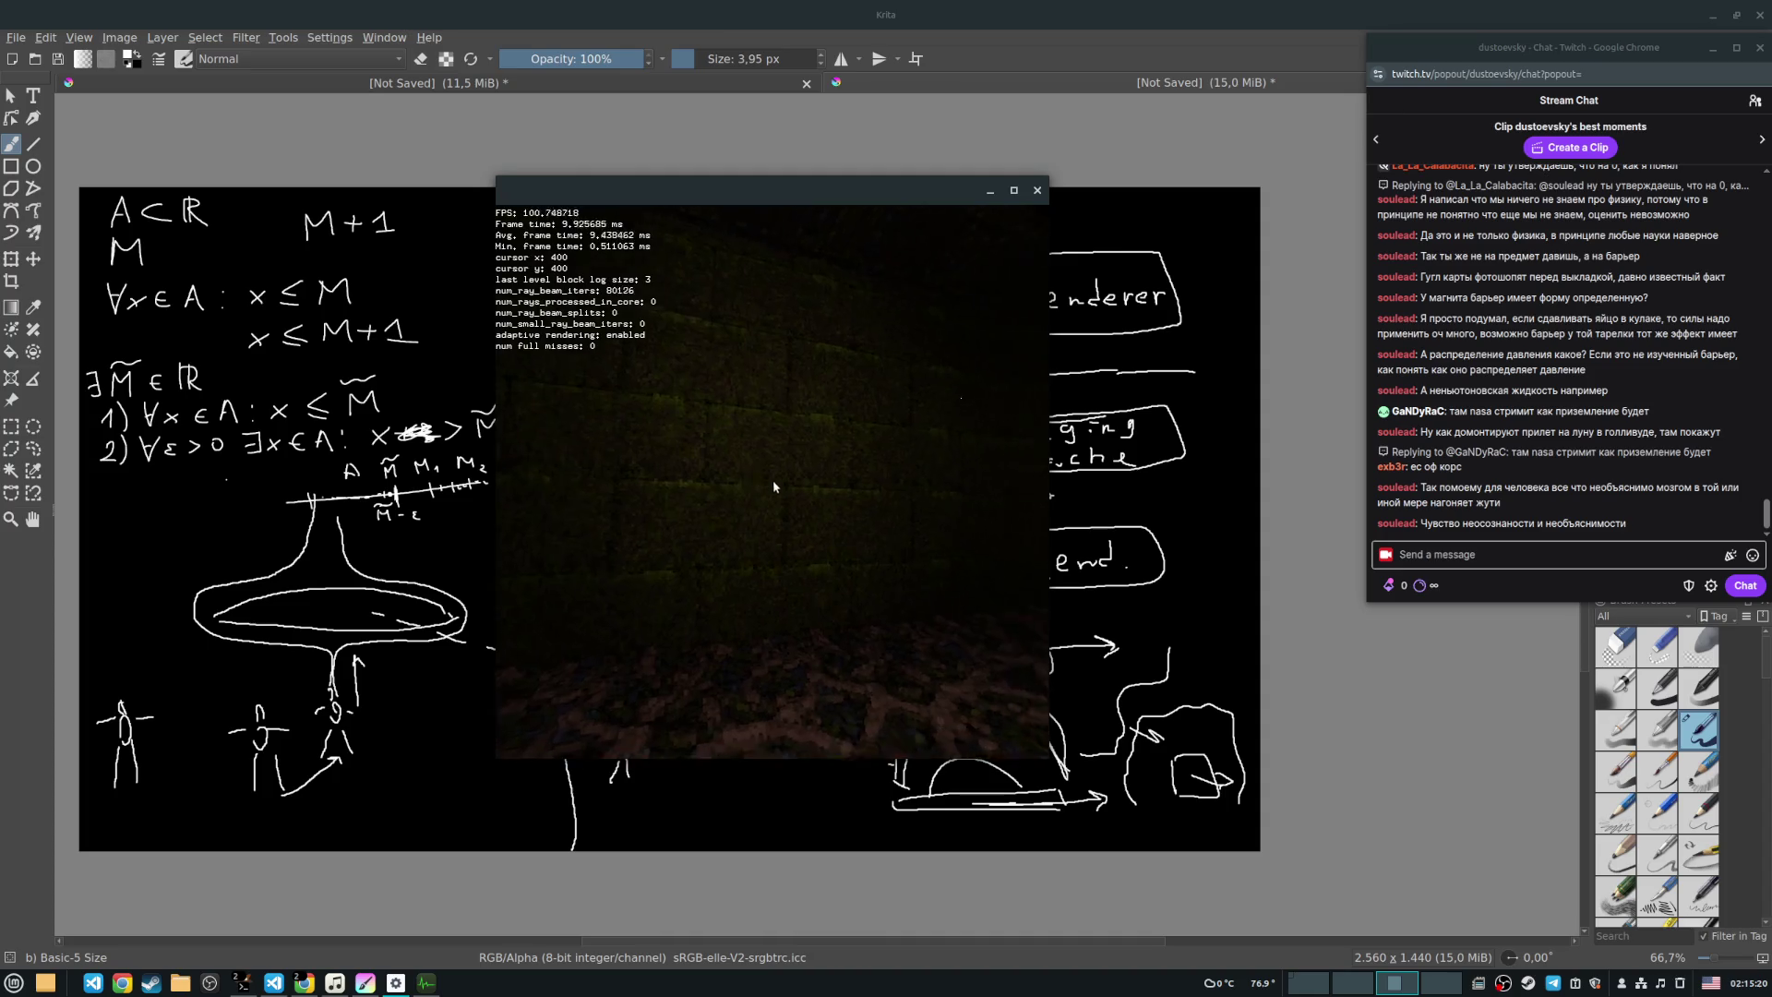
{"action": "key", "text": "w"}
{"action": "key", "text": "a"}
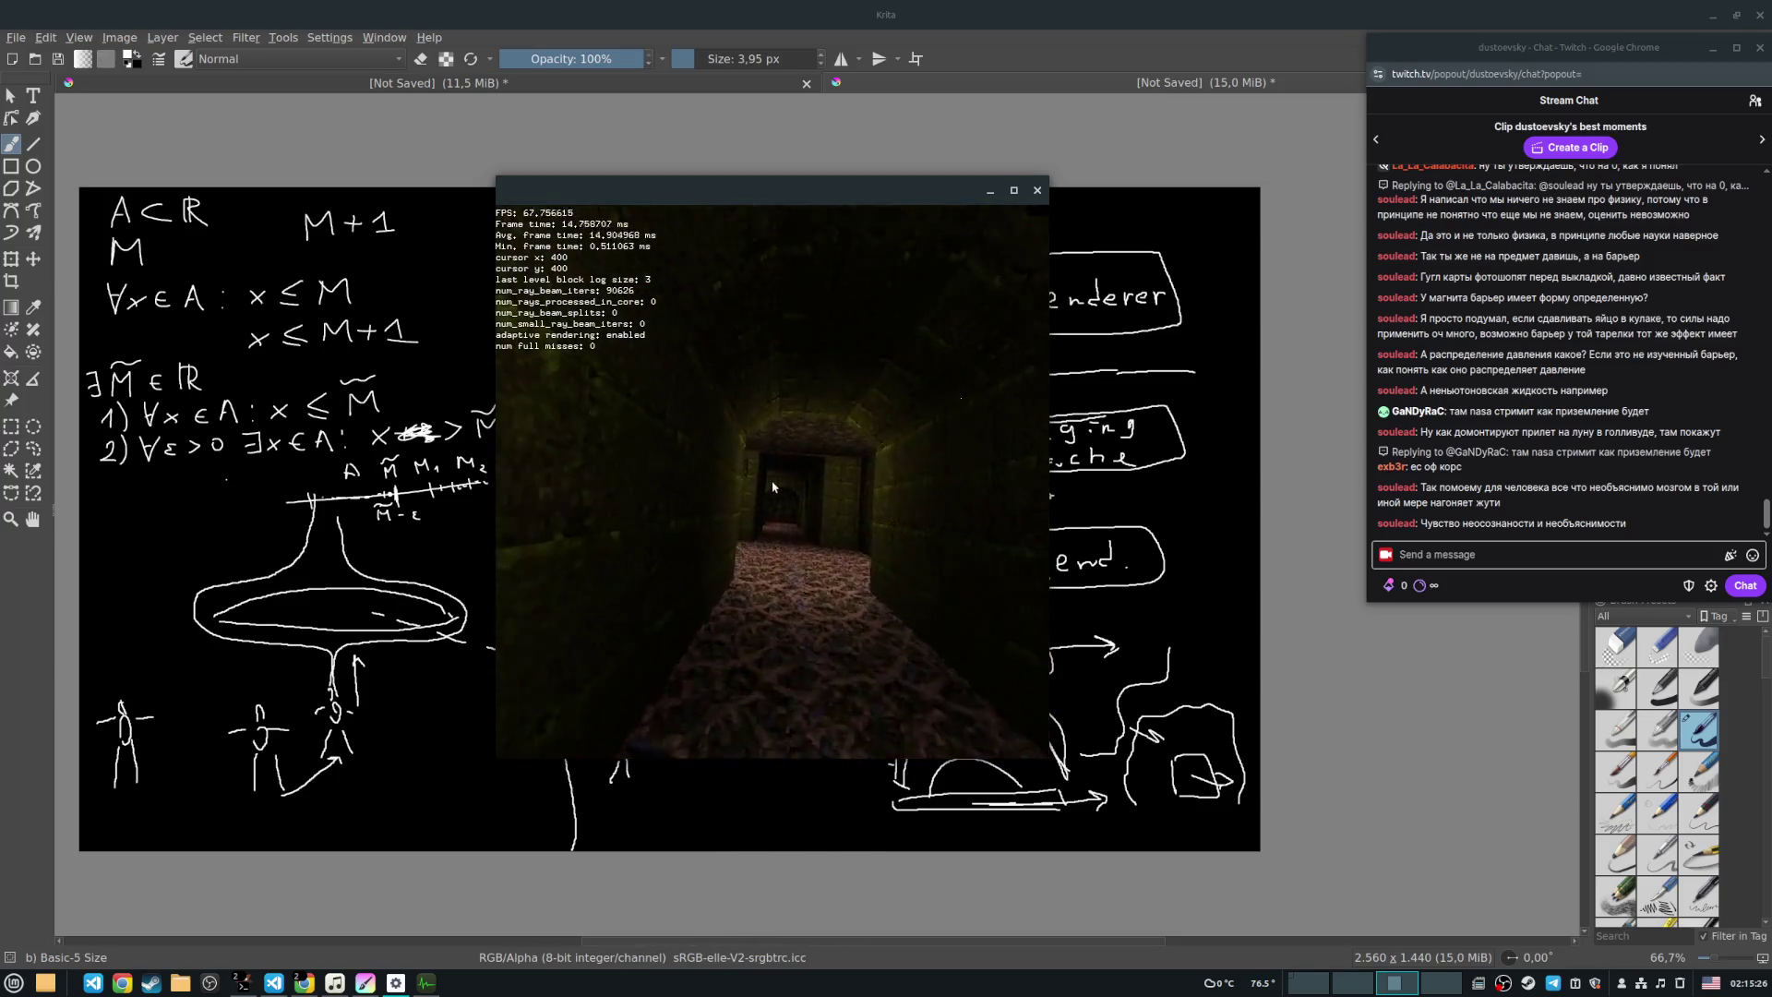
Step: Walk through the doorway into the darker corridor and continue past the pillar
{"action": "key", "text": "w"}
{"action": "key", "text": "w"}
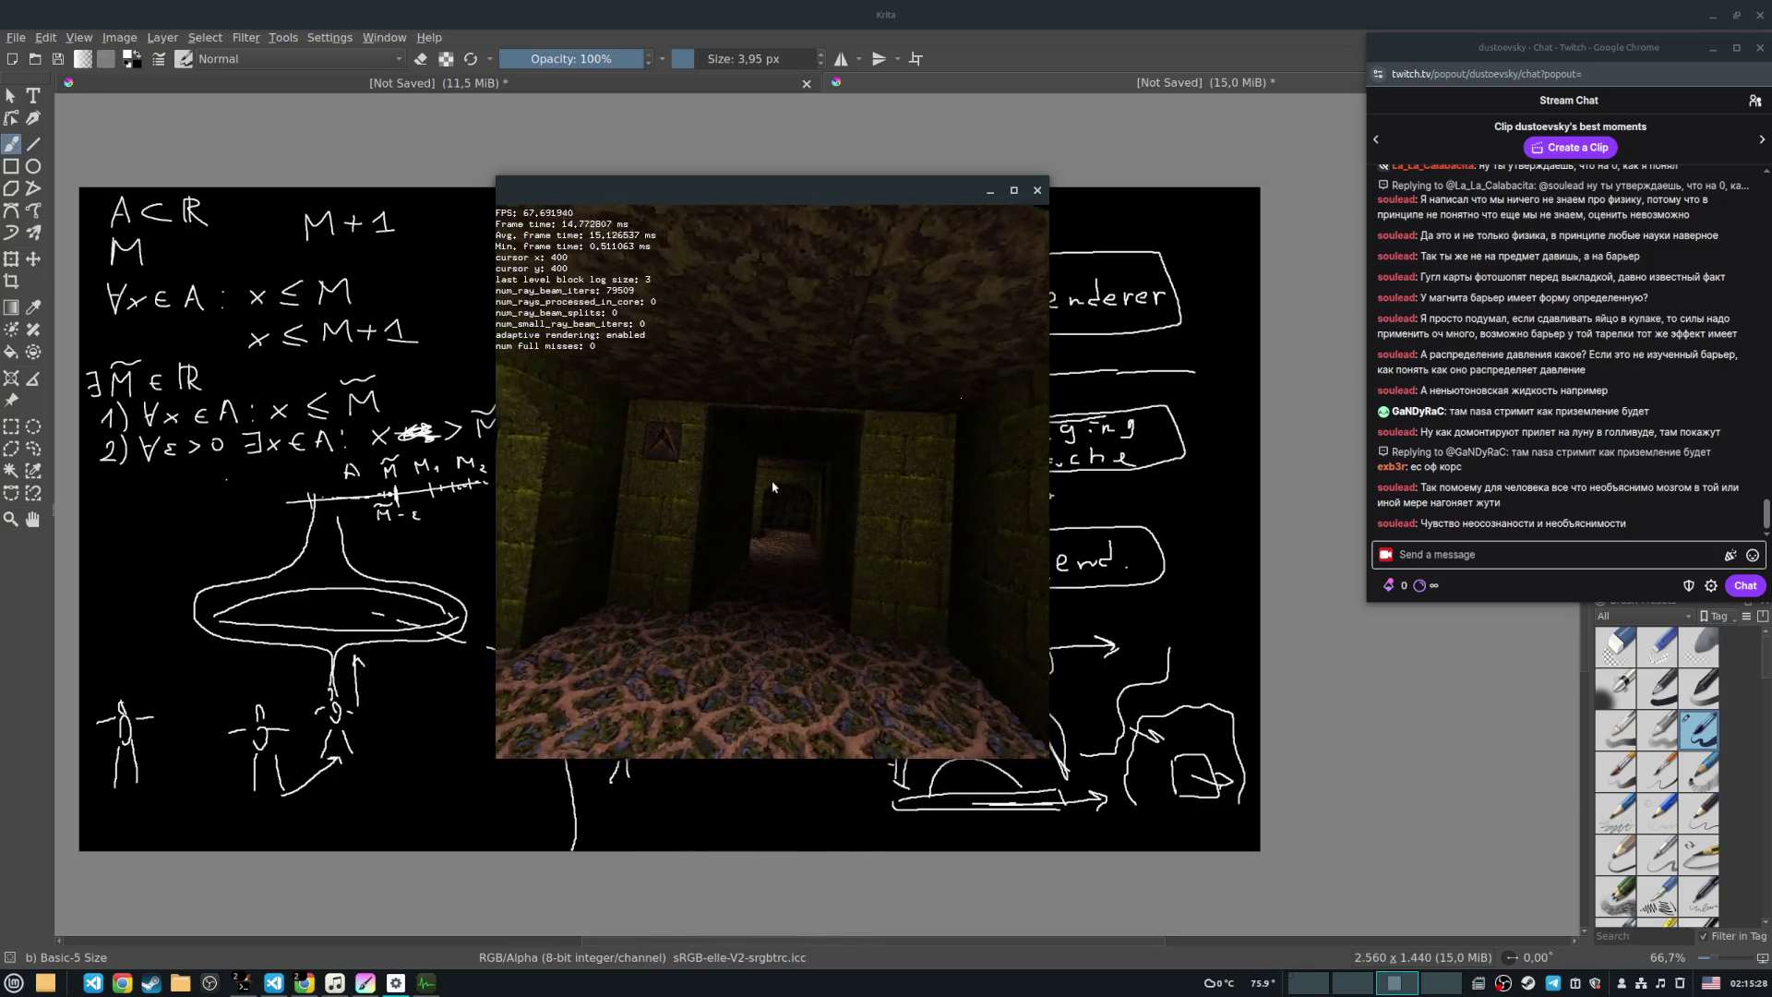
{"action": "key", "text": "w"}
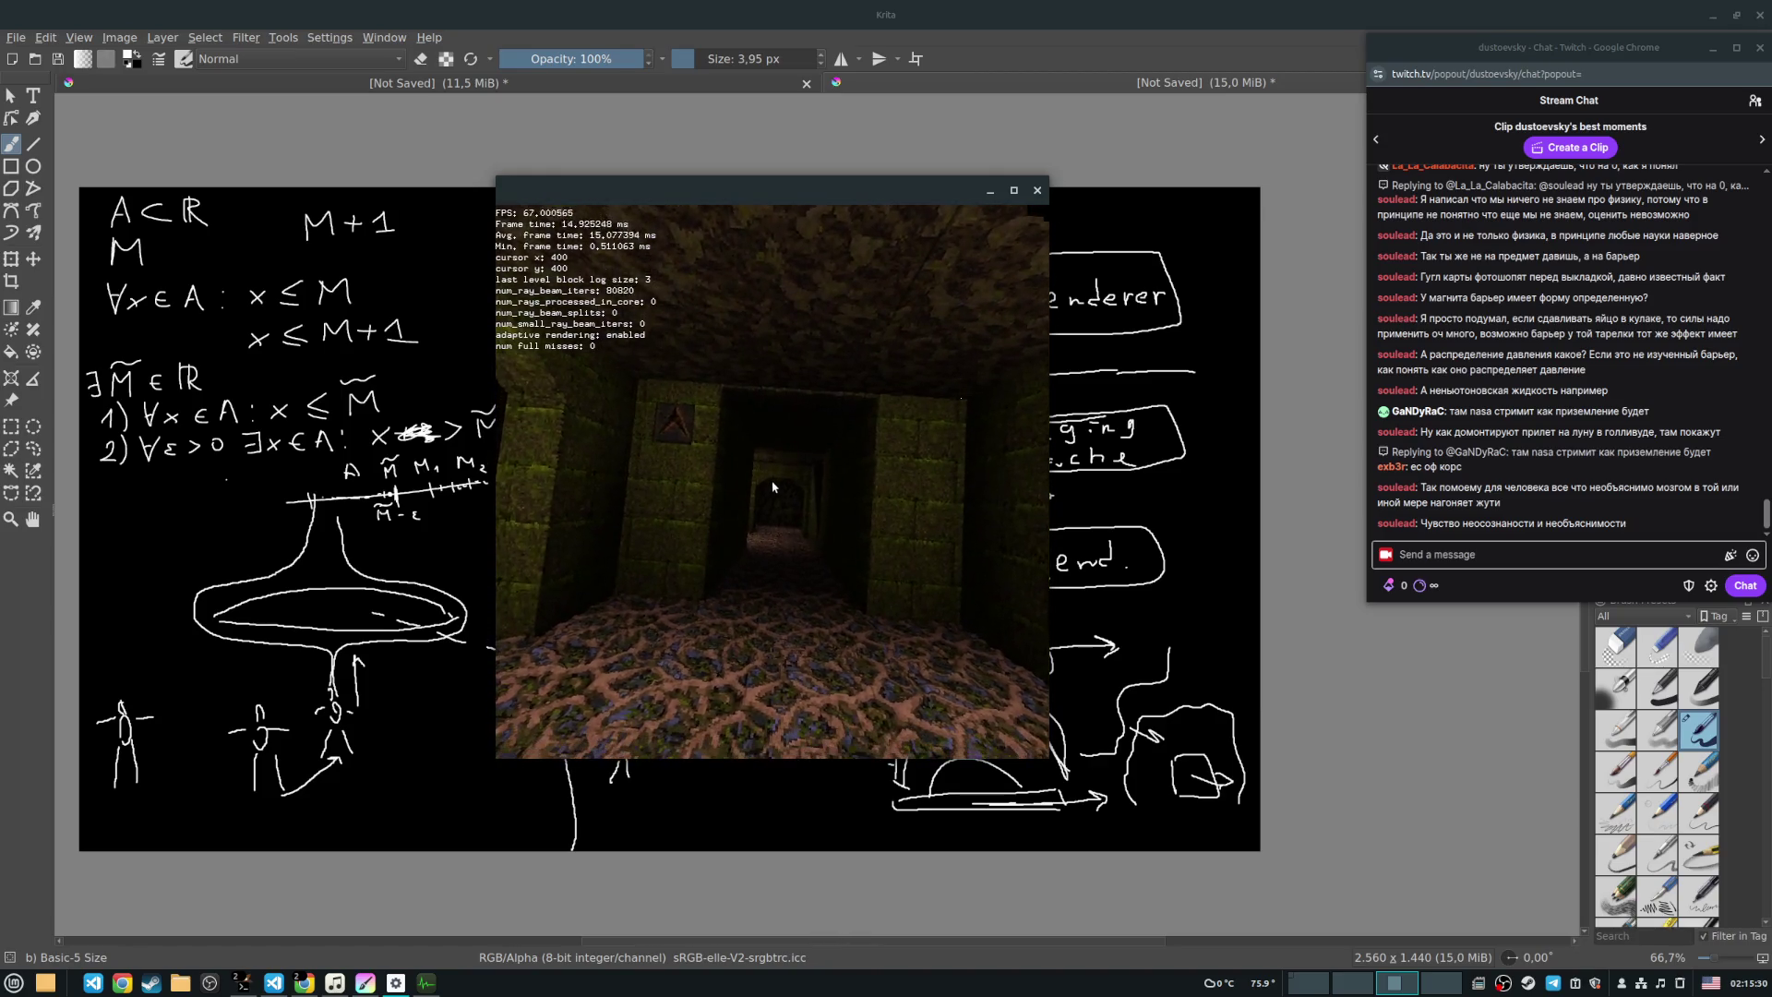
{"action": "key", "text": "w"}
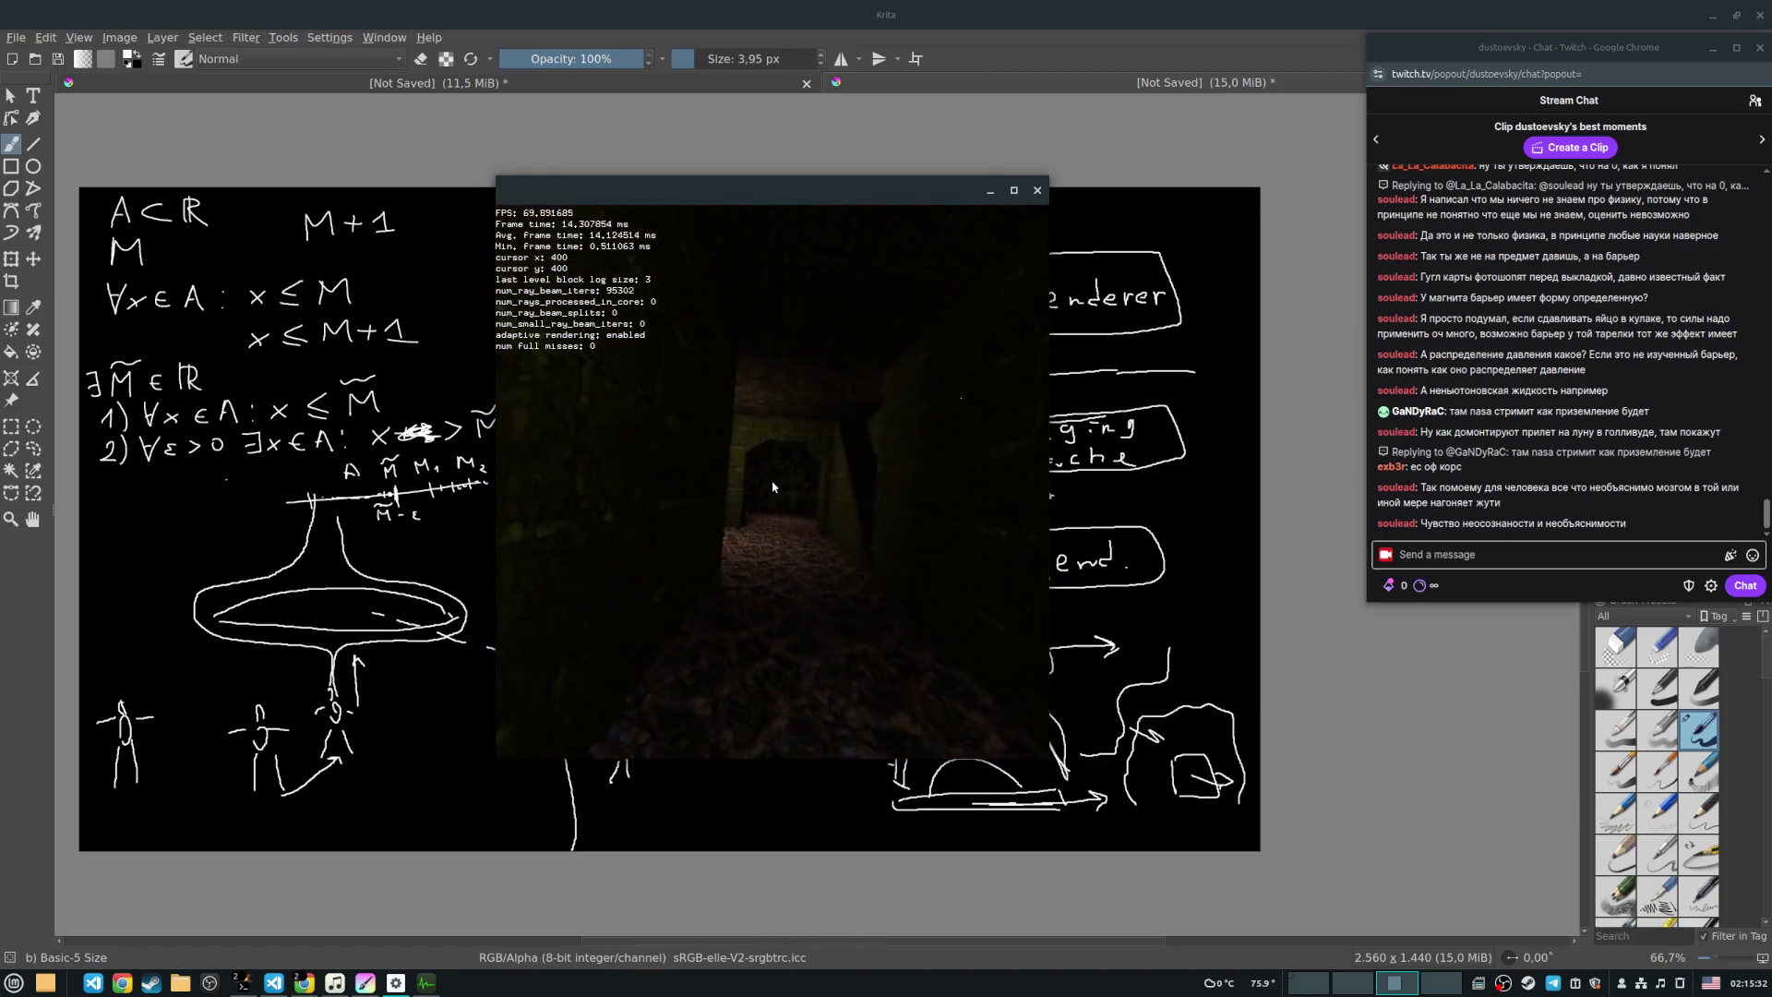
{"action": "key", "text": "w"}
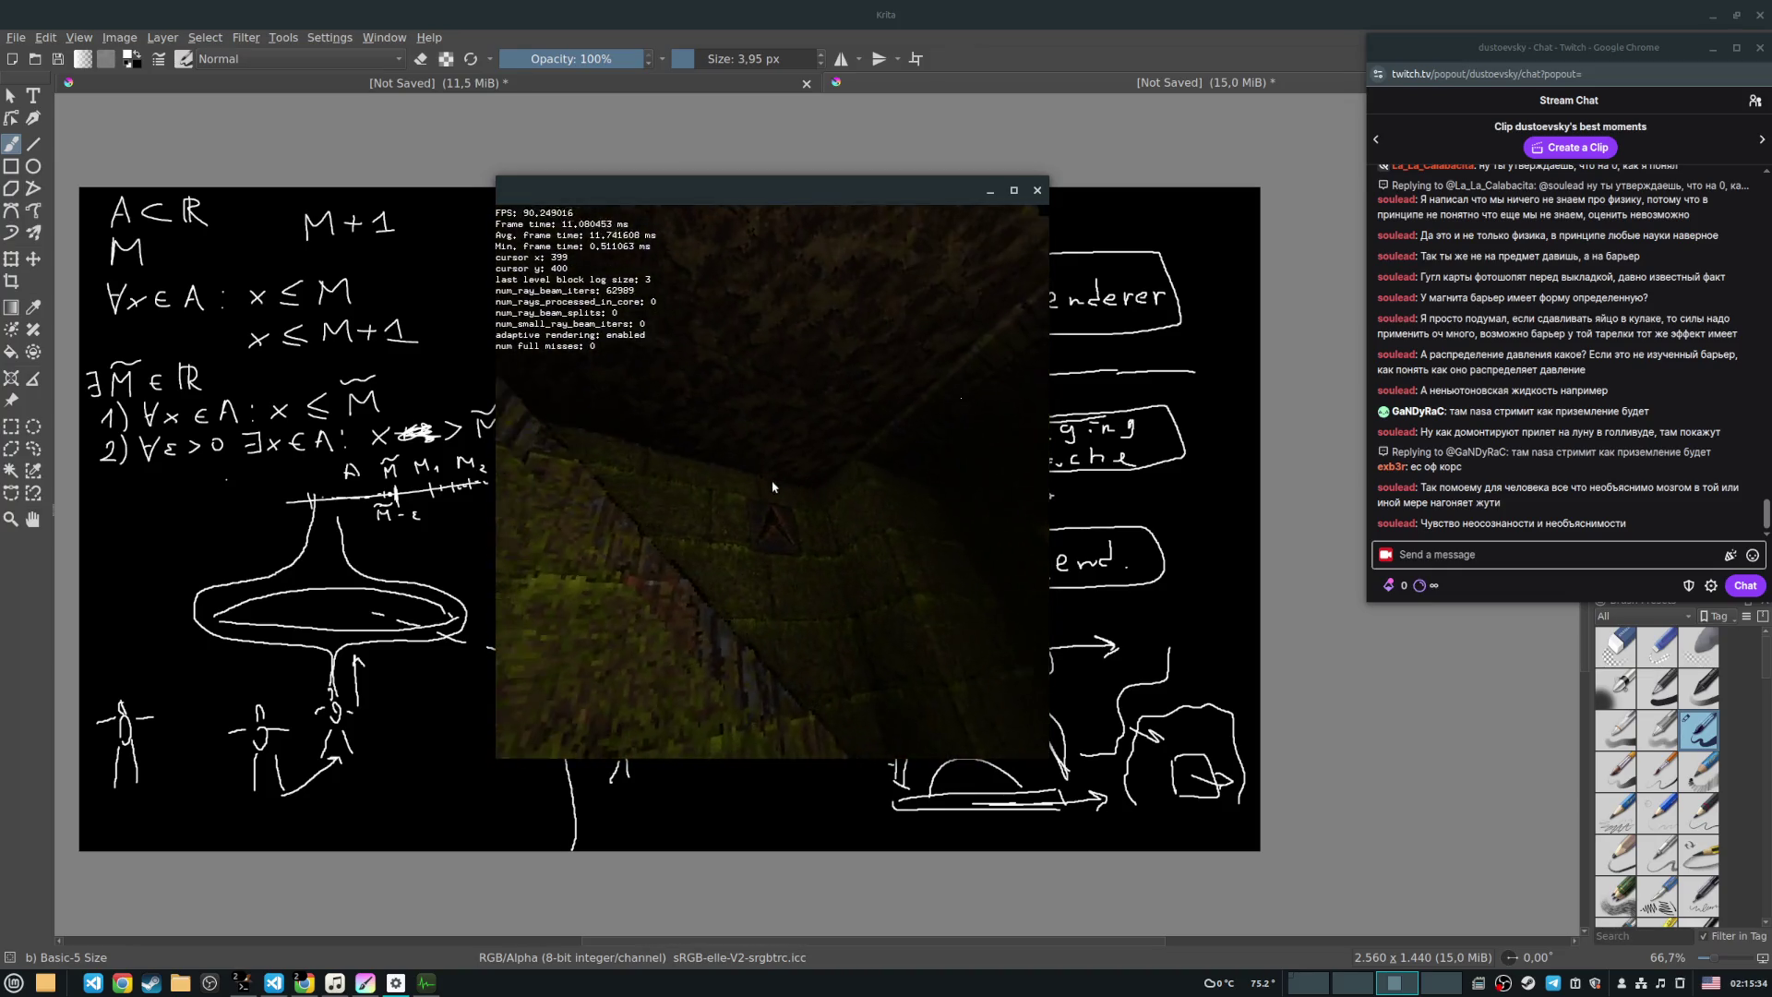
{"action": "key", "text": "w"}
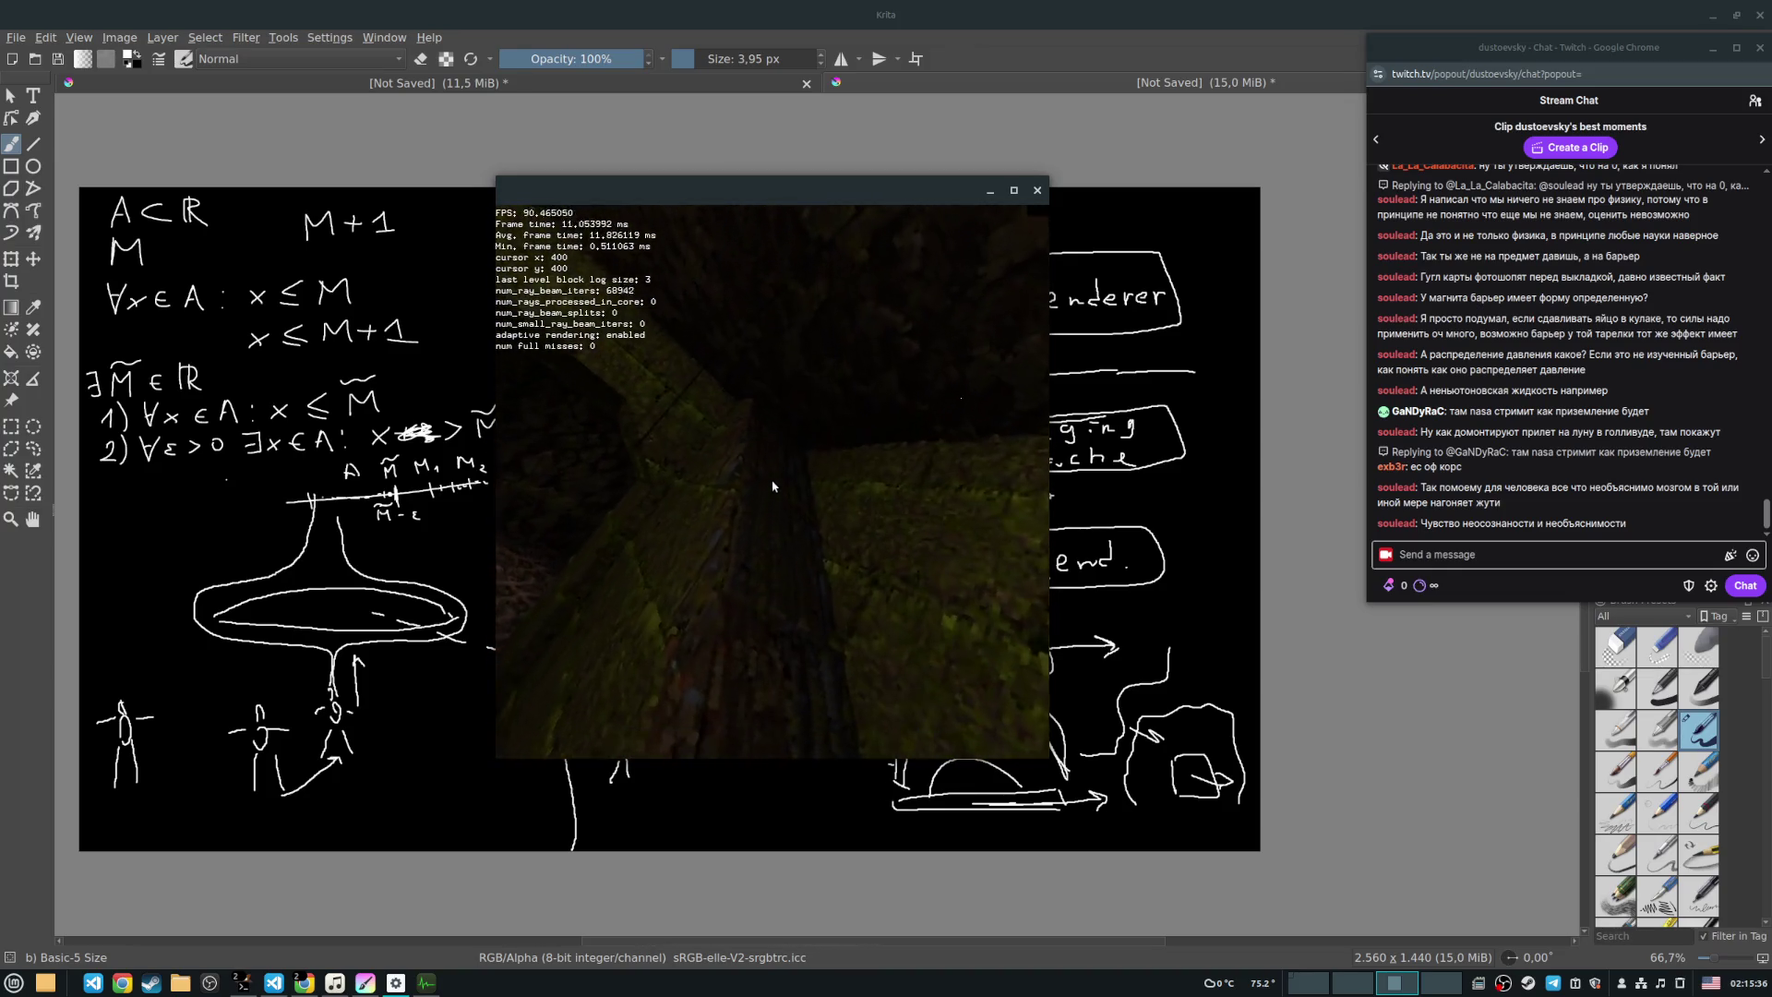
{"action": "key", "text": "w"}
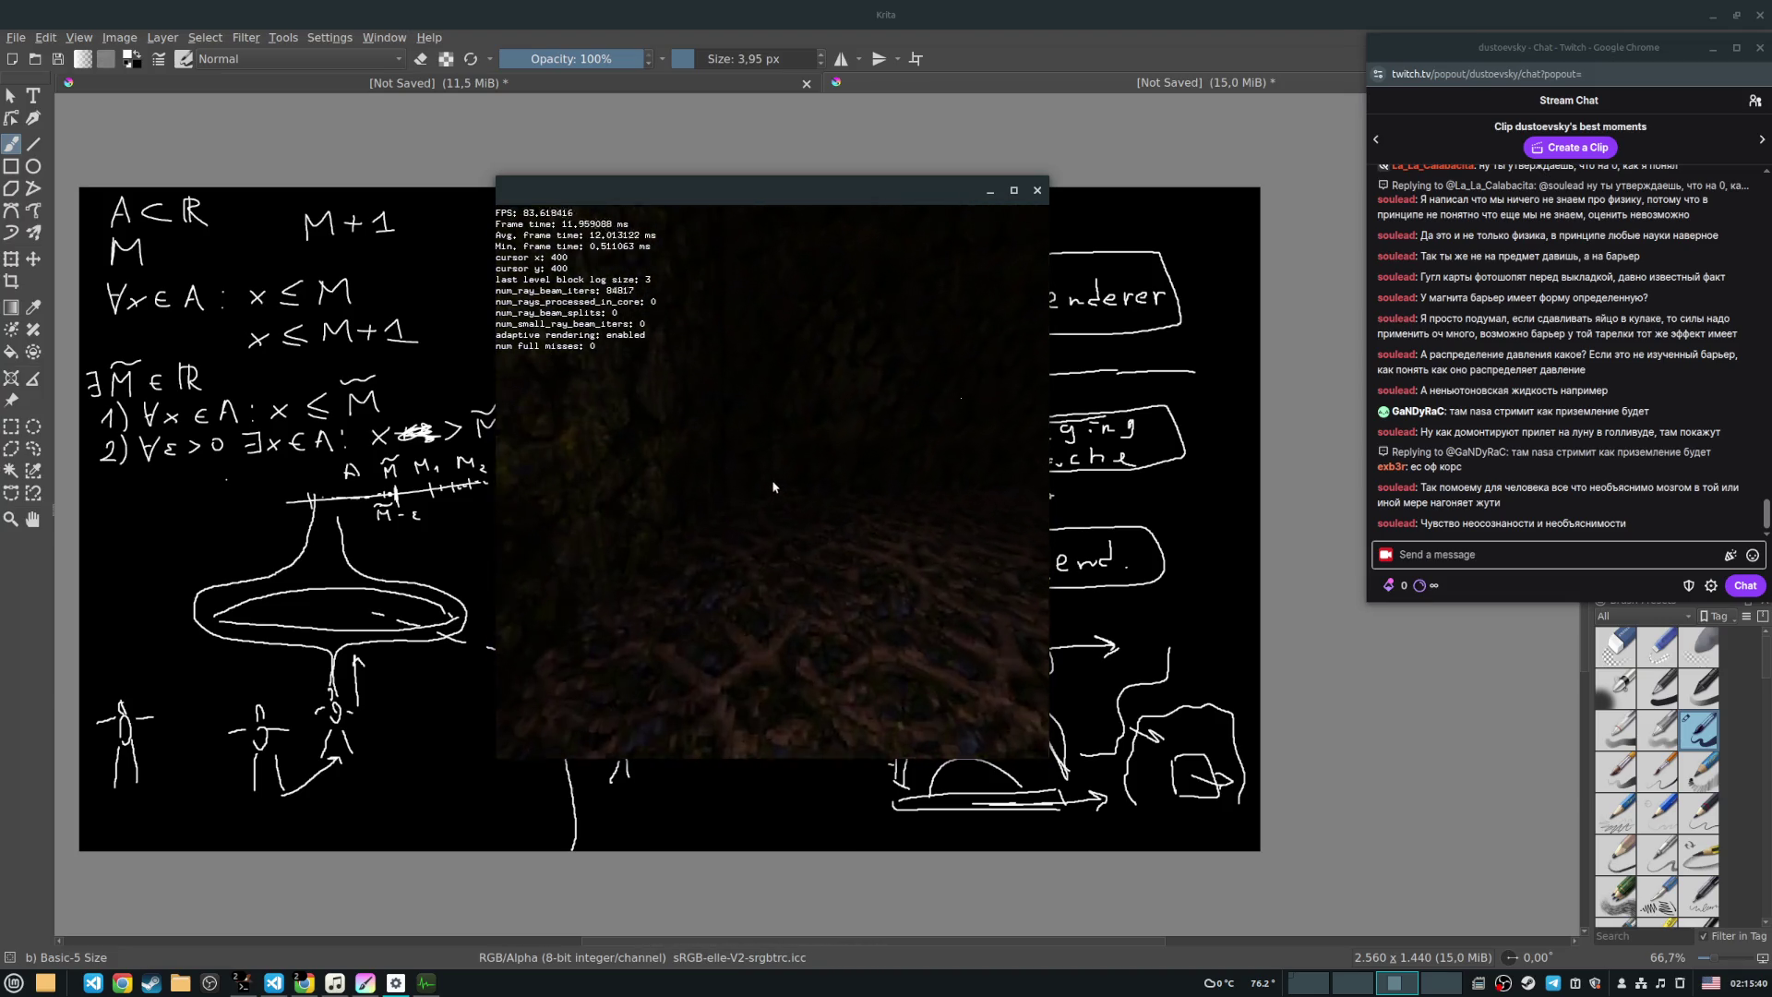
{"action": "key", "text": "w"}
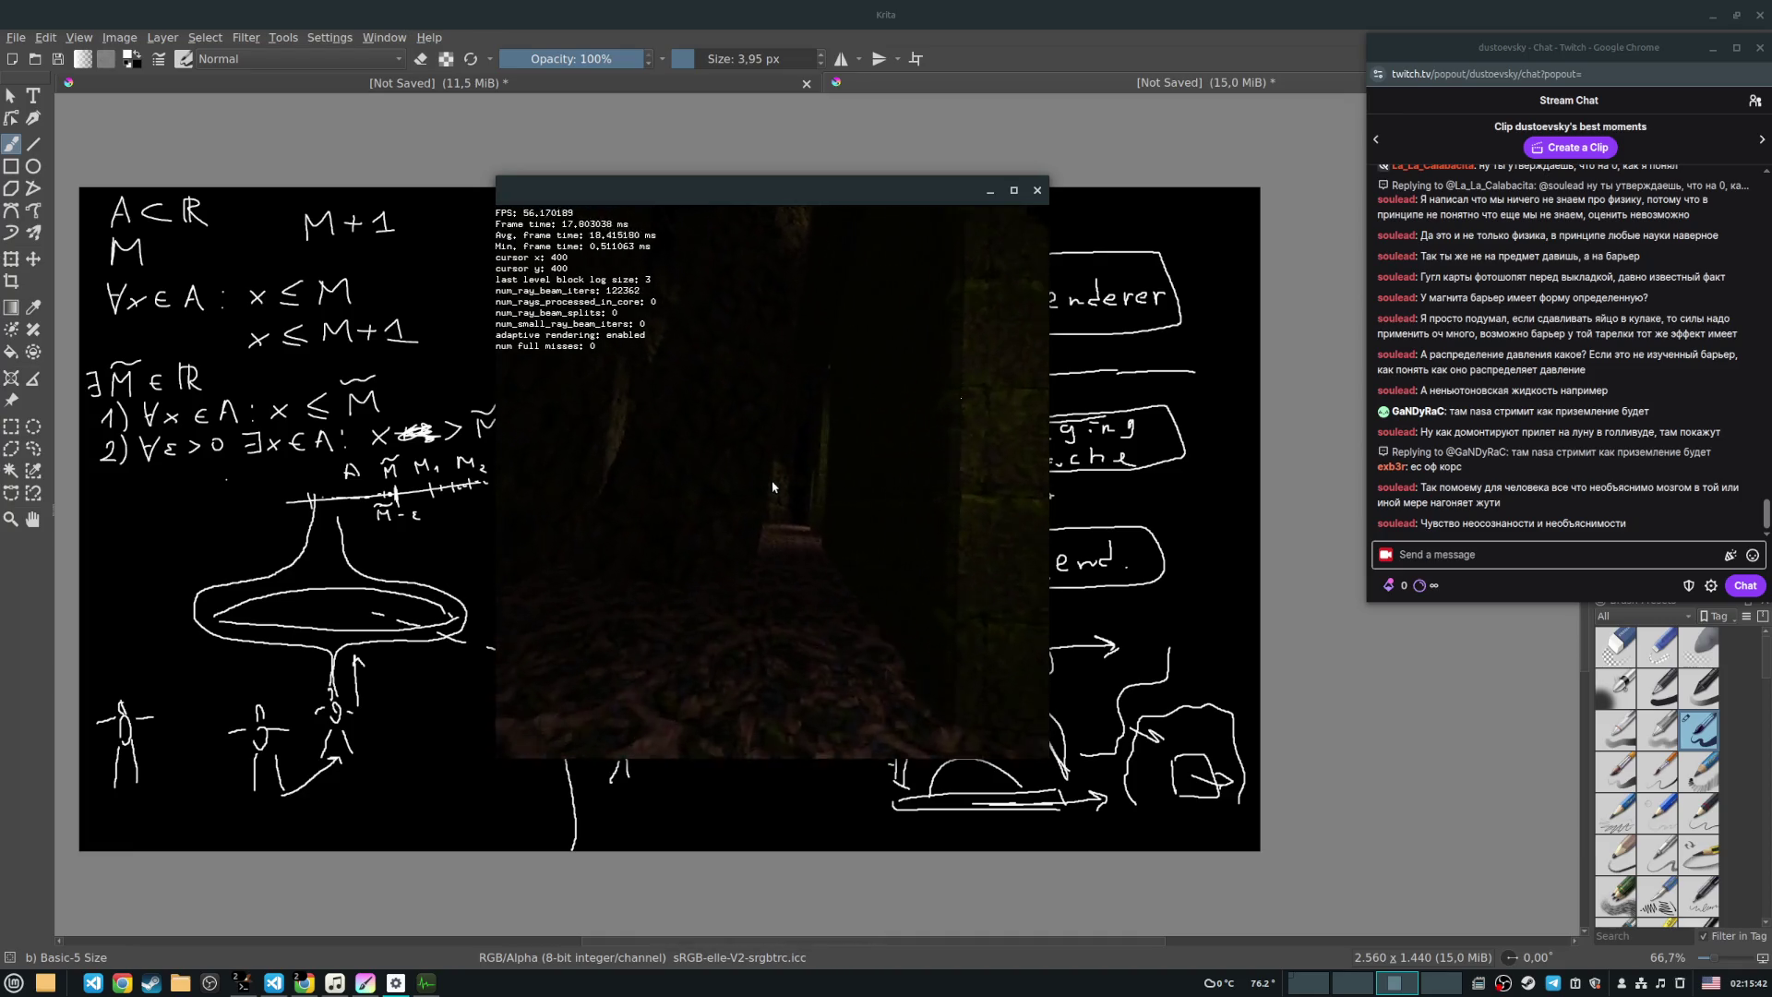
{"action": "key", "text": "w"}
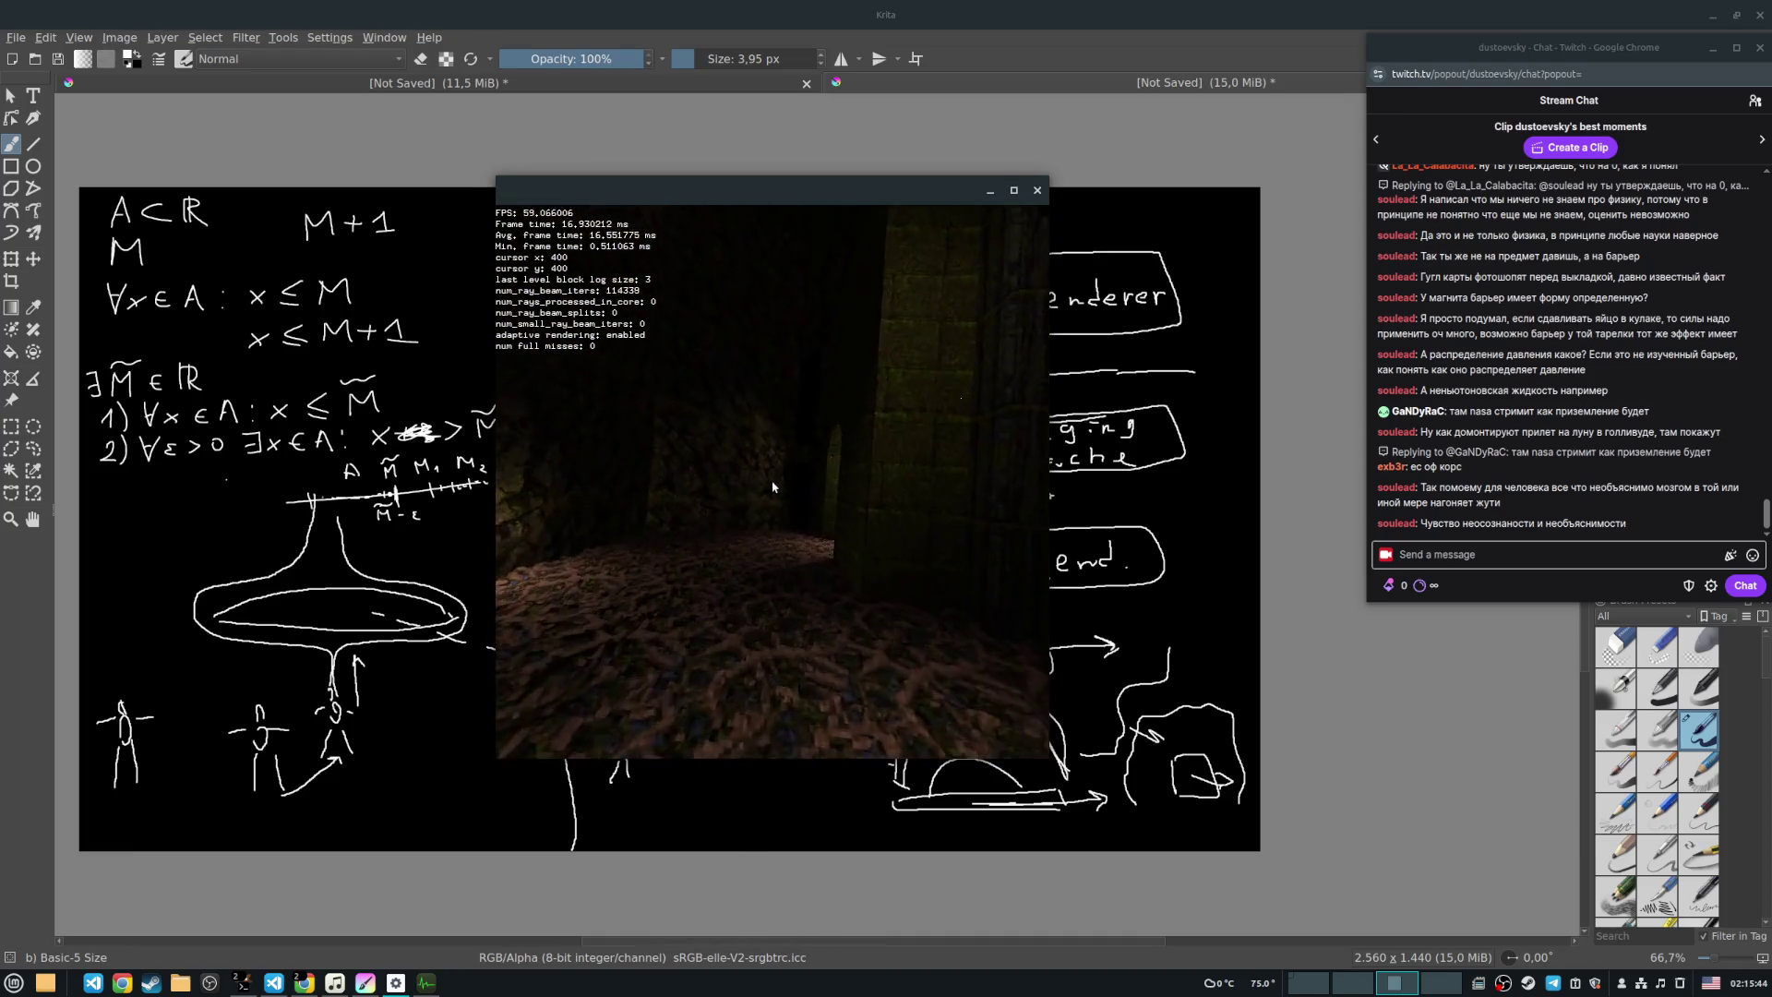
{"action": "key", "text": "w"}
Step: Turn toward the lit corridor and pass through the arched doorway down the passage
{"action": "key", "text": "d"}
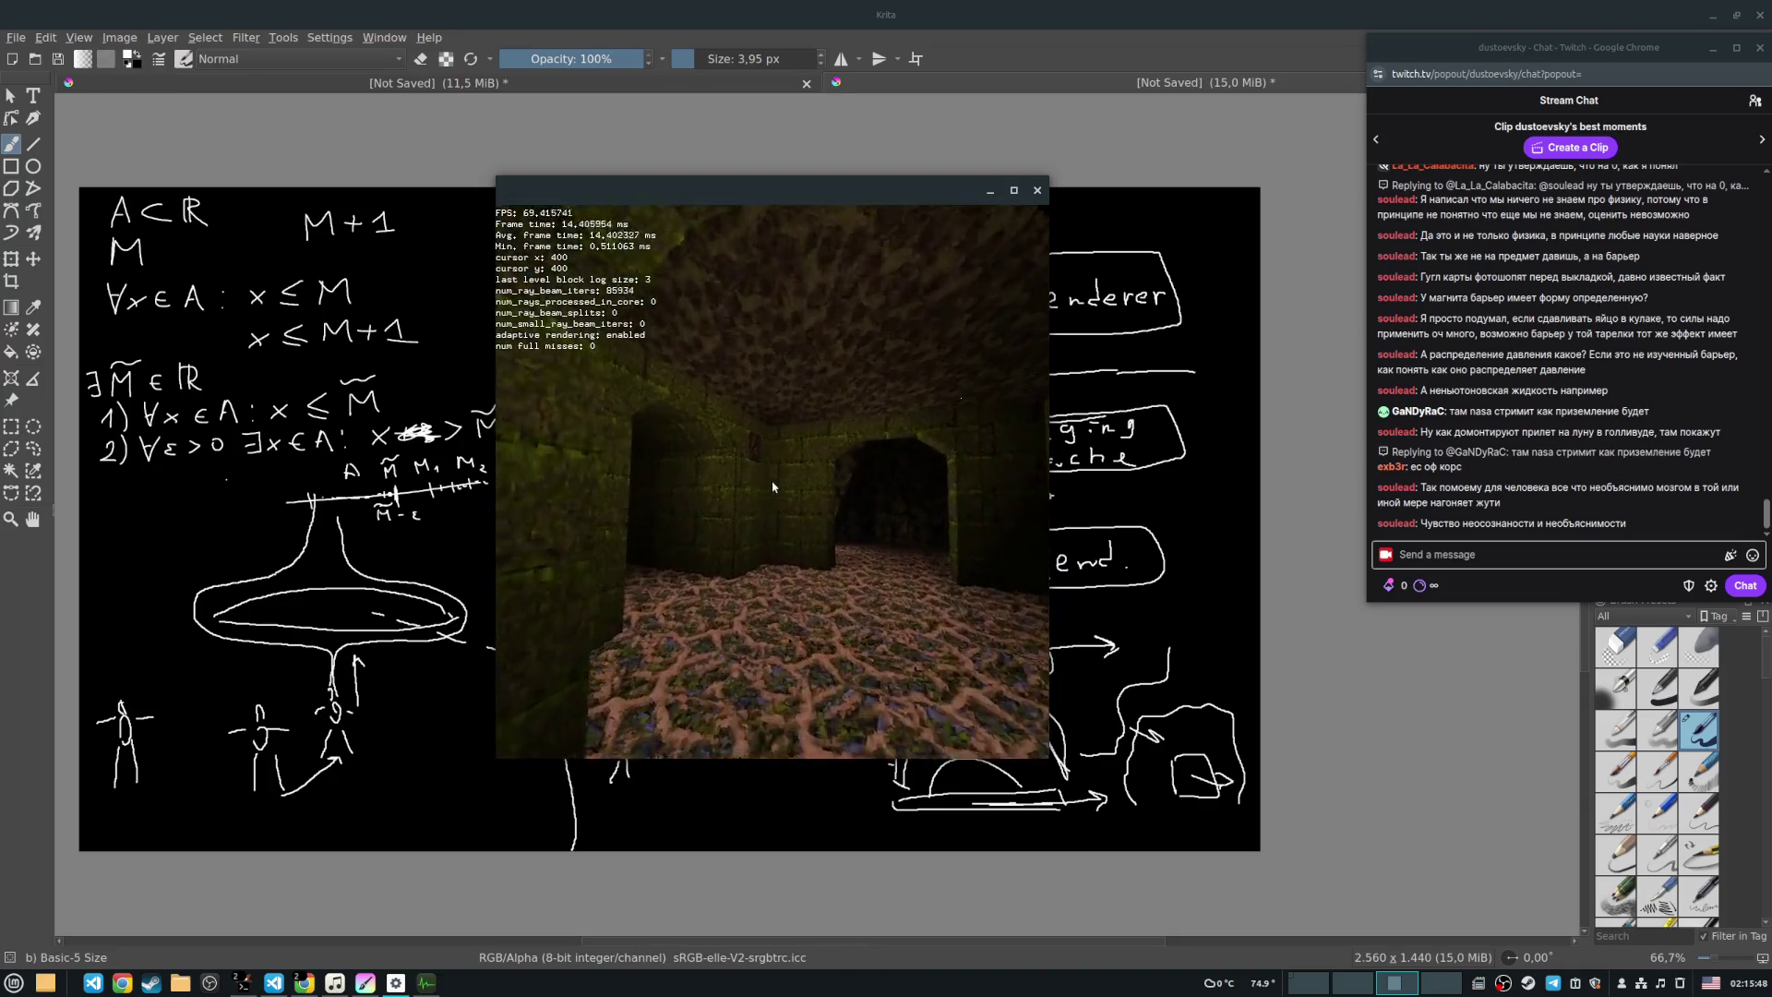
{"action": "key", "text": "d"}
{"action": "key", "text": "w"}
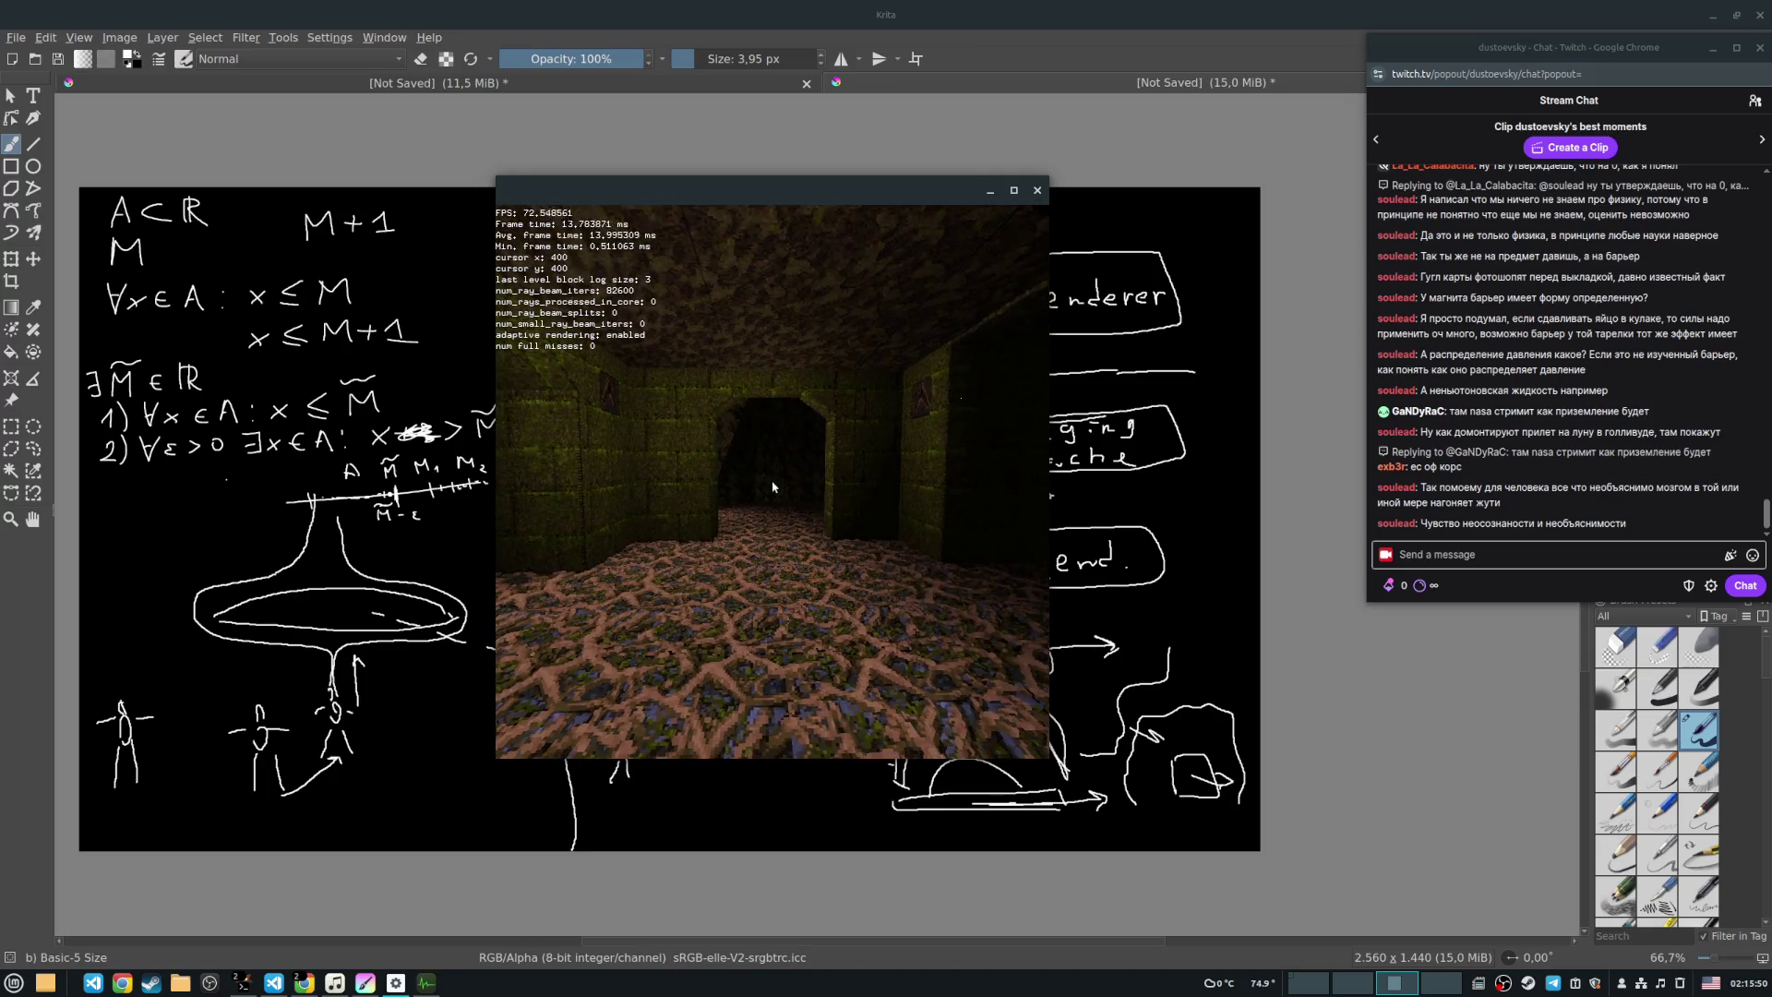
{"action": "key", "text": "w"}
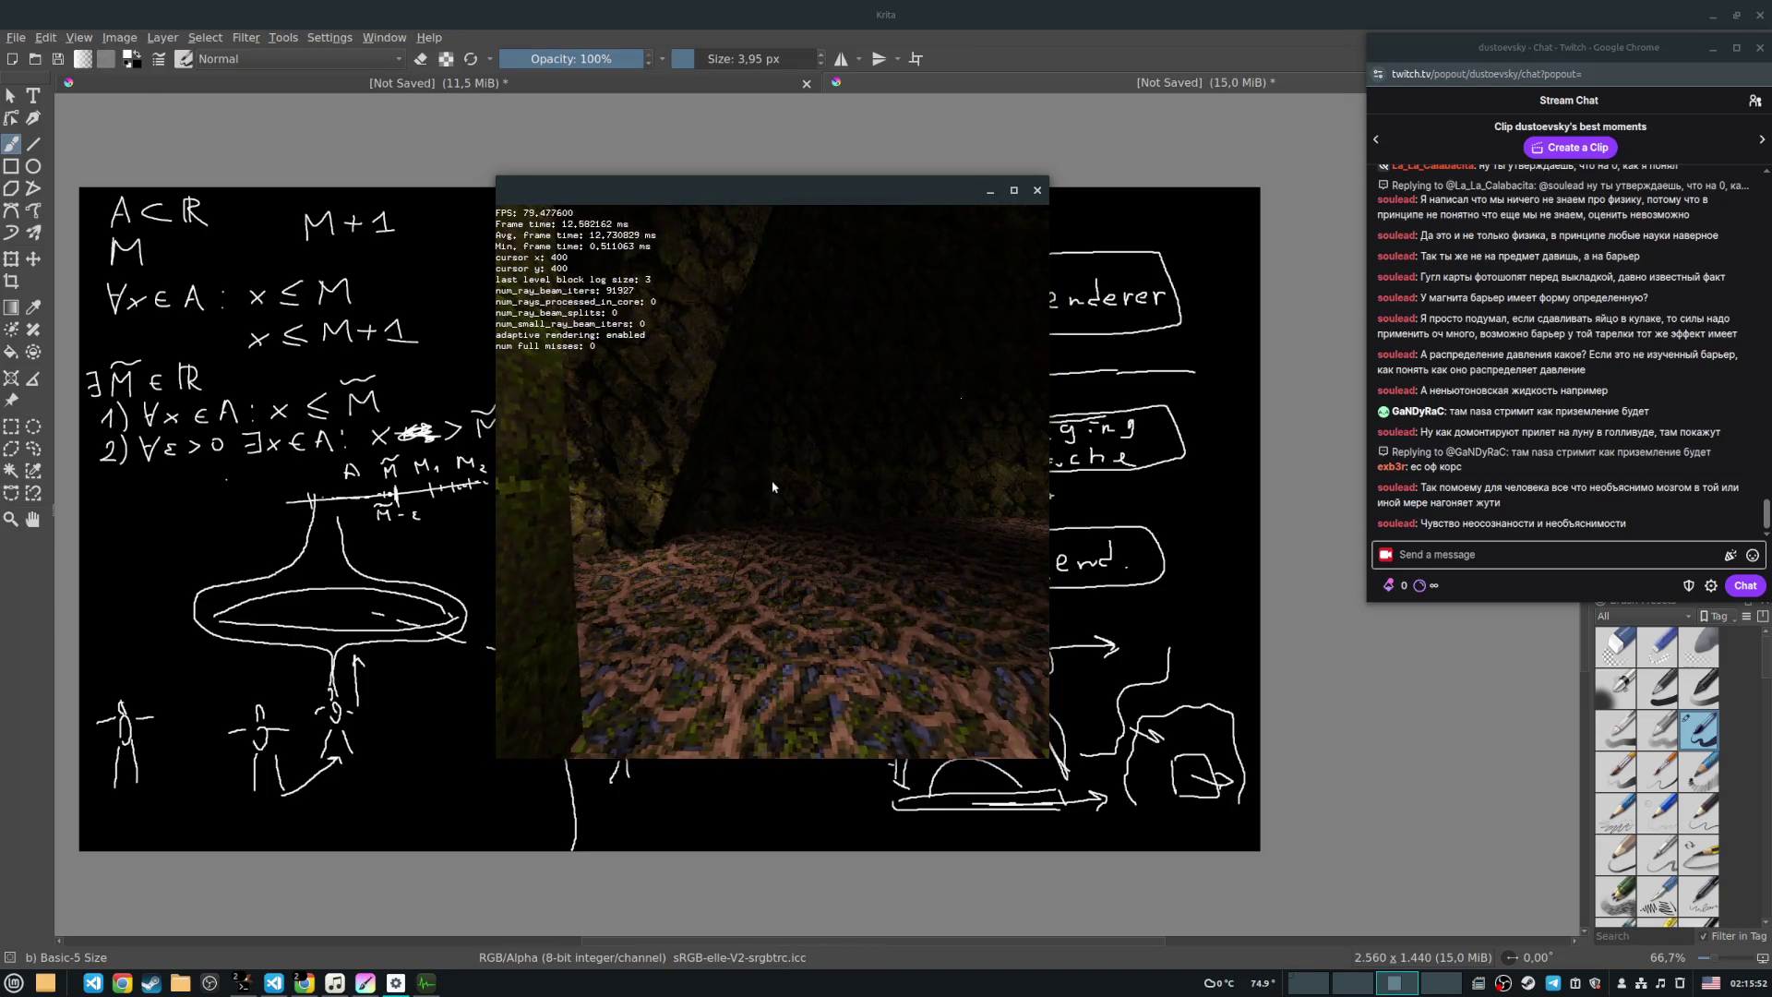
{"action": "key", "text": "w"}
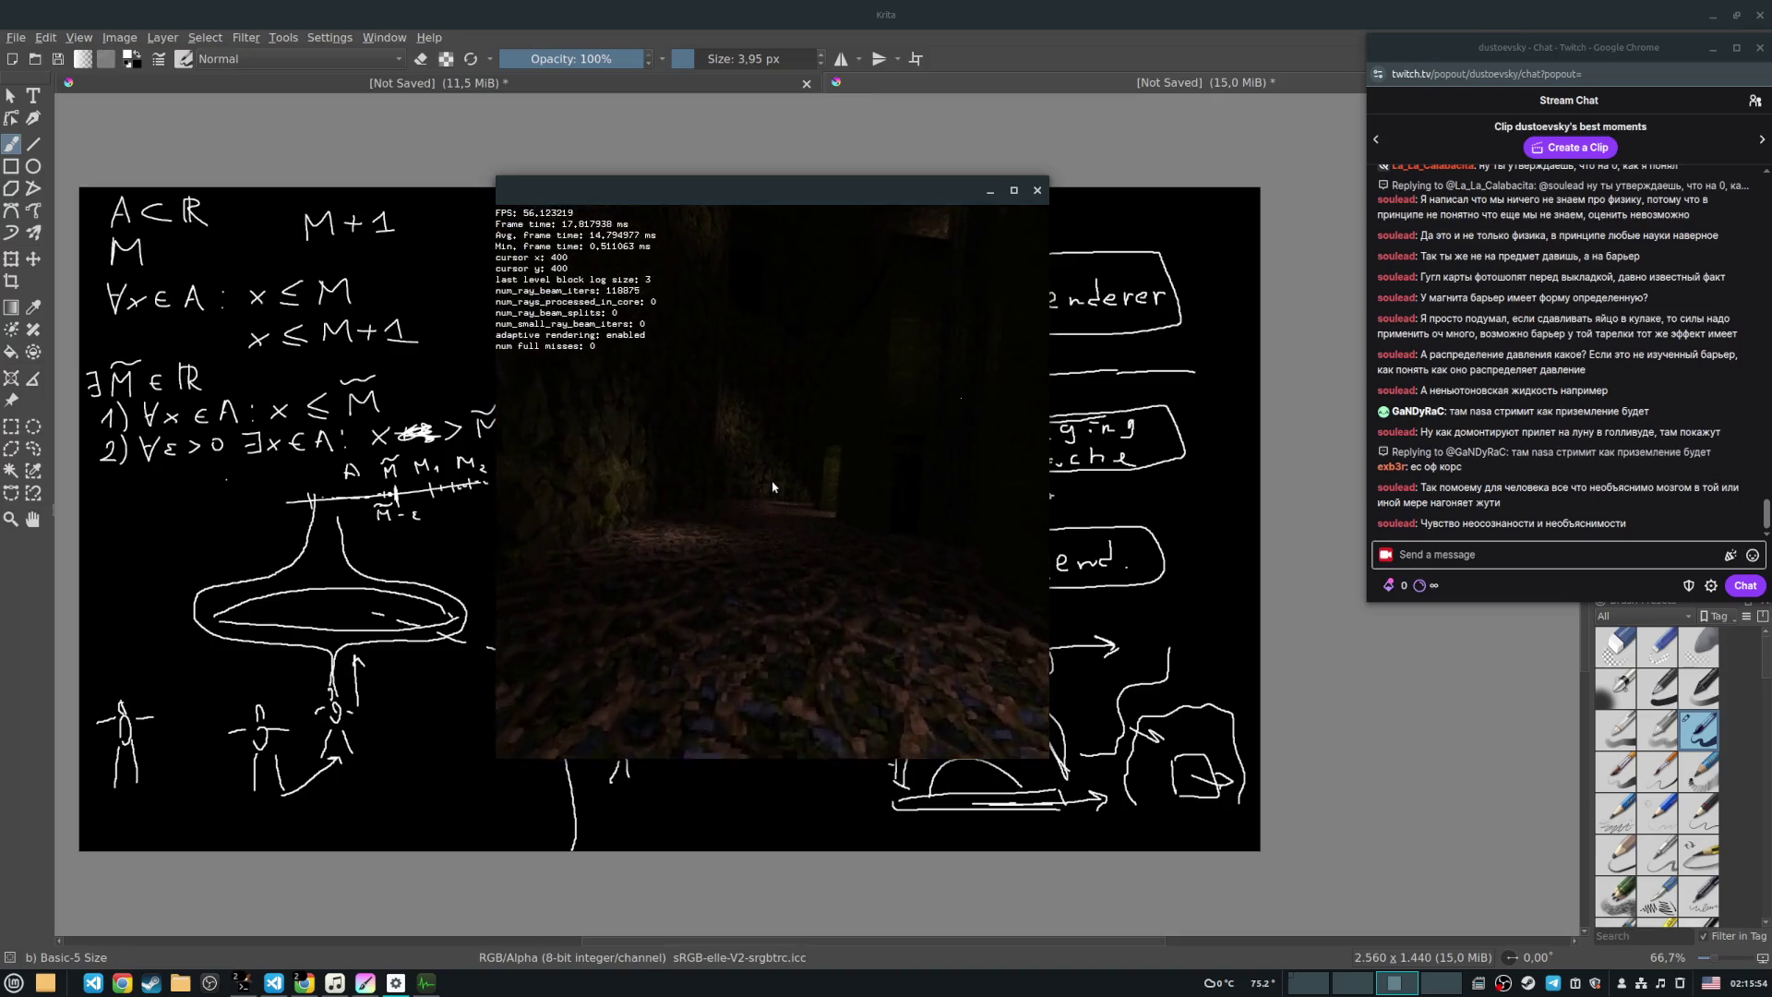
{"action": "key", "text": "w"}
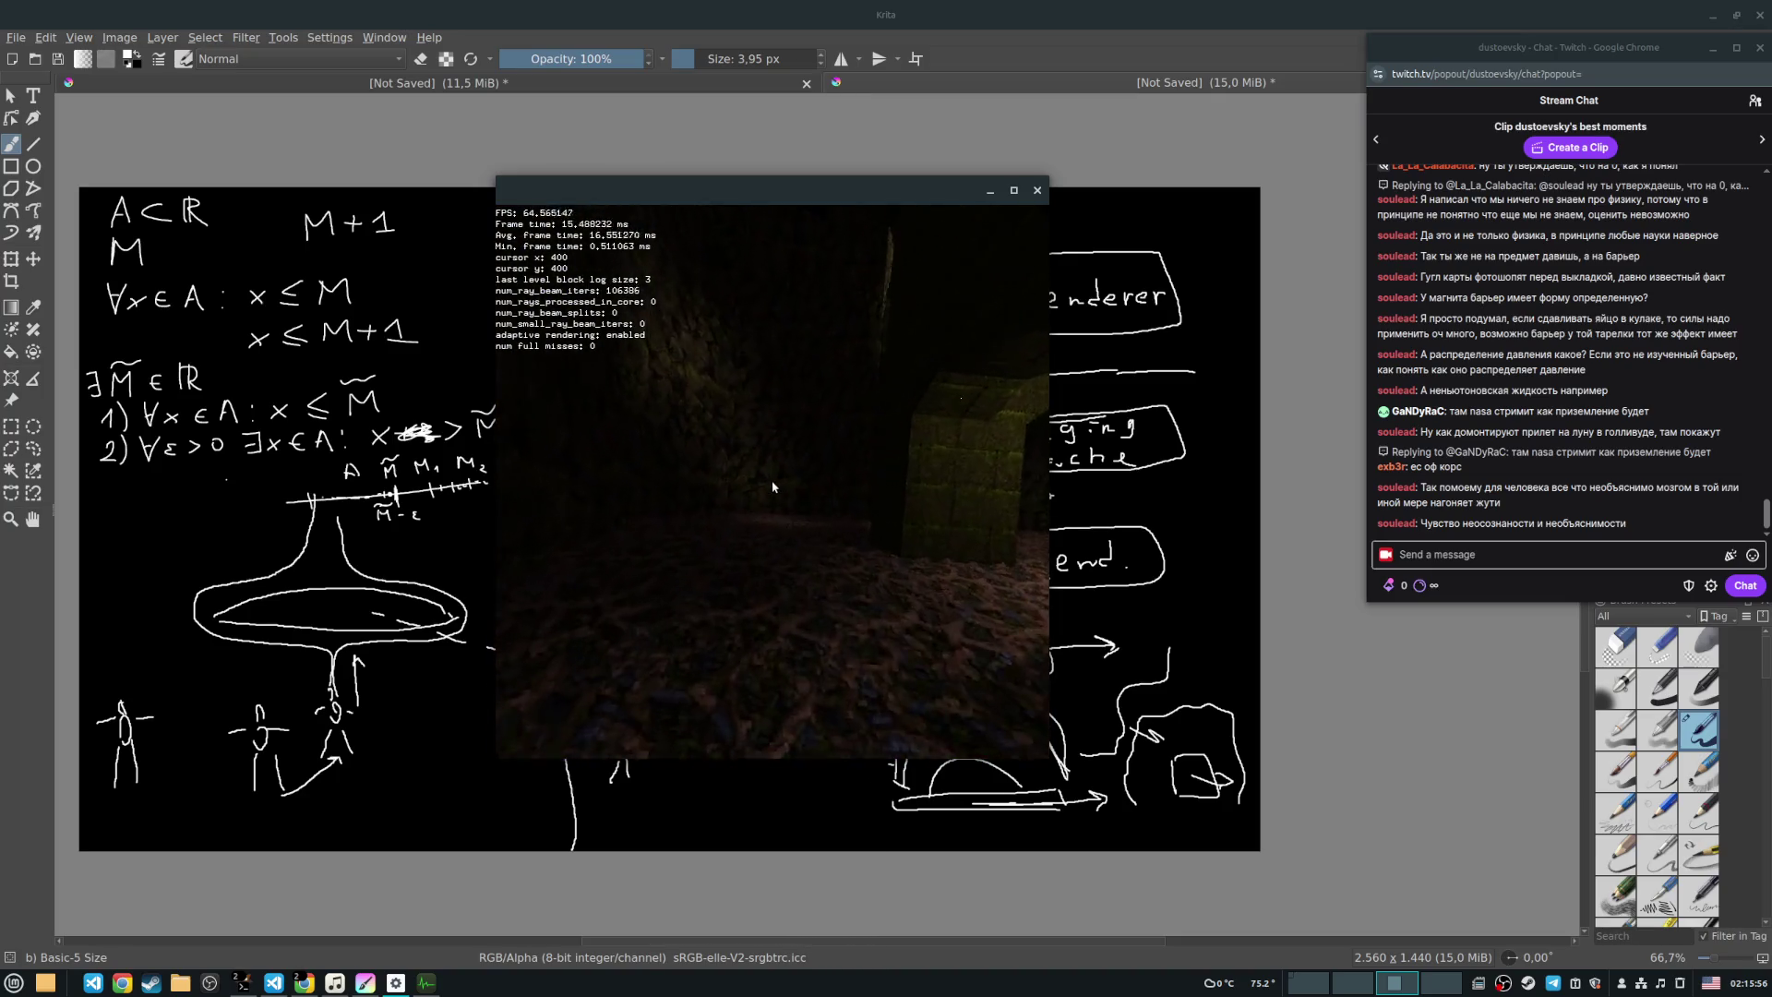
{"action": "key", "text": "w"}
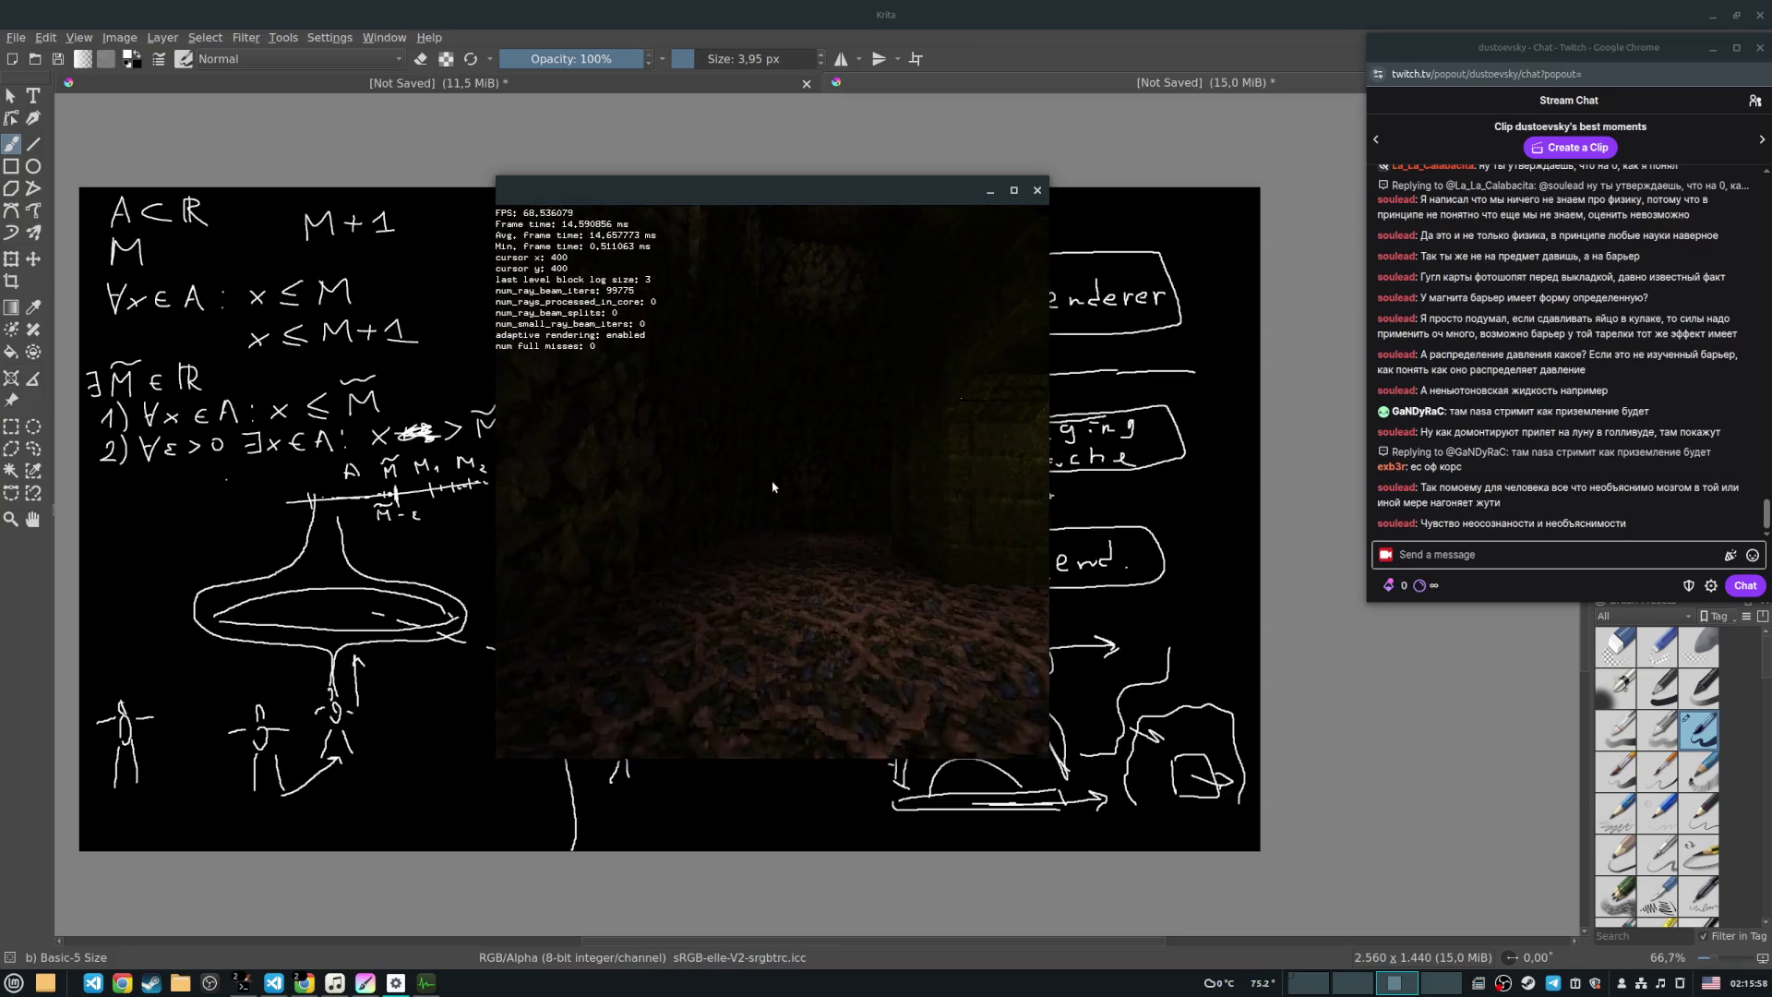
Step: Reach the corridor junction and head down the lit corridor to its doorway
{"action": "key", "text": "w"}
{"action": "key", "text": "d"}
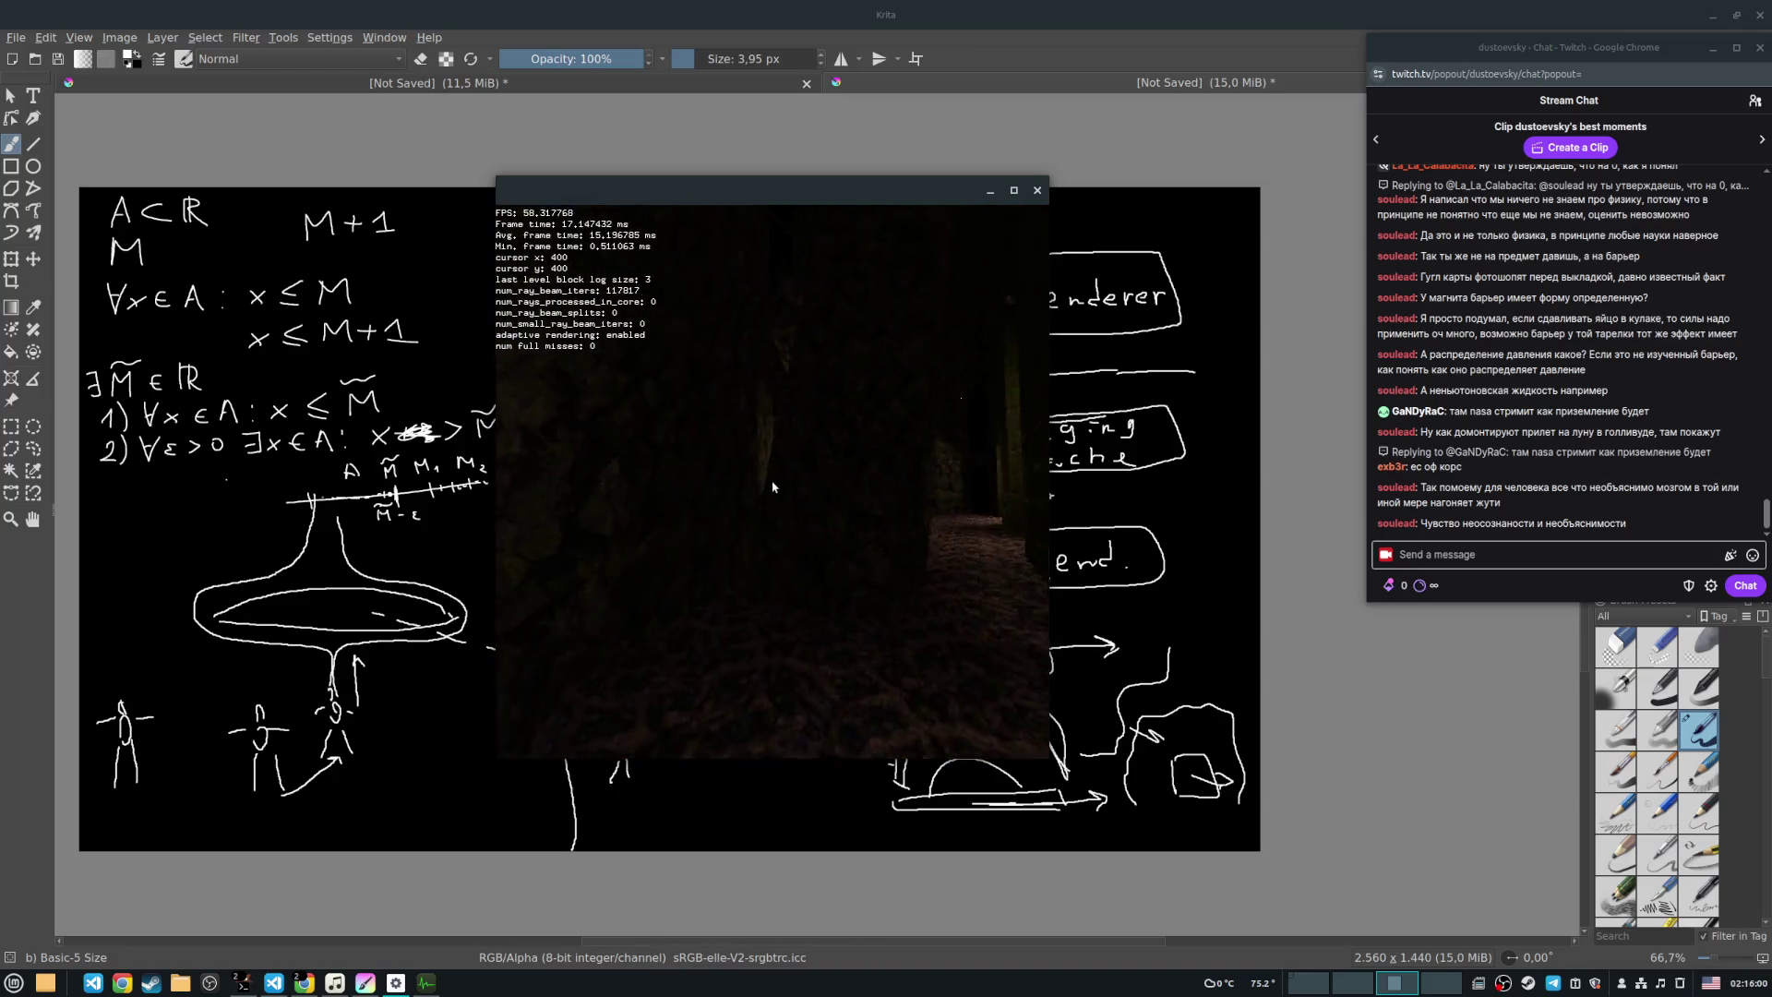
{"action": "key", "text": "w"}
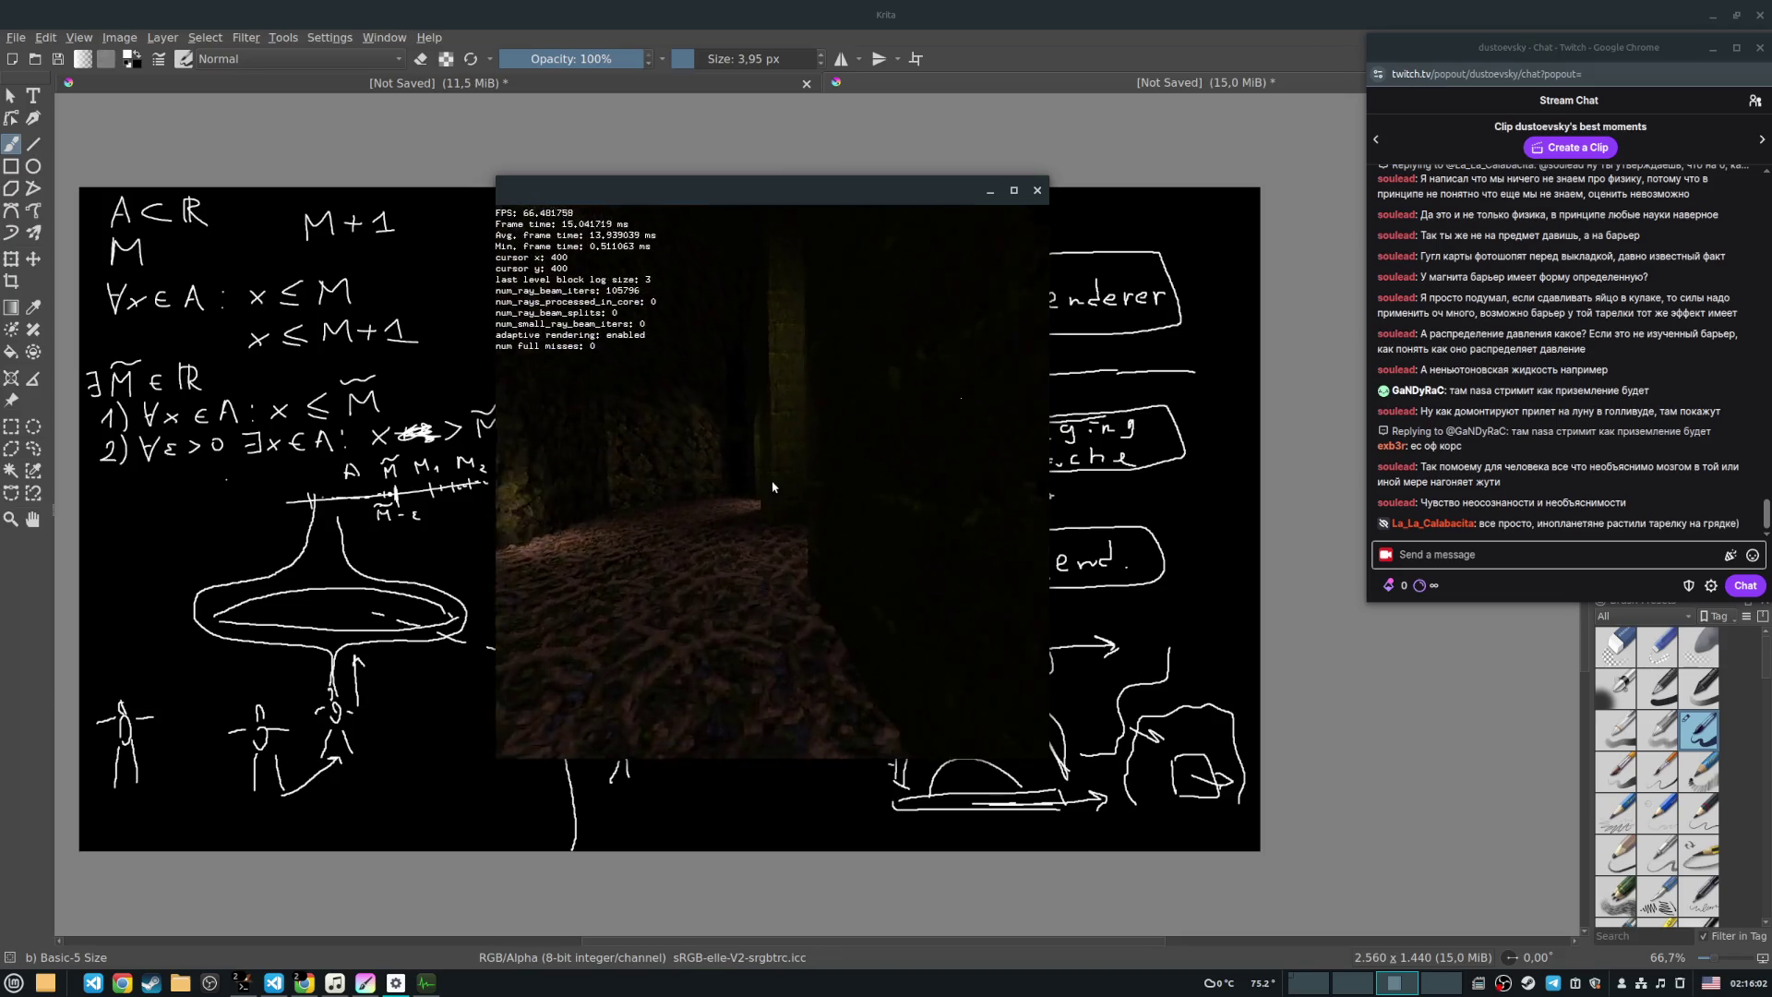
{"action": "key", "text": "a"}
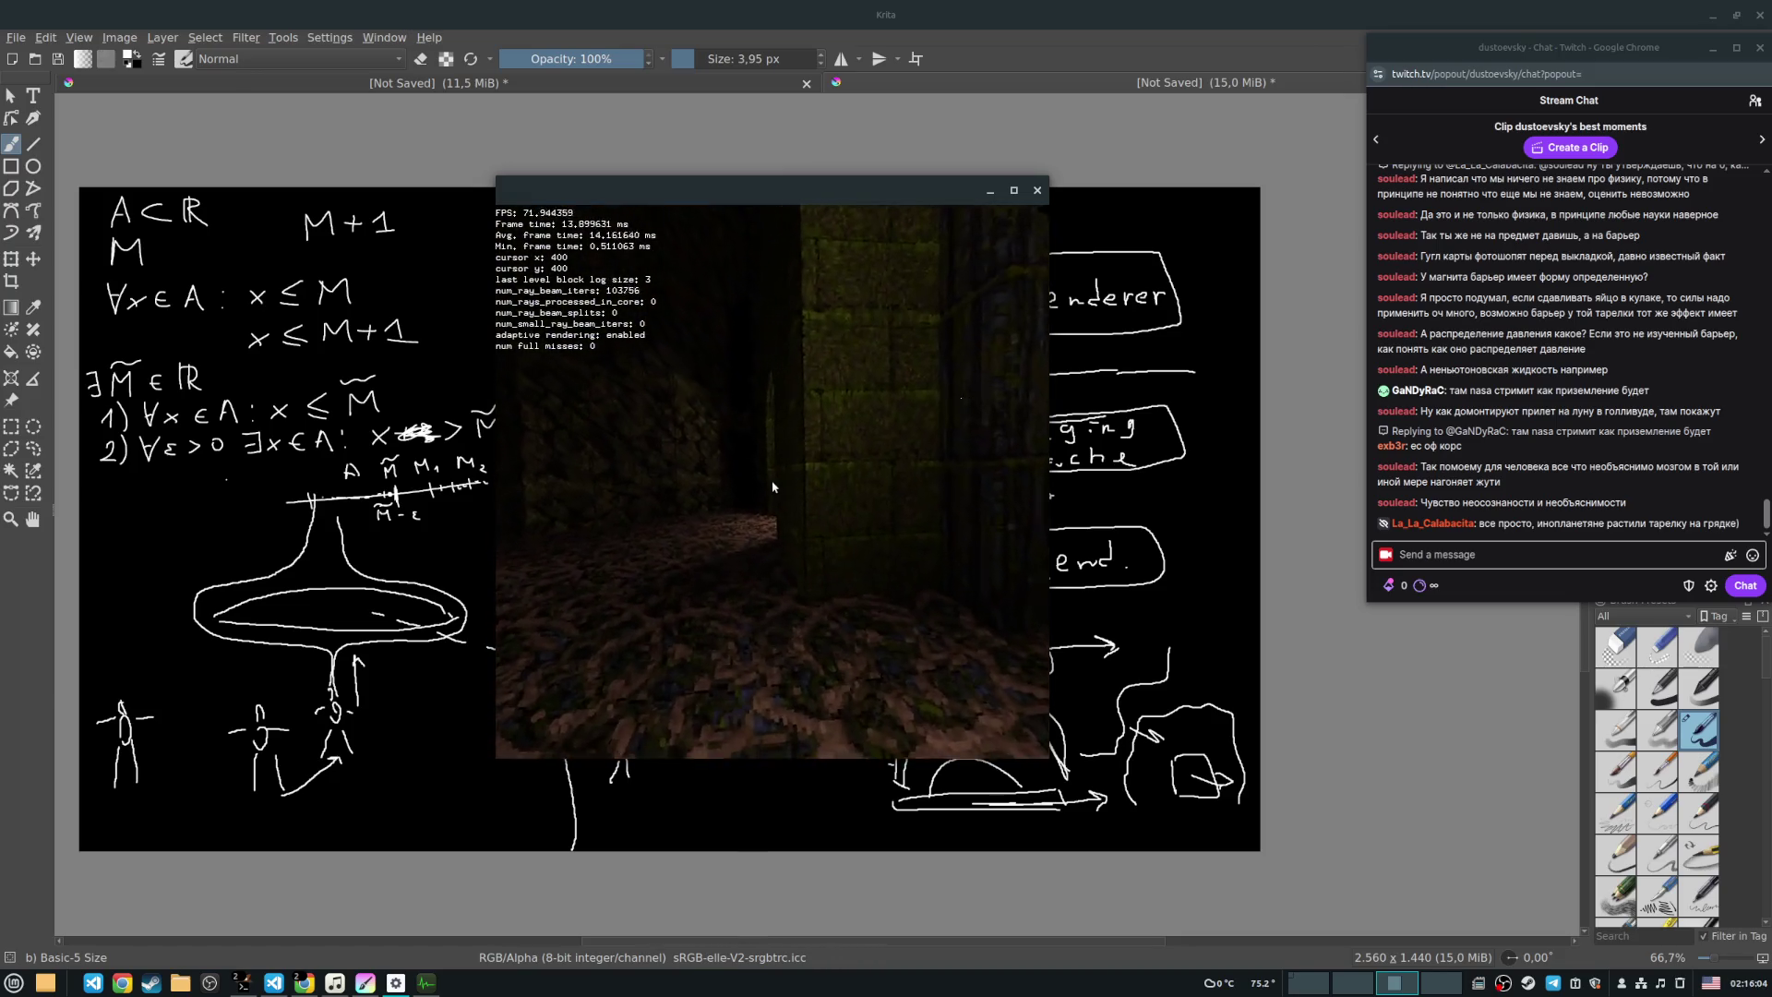
{"action": "key", "text": "a"}
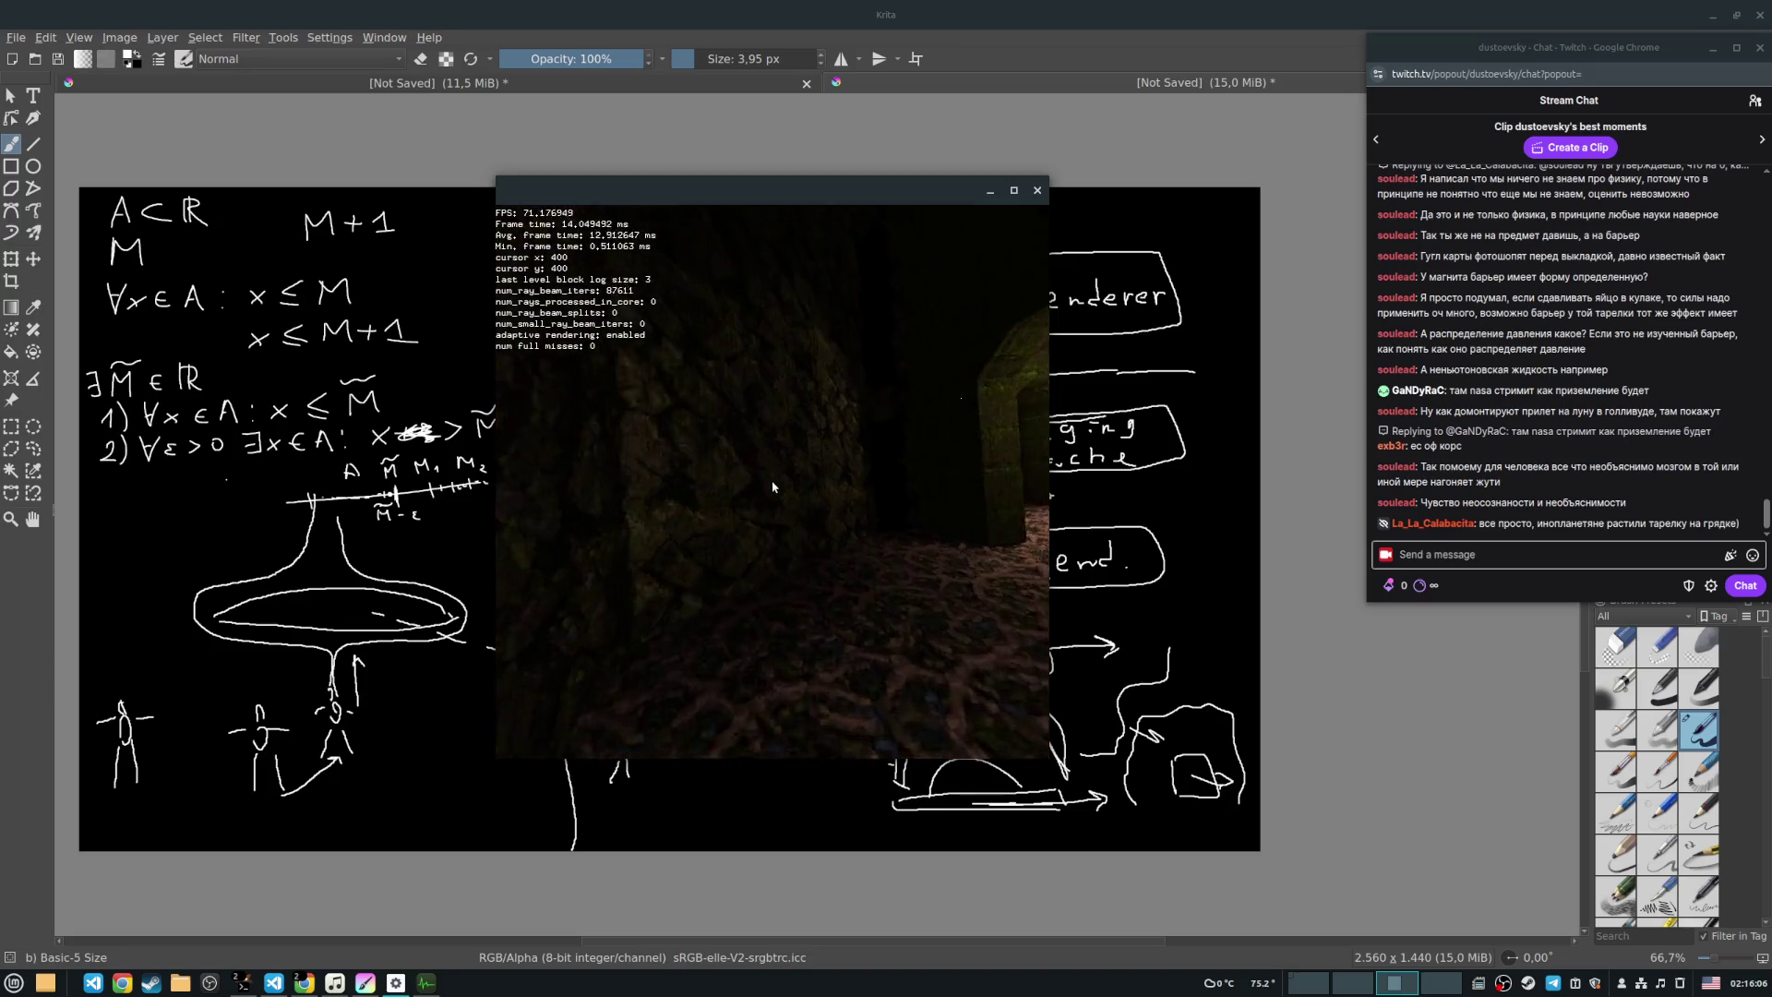
{"action": "key", "text": "d"}
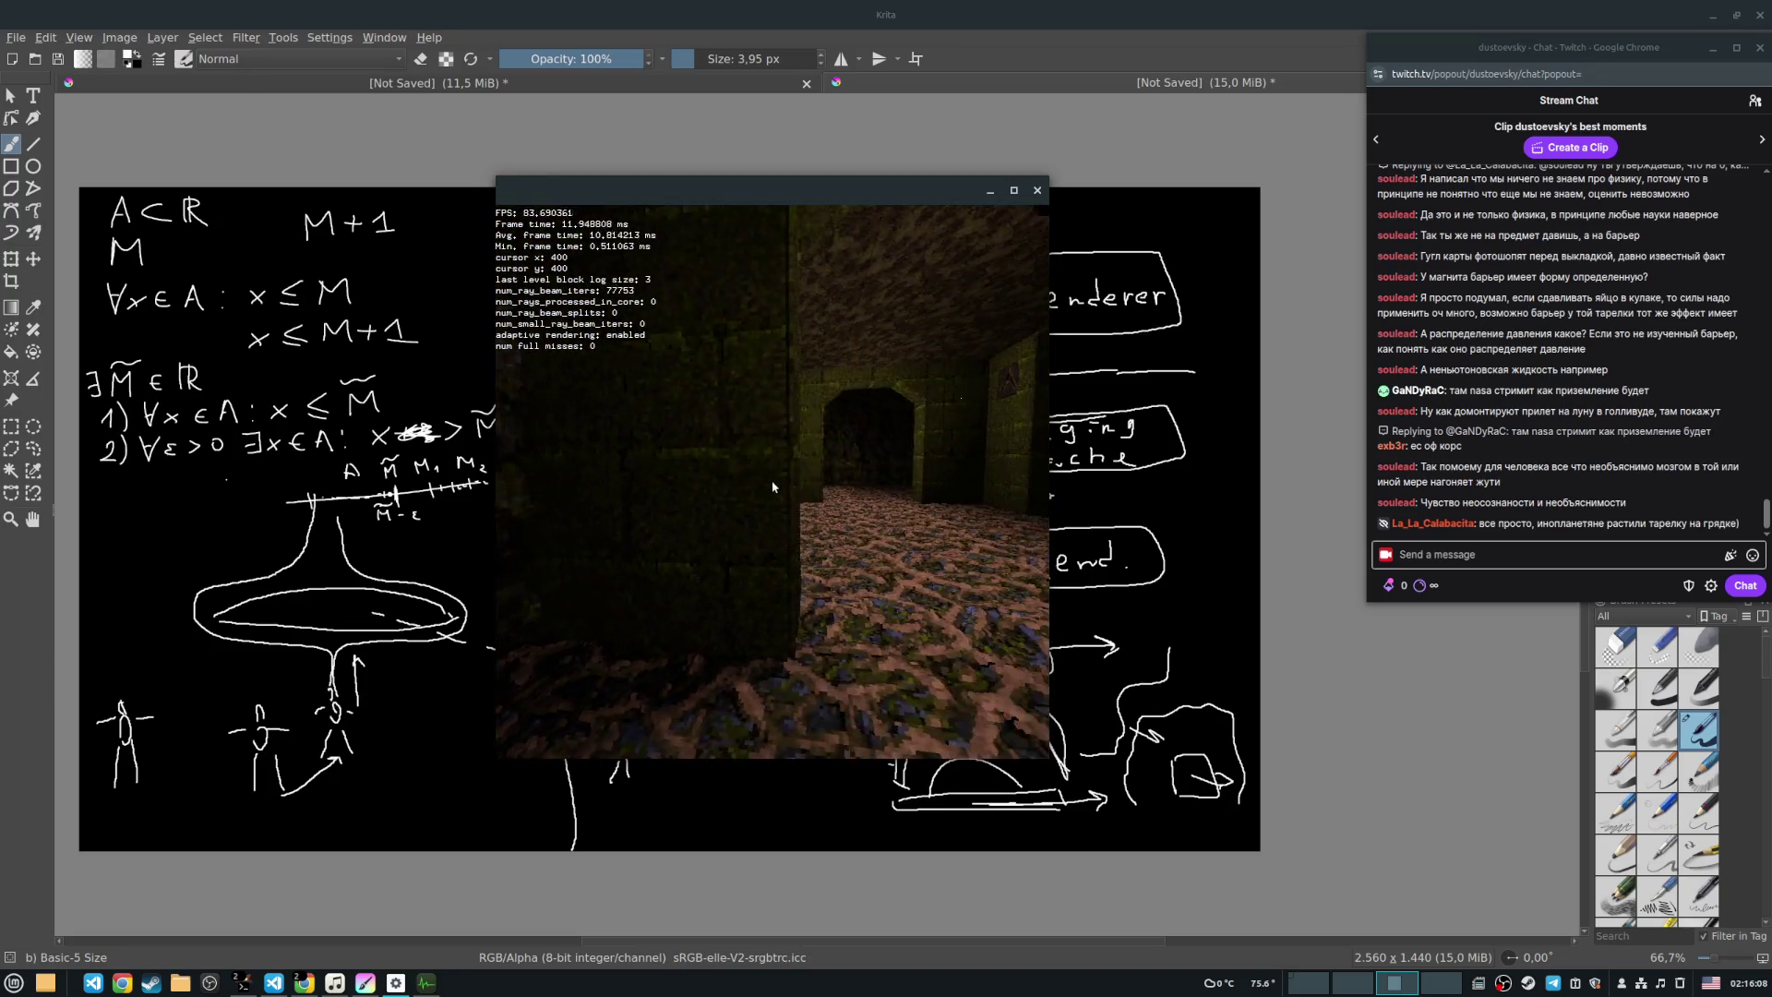
{"action": "key", "text": "a"}
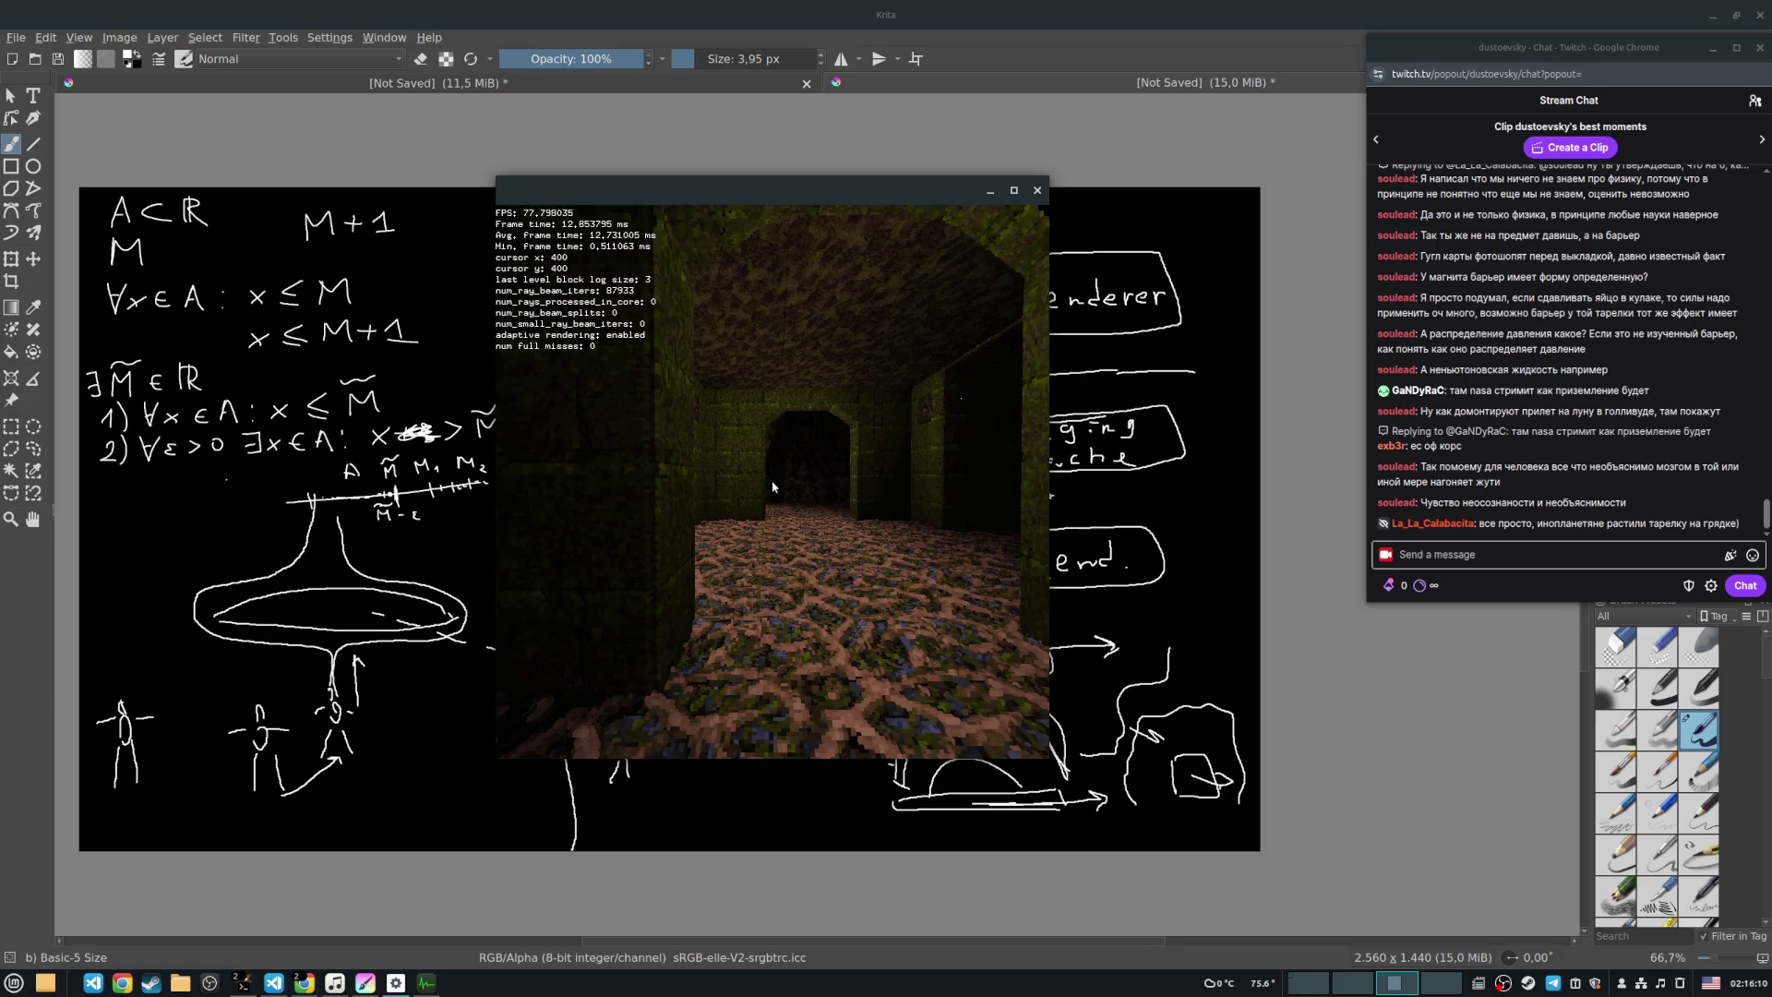
{"action": "key", "text": "w"}
{"action": "key", "text": "w"}
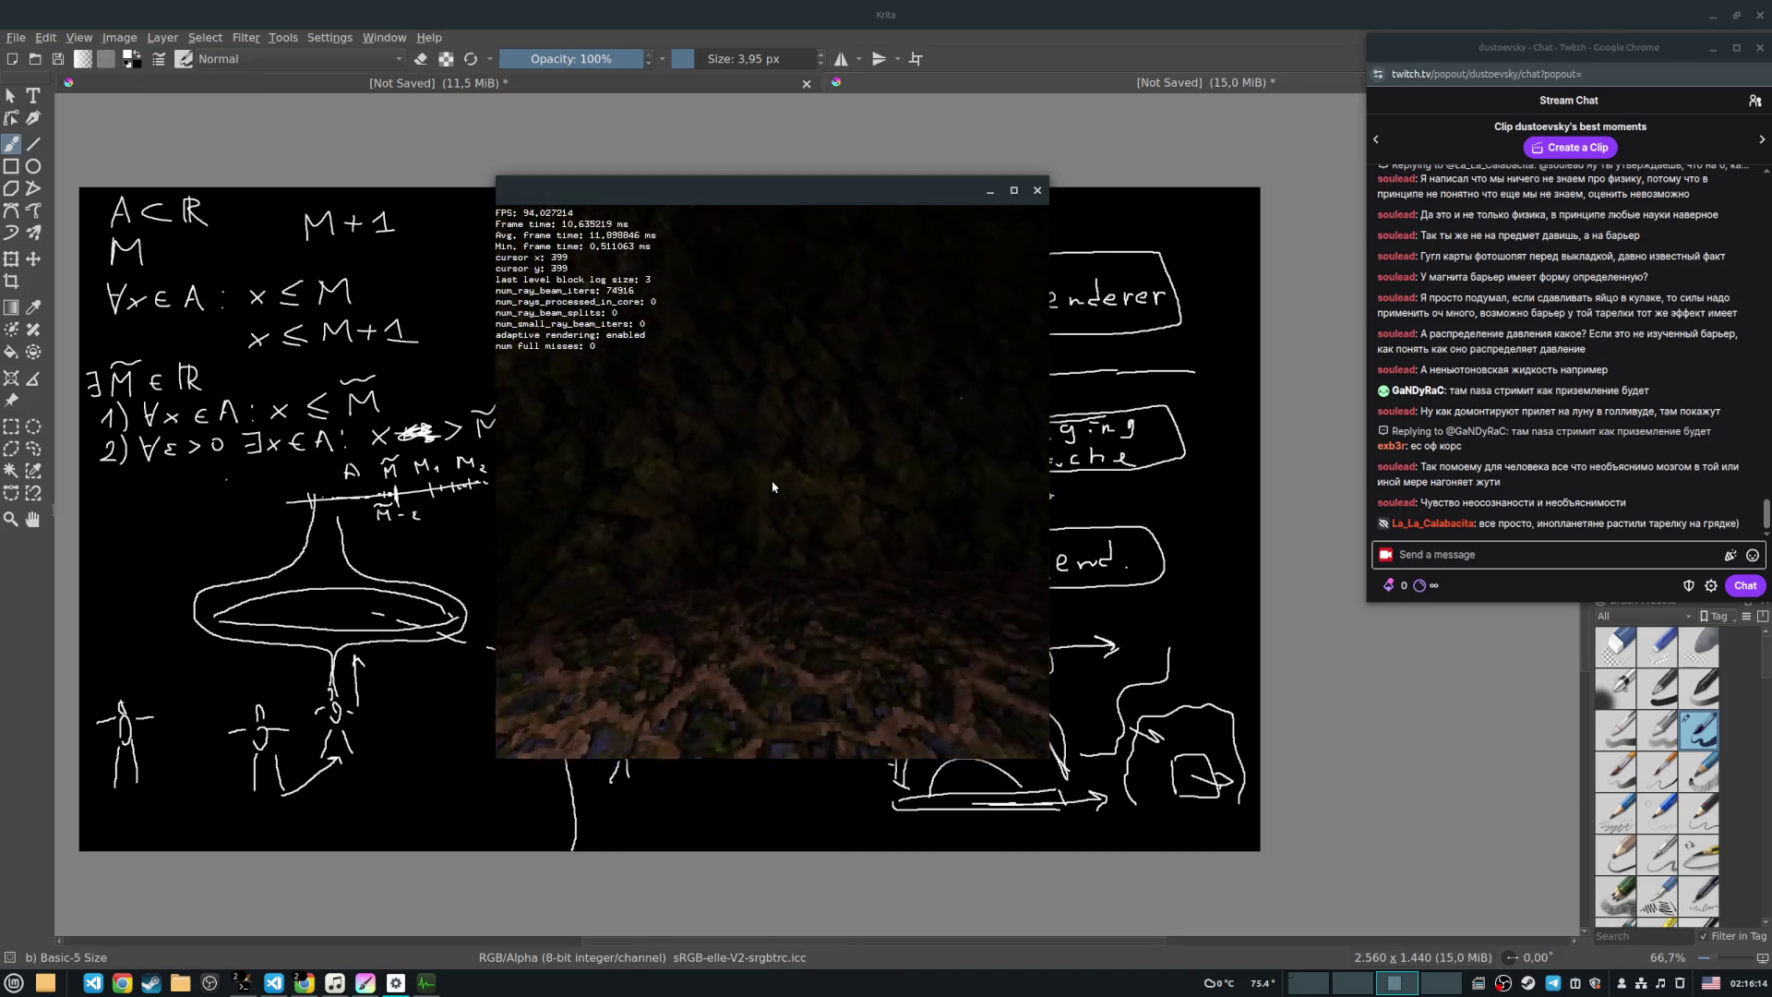
Step: Sidestep past the pillar along the mossy wall to face the stone archway
{"action": "key", "text": "d"}
{"action": "key", "text": "w"}
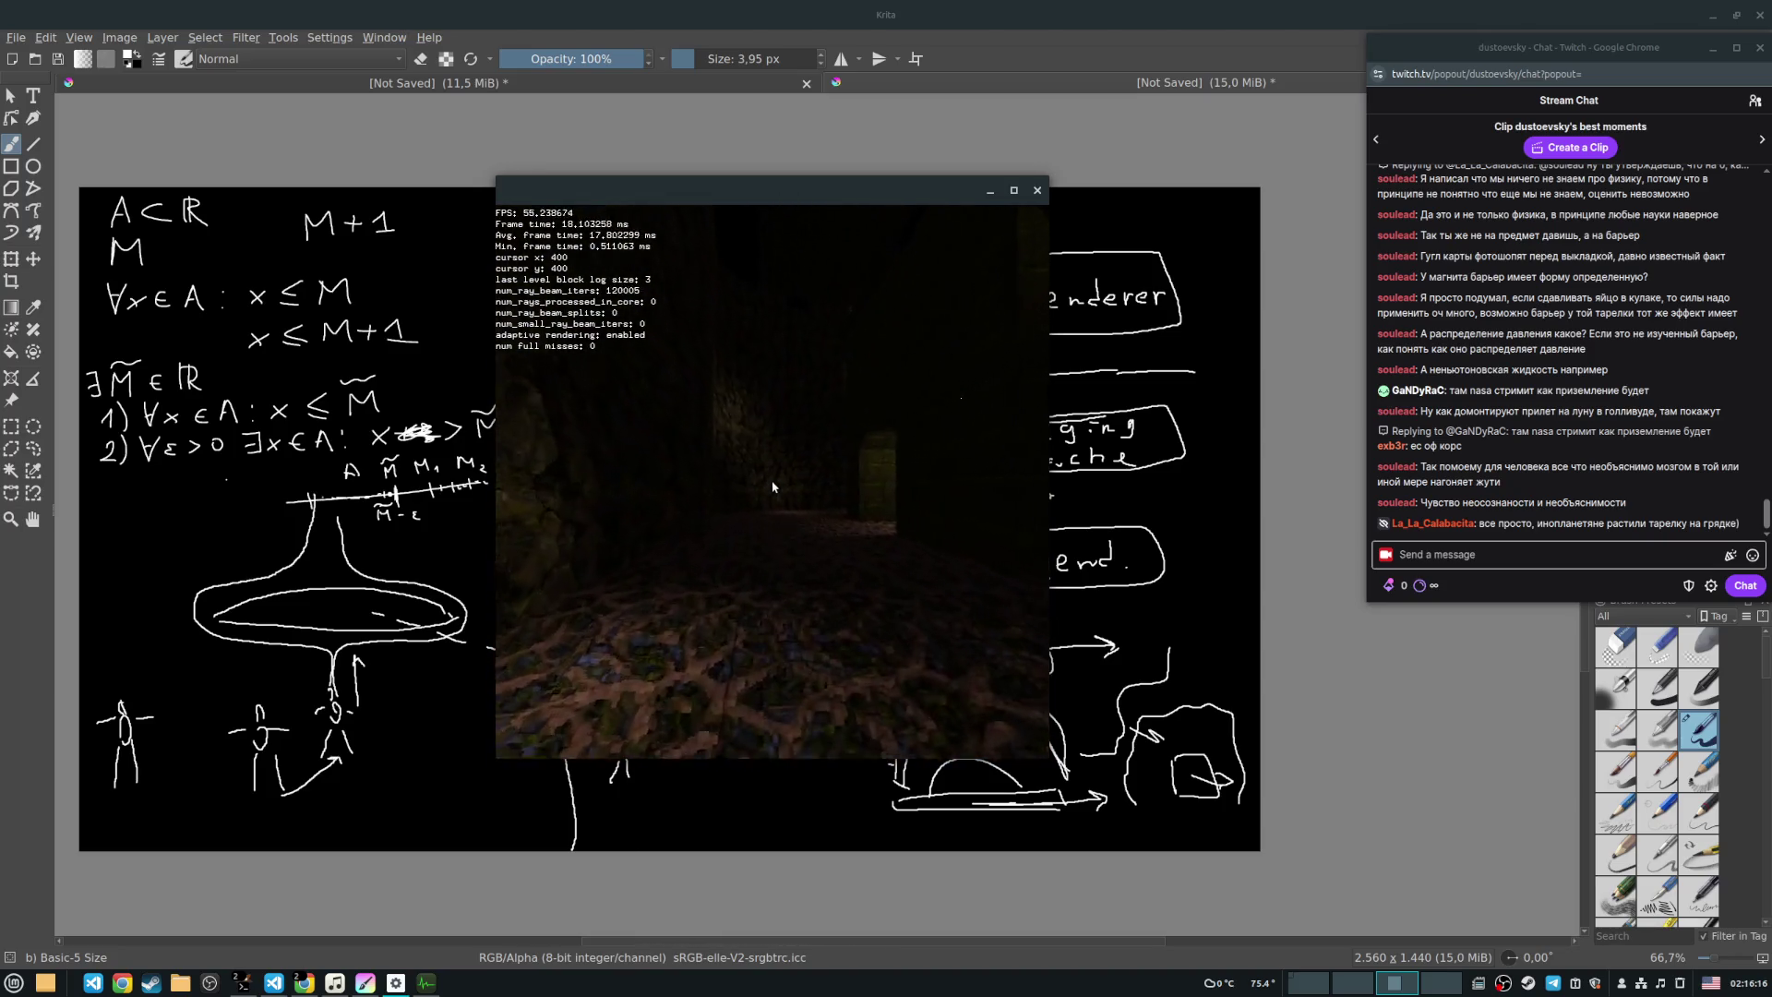
{"action": "key", "text": "w"}
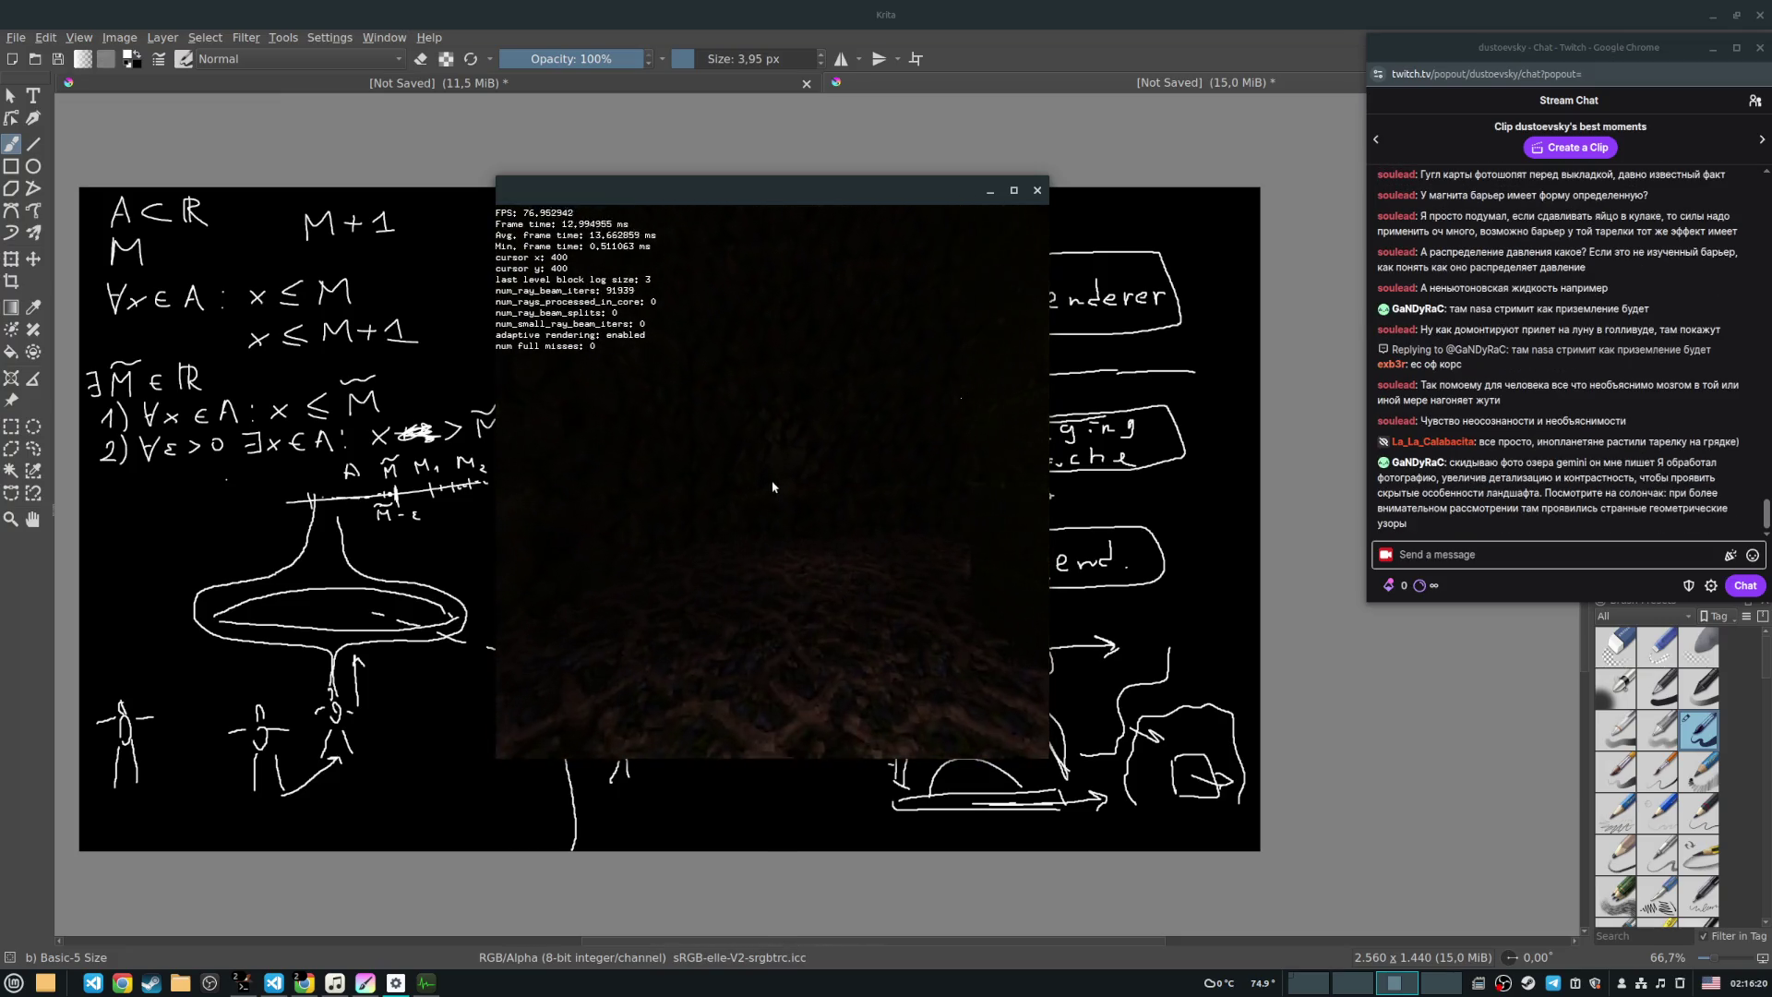
{"action": "key", "text": "s"}
{"action": "key", "text": "a"}
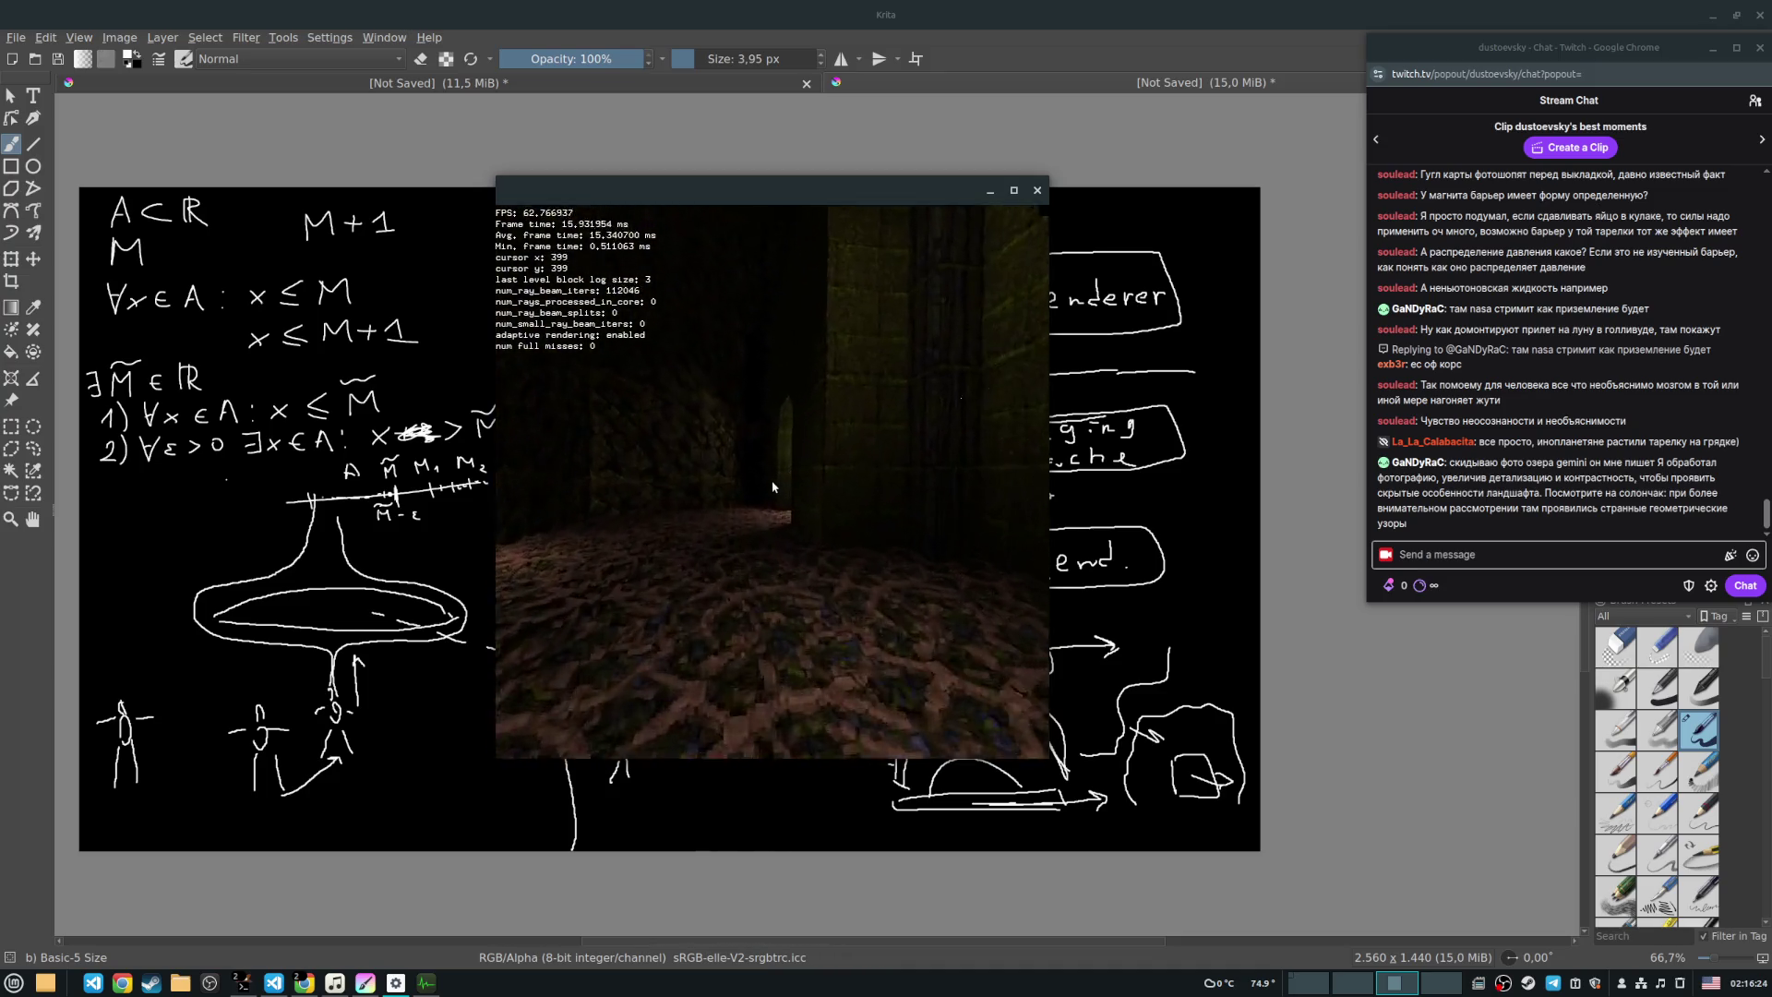
{"action": "key", "text": "w"}
{"action": "key", "text": "s"}
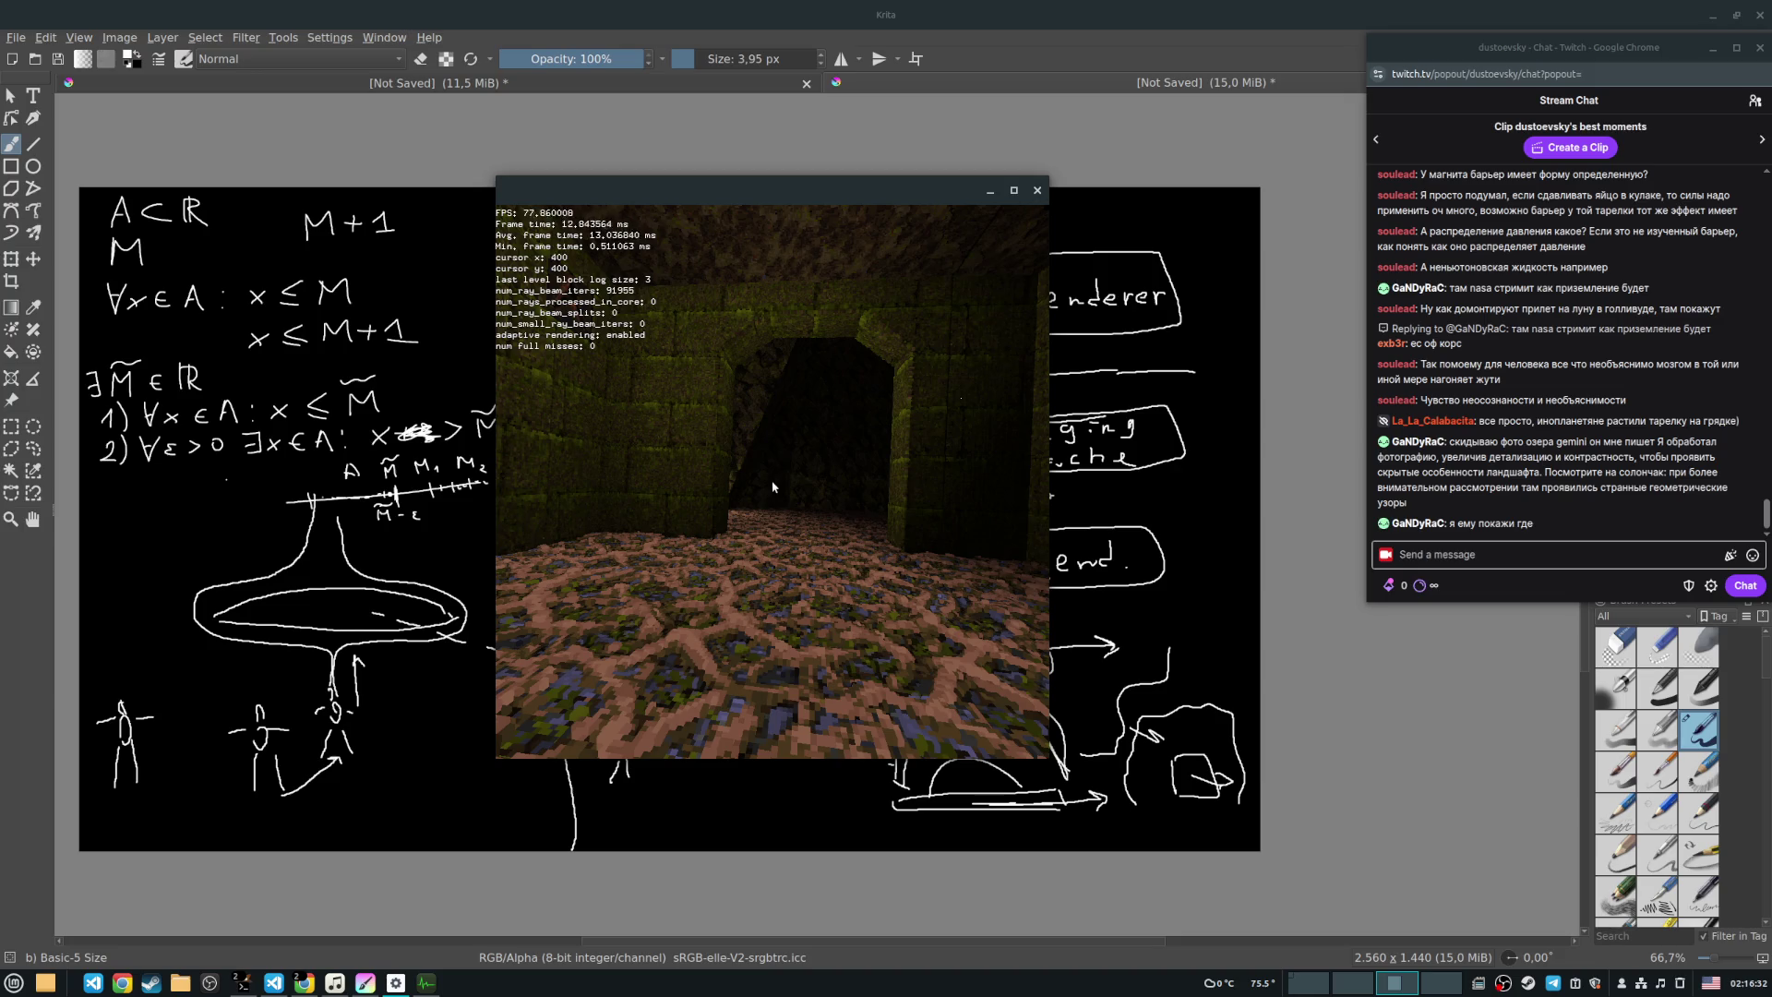
Step: Go through the stone archway, along the dark corridor, and through the lit archway
{"action": "key", "text": "w"}
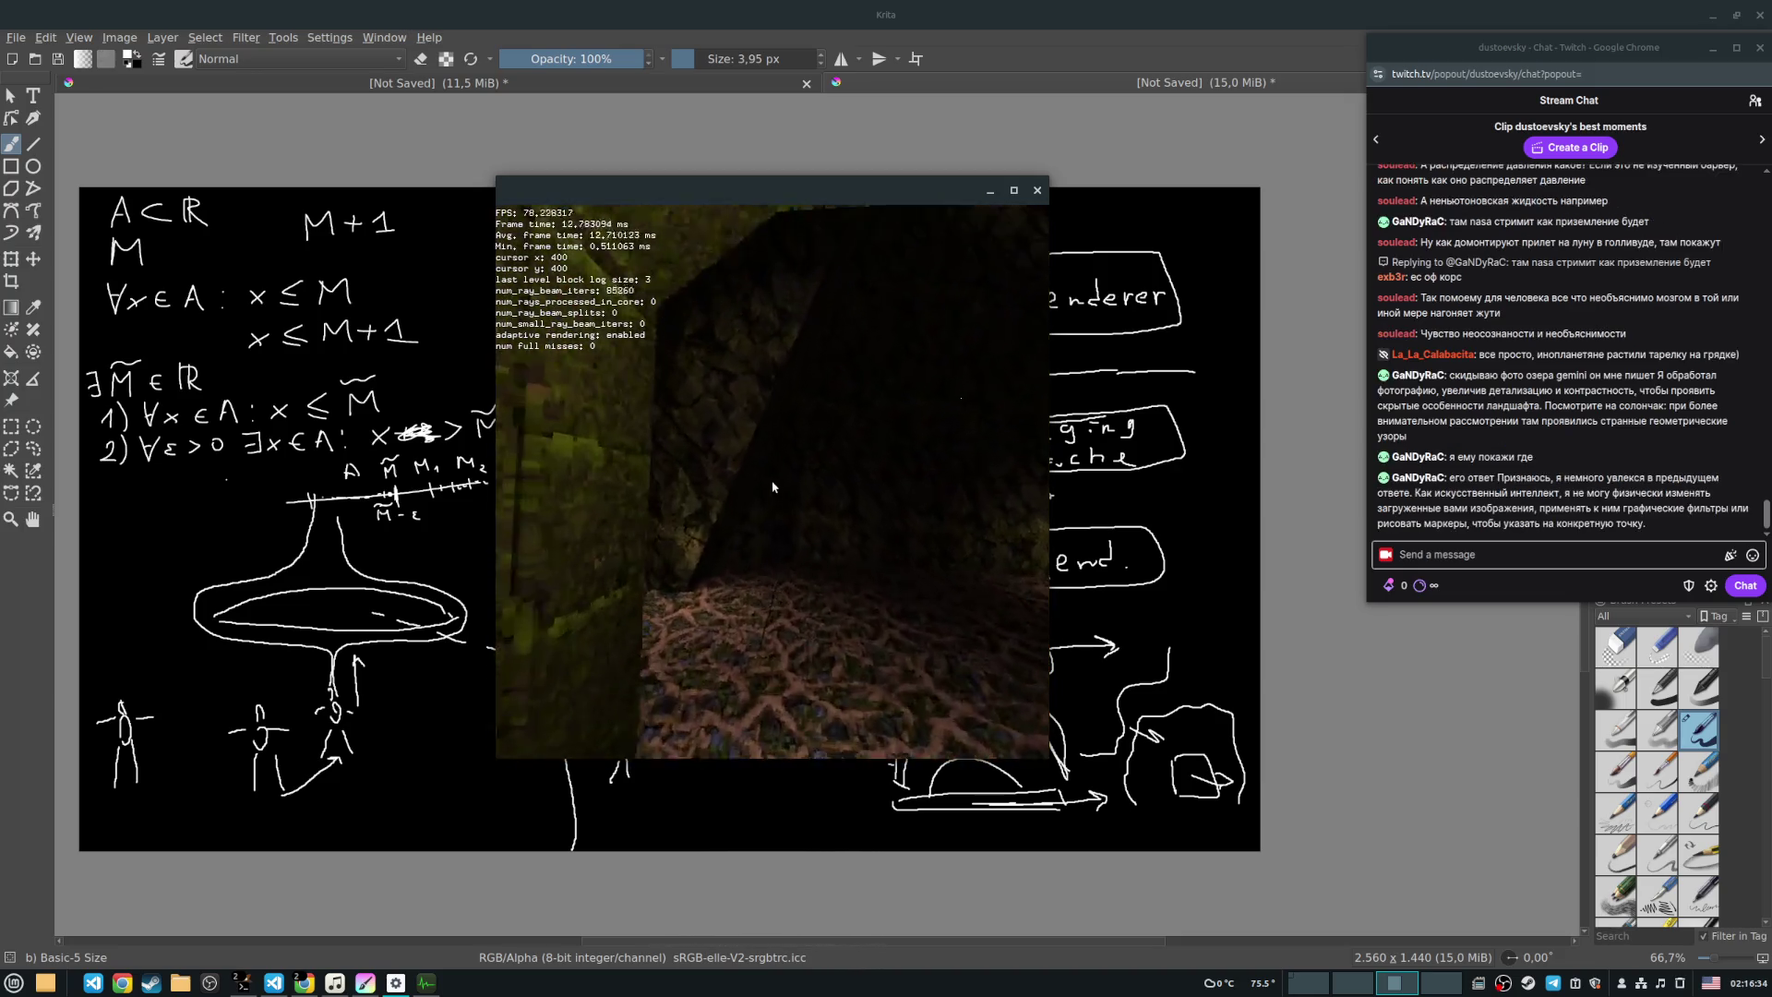
{"action": "key", "text": "s"}
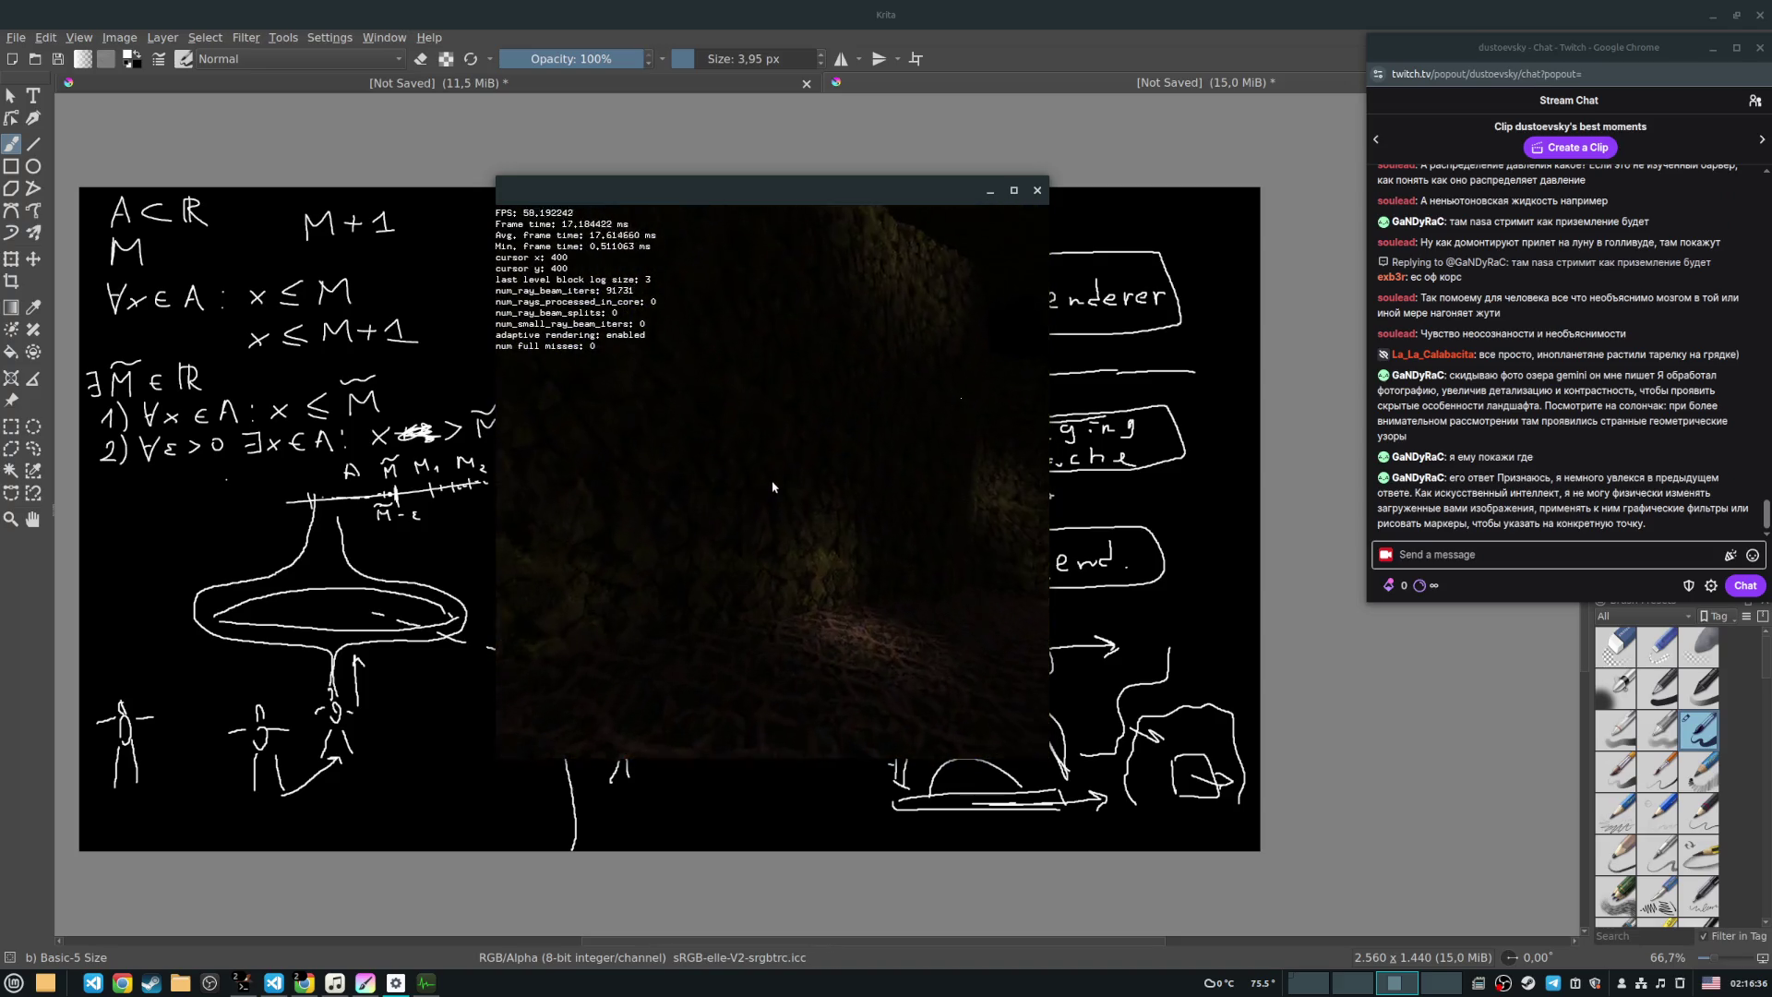
{"action": "key", "text": "w"}
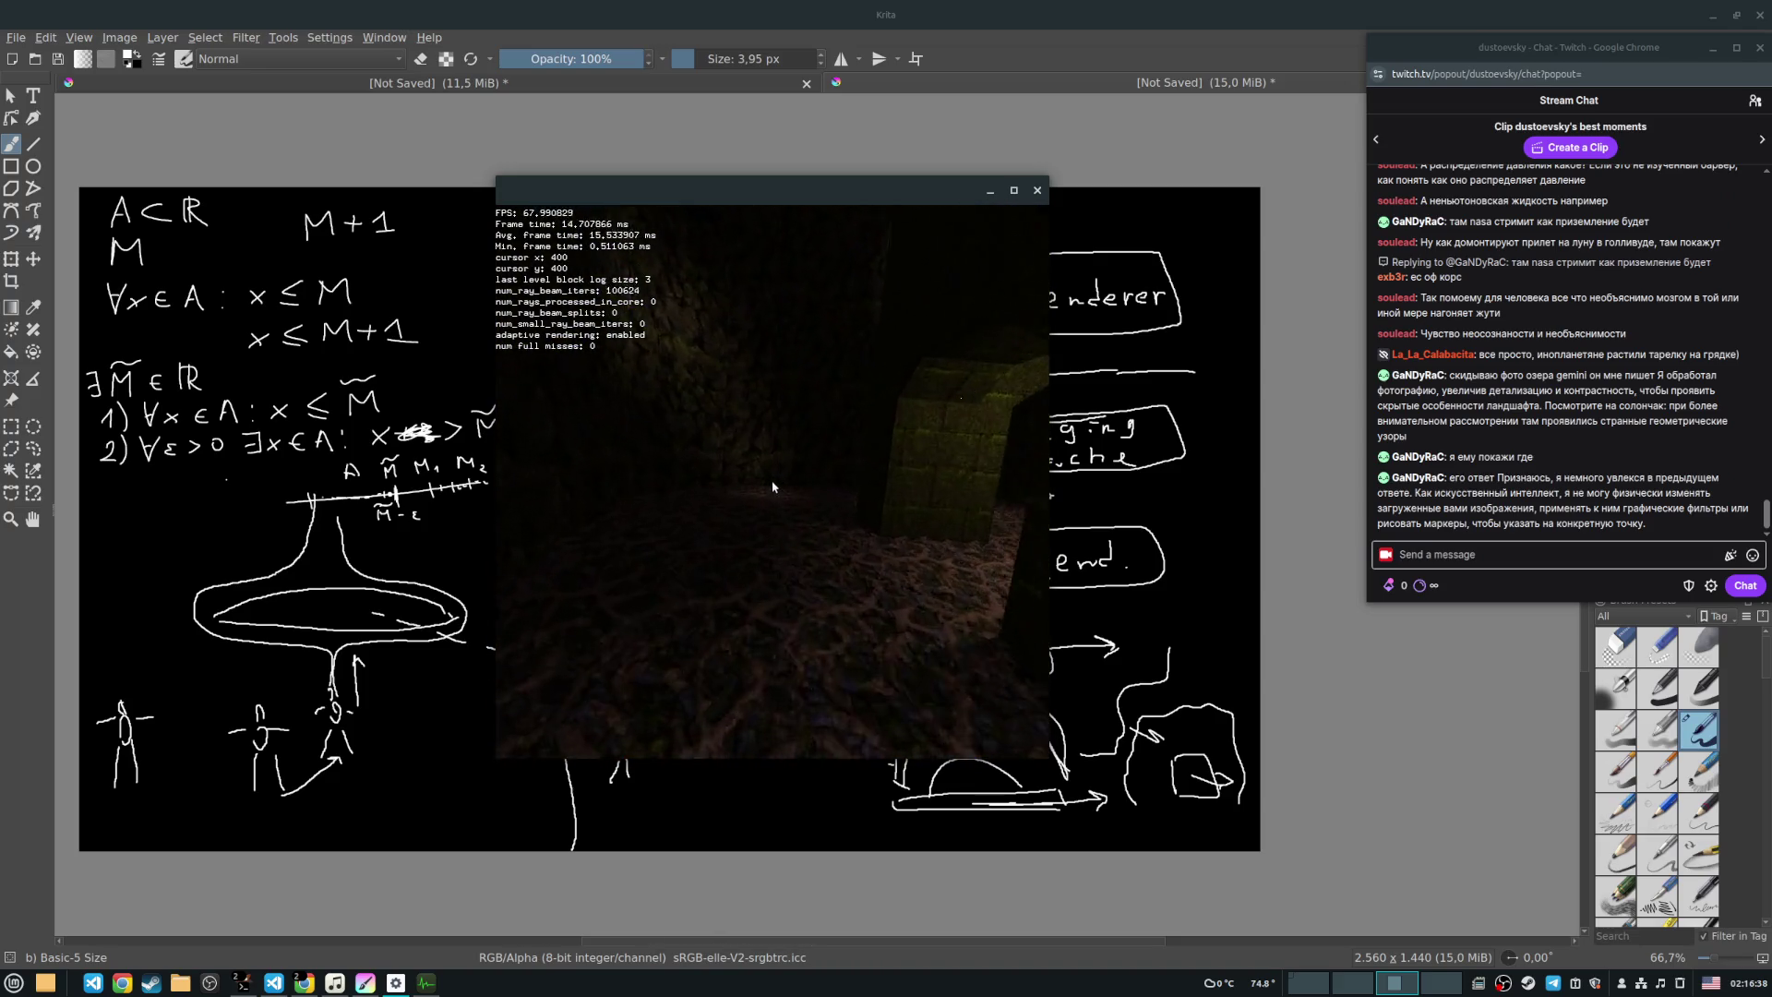
{"action": "key", "text": "w"}
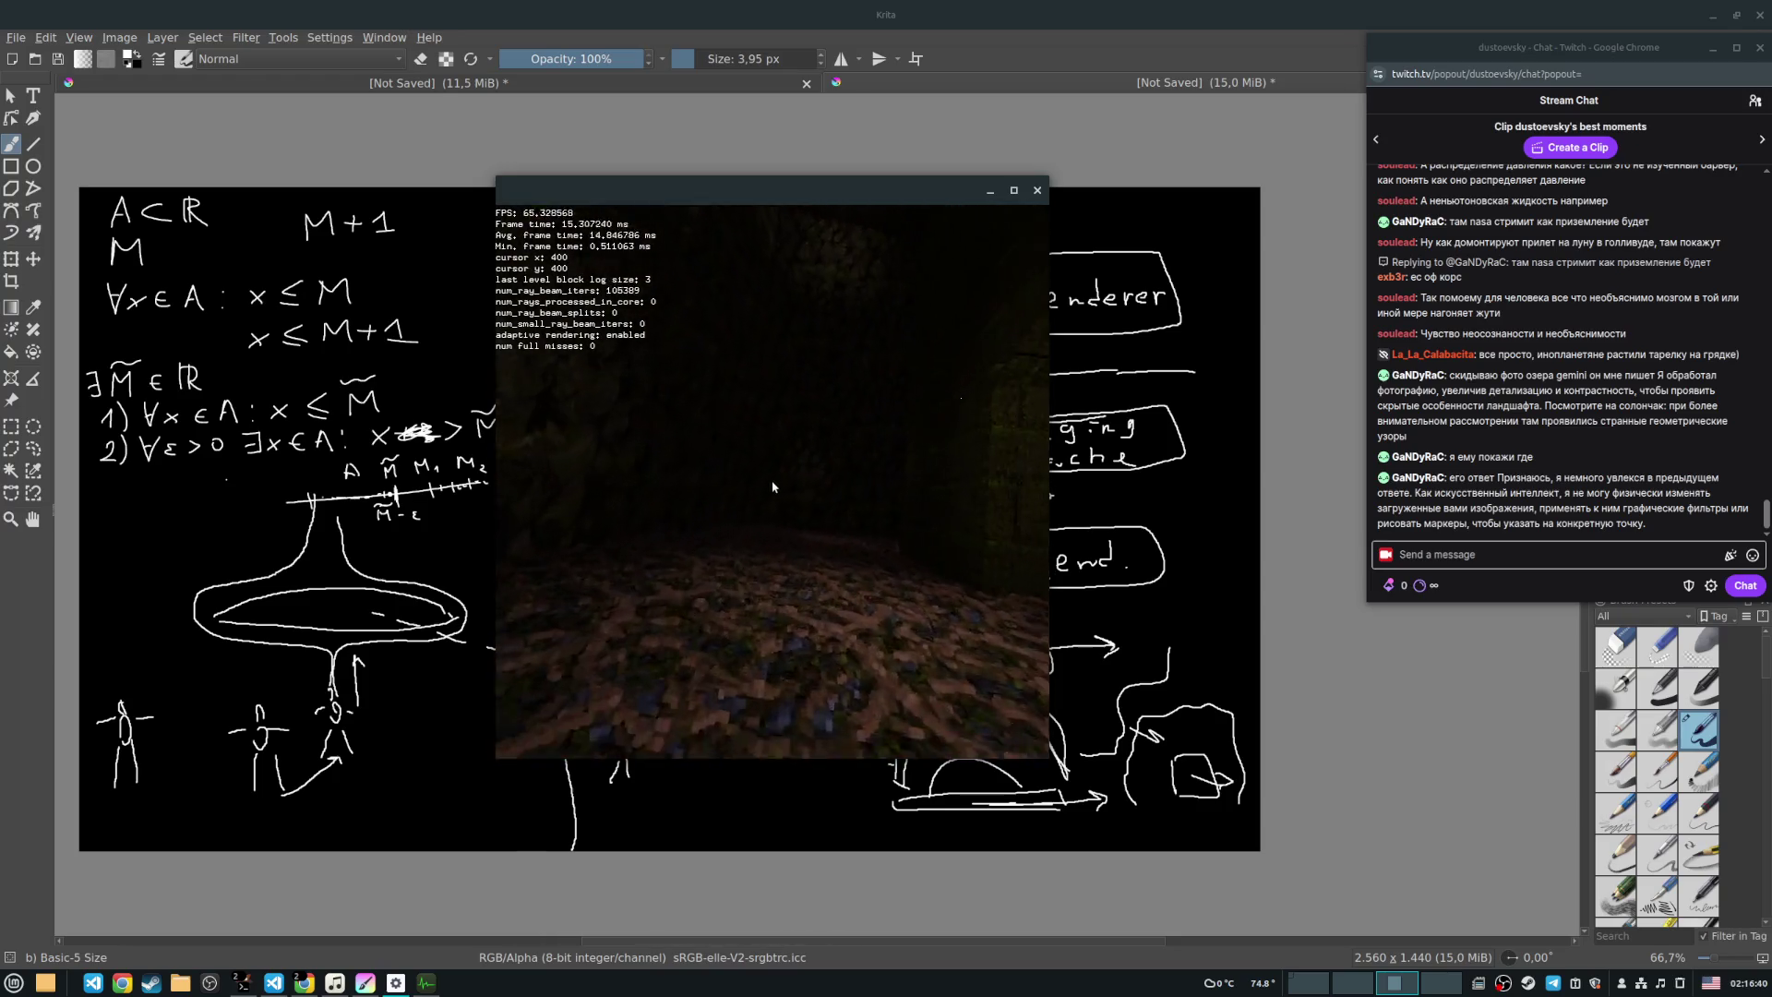
{"action": "key", "text": "w"}
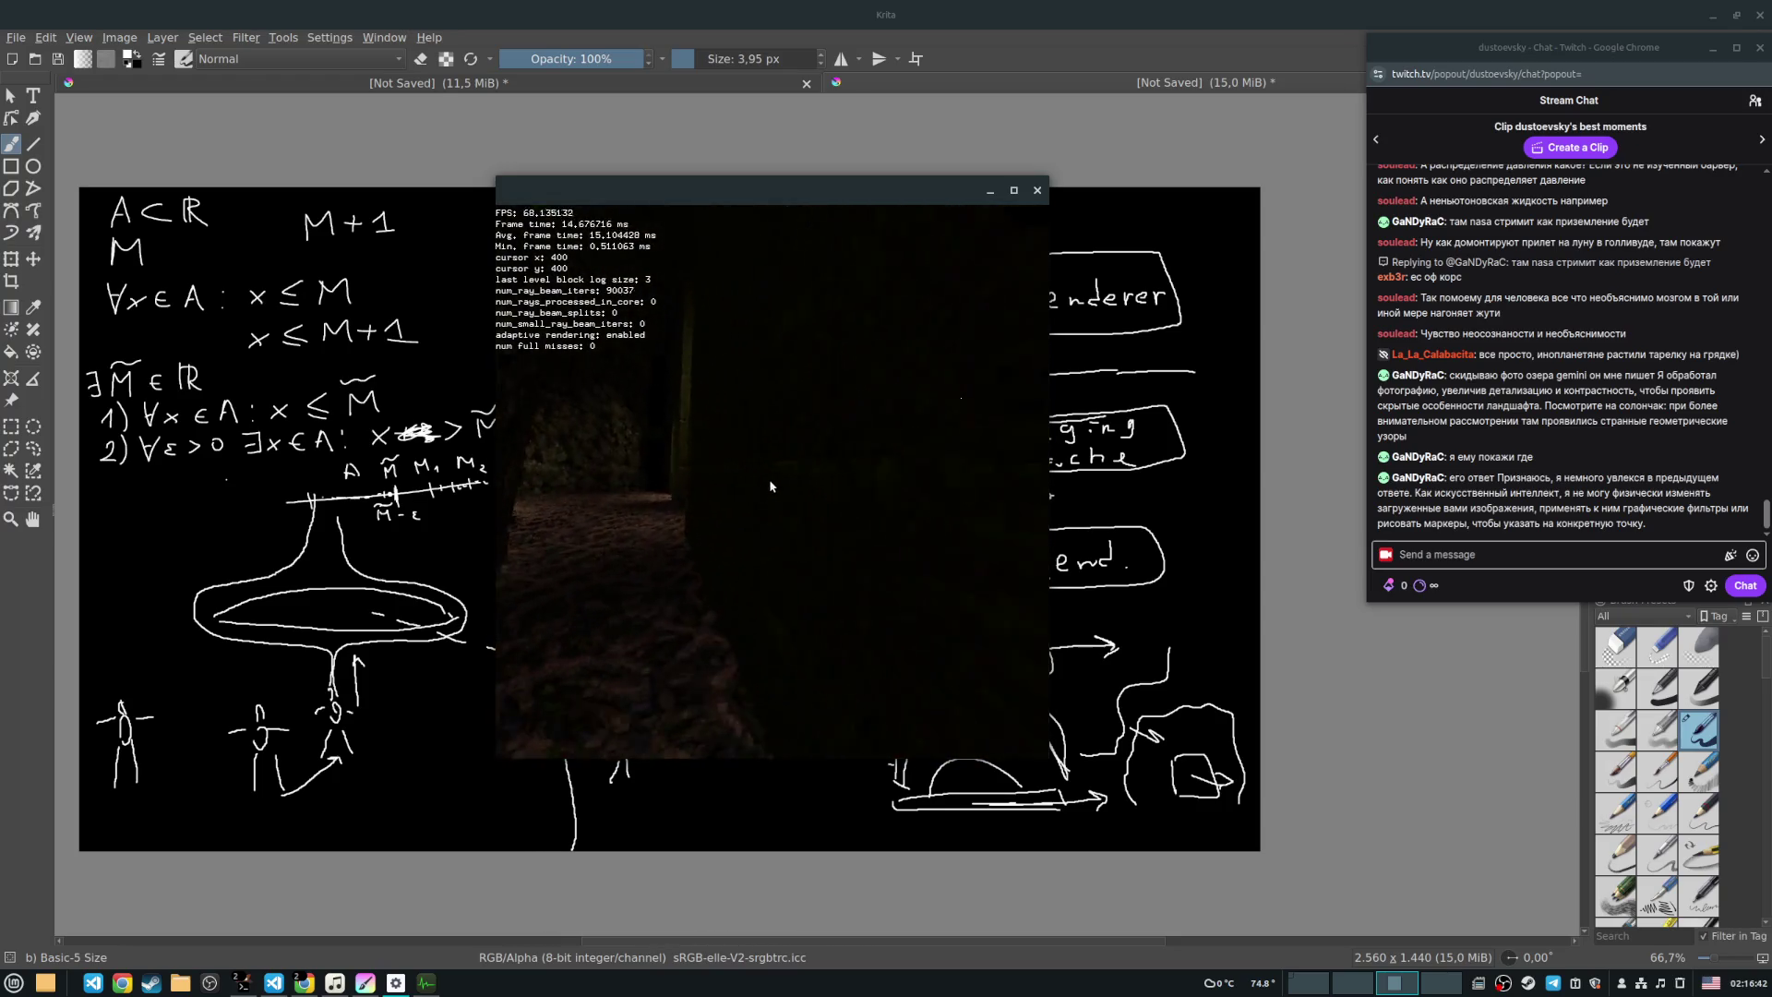
{"action": "key", "text": "w"}
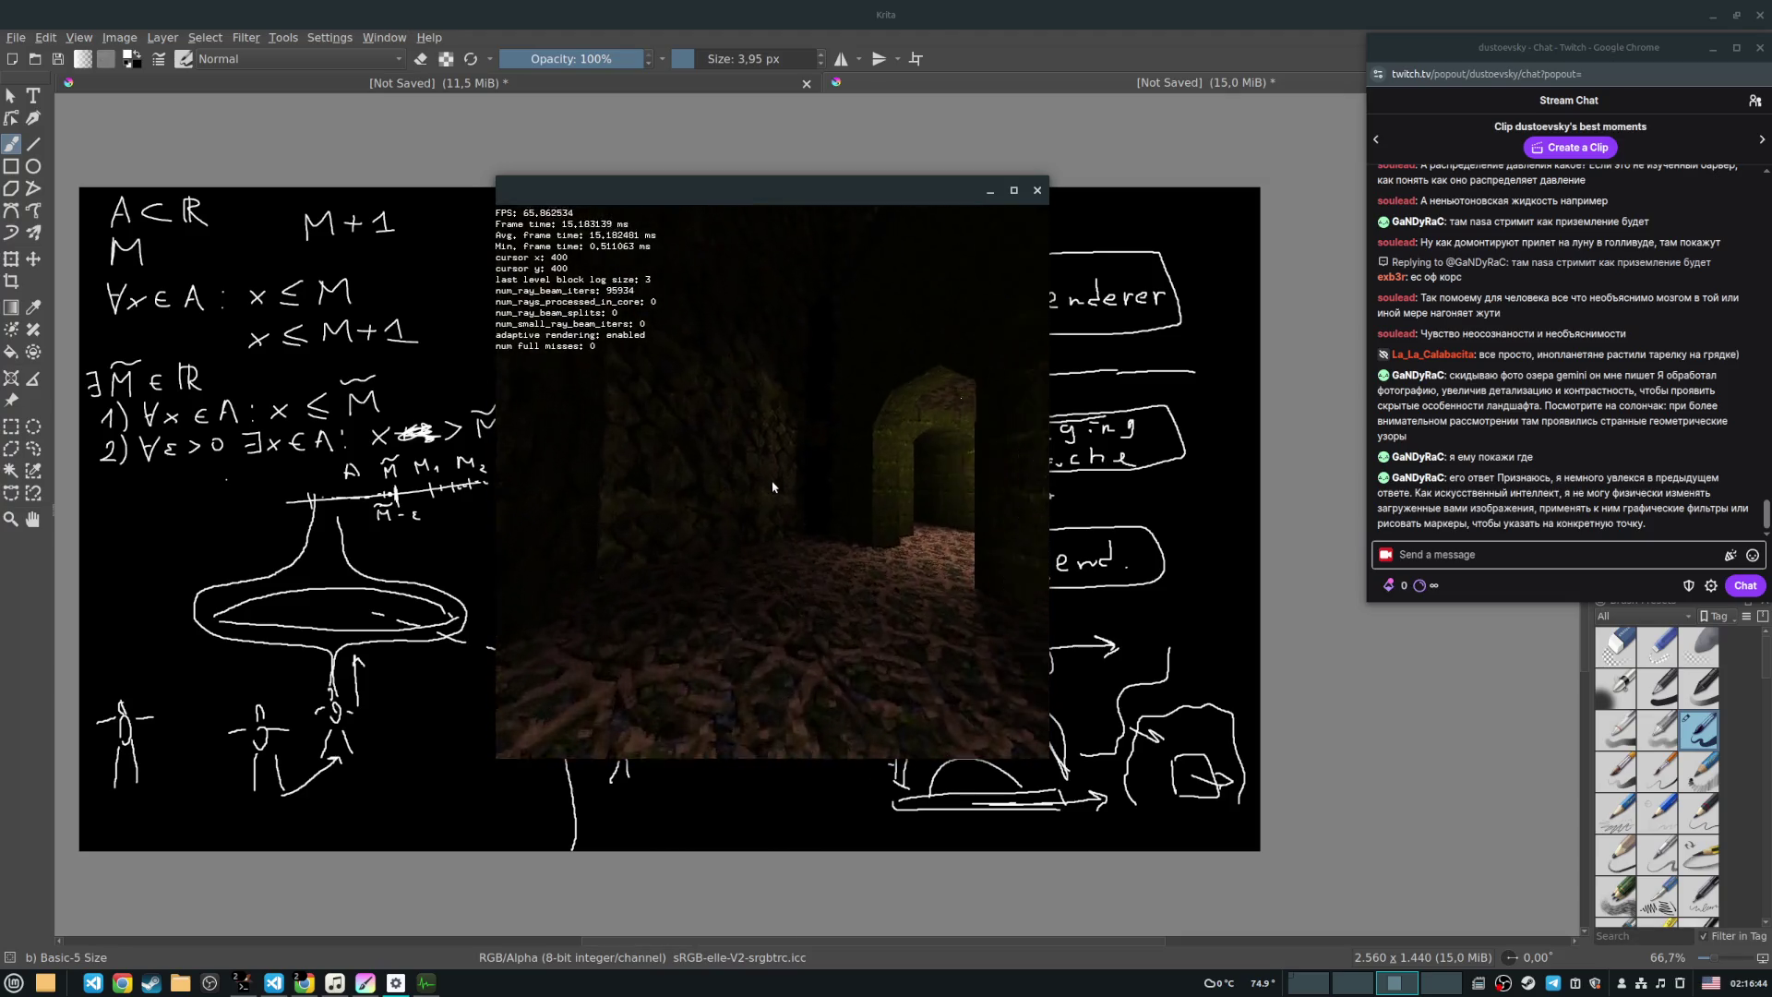
{"action": "key", "text": "w"}
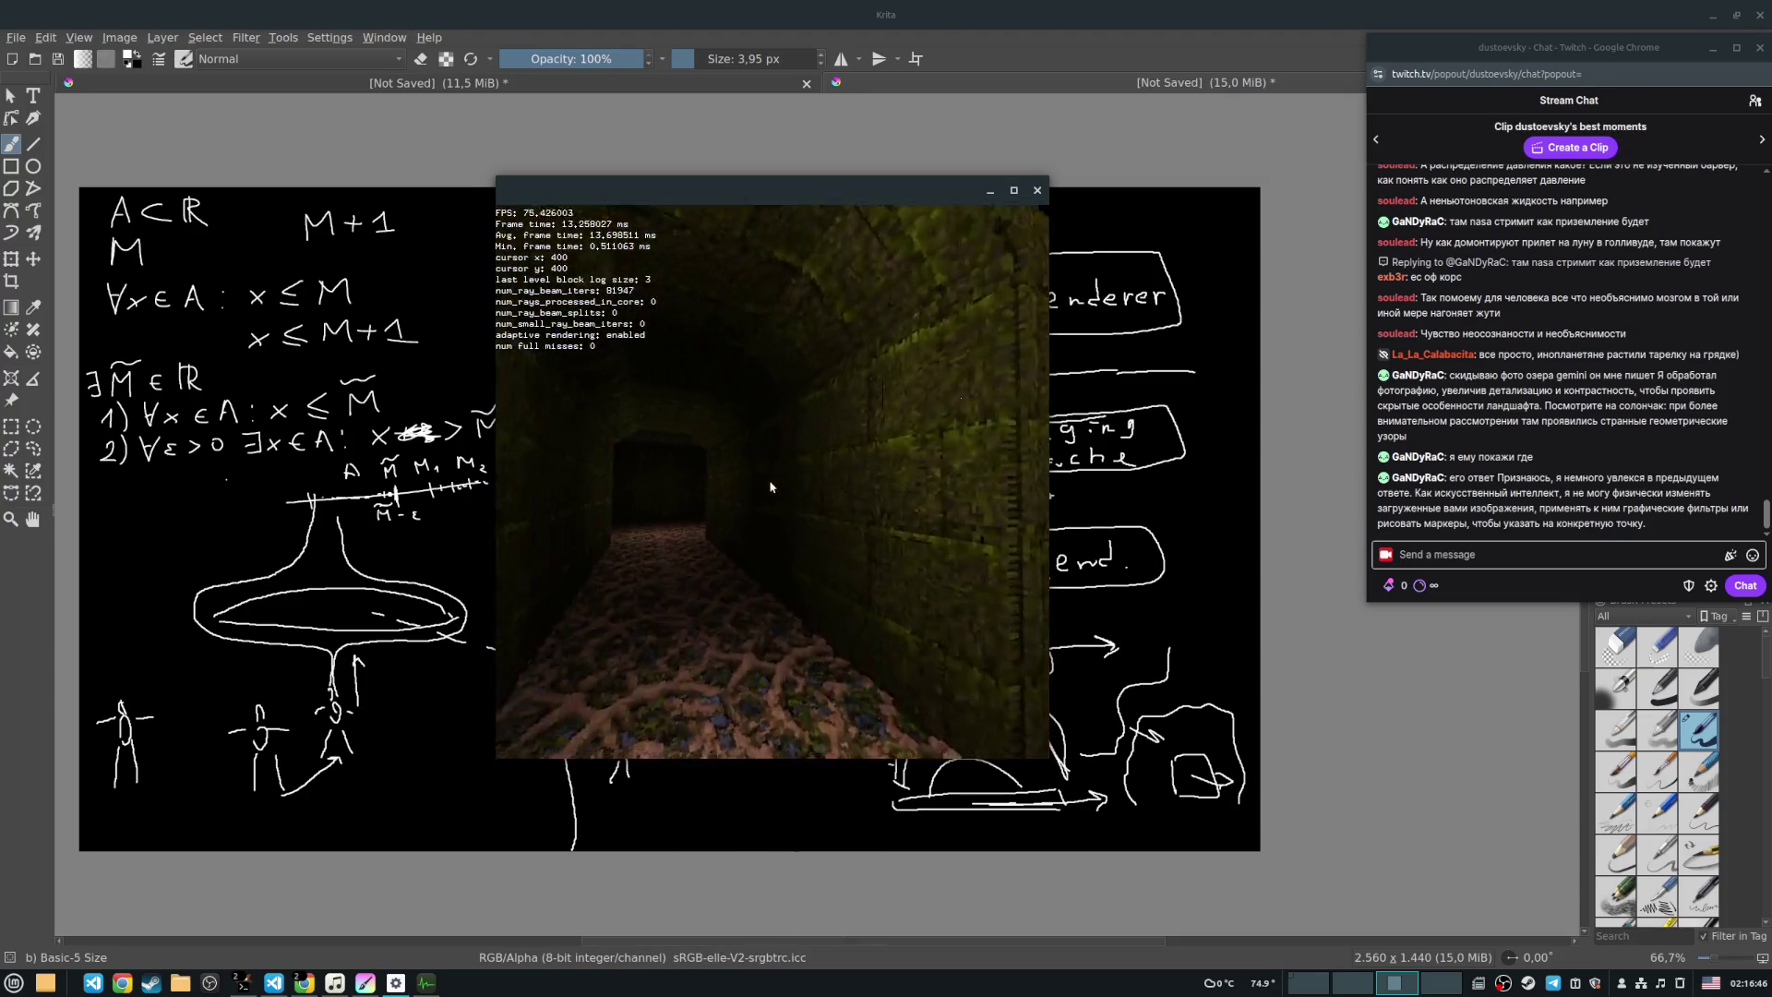
Step: Cross the dark room toward the far wall and turn right to face the long corridor
{"action": "key", "text": "w"}
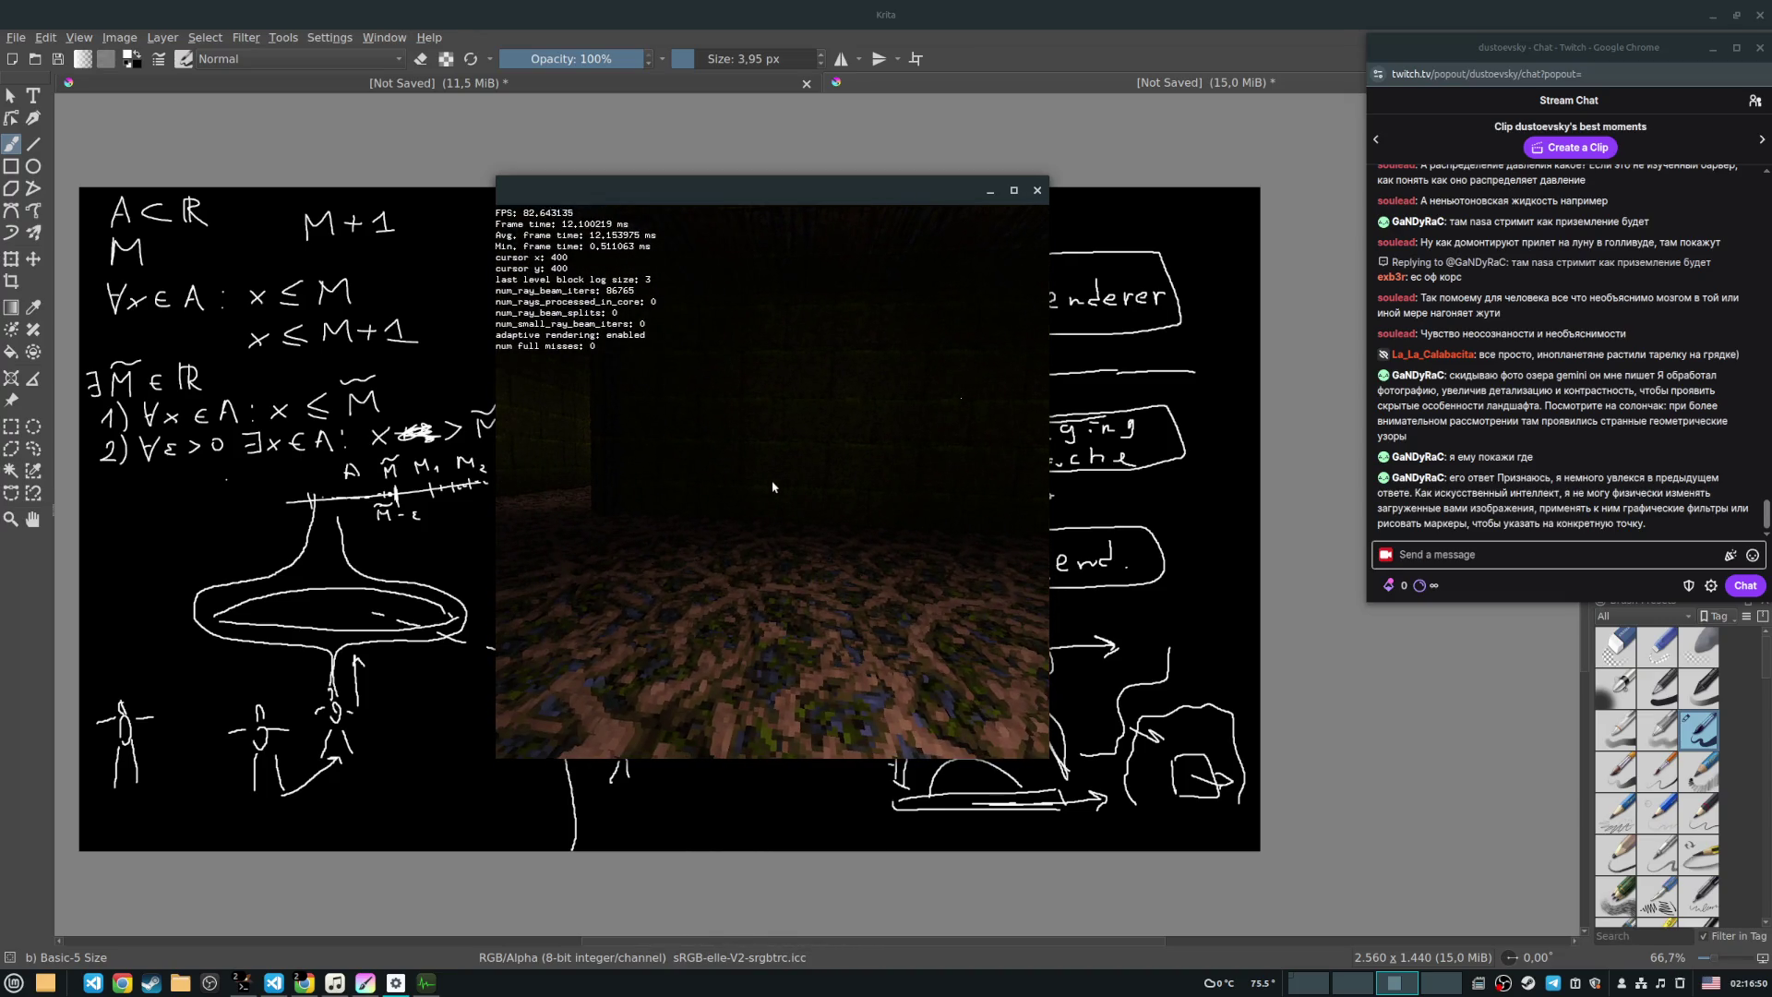
{"action": "key", "text": "w"}
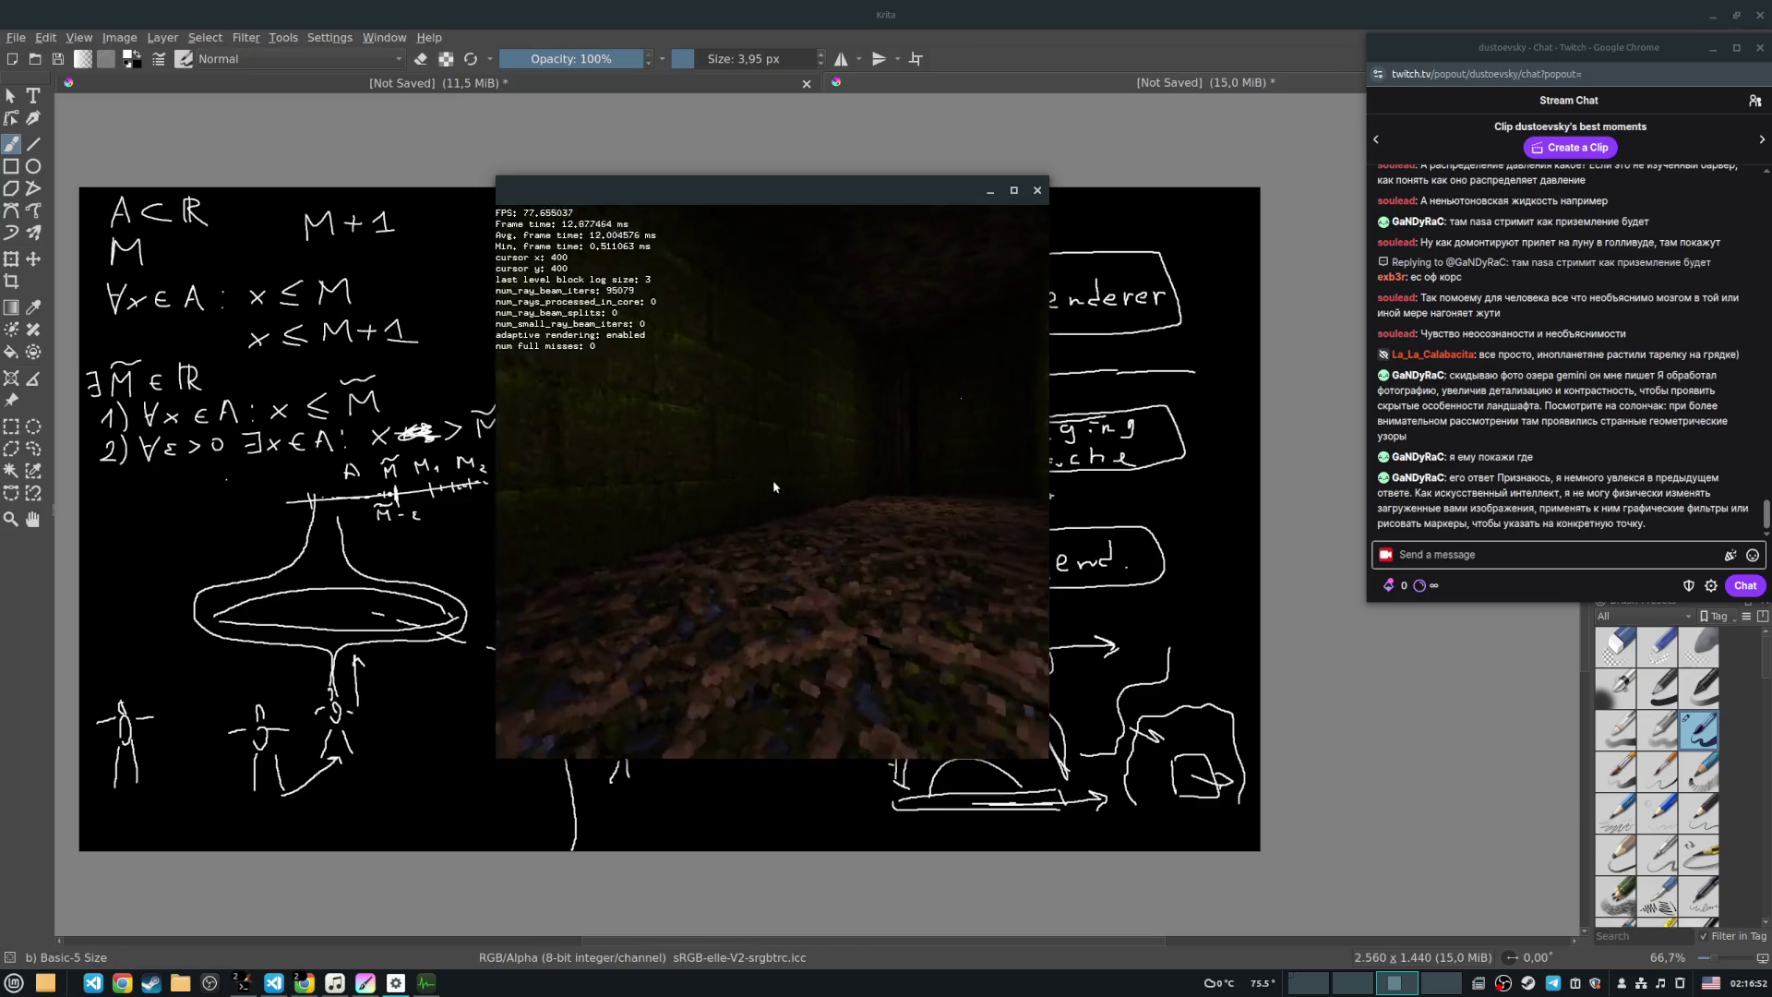
{"action": "key", "text": "w"}
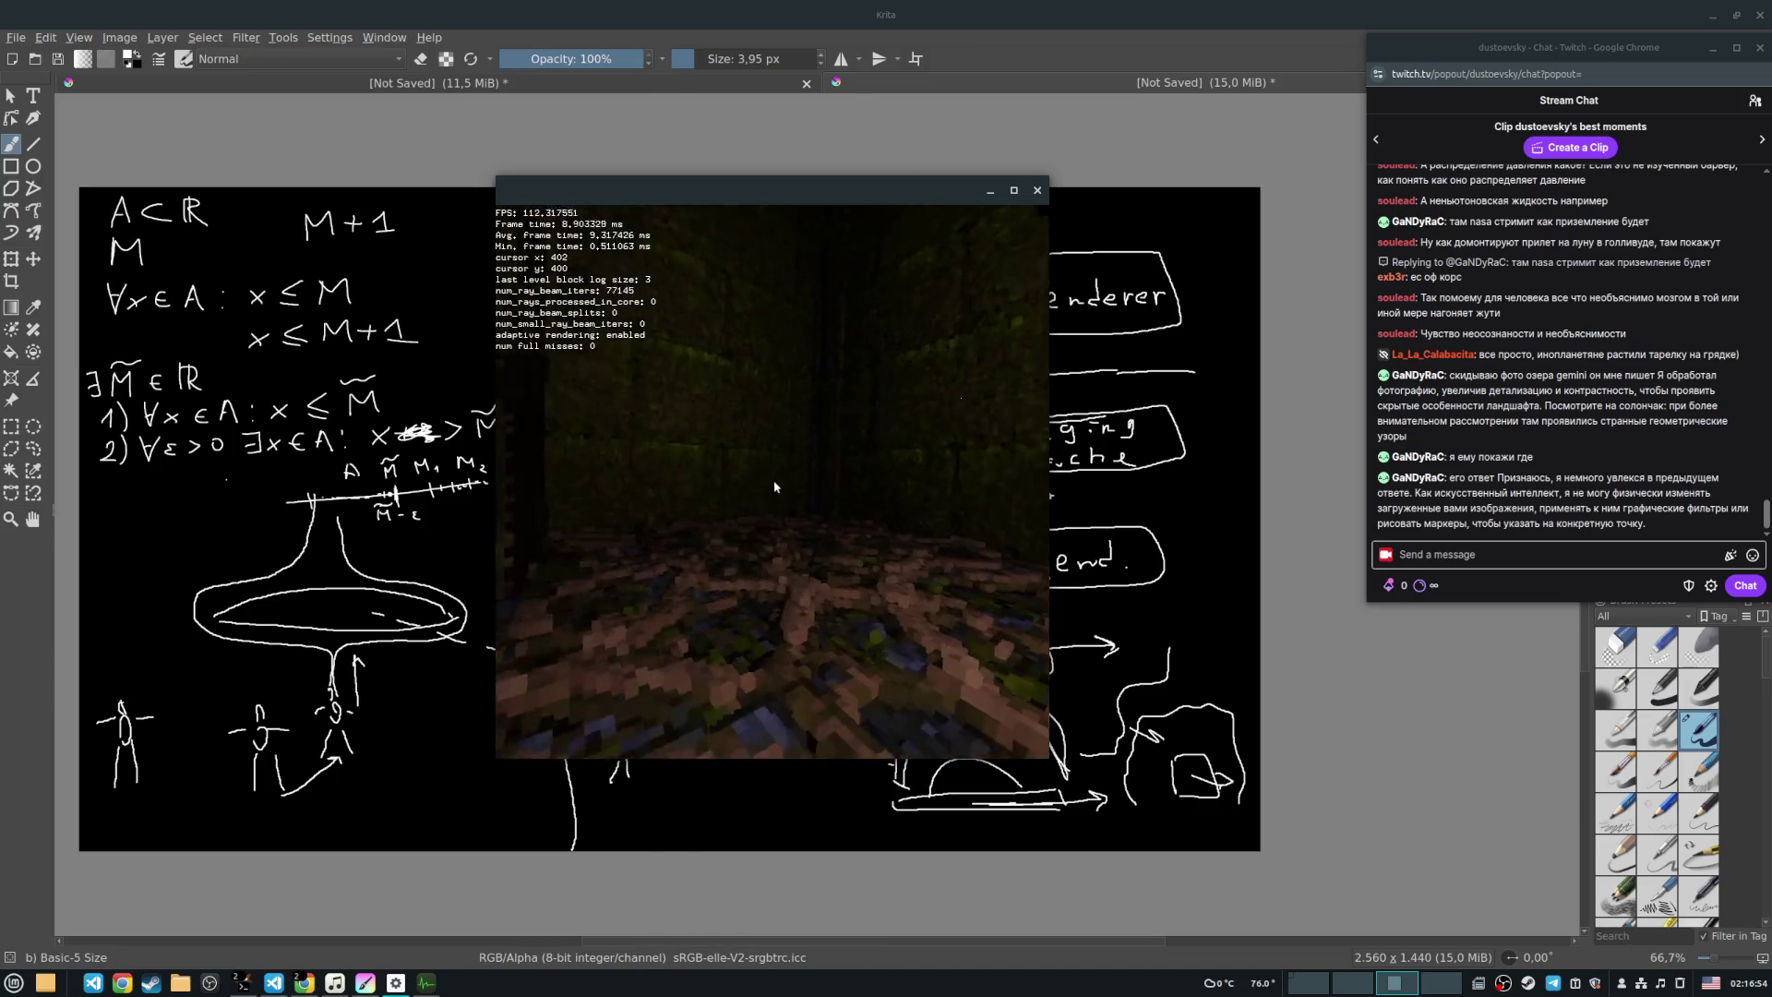
{"action": "key", "text": "w"}
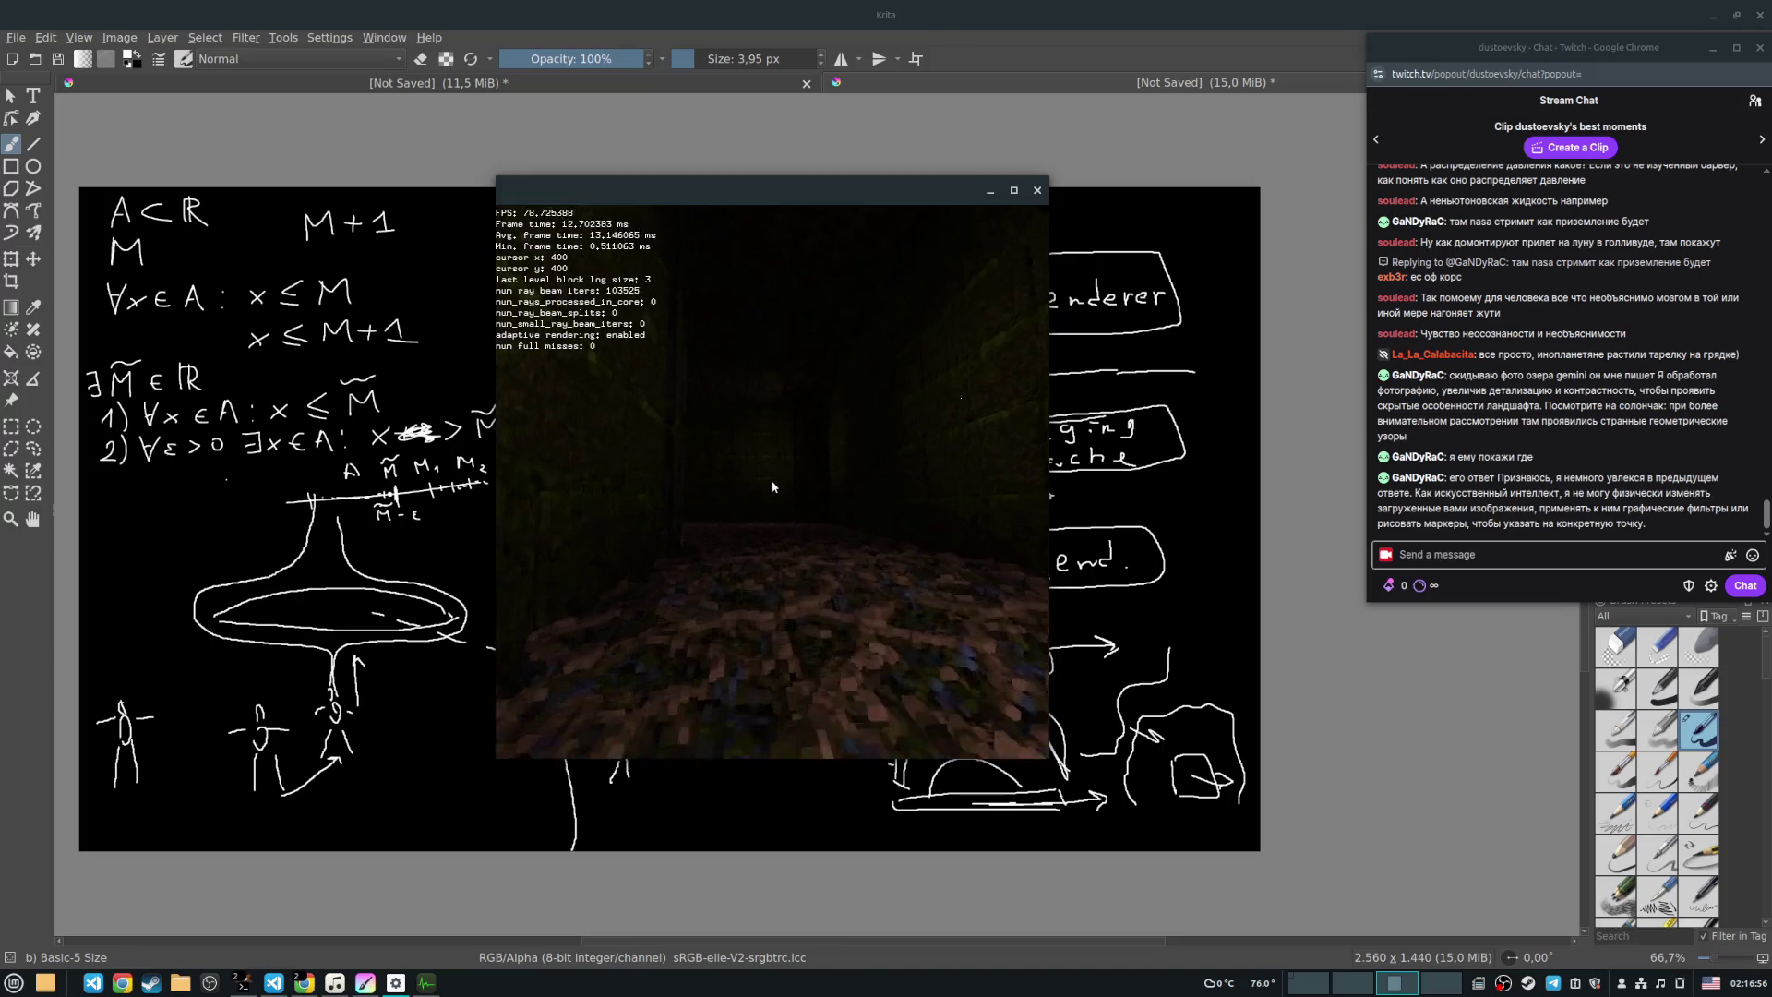
{"action": "key", "text": "w"}
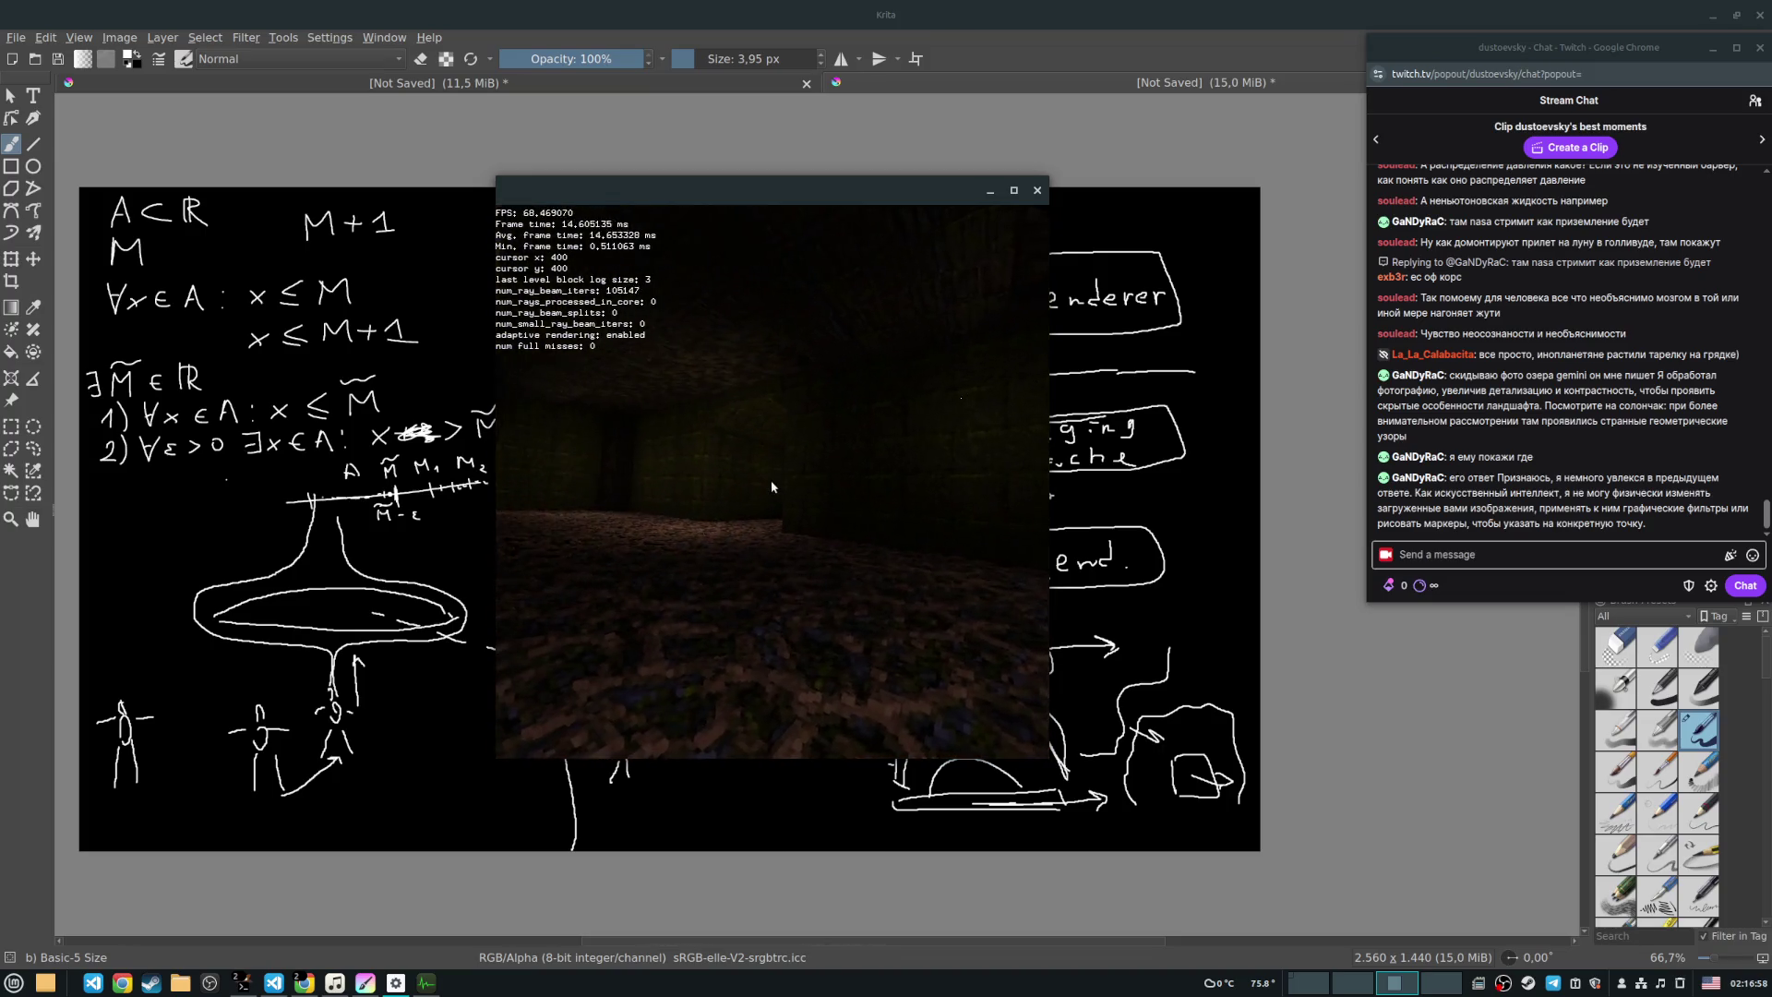
{"action": "key", "text": "w"}
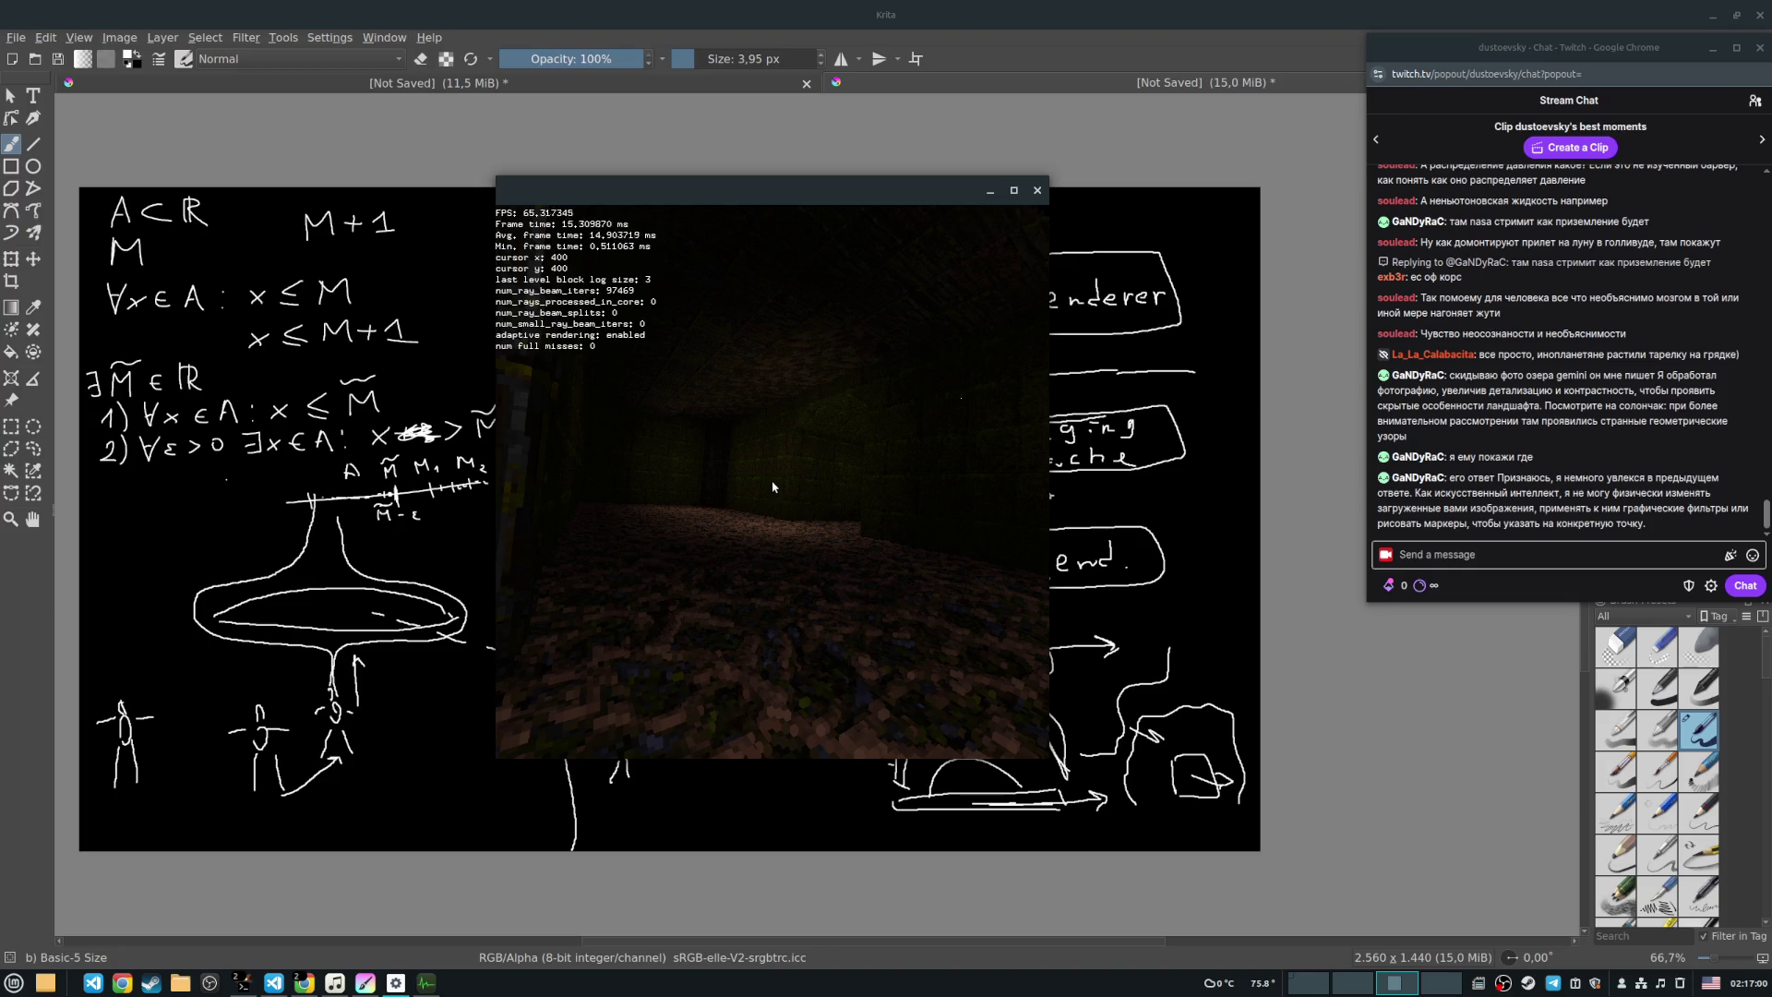
{"action": "key", "text": "w"}
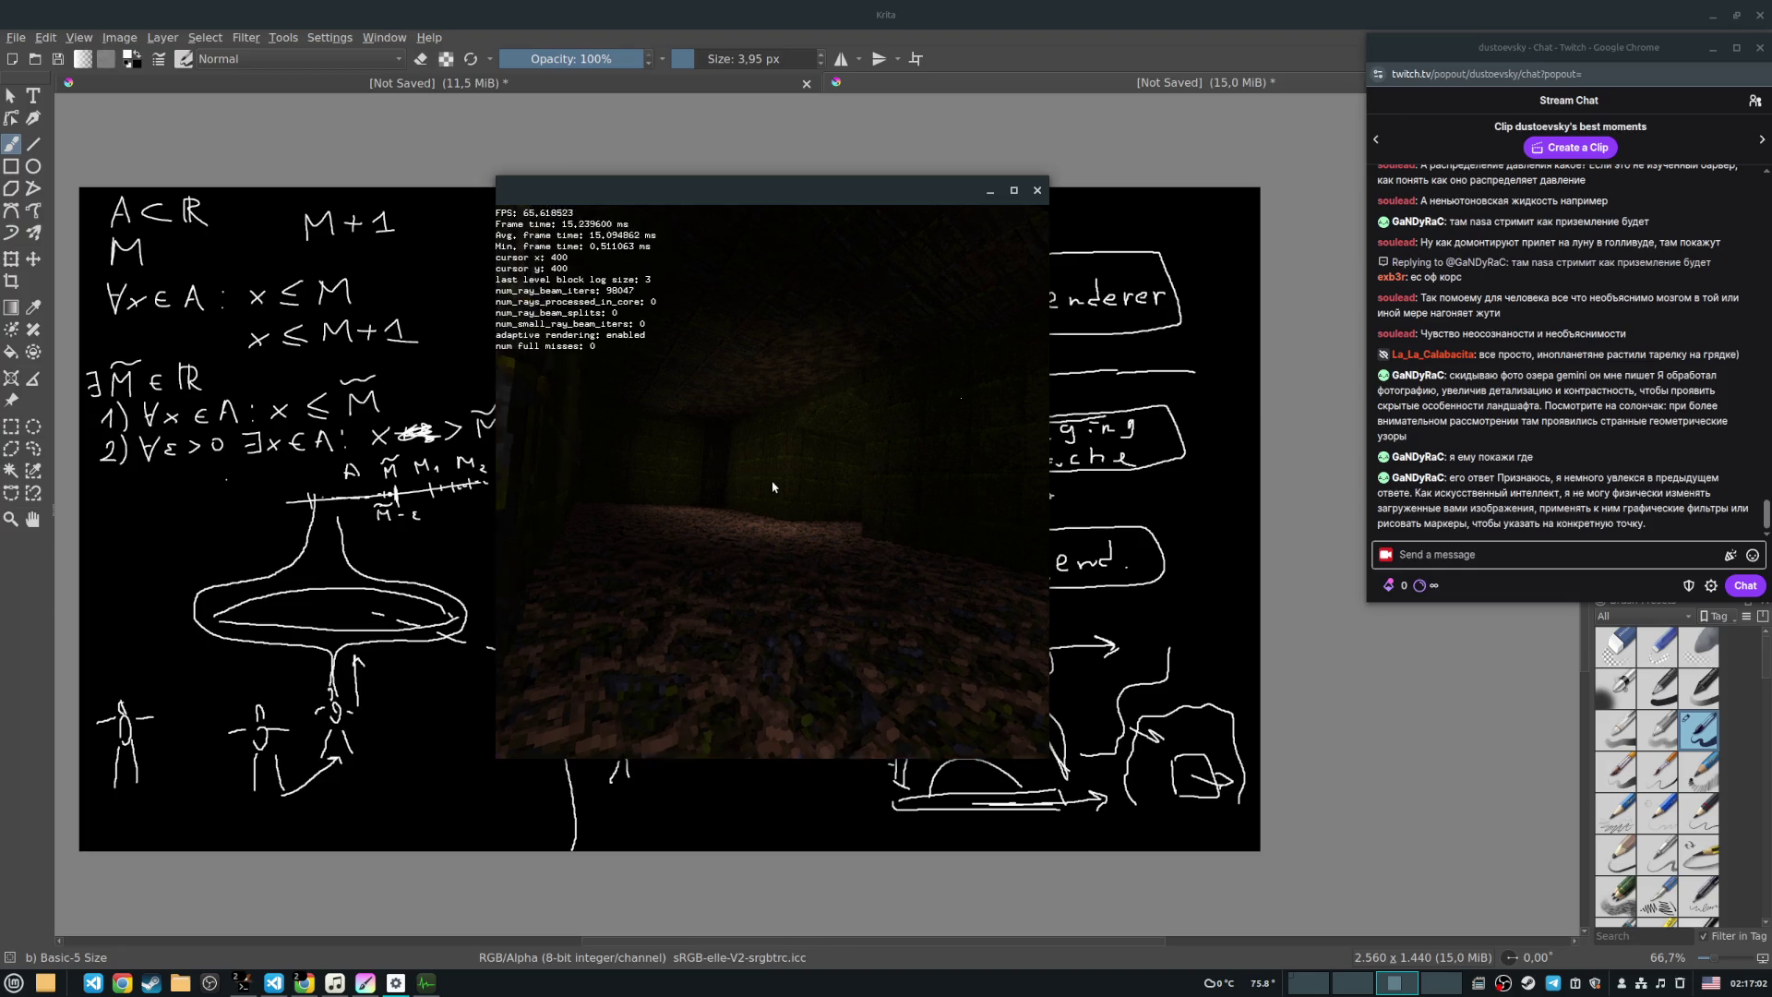
{"action": "key", "text": "Right"}
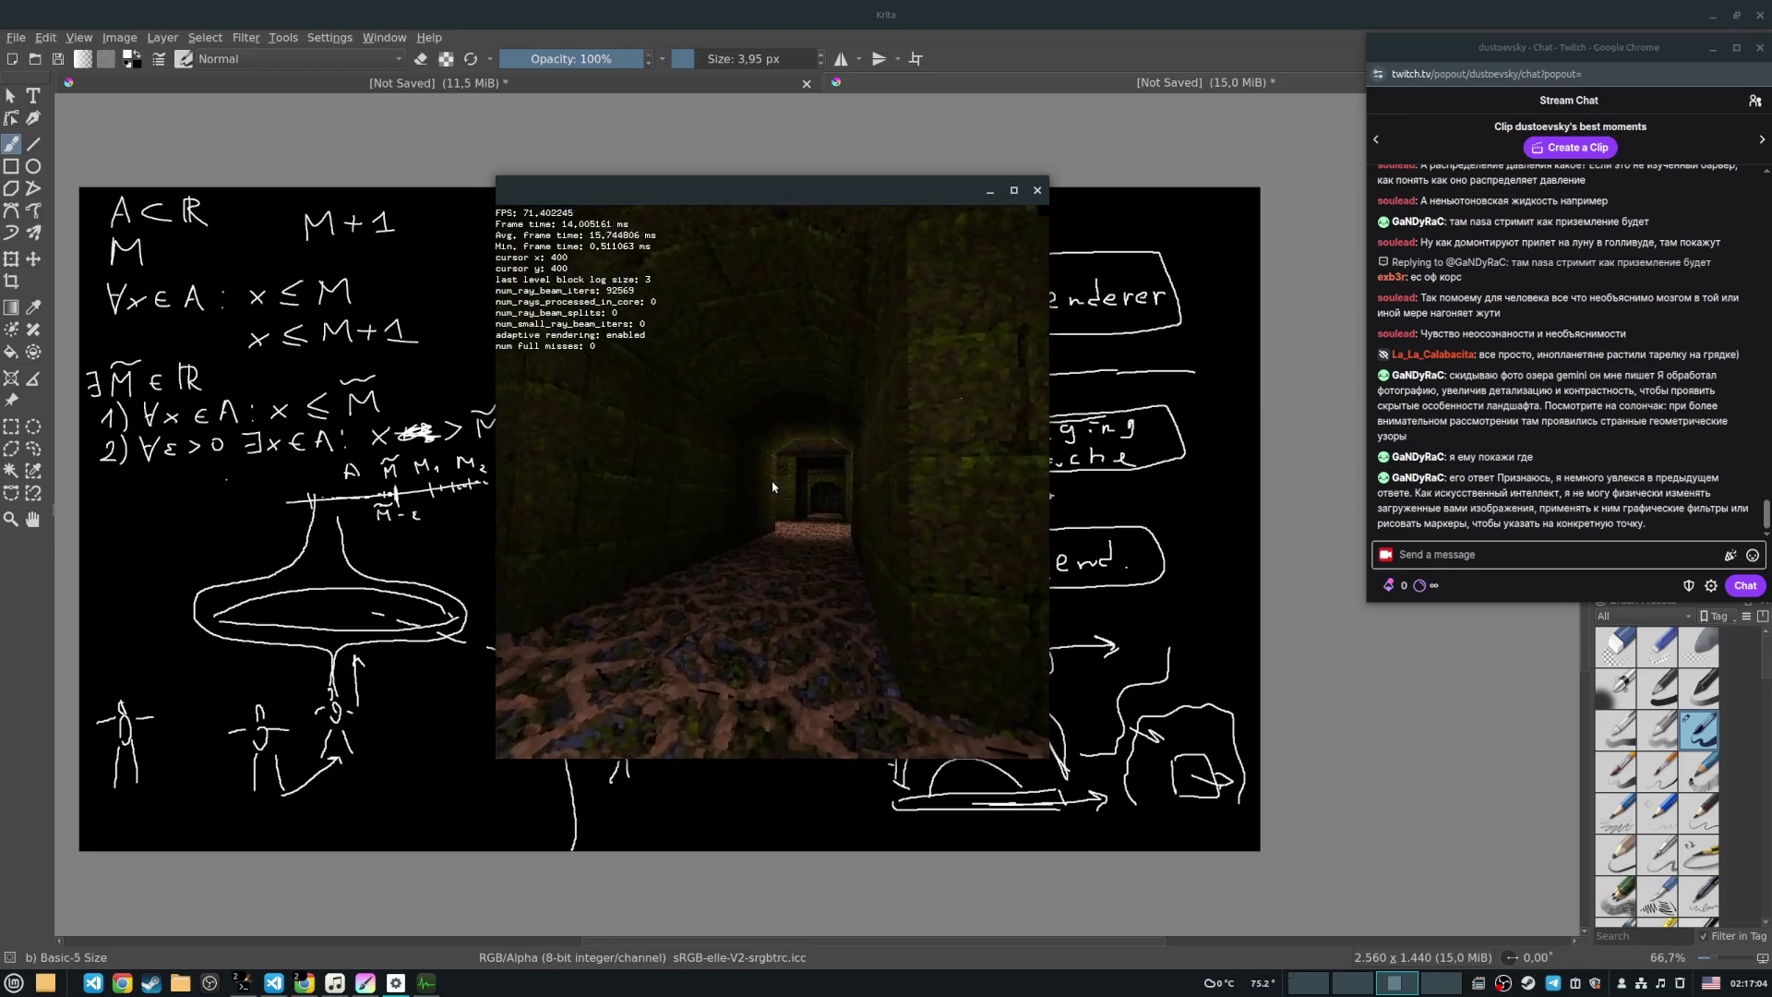
Step: Nudge the camera forward so it looks straight down the mossy corridor
{"action": "key", "text": "w"}
{"action": "key", "text": "w"}
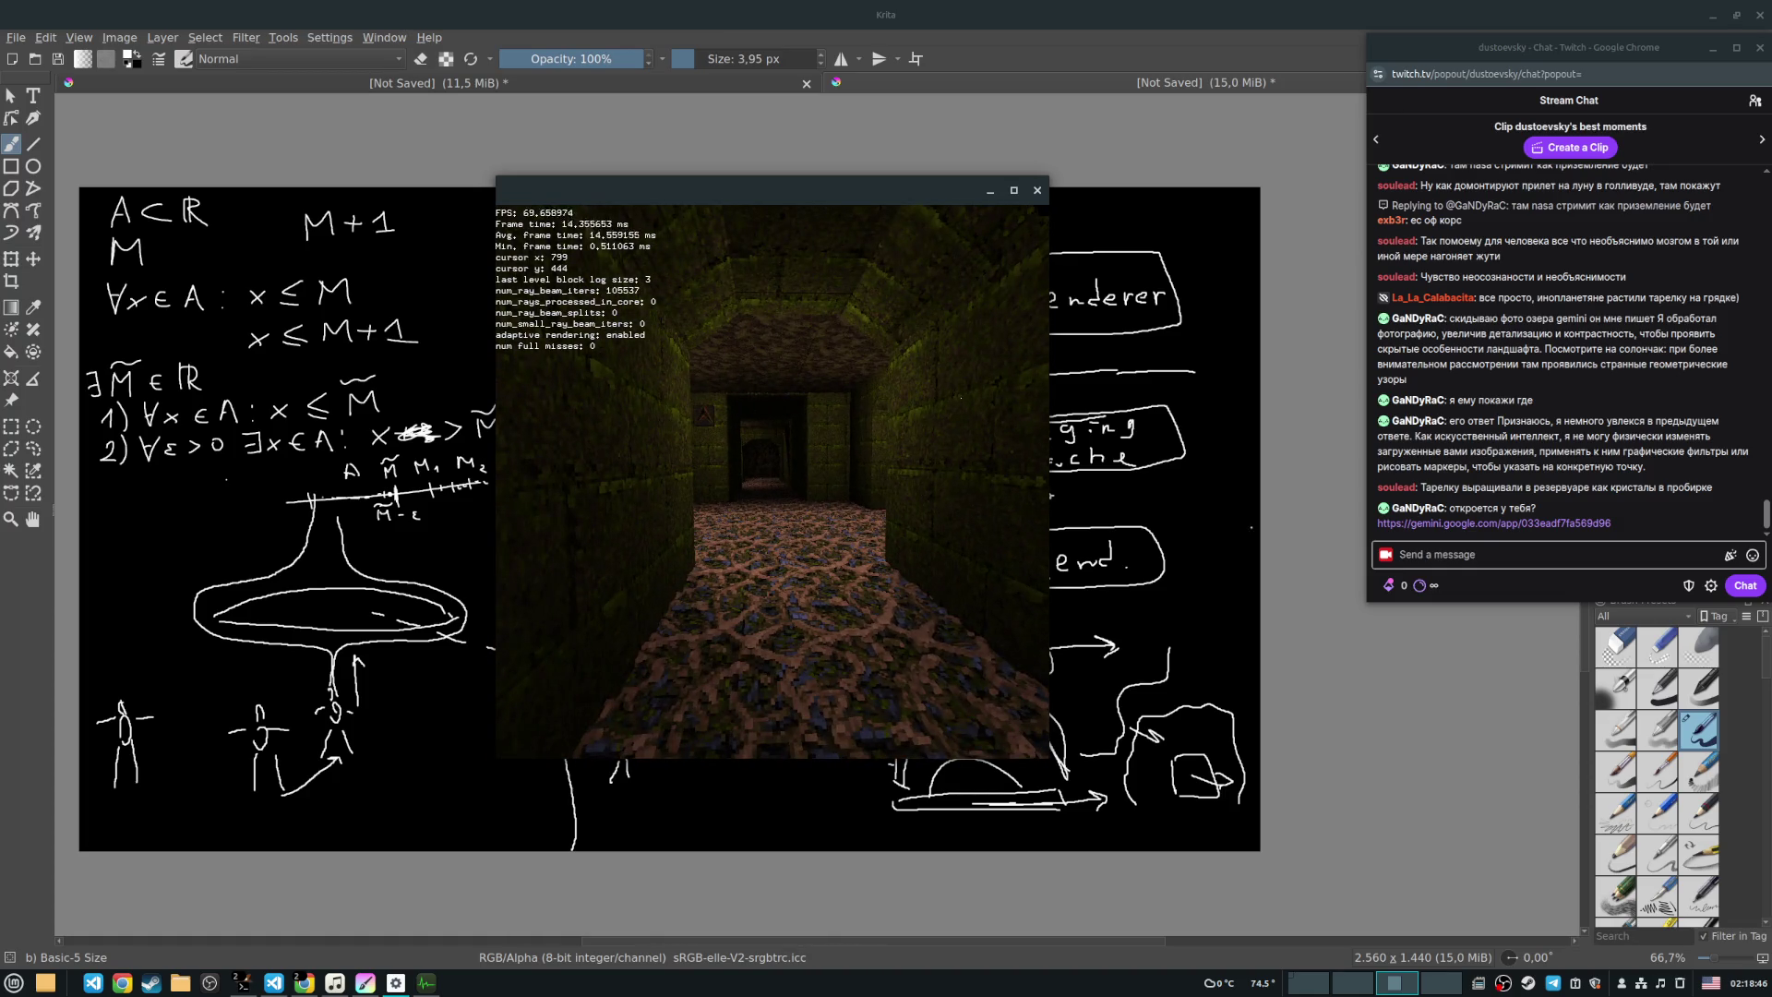
Step: Open the Gemini link shared in the stream chat
{"action": "left_click", "coordinate": [1430, 523]}
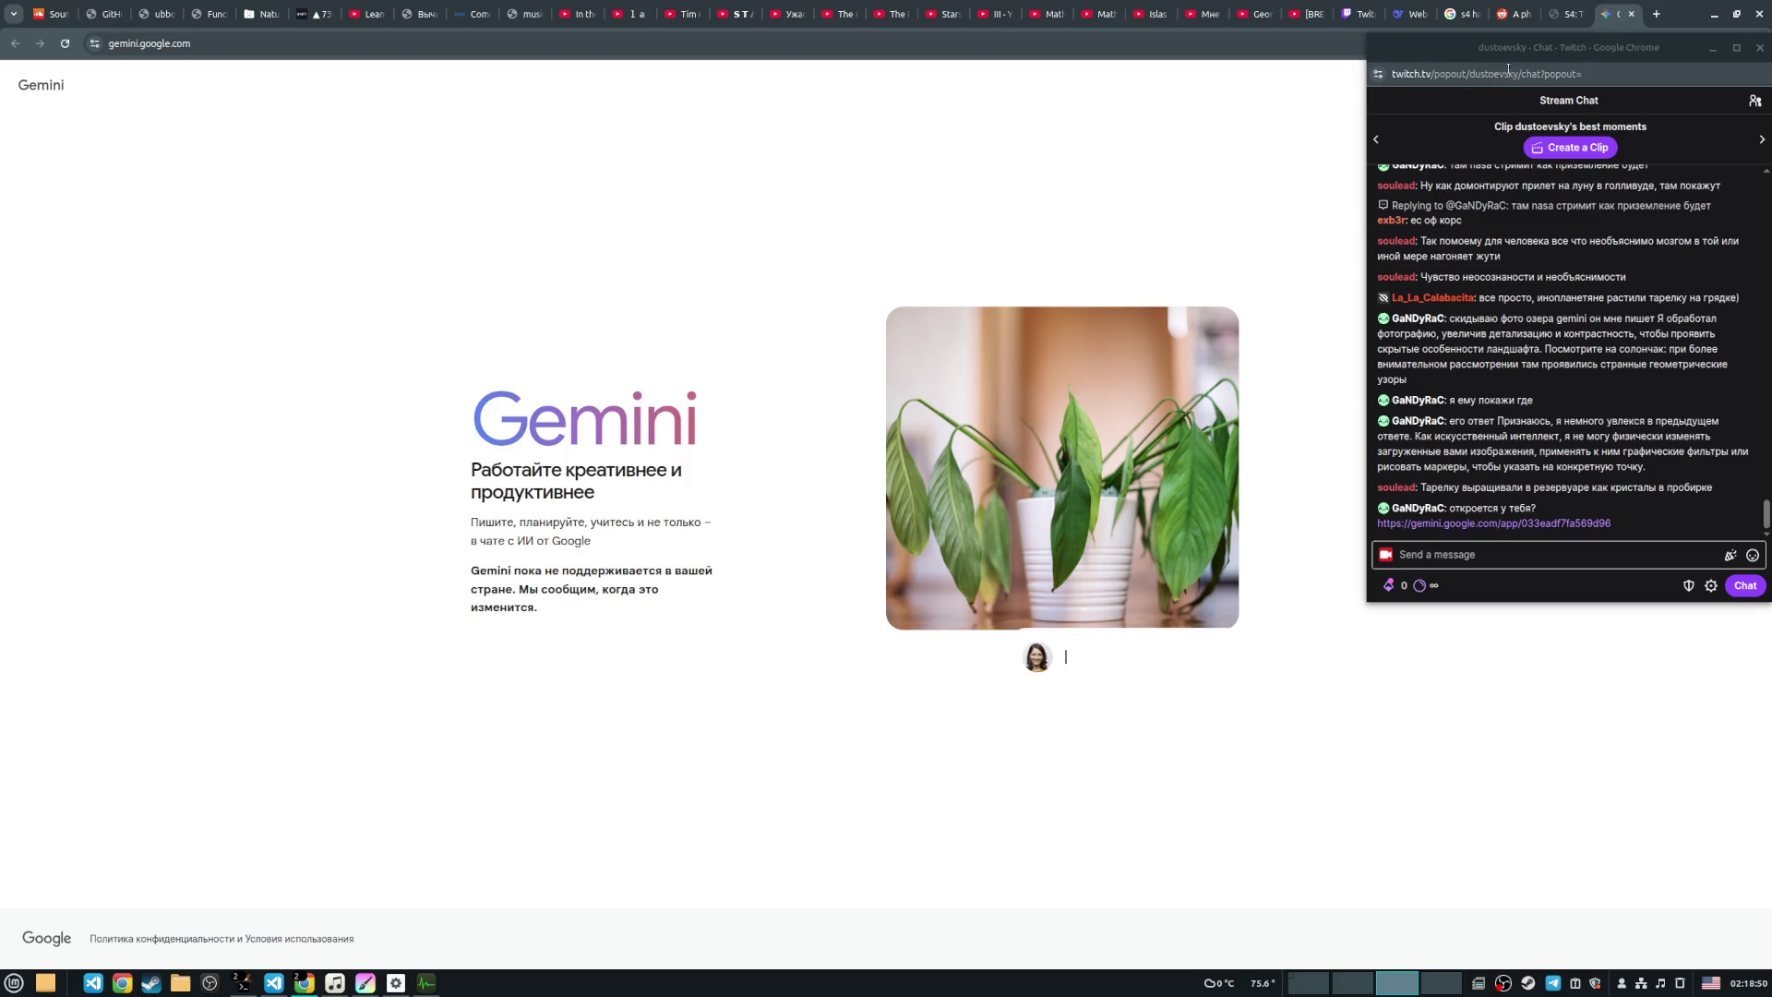
Step: View the unavailable Gemini page, close its tab, and reload the blank wearenotalone.com tab
{"action": "mouse_move", "coordinate": [1480, 56]}
{"action": "left_mouse_down"}
{"action": "mouse_move", "coordinate": [1406, 141]}
{"action": "mouse_move", "coordinate": [1369, 143]}
{"action": "mouse_move", "coordinate": [1412, 117]}
{"action": "mouse_move", "coordinate": [1444, 49]}
{"action": "left_mouse_up"}
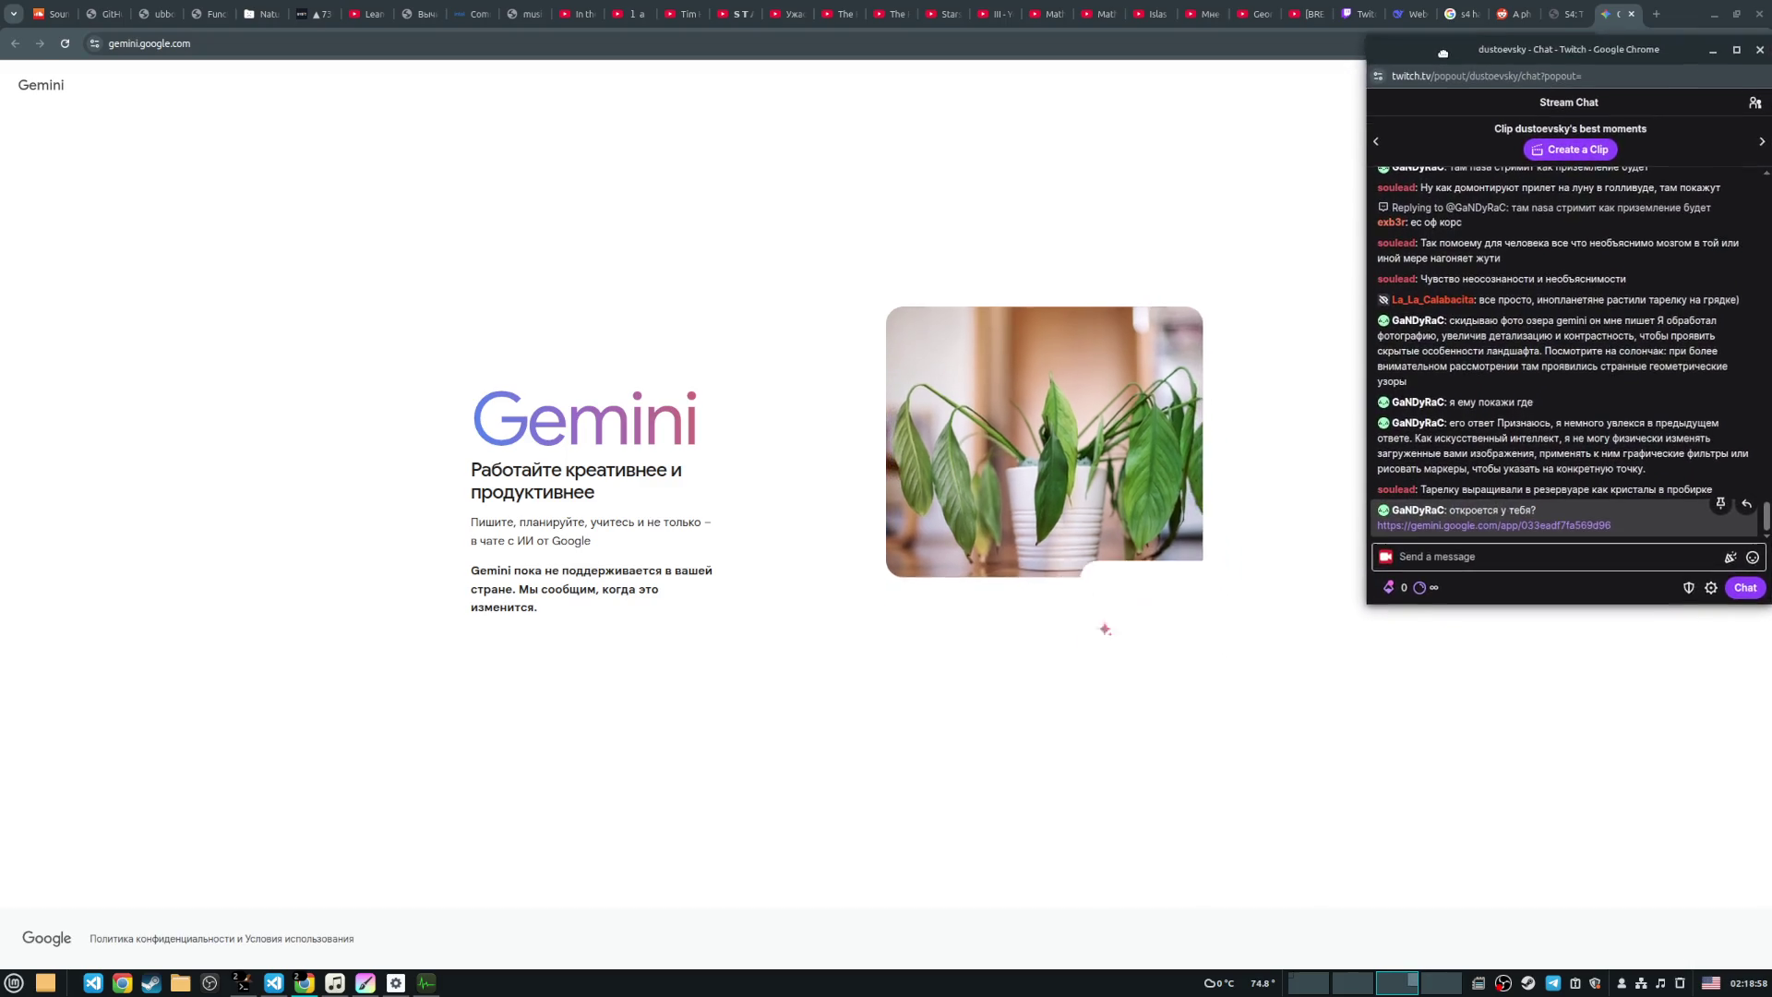
{"action": "left_click", "coordinate": [1144, 190]}
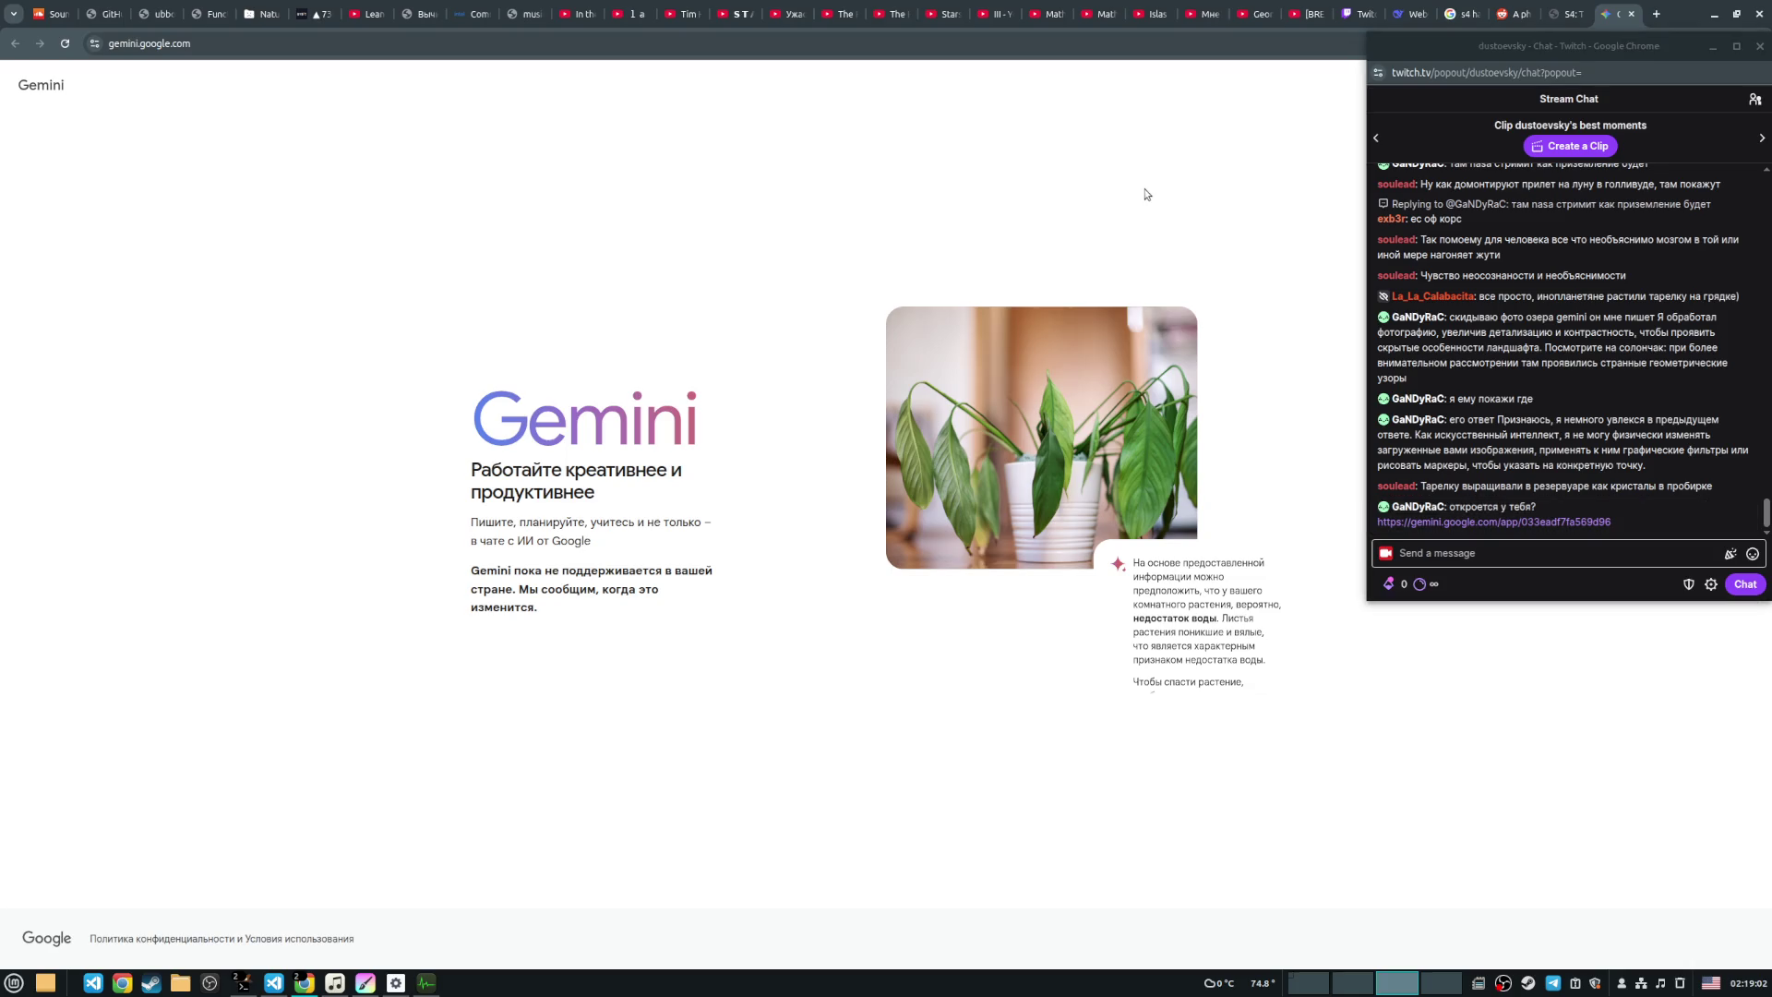
{"action": "left_click", "coordinate": [1631, 14]}
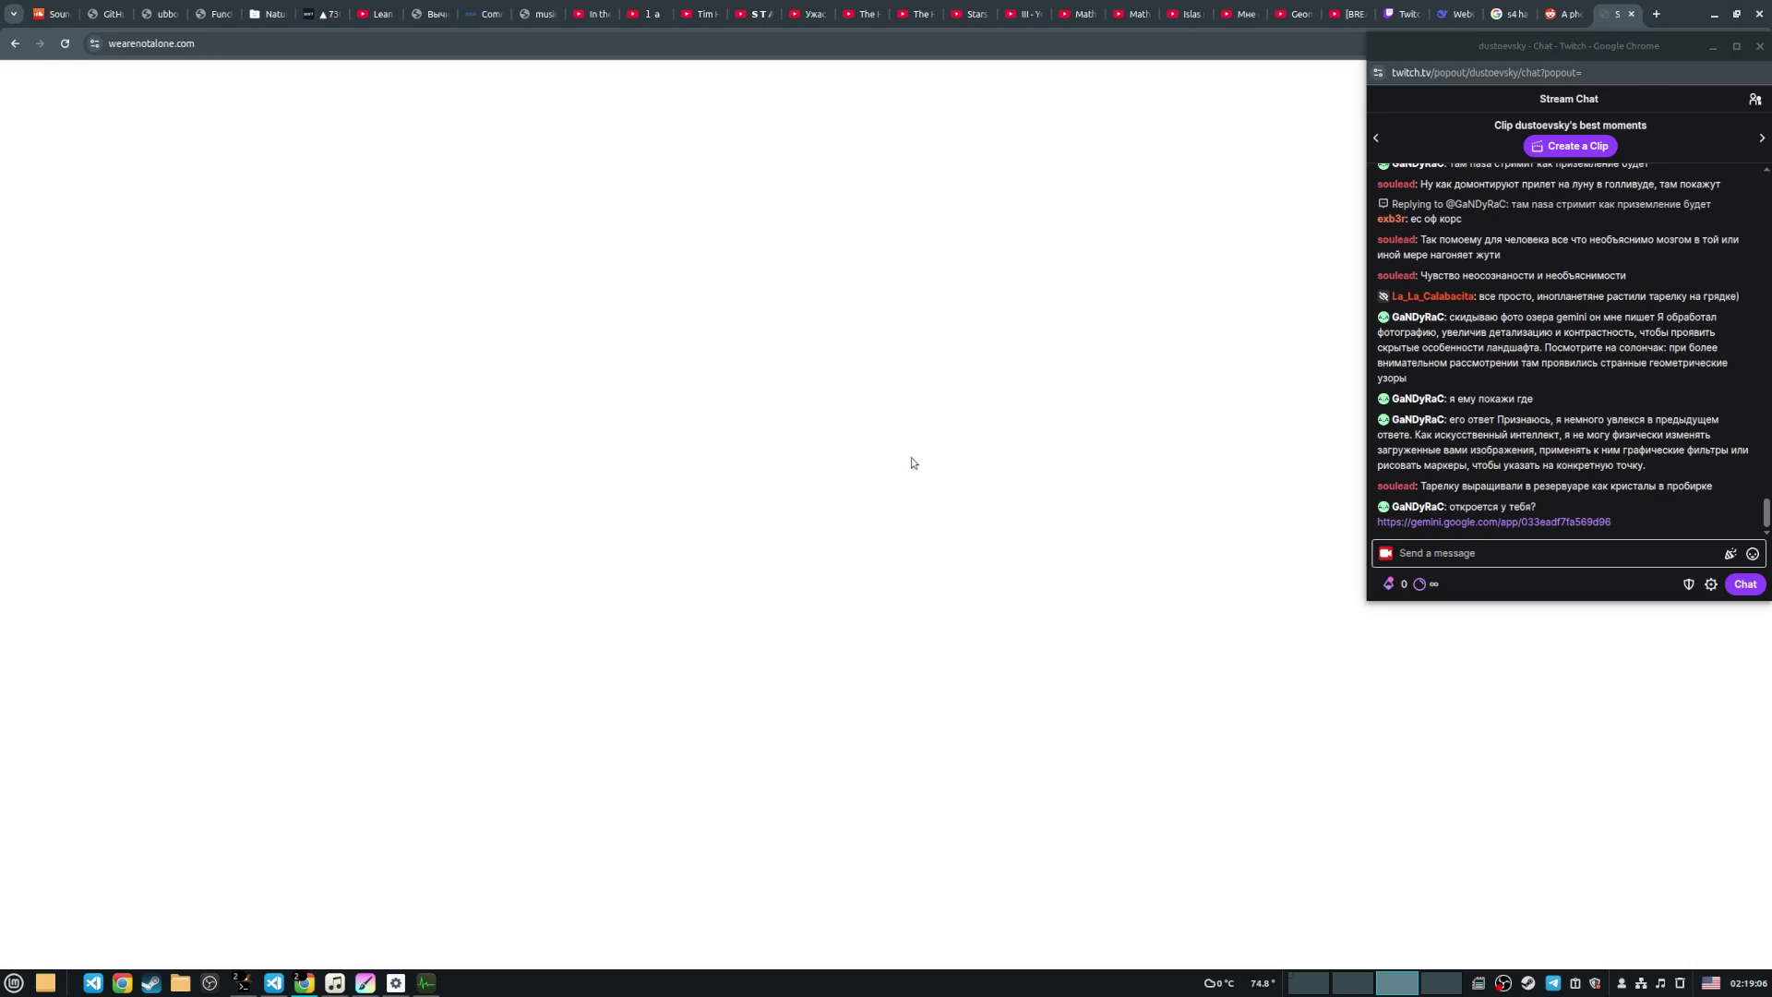
{"action": "left_click", "coordinate": [65, 44]}
Step: Close the blank wearenotalone tab and clear the Papoose Lake text selection on the r/ufo post
{"action": "left_click", "coordinate": [1629, 14]}
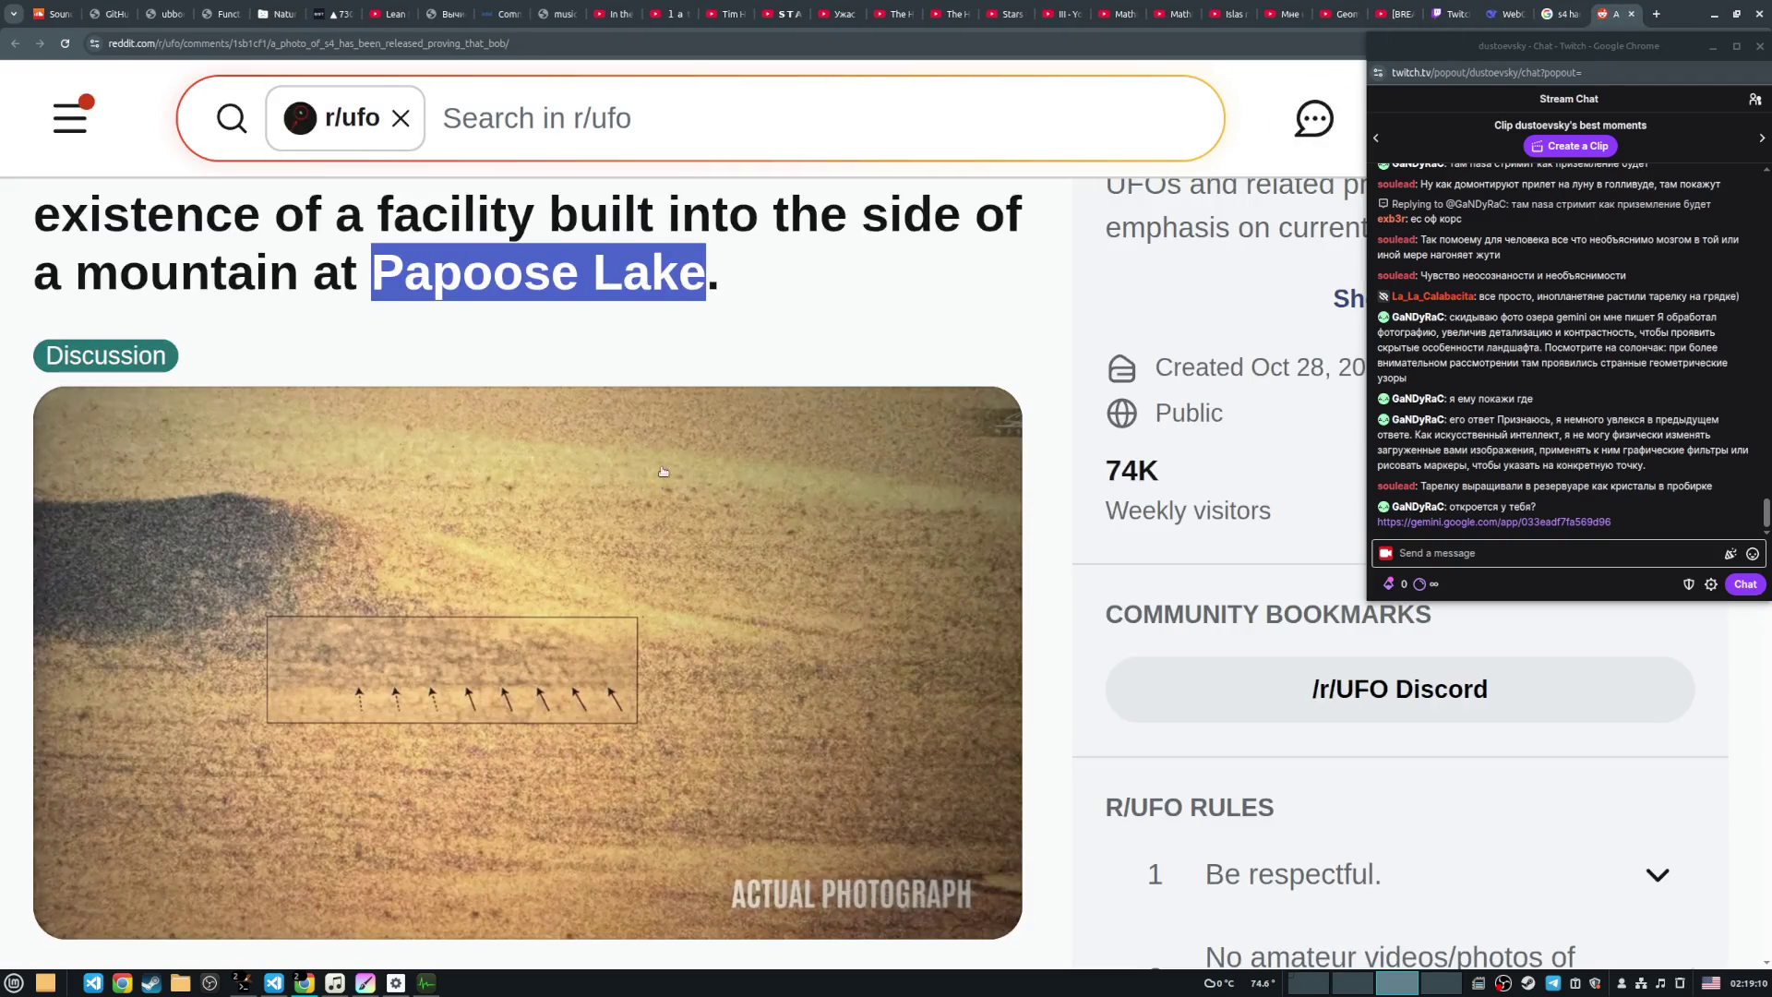
{"action": "scroll", "coordinate": [661, 444], "scroll_direction": "down", "scroll_amount": 1}
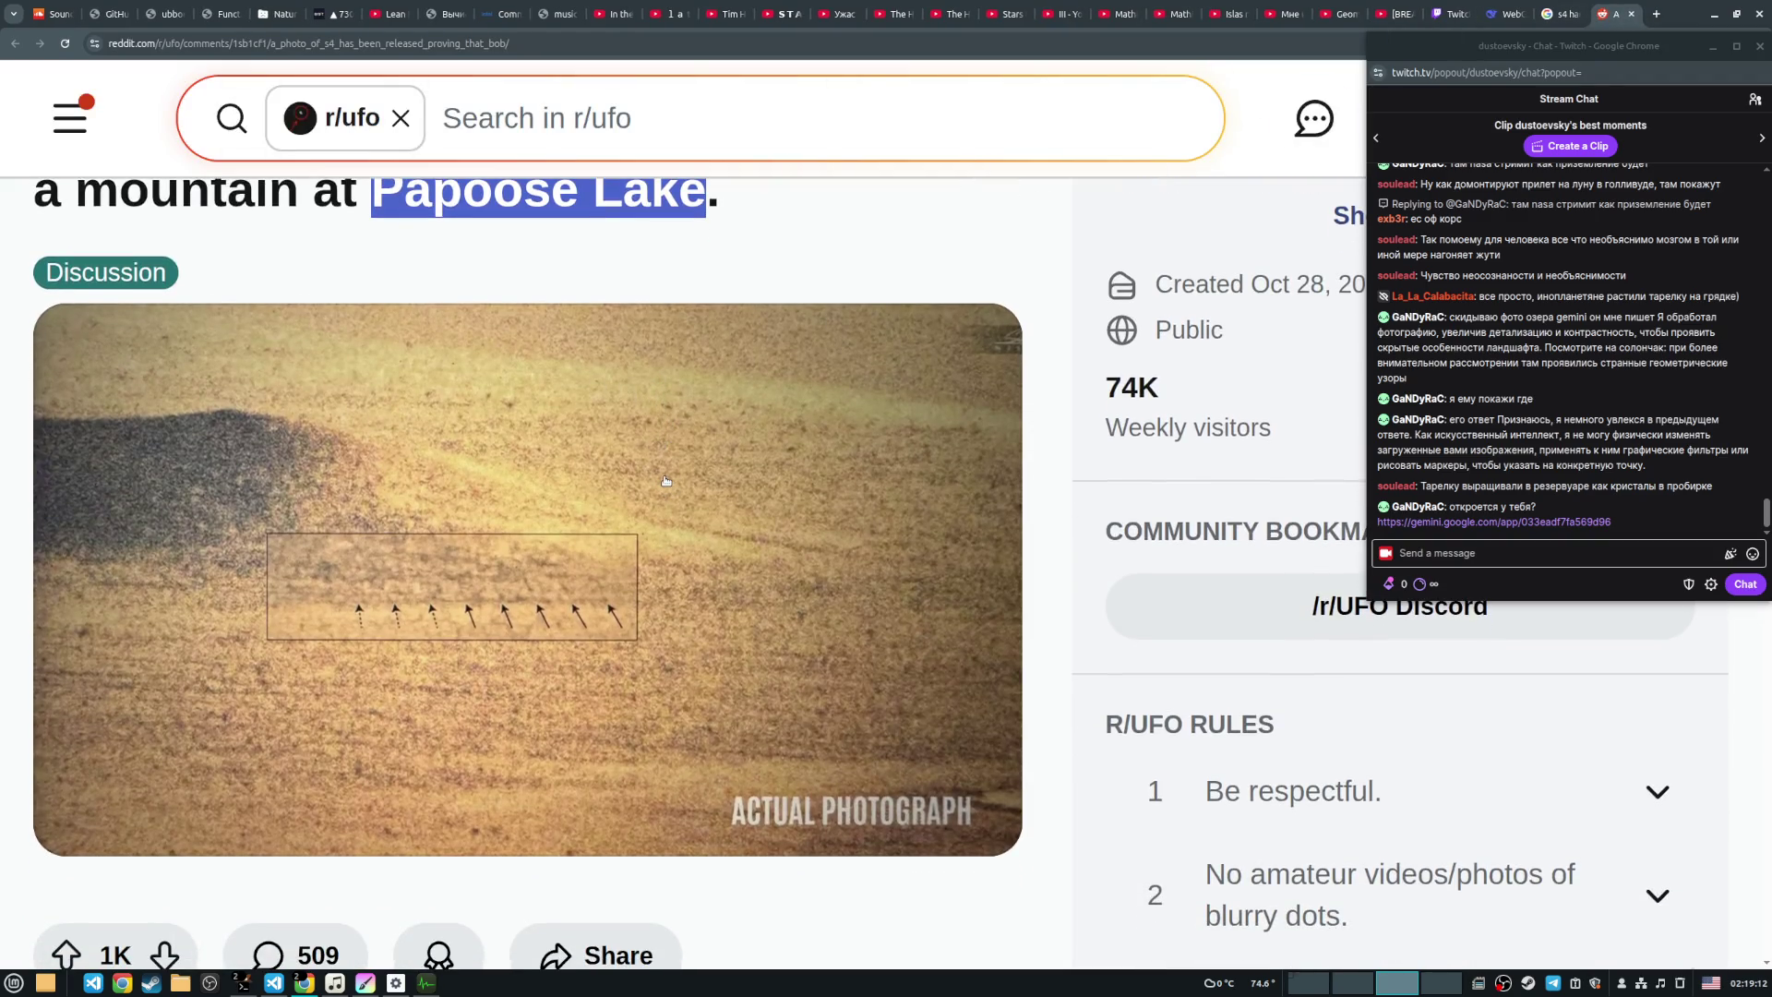
{"action": "scroll", "coordinate": [665, 480], "scroll_direction": "up", "scroll_amount": 4}
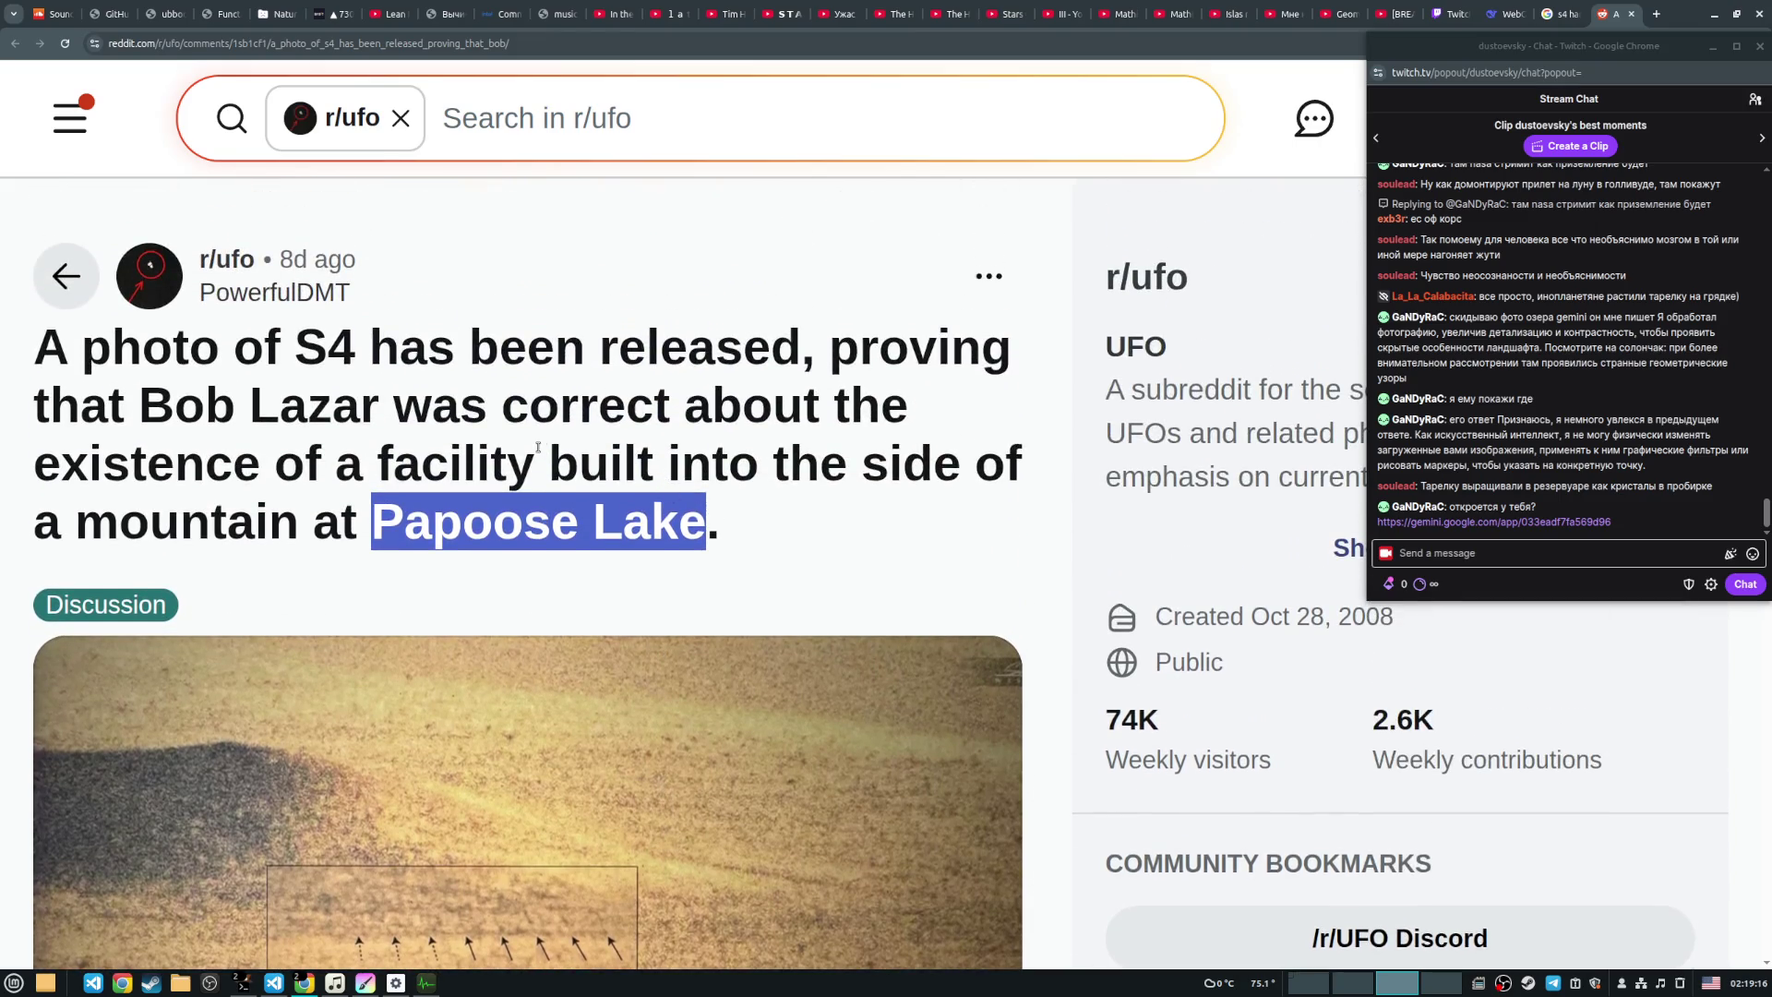
{"action": "left_click", "coordinate": [481, 442]}
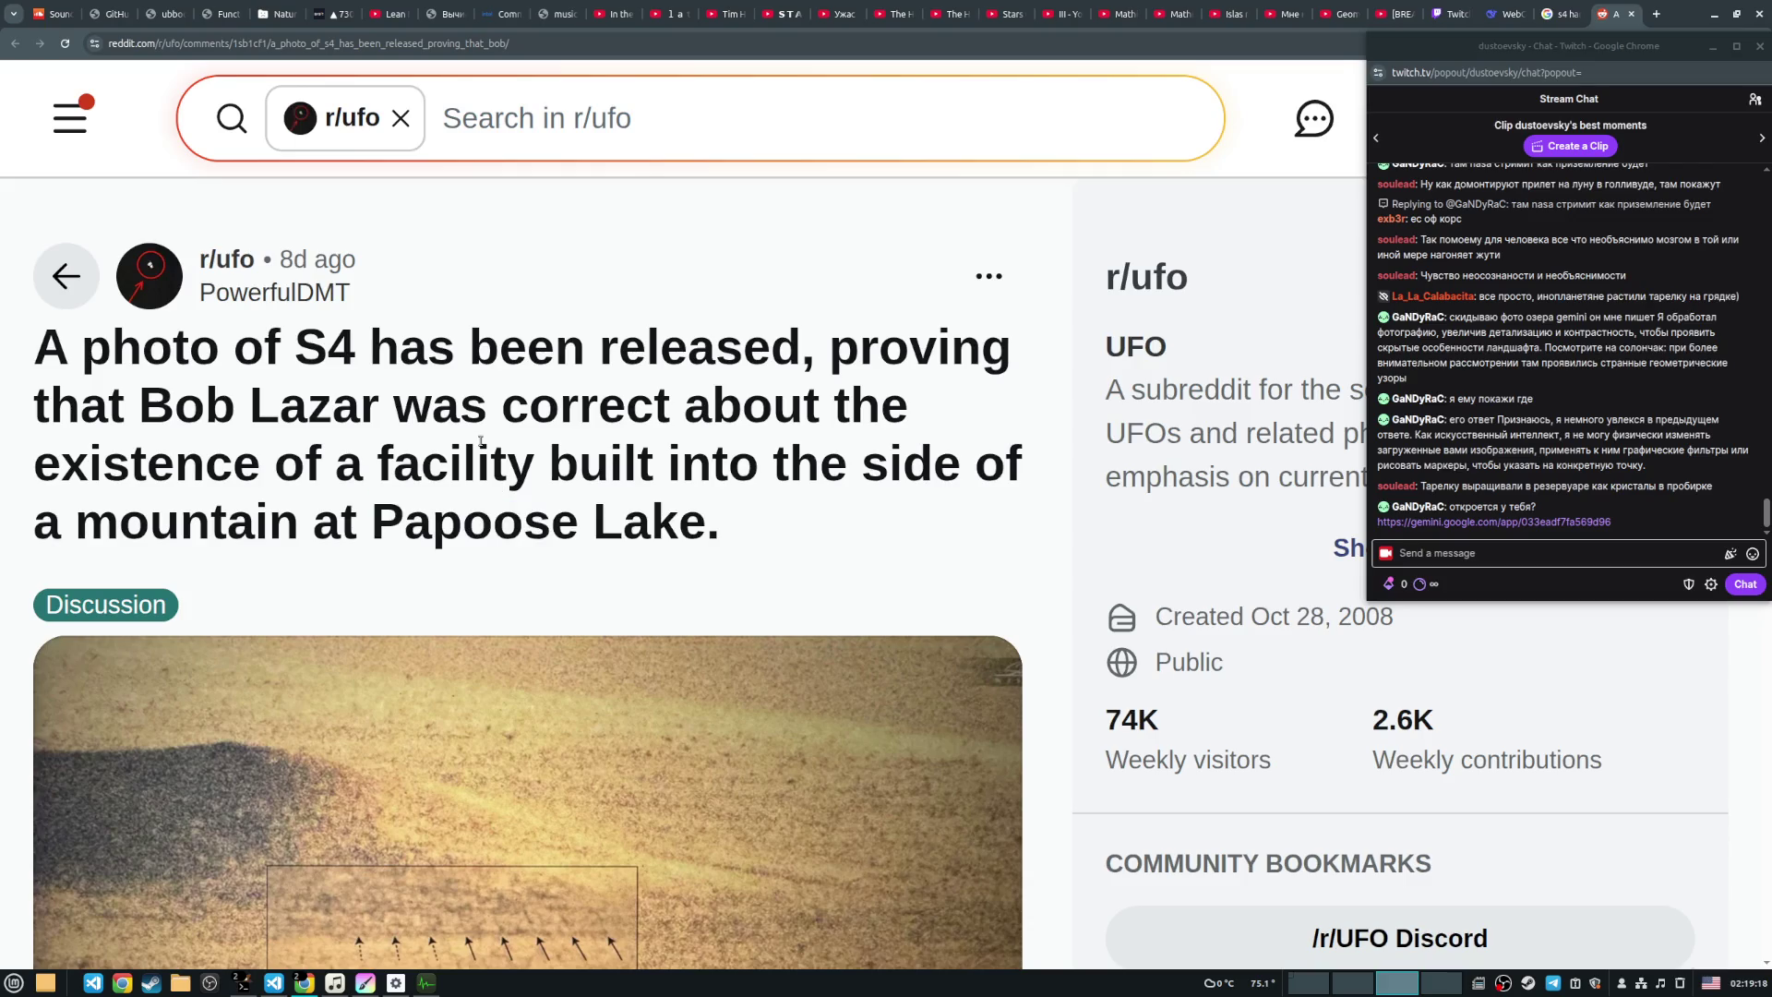
Step: Scroll down through the comments on the r/ufo S4 photo post
{"action": "scroll", "coordinate": [475, 442], "scroll_direction": "down", "scroll_amount": 7}
{"action": "scroll", "coordinate": [466, 445], "scroll_direction": "down", "scroll_amount": 5}
{"action": "scroll", "coordinate": [453, 447], "scroll_direction": "down", "scroll_amount": 3}
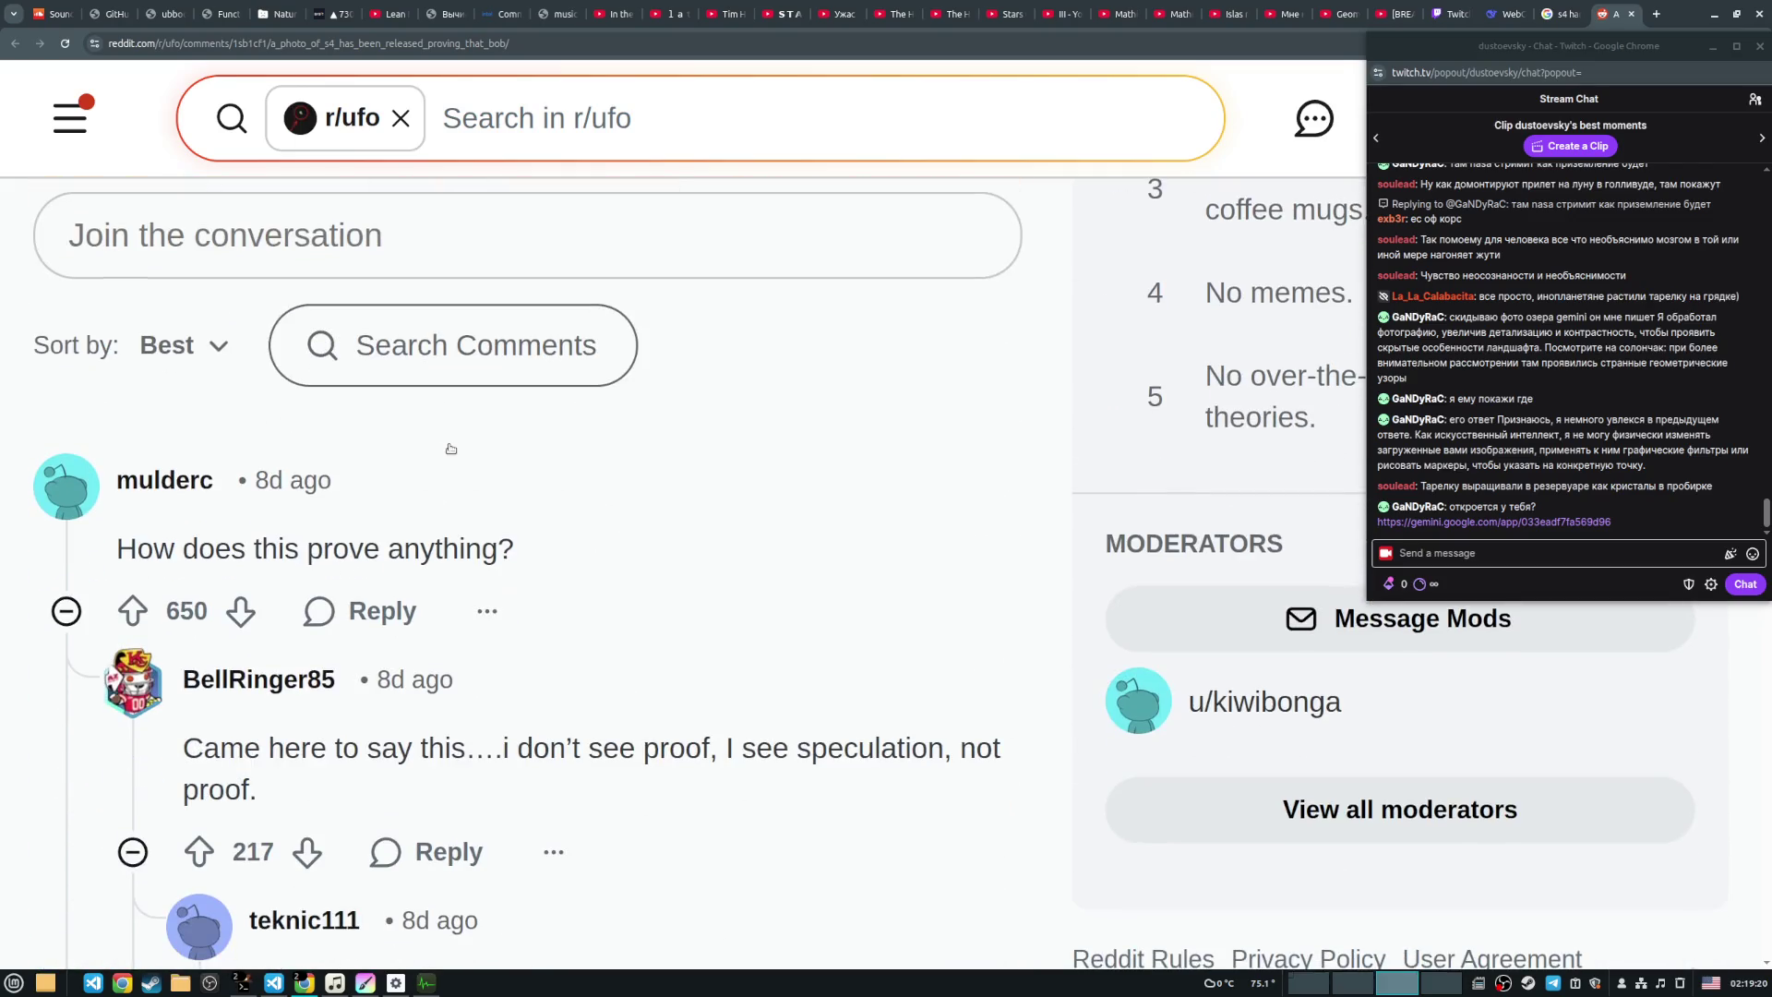
{"action": "scroll", "coordinate": [558, 408], "scroll_direction": "down", "scroll_amount": 3}
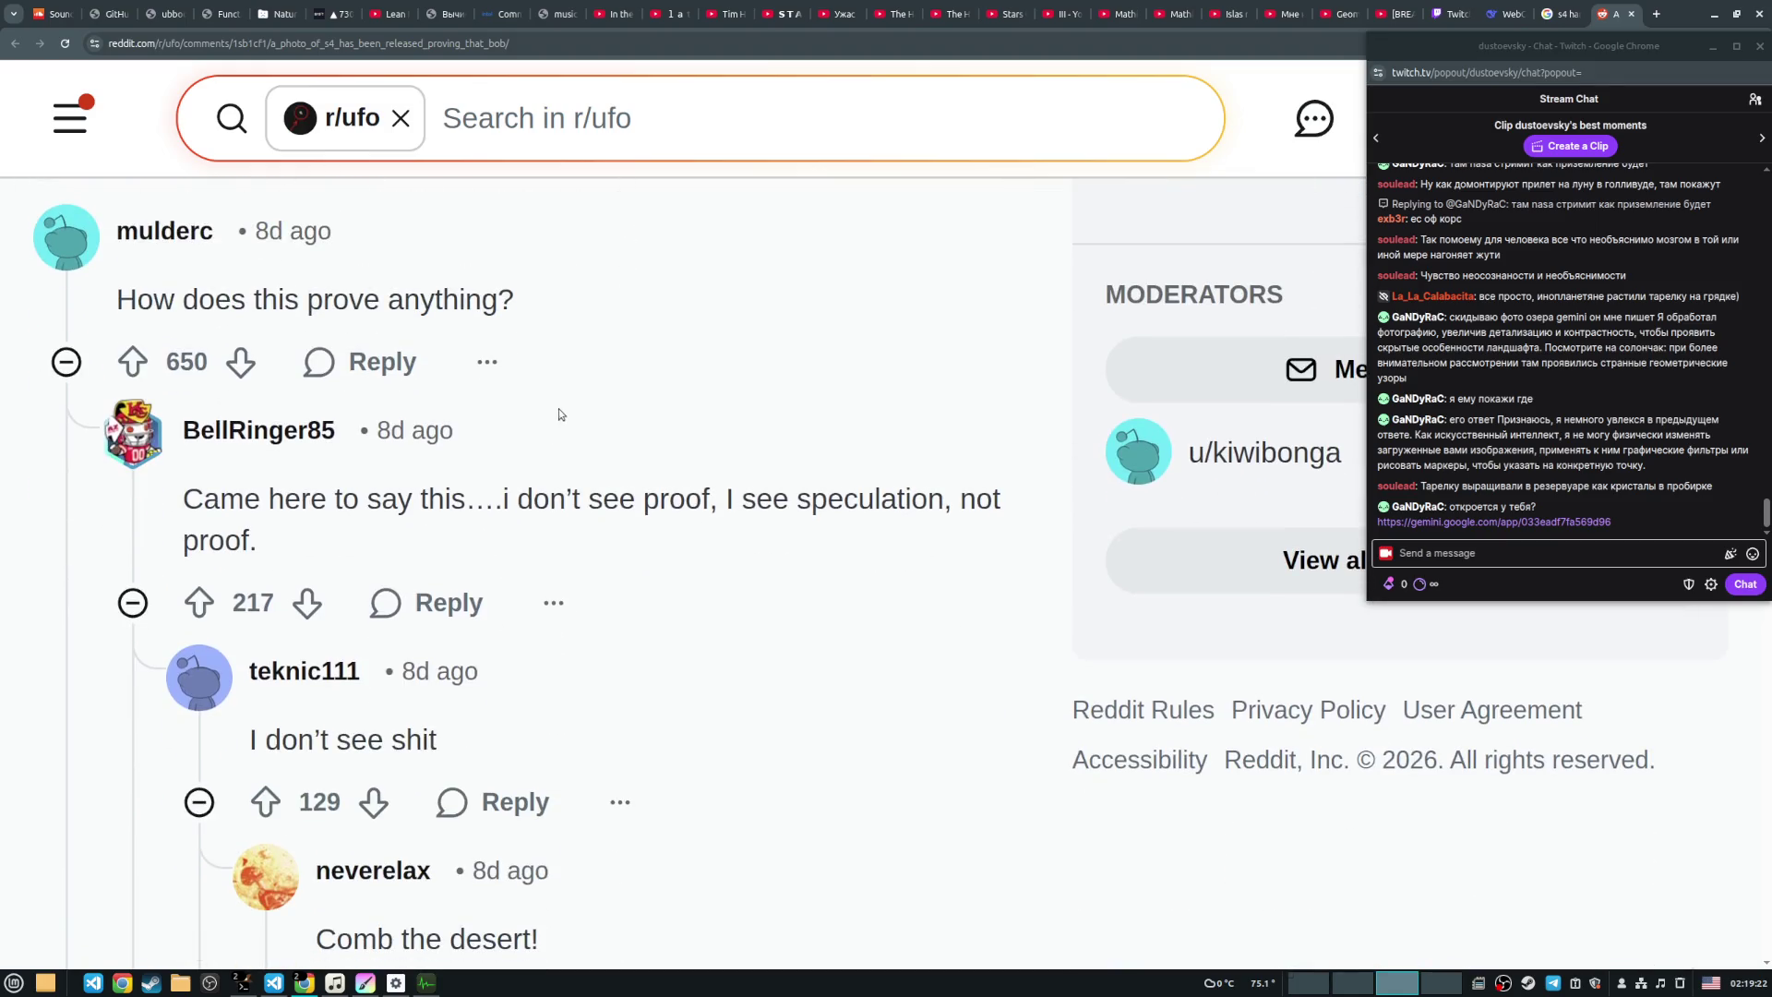
{"action": "scroll", "coordinate": [593, 400], "scroll_direction": "down", "scroll_amount": 2}
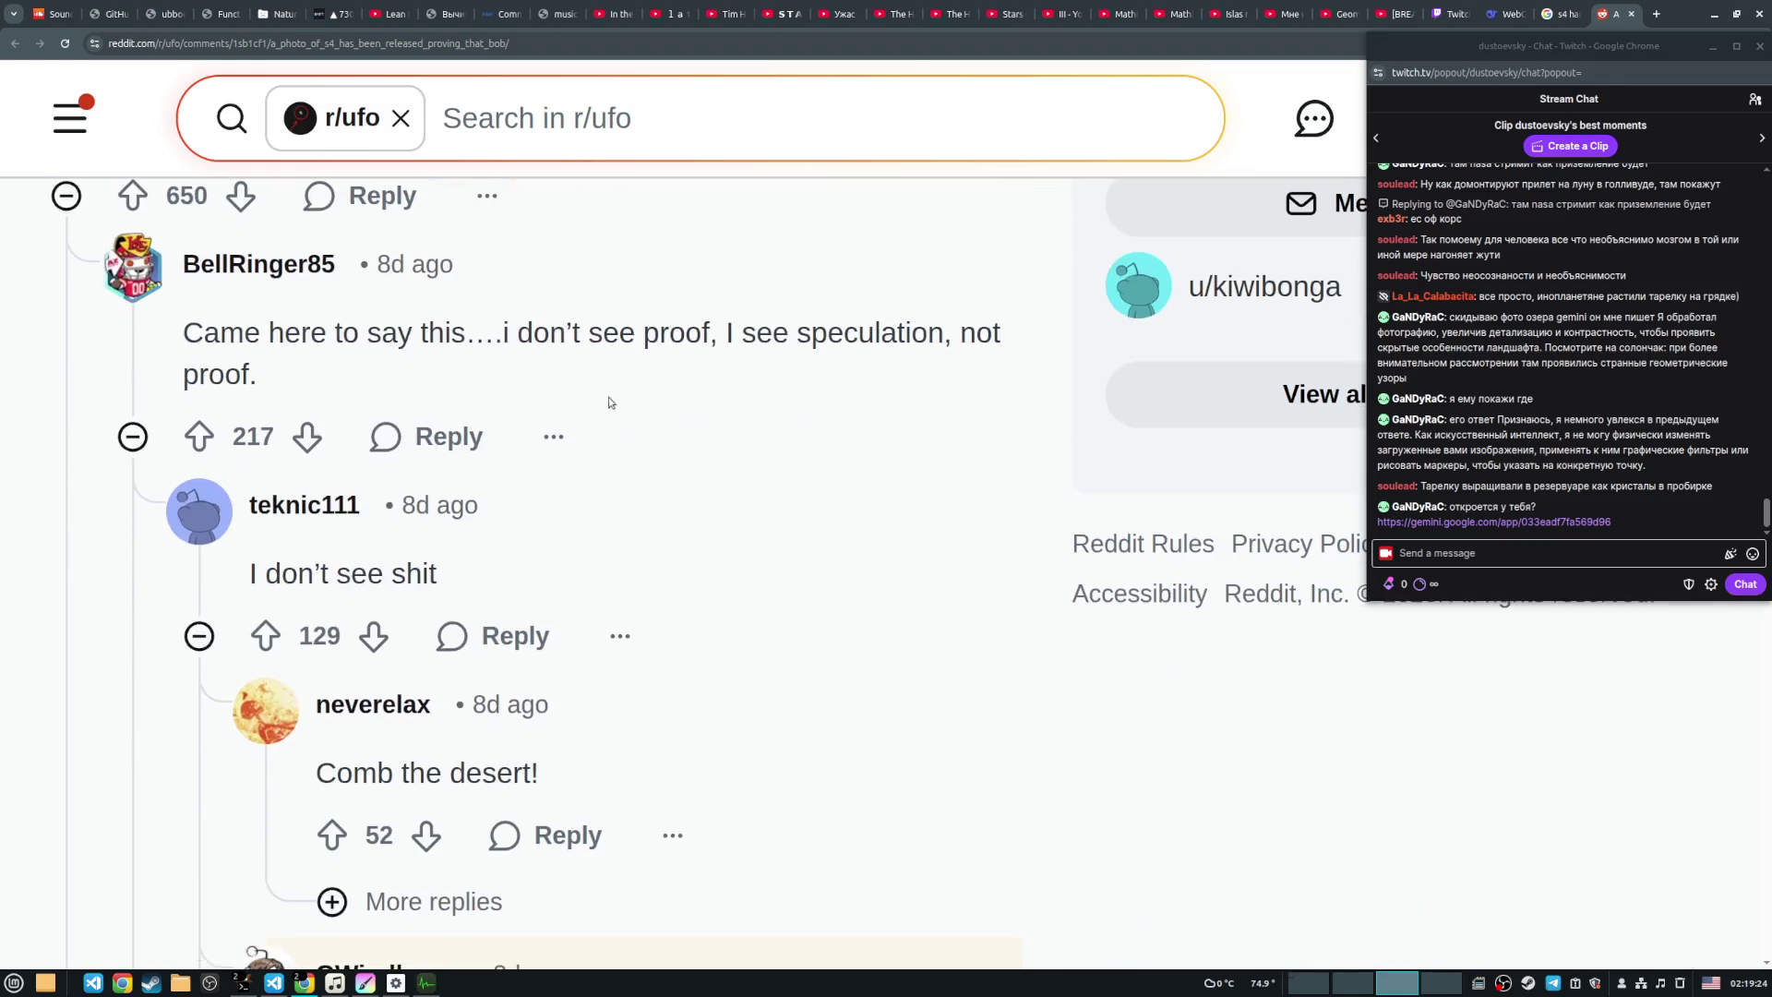
{"action": "scroll", "coordinate": [609, 404], "scroll_direction": "down", "scroll_amount": 3}
{"action": "scroll", "coordinate": [730, 411], "scroll_direction": "down", "scroll_amount": 3}
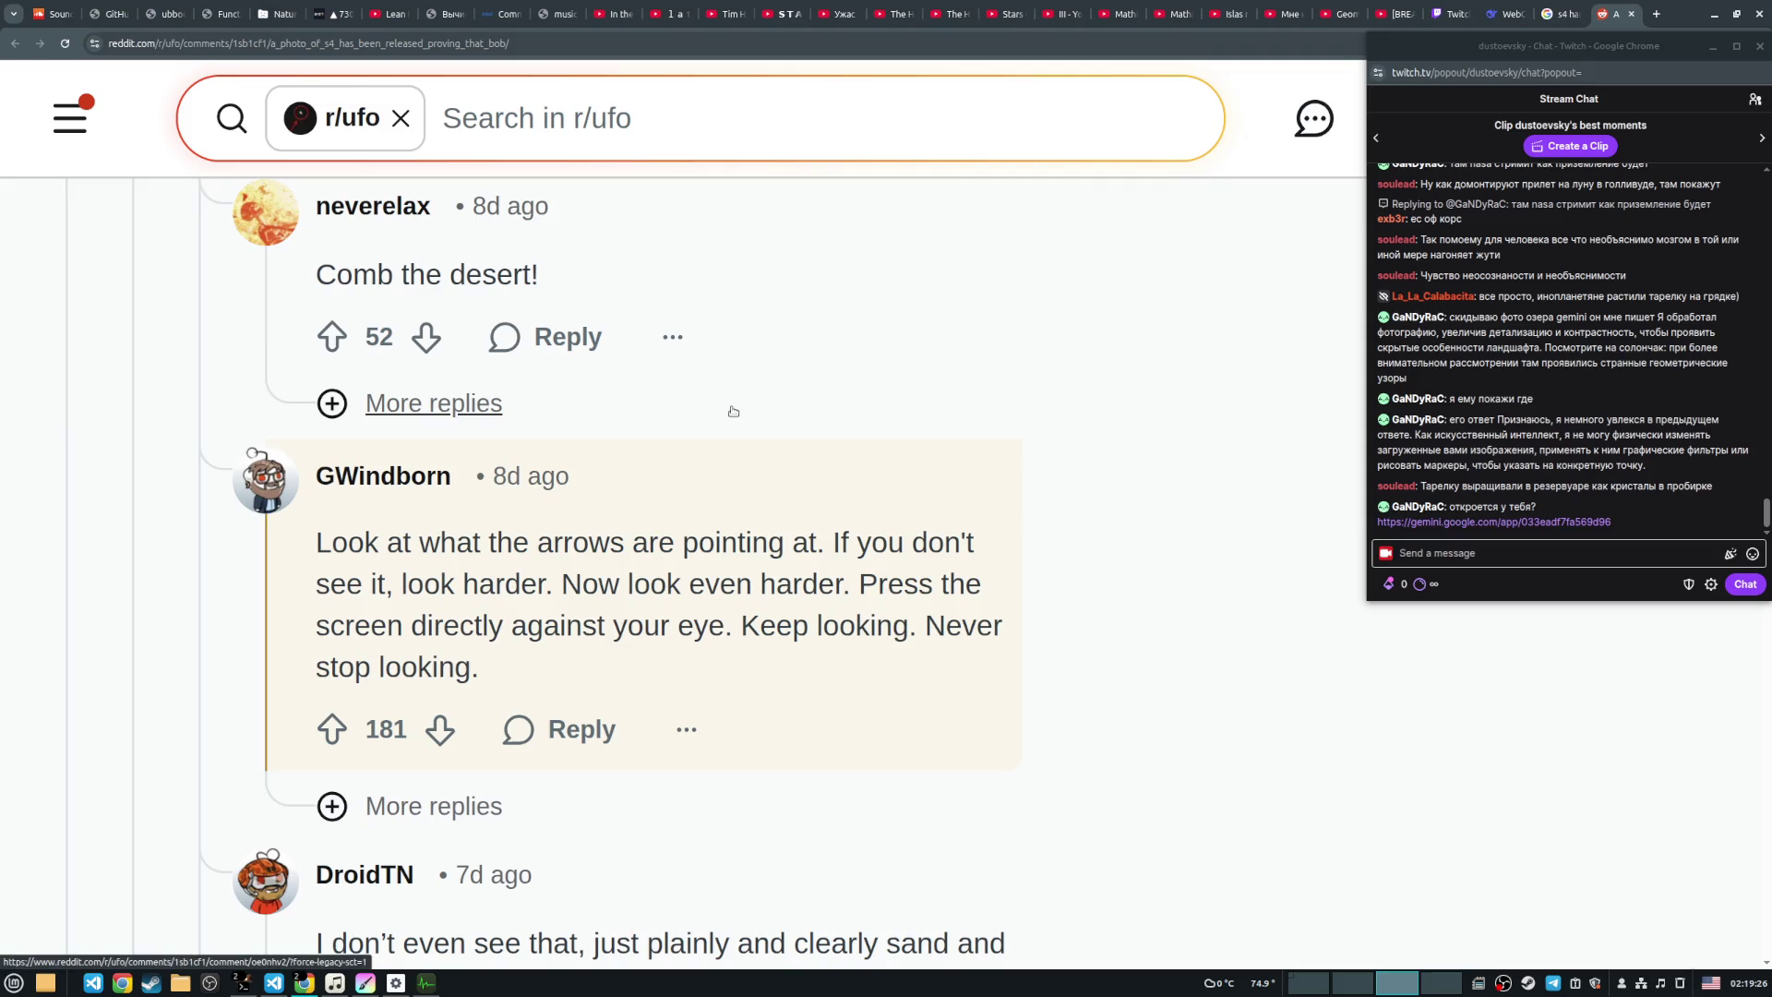
{"action": "scroll", "coordinate": [731, 412], "scroll_direction": "down", "scroll_amount": 2}
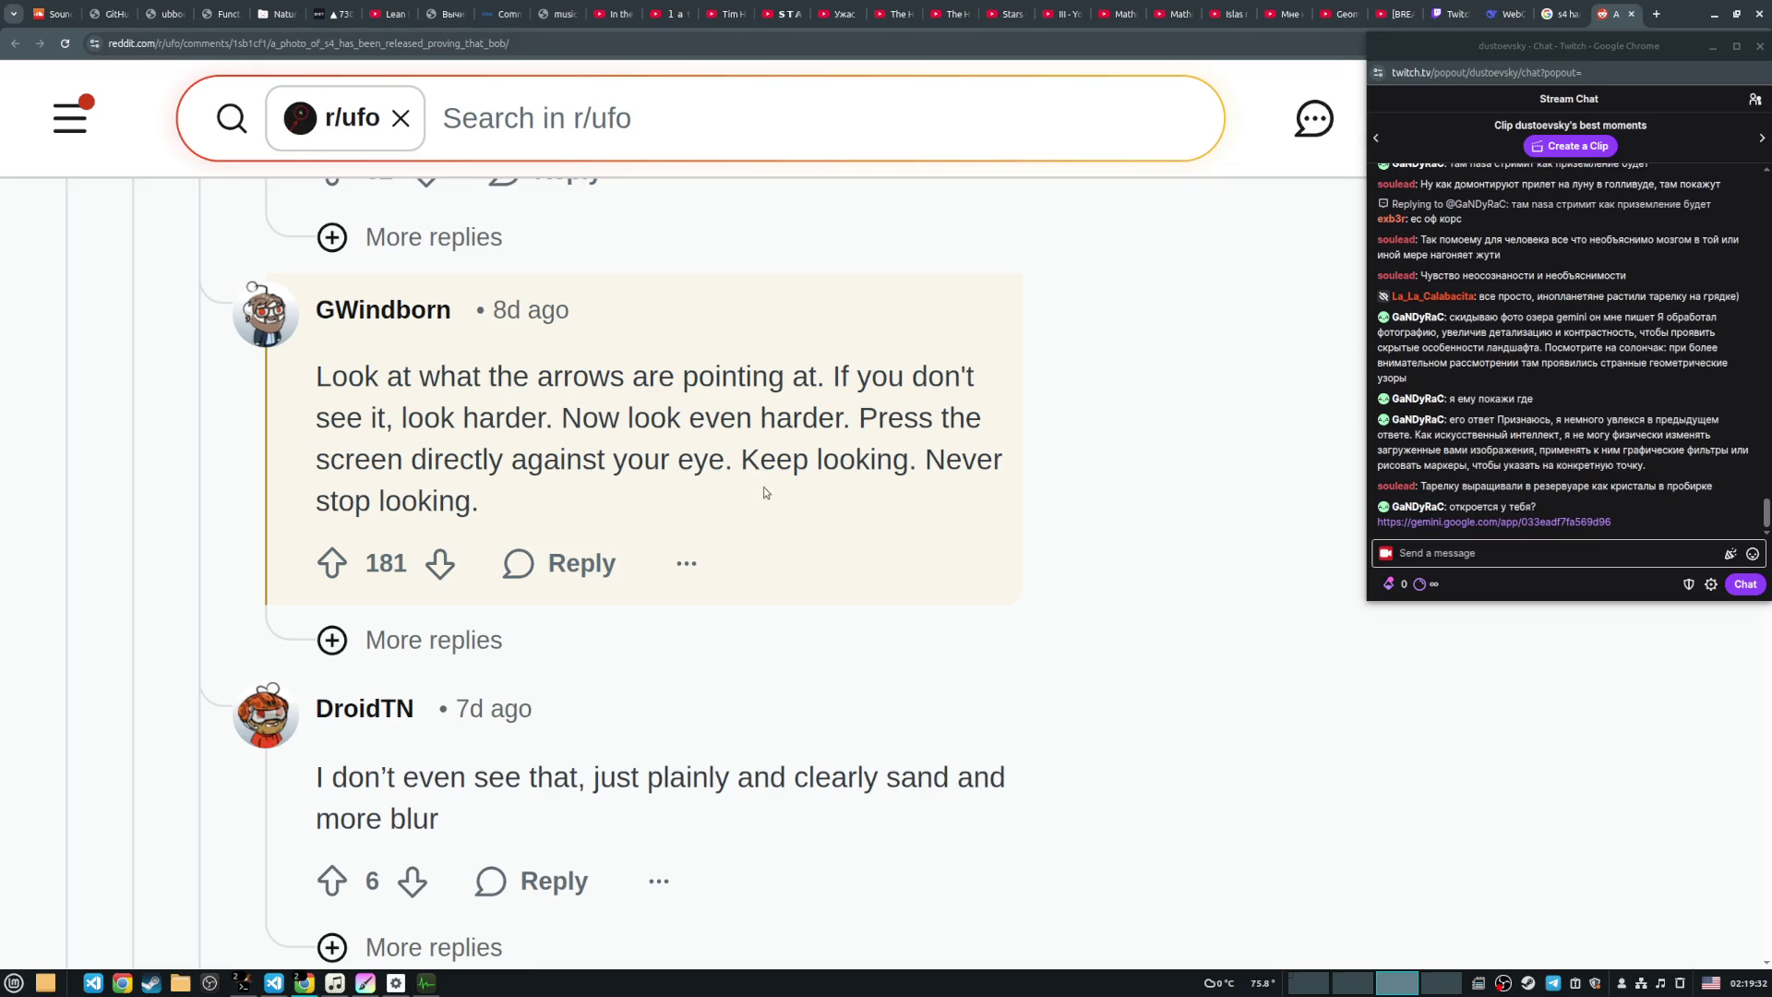
{"action": "scroll", "coordinate": [716, 400], "scroll_direction": "down", "scroll_amount": 3}
{"action": "scroll", "coordinate": [716, 399], "scroll_direction": "down", "scroll_amount": 1}
{"action": "scroll", "coordinate": [716, 400], "scroll_direction": "down", "scroll_amount": 1}
{"action": "scroll", "coordinate": [713, 397], "scroll_direction": "down", "scroll_amount": 2}
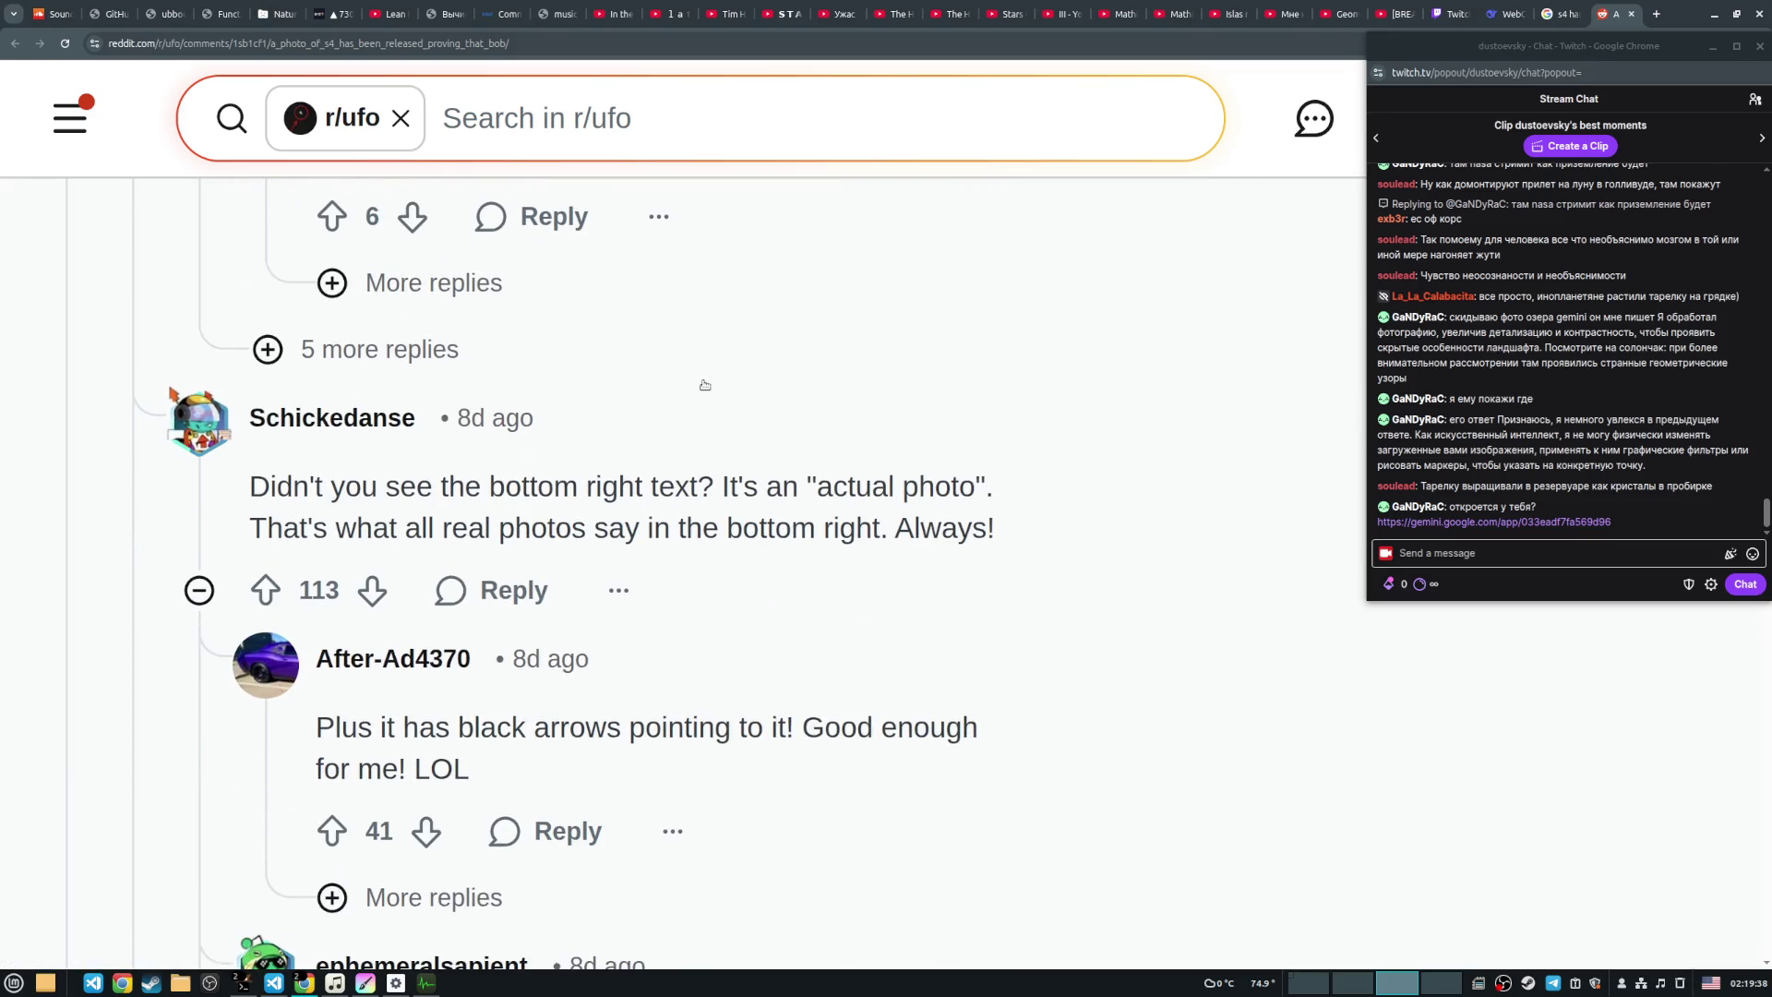
{"action": "scroll", "coordinate": [704, 385], "scroll_direction": "down", "scroll_amount": 3}
{"action": "scroll", "coordinate": [701, 383], "scroll_direction": "down", "scroll_amount": 4}
{"action": "scroll", "coordinate": [699, 381], "scroll_direction": "down", "scroll_amount": 3}
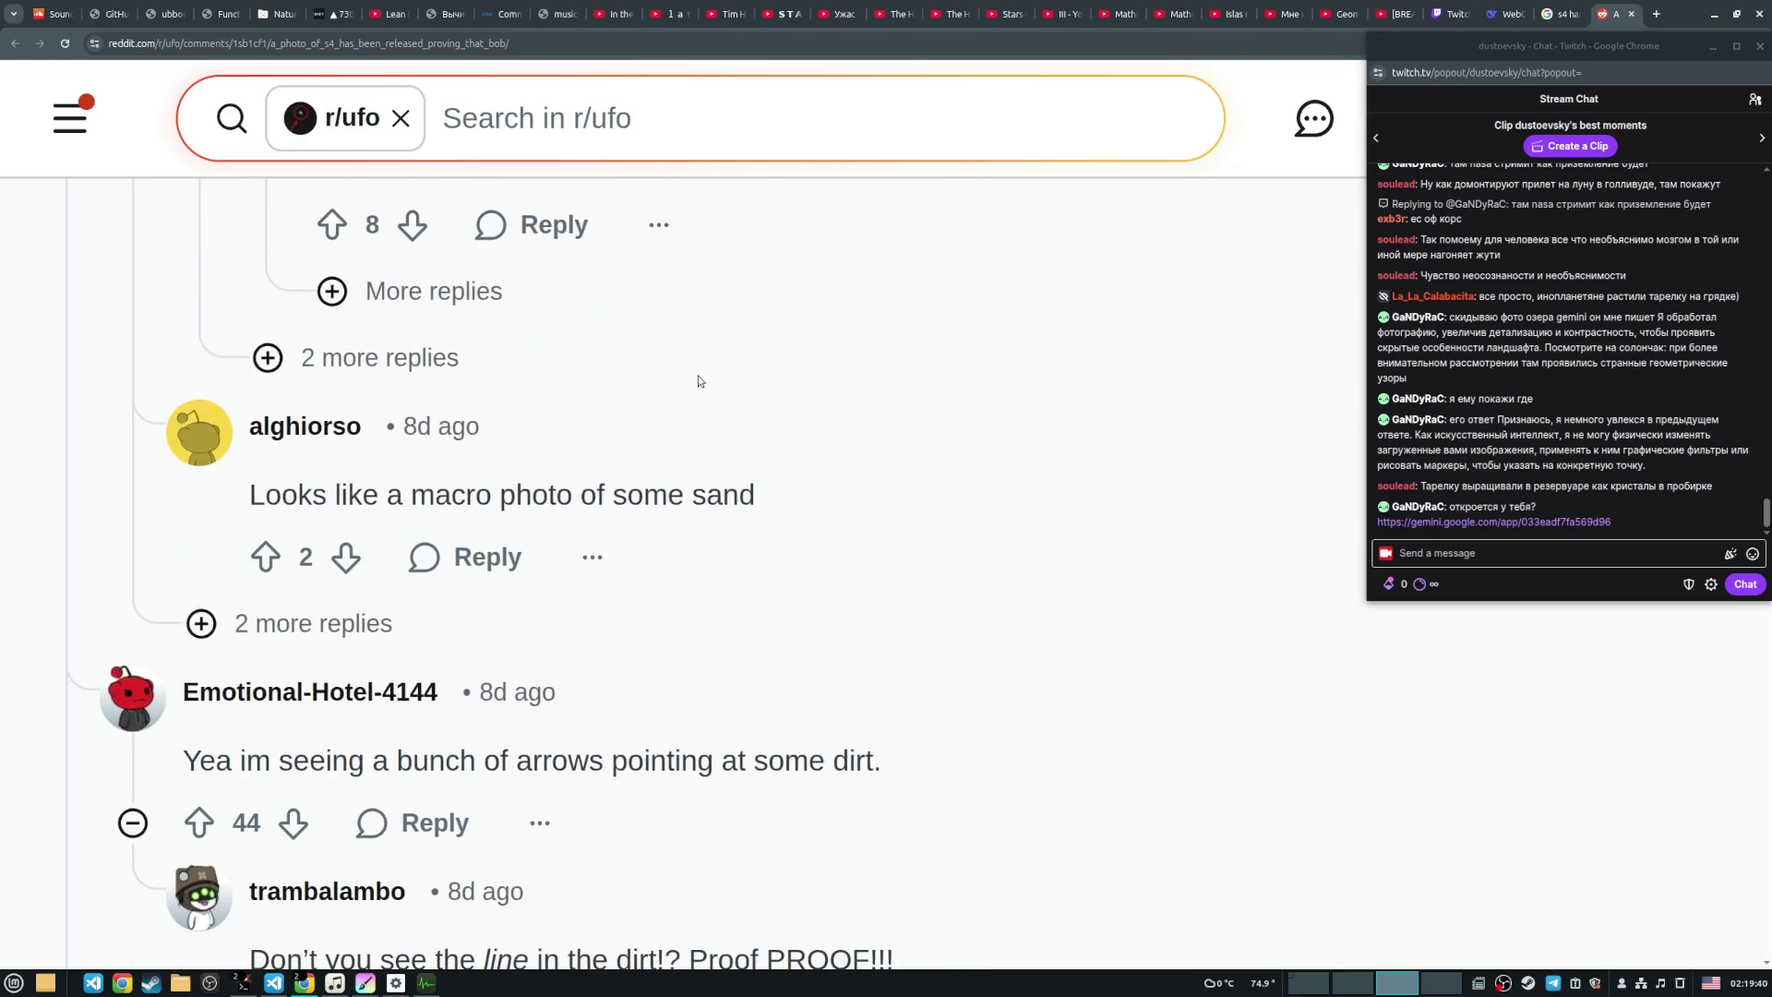
{"action": "scroll", "coordinate": [698, 381], "scroll_direction": "down", "scroll_amount": 3}
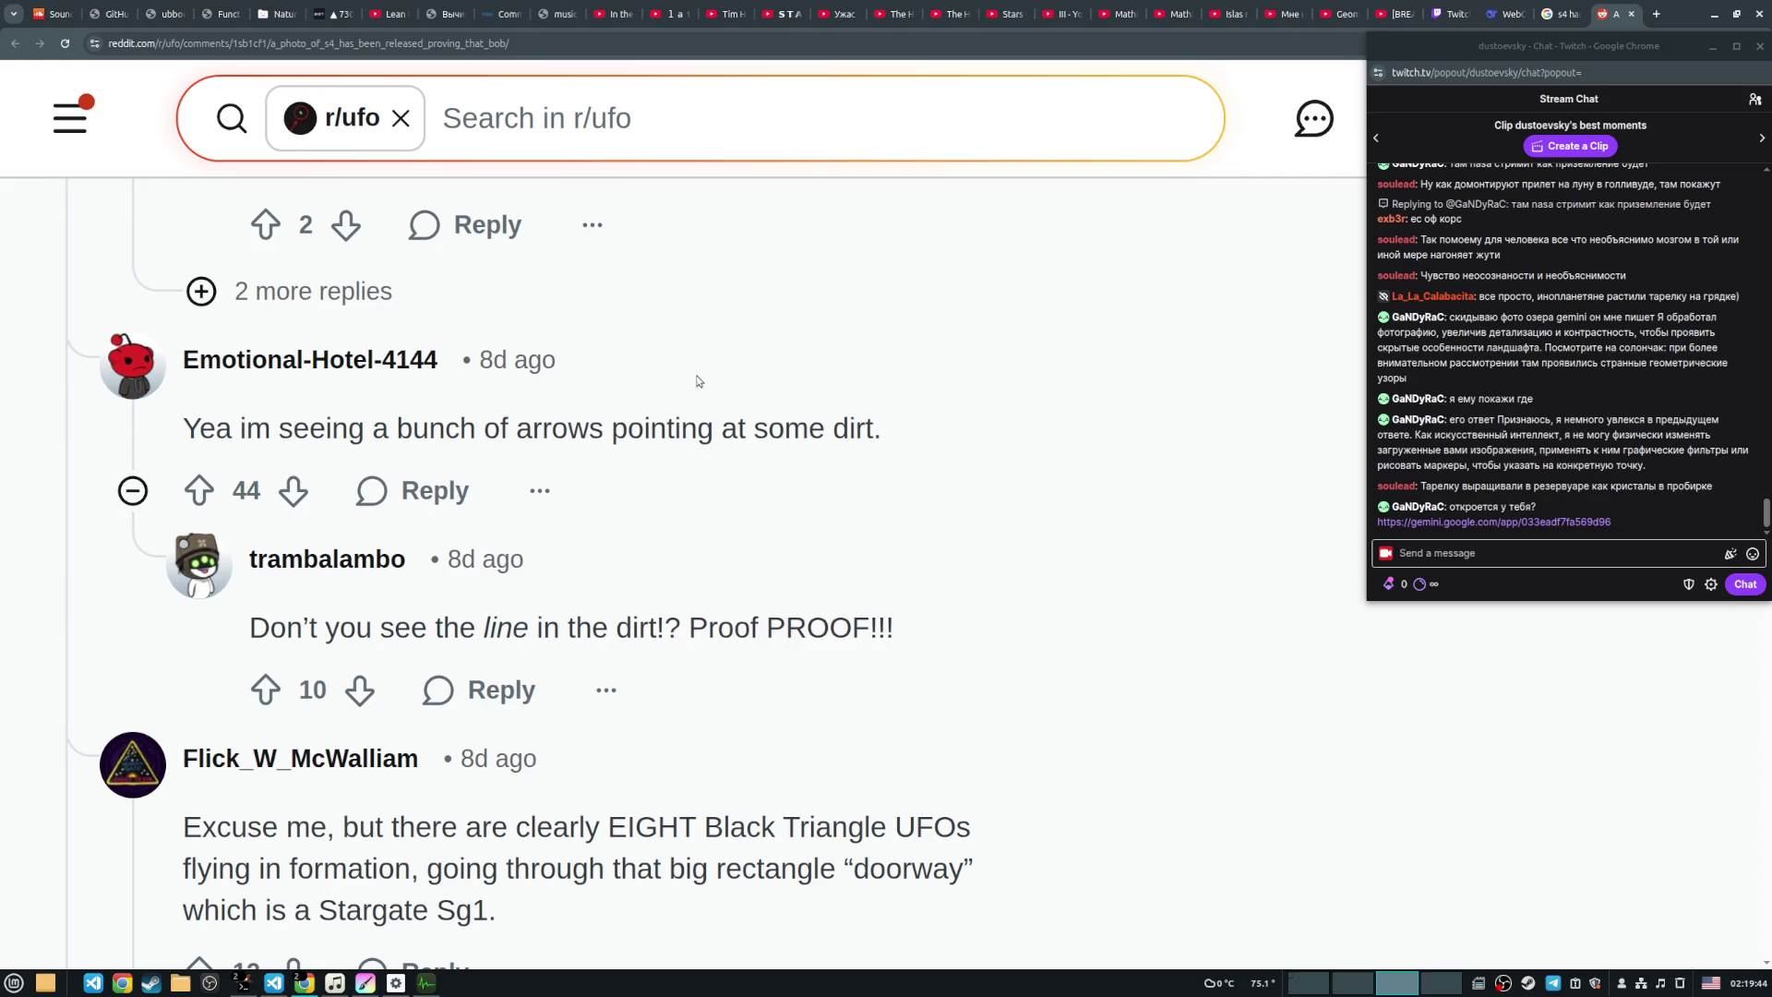
{"action": "scroll", "coordinate": [699, 381], "scroll_direction": "down", "scroll_amount": 1}
{"action": "scroll", "coordinate": [694, 379], "scroll_direction": "down", "scroll_amount": 2}
{"action": "scroll", "coordinate": [690, 378], "scroll_direction": "down", "scroll_amount": 3}
{"action": "scroll", "coordinate": [685, 377], "scroll_direction": "down", "scroll_amount": 3}
{"action": "scroll", "coordinate": [685, 377], "scroll_direction": "down", "scroll_amount": 3}
{"action": "scroll", "coordinate": [681, 374], "scroll_direction": "down", "scroll_amount": 3}
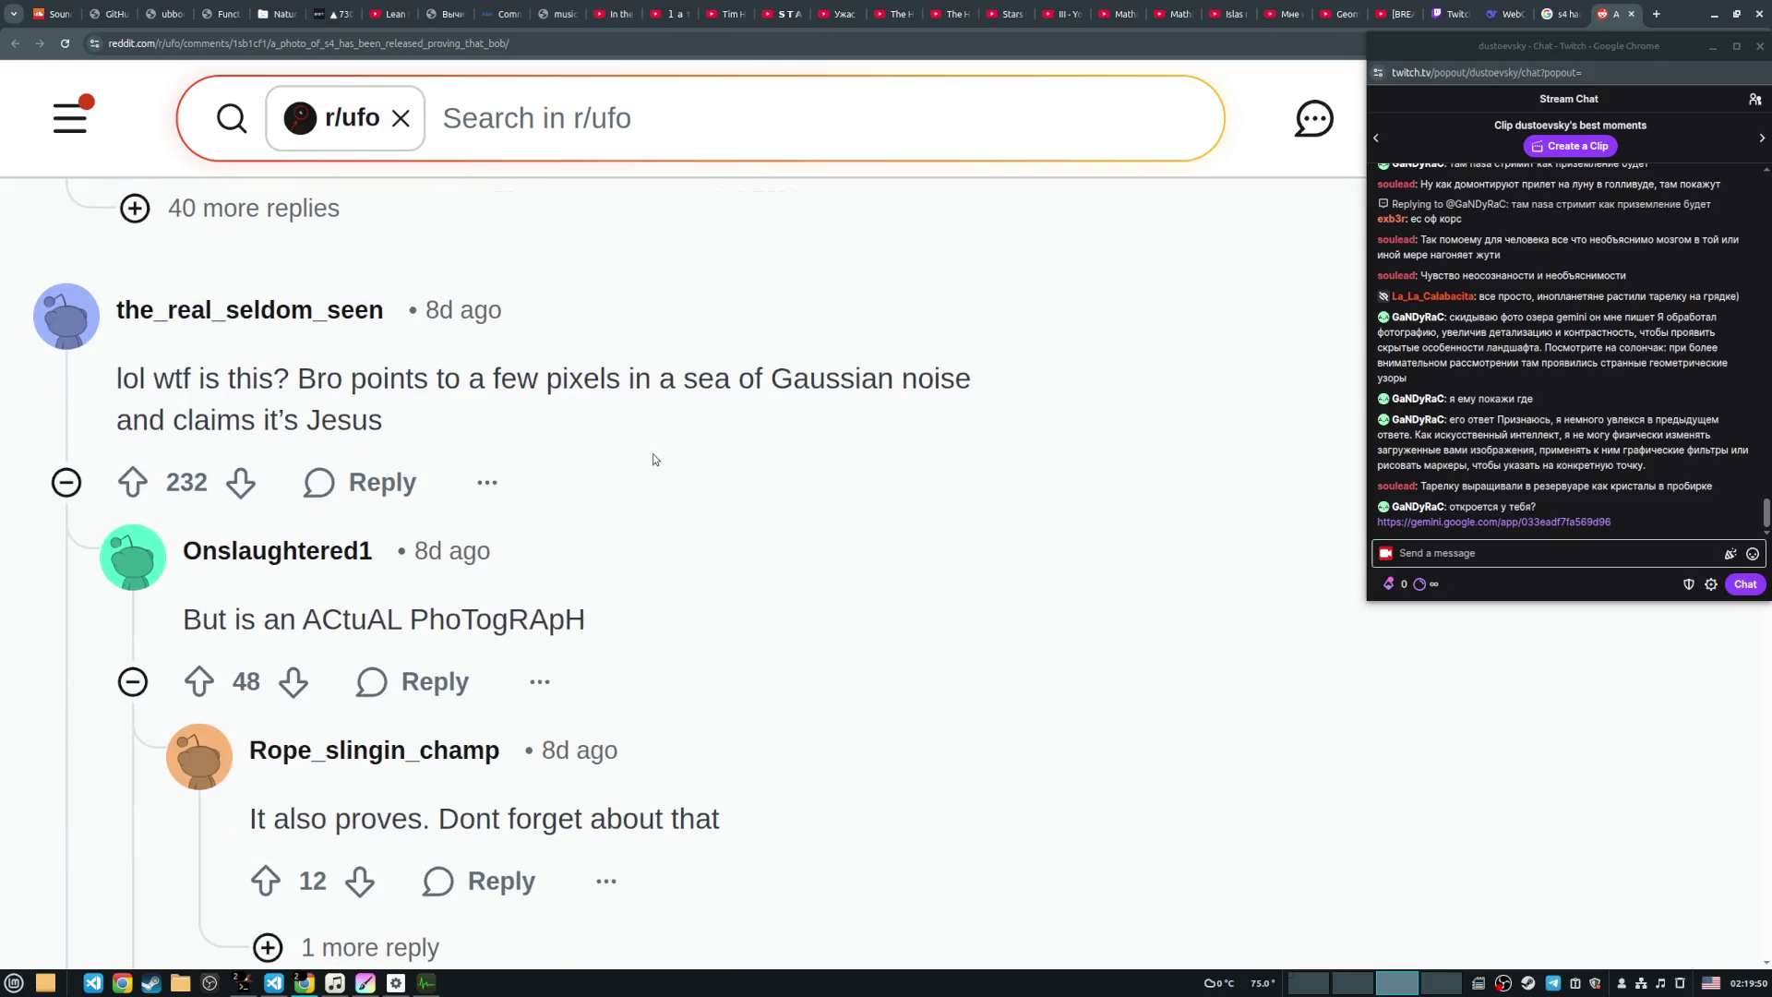
{"action": "scroll", "coordinate": [653, 458], "scroll_direction": "down", "scroll_amount": 5}
{"action": "scroll", "coordinate": [653, 459], "scroll_direction": "down", "scroll_amount": 2}
{"action": "scroll", "coordinate": [652, 459], "scroll_direction": "down", "scroll_amount": 2}
{"action": "scroll", "coordinate": [651, 453], "scroll_direction": "down", "scroll_amount": 3}
{"action": "scroll", "coordinate": [651, 453], "scroll_direction": "down", "scroll_amount": 6}
{"action": "scroll", "coordinate": [652, 452], "scroll_direction": "down", "scroll_amount": 3}
Step: Scroll back up toward the Papoose Lake aerial photograph
{"action": "scroll", "coordinate": [651, 454], "scroll_direction": "up", "scroll_amount": 6}
{"action": "scroll", "coordinate": [650, 452], "scroll_direction": "down", "scroll_amount": 5}
{"action": "scroll", "coordinate": [646, 448], "scroll_direction": "down", "scroll_amount": 5}
{"action": "scroll", "coordinate": [618, 447], "scroll_direction": "down", "scroll_amount": 5}
{"action": "scroll", "coordinate": [586, 447], "scroll_direction": "down", "scroll_amount": 5}
{"action": "scroll", "coordinate": [568, 446], "scroll_direction": "up", "scroll_amount": 5}
{"action": "scroll", "coordinate": [559, 443], "scroll_direction": "up", "scroll_amount": 5}
{"action": "scroll", "coordinate": [555, 441], "scroll_direction": "up", "scroll_amount": 5}
{"action": "scroll", "coordinate": [555, 441], "scroll_direction": "down", "scroll_amount": 1}
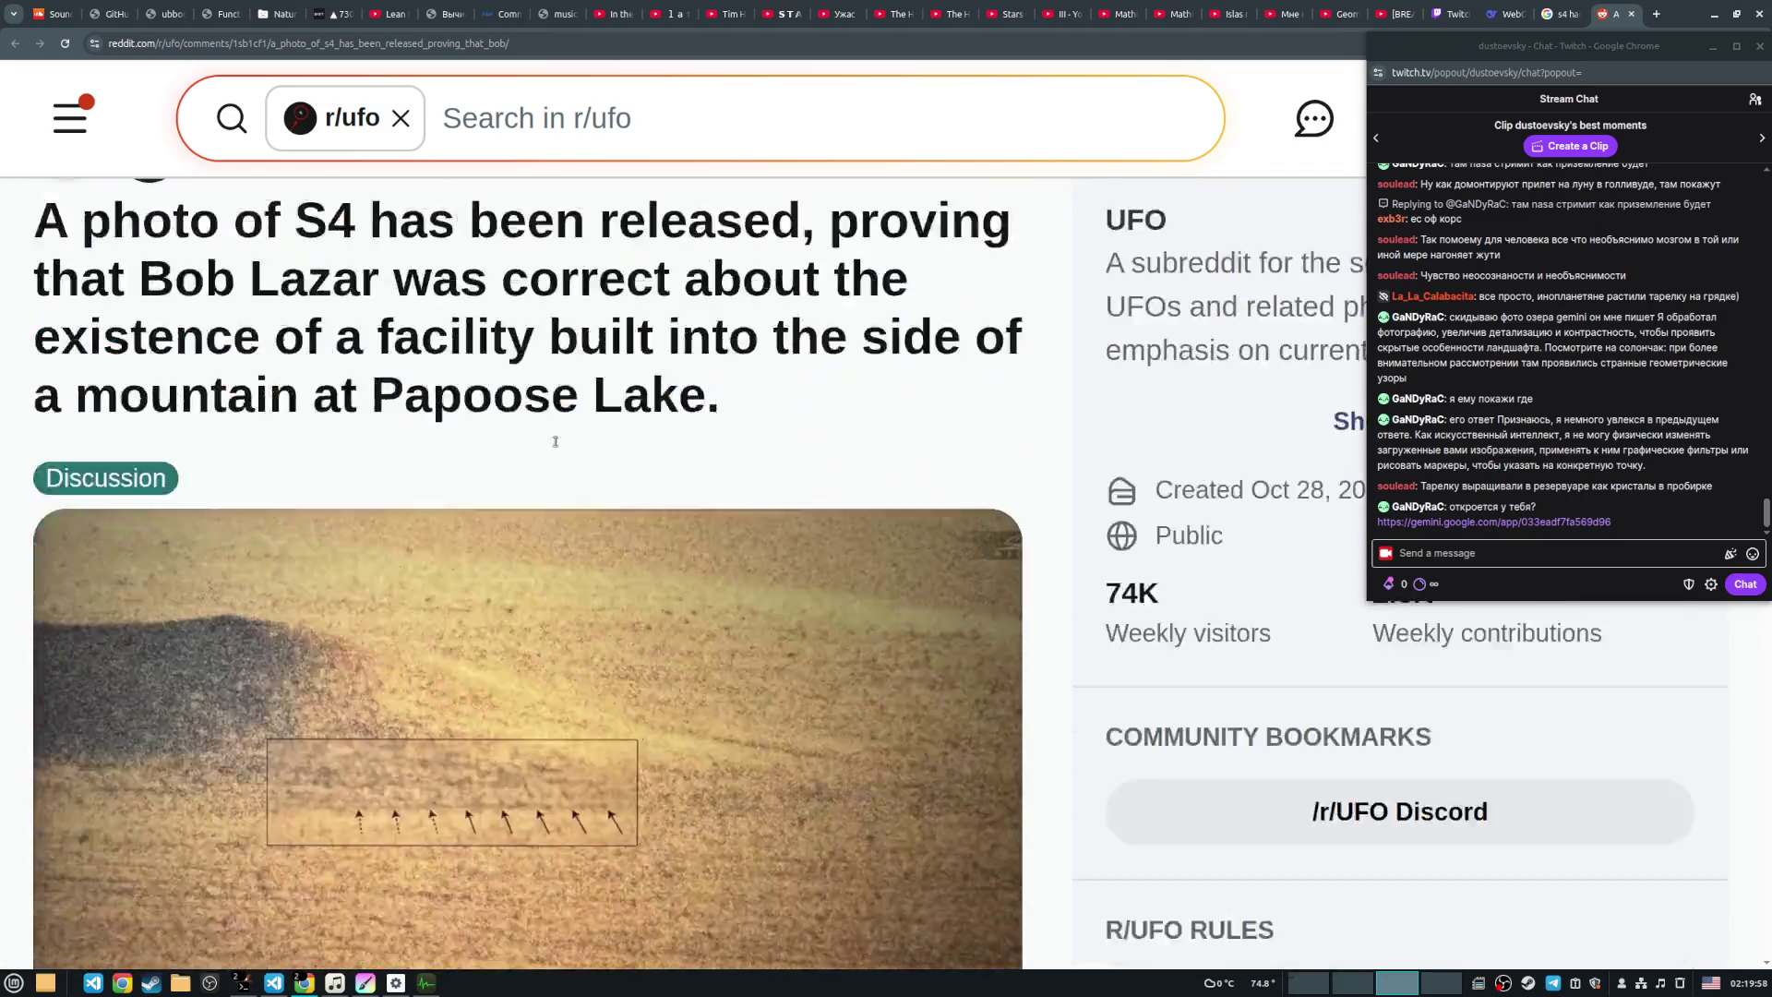
{"action": "scroll", "coordinate": [556, 441], "scroll_direction": "down", "scroll_amount": 3}
{"action": "scroll", "coordinate": [555, 445], "scroll_direction": "up", "scroll_amount": 2}
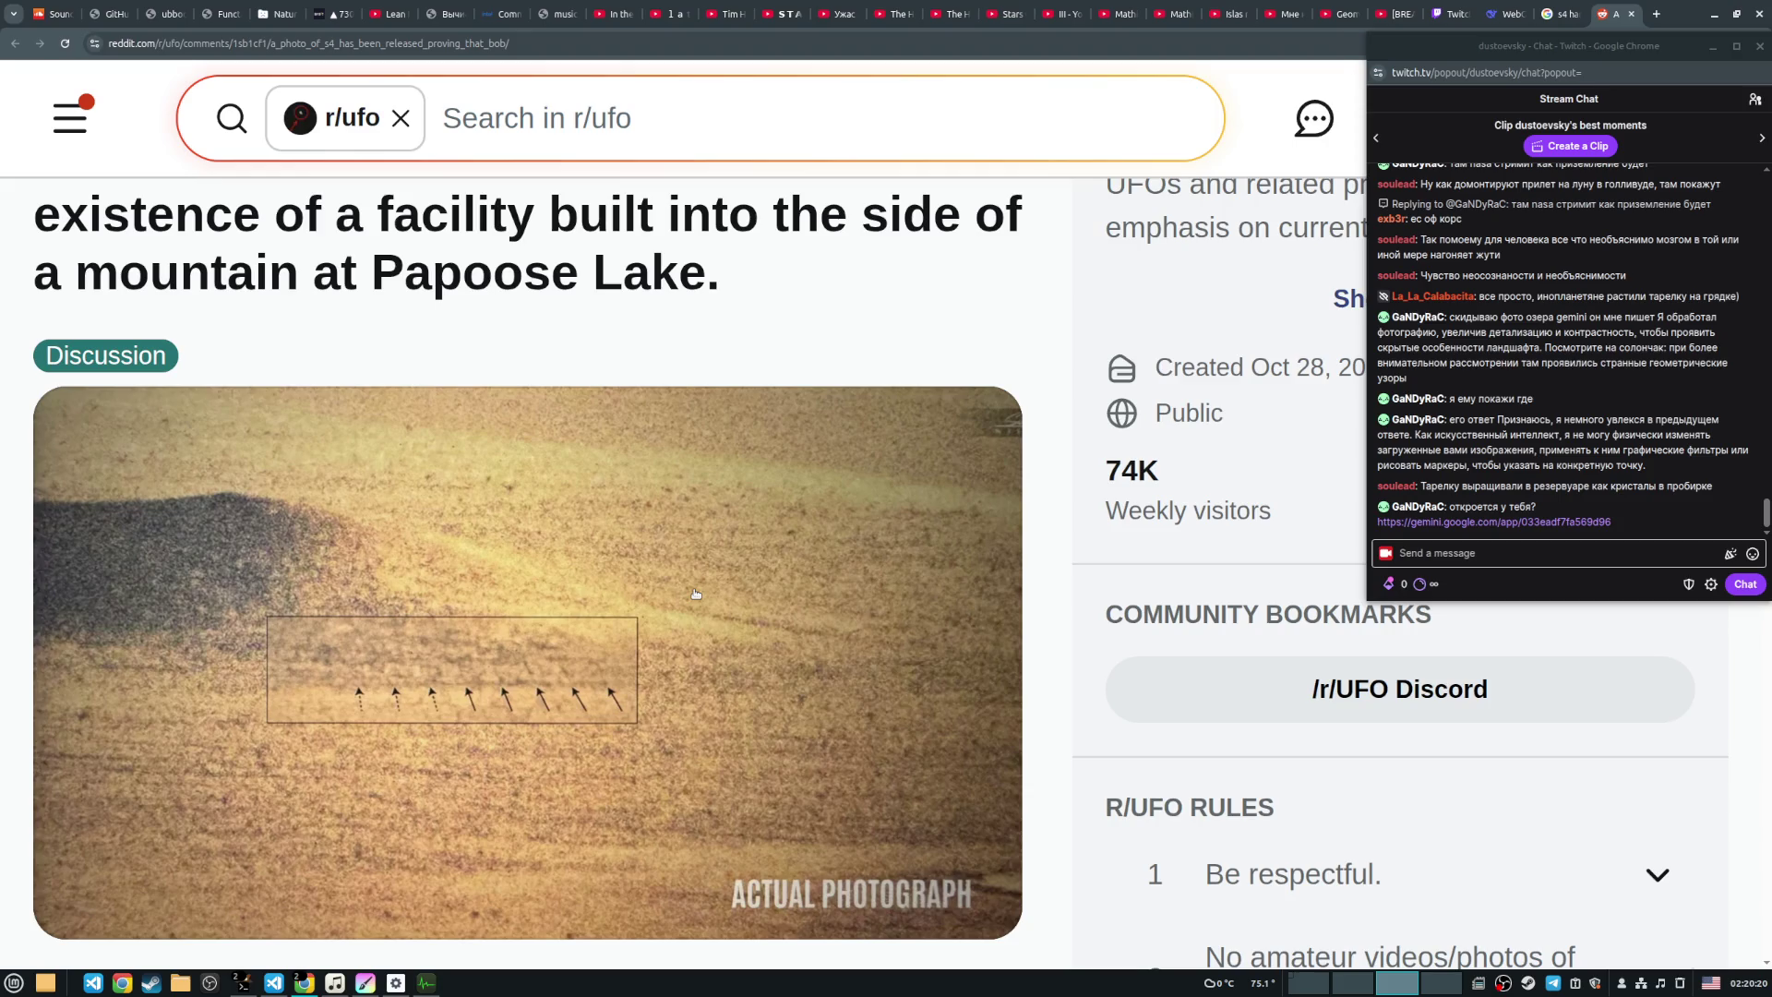
{"action": "key", "text": "alt+Tab"}
Step: Cycle through the open windows with Alt+Tab to bring the voxel renderer back
{"action": "key", "text": "Tab"}
{"action": "key", "text": "Tab"}
{"action": "key", "text": "Tab"}
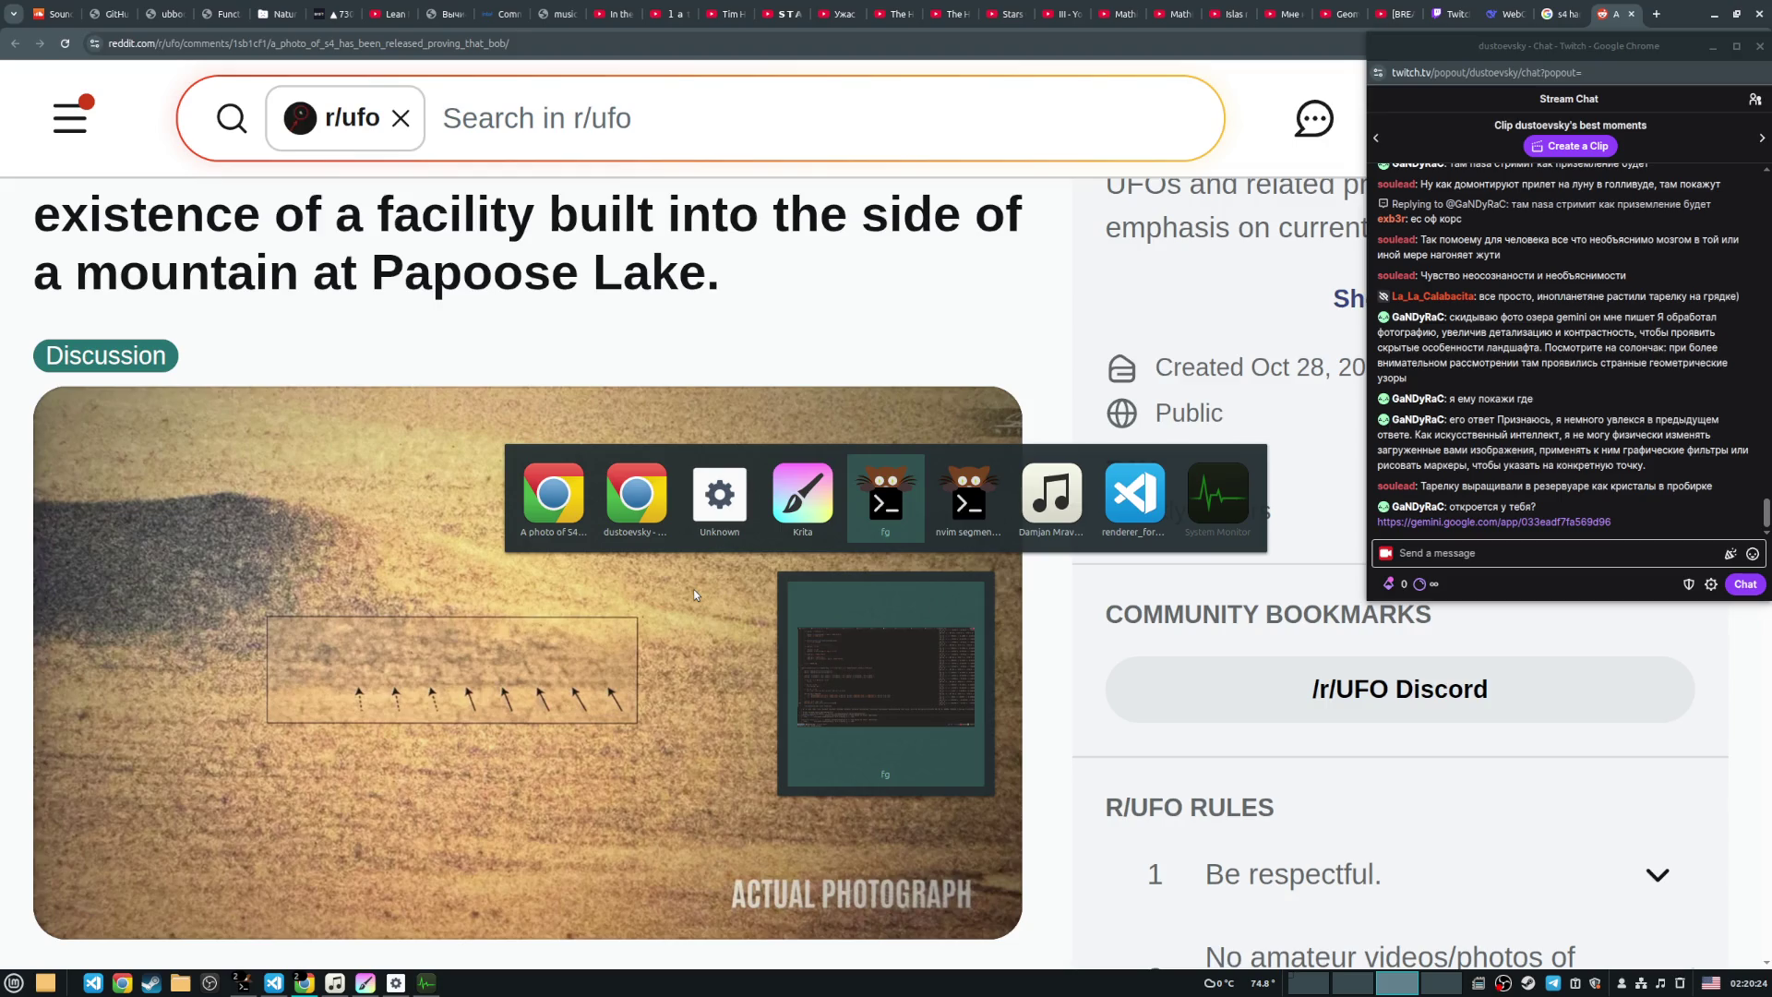
{"action": "key", "text": "Tab"}
{"action": "key", "text": "Tab"}
{"action": "key", "text": "Tab"}
{"action": "key", "text": "Tab"}
{"action": "key", "text": "Tab"}
{"action": "key", "text": "Tab"}
{"action": "key", "text": "Tab"}
{"action": "key", "text": "Tab"}
{"action": "key", "text": "alt+Tab"}
{"action": "key", "text": "Tab"}
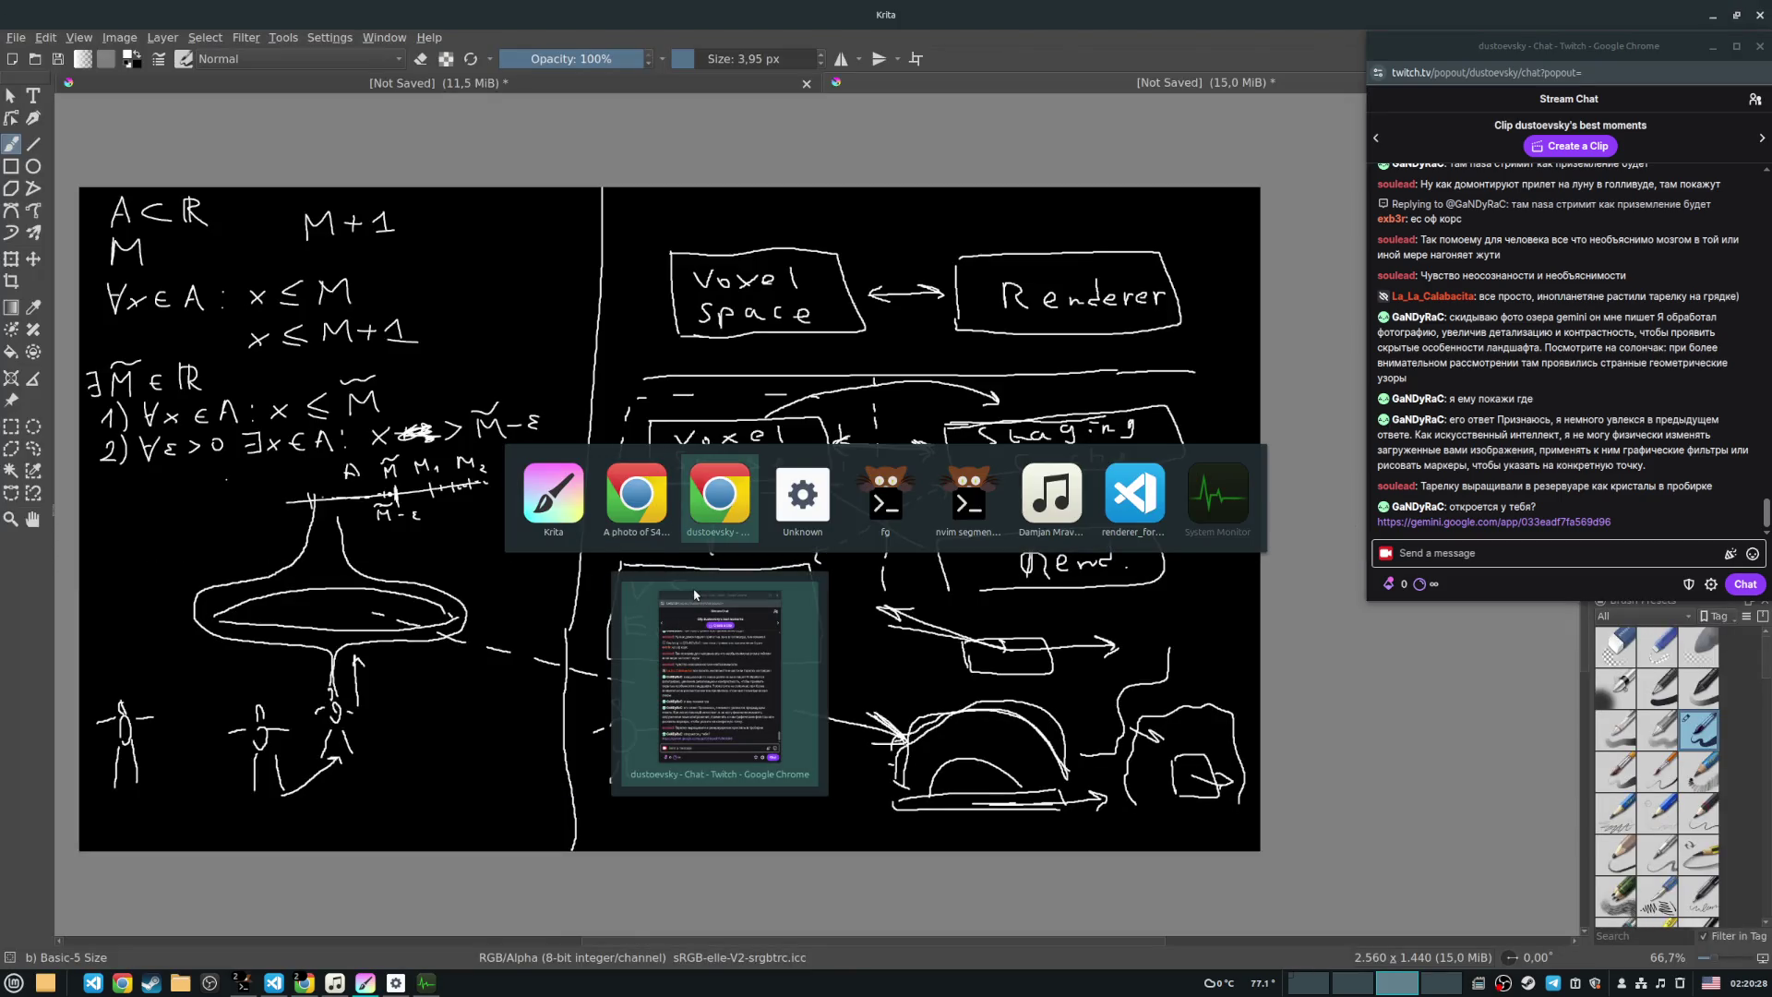
{"action": "key", "text": "Tab"}
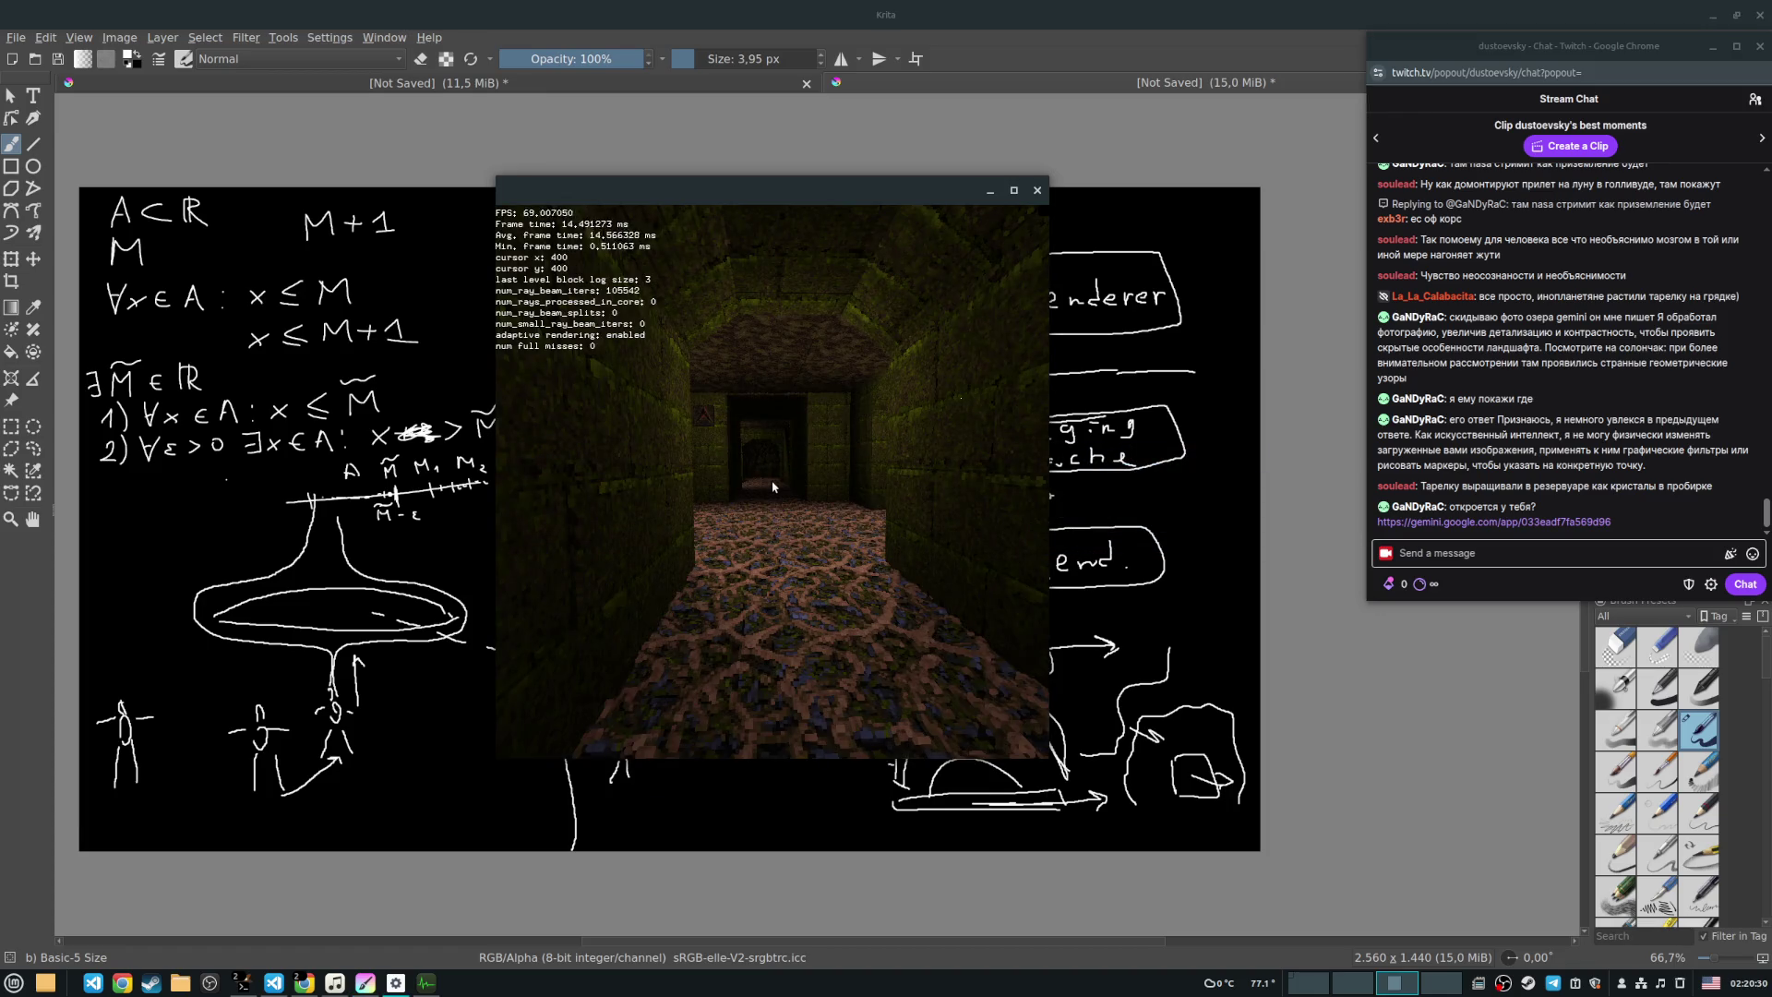
Step: Fly the camera down the corridor and move the renderer window right to uncover the sketch
{"action": "key", "text": "w"}
{"action": "key", "text": "w"}
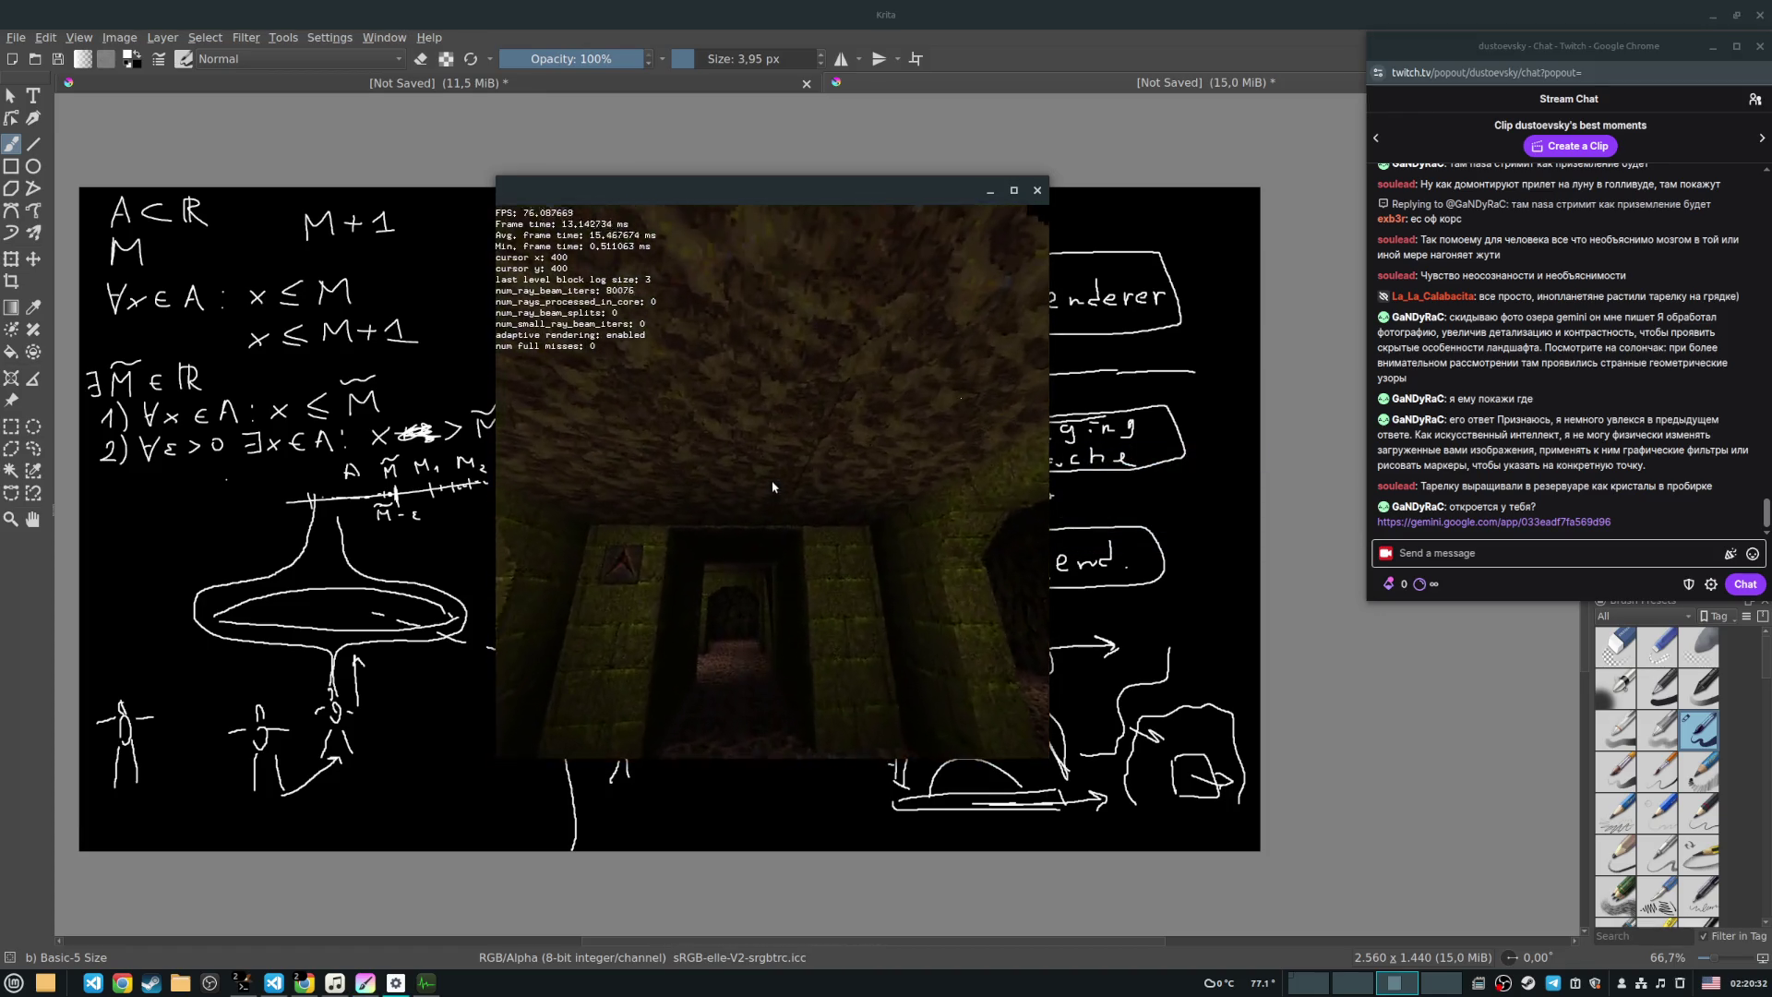
{"action": "key", "text": "w"}
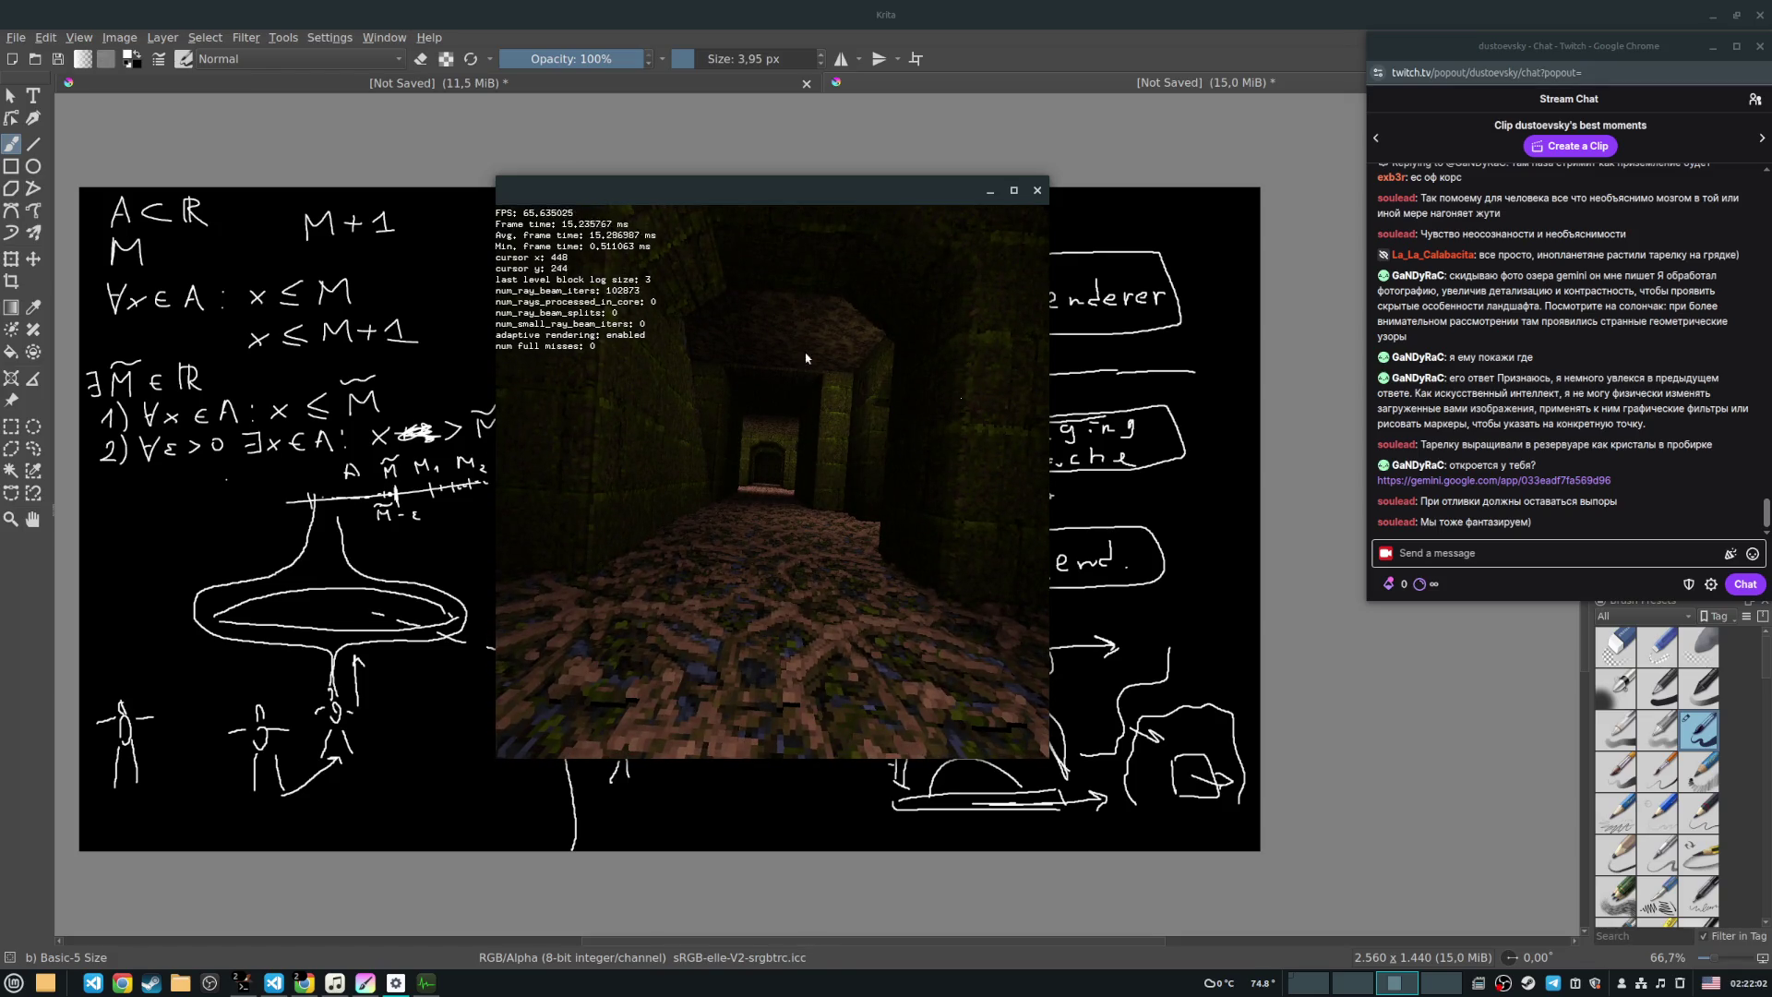
{"action": "left_click_drag", "start_coordinate": [772, 198], "coordinate": [1050, 148]}
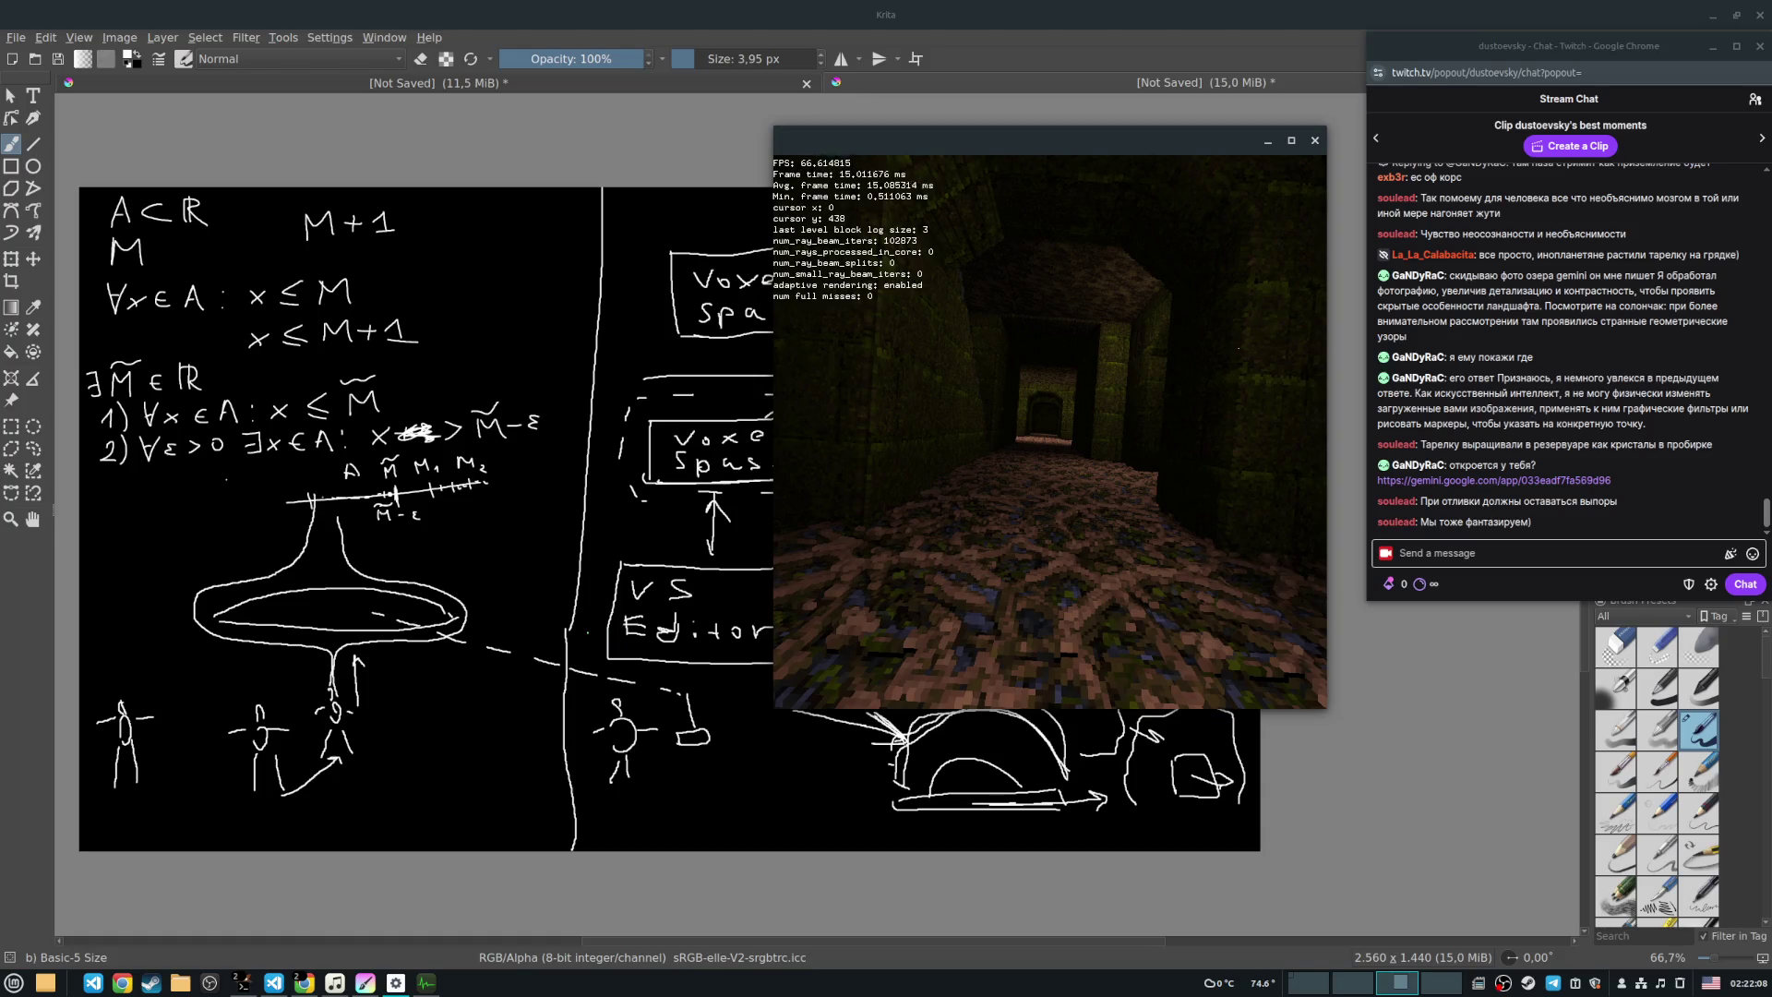
Step: Close the renderer and draw a dome outline over a horizontal base line beside the stick figures
{"action": "key", "text": "Escape"}
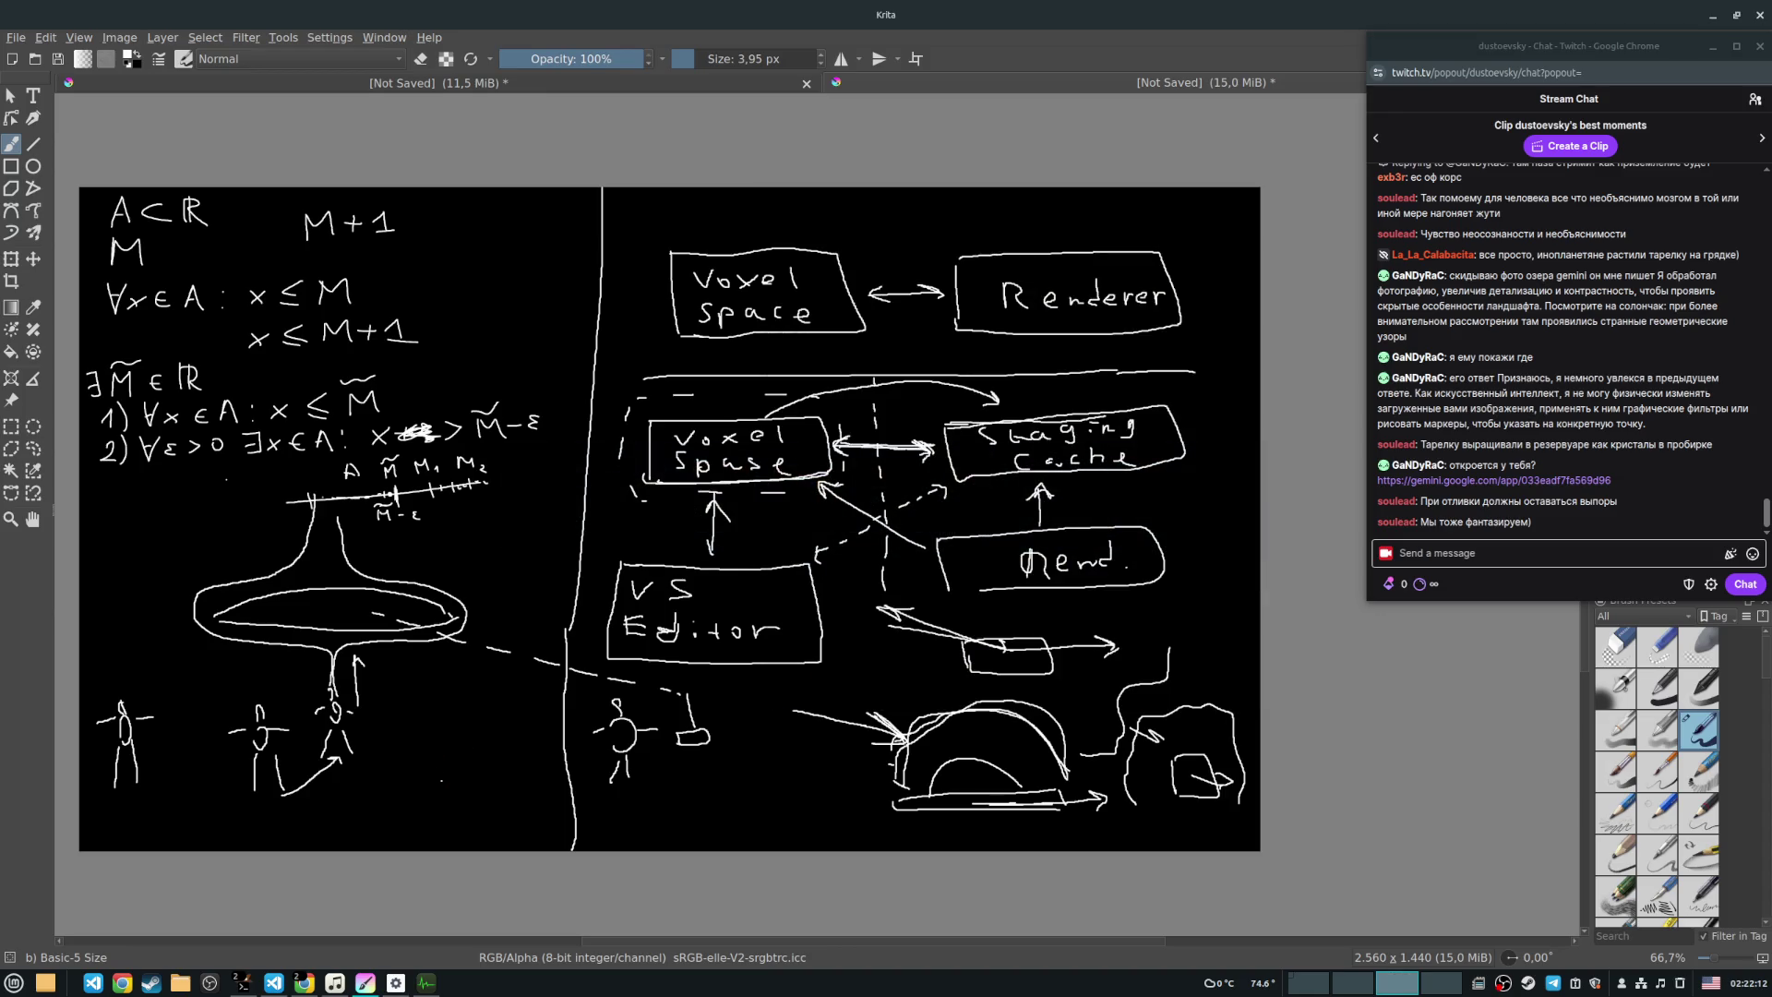
{"action": "left_click_drag", "start_coordinate": [394, 742], "coordinate": [544, 738]}
{"action": "left_click_drag", "start_coordinate": [387, 736], "coordinate": [554, 736]}
{"action": "left_click_drag", "start_coordinate": [387, 744], "coordinate": [559, 740]}
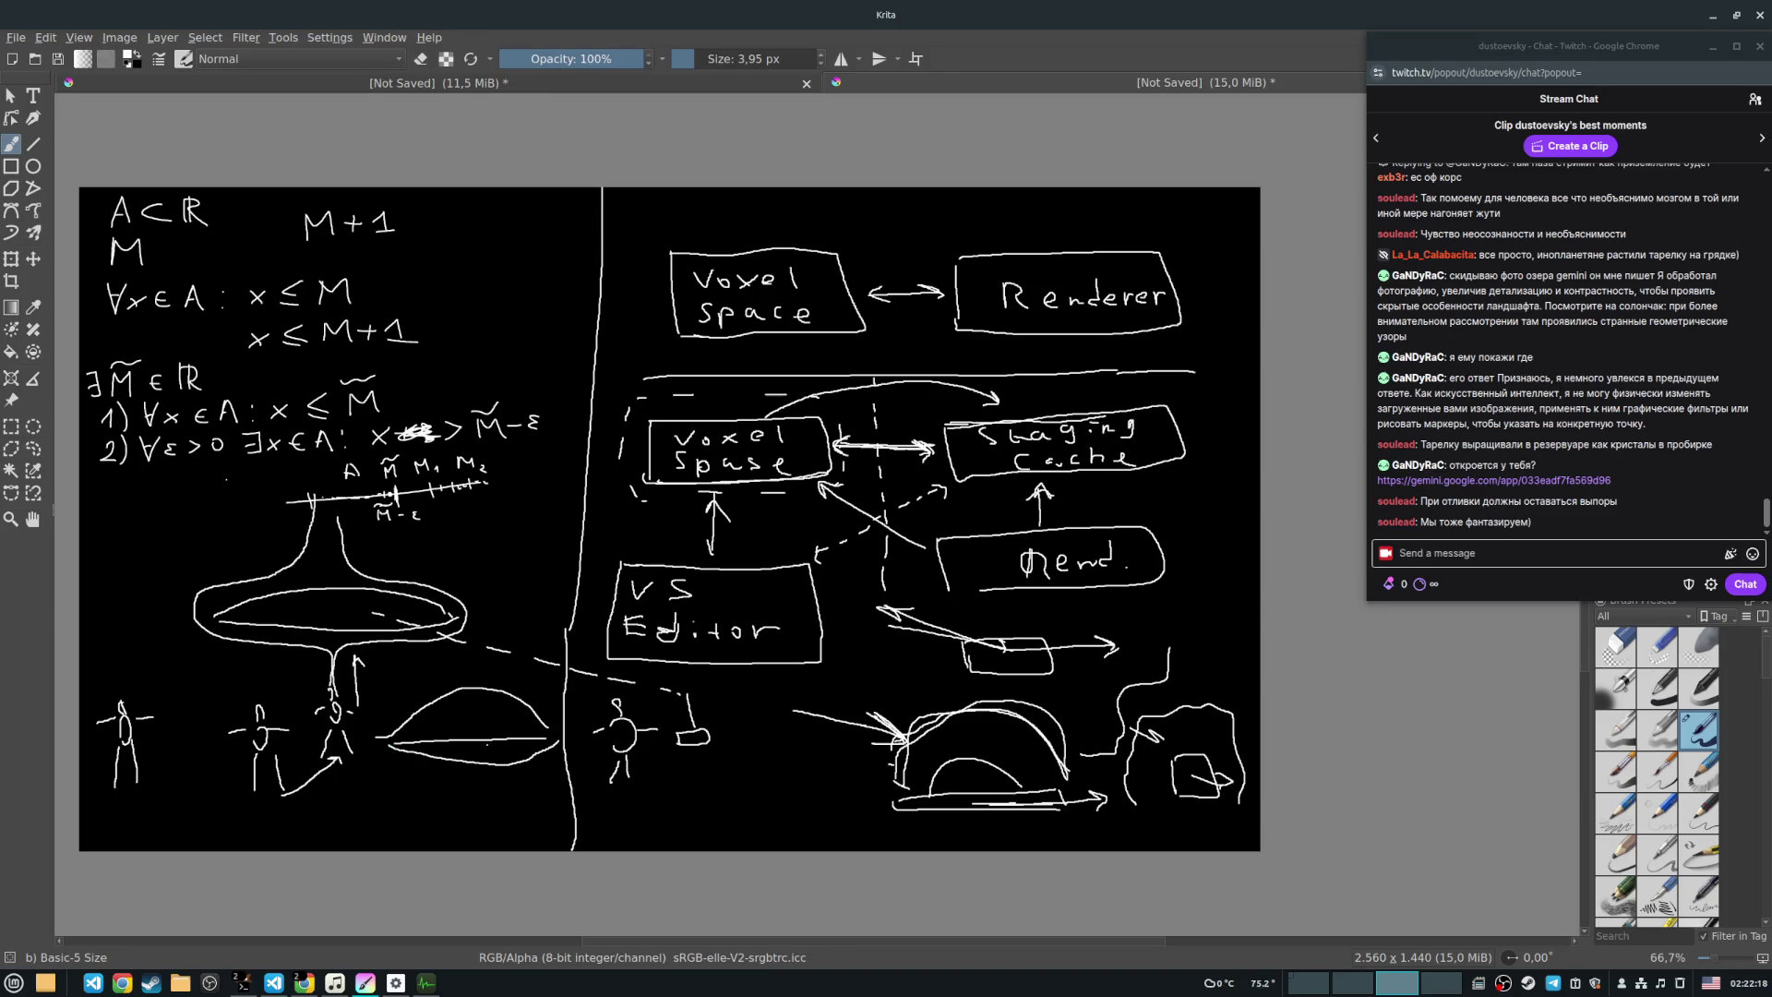
Step: Add an inner stroke to the dome, undo the stray mark, and draw a closed oval below the diagram
{"action": "left_click_drag", "start_coordinate": [402, 729], "coordinate": [542, 712]}
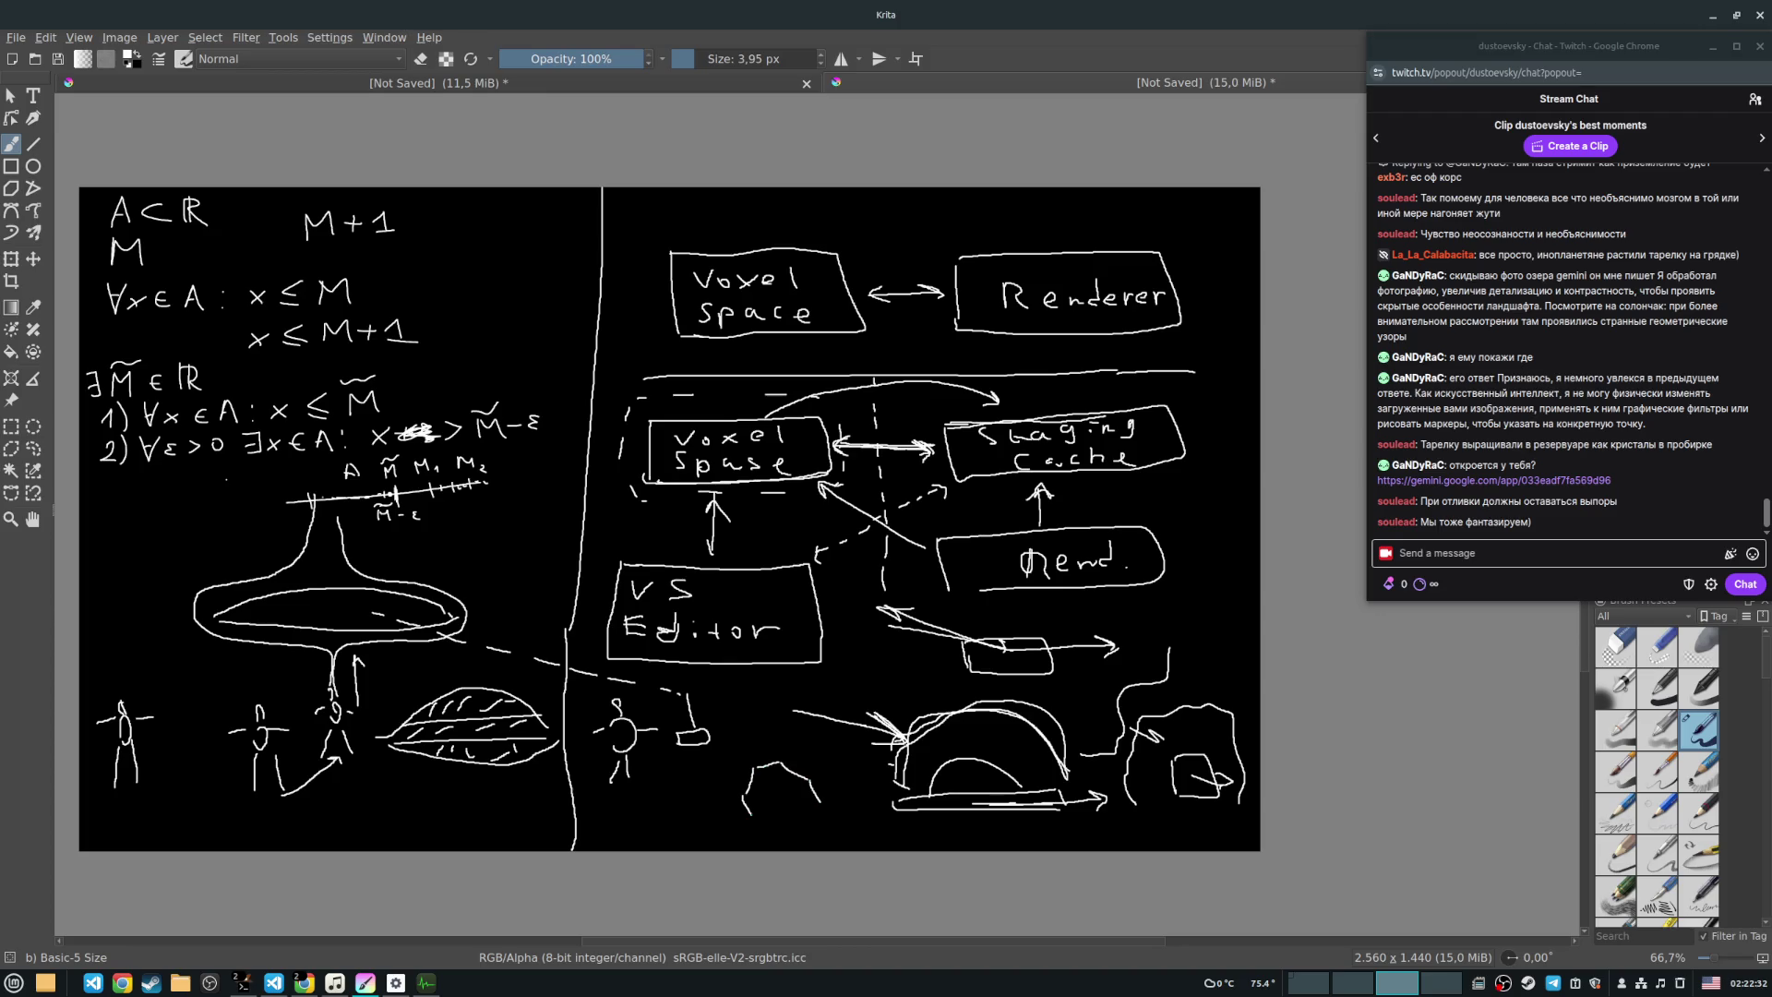
{"action": "key", "text": "ctrl+z"}
{"action": "key", "text": "ctrl+z"}
{"action": "mouse_move", "coordinate": [755, 813]}
{"action": "left_mouse_down"}
{"action": "mouse_move", "coordinate": [790, 761]}
{"action": "mouse_move", "coordinate": [847, 806]}
{"action": "left_mouse_up"}
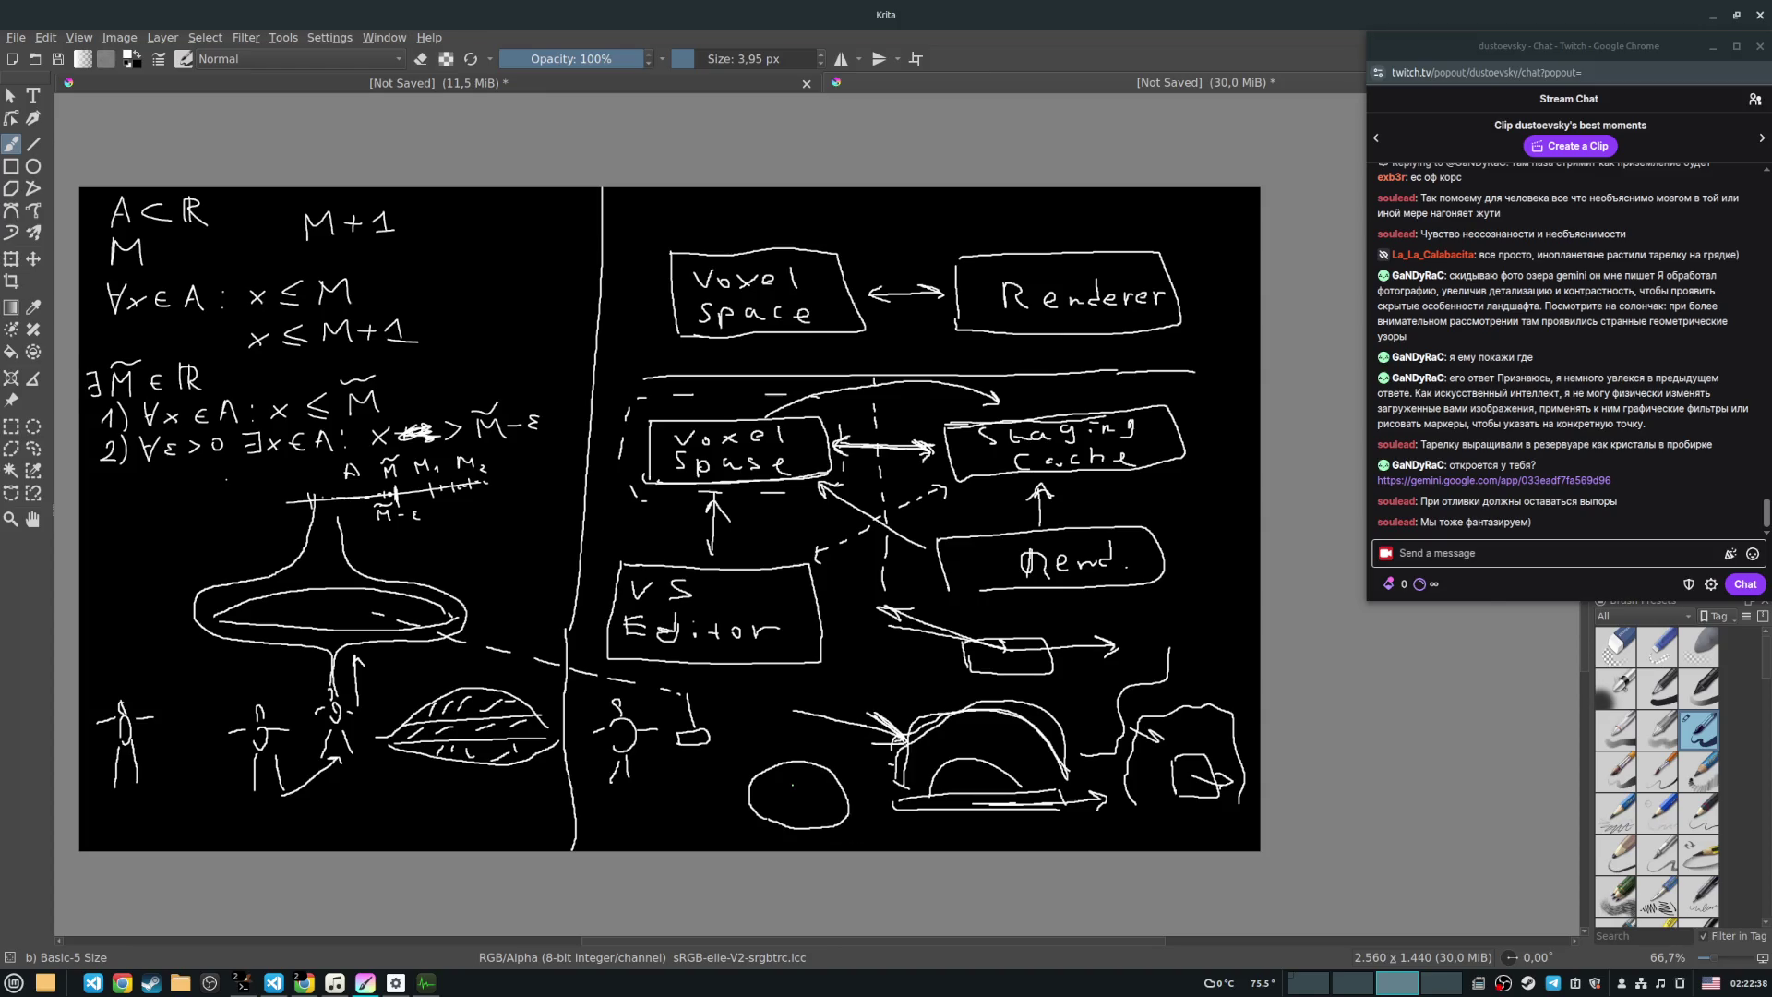
Step: Zoom to 200% on the round outline and draw three hexagon crystals inside it
{"action": "scroll", "coordinate": [801, 803], "scroll_direction": "up", "scroll_amount": 2}
{"action": "scroll", "coordinate": [801, 802], "scroll_direction": "up", "scroll_amount": 1}
{"action": "left_click_drag", "start_coordinate": [816, 756], "coordinate": [745, 652]}
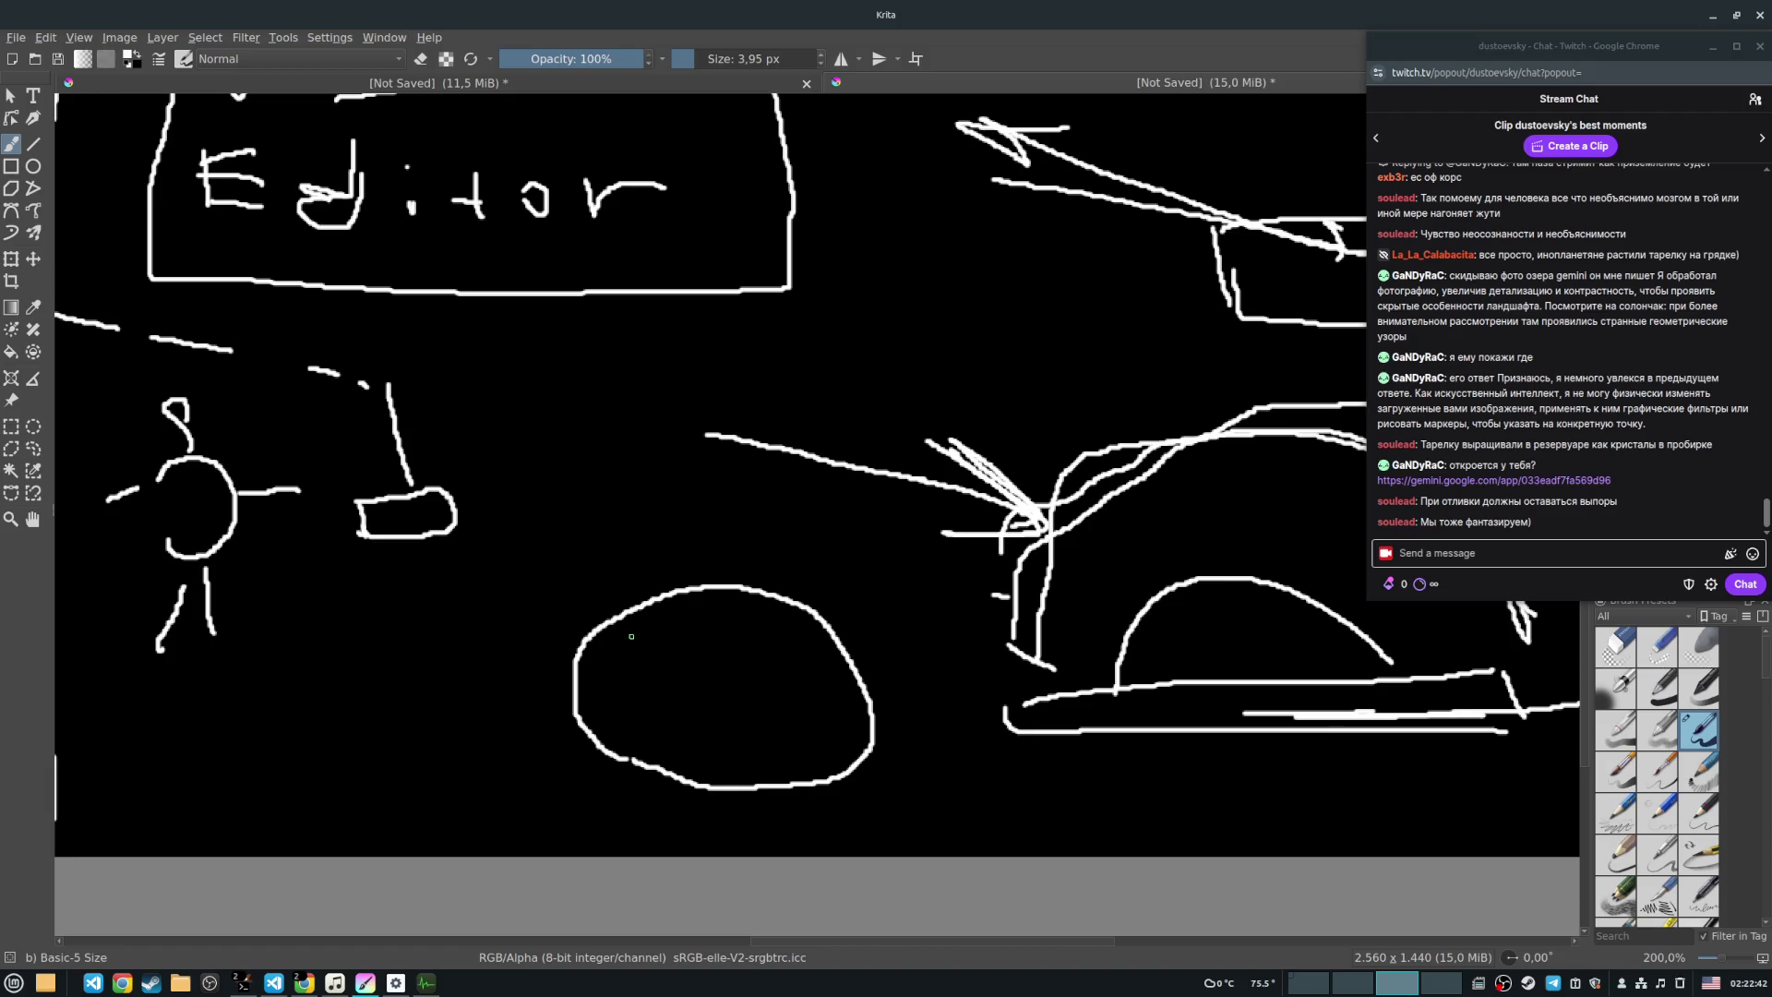
{"action": "left_click_drag", "start_coordinate": [664, 642], "coordinate": [692, 672]}
{"action": "left_click_drag", "start_coordinate": [698, 650], "coordinate": [724, 636]}
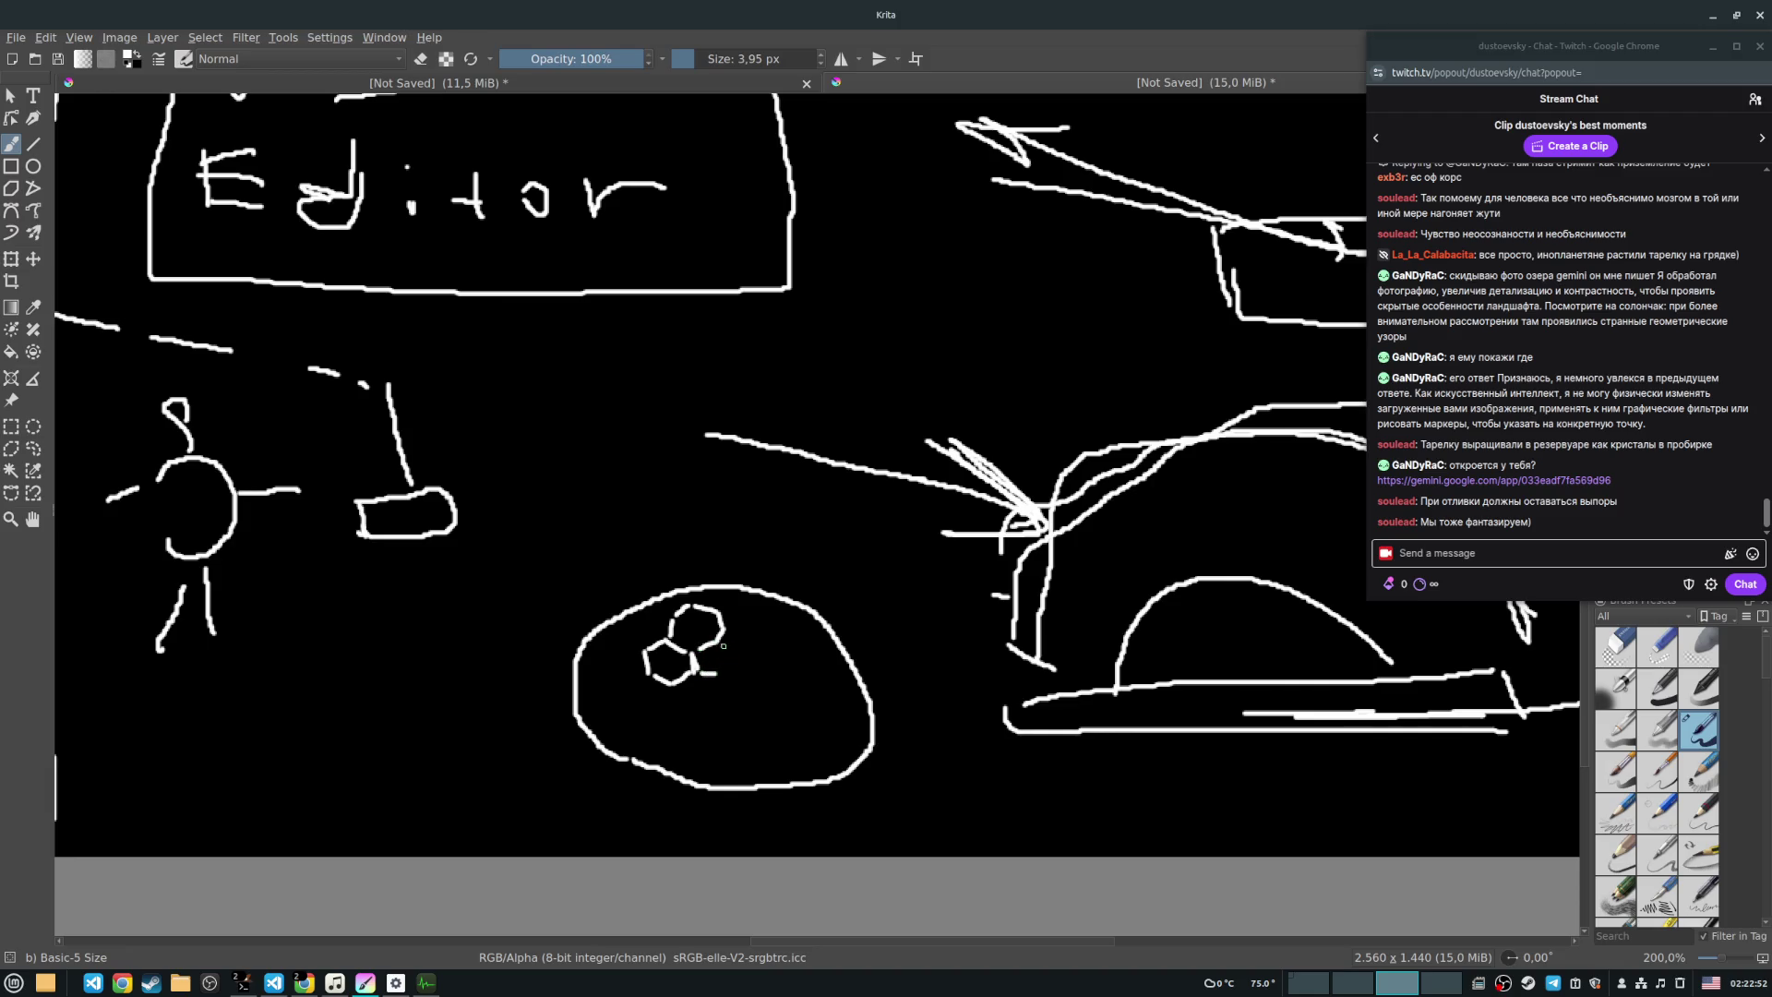
{"action": "left_click_drag", "start_coordinate": [745, 659], "coordinate": [729, 676]}
Step: Sketch a hexagonal prism above the circle with a vertical and an inner edge
{"action": "mouse_move", "coordinate": [585, 443]}
{"action": "left_mouse_down"}
{"action": "mouse_move", "coordinate": [584, 477]}
{"action": "mouse_move", "coordinate": [677, 419]}
{"action": "mouse_move", "coordinate": [672, 464]}
{"action": "mouse_move", "coordinate": [692, 455]}
{"action": "mouse_move", "coordinate": [625, 498]}
{"action": "mouse_move", "coordinate": [693, 482]}
{"action": "mouse_move", "coordinate": [624, 498]}
{"action": "left_mouse_up"}
{"action": "left_click_drag", "start_coordinate": [641, 401], "coordinate": [641, 429]}
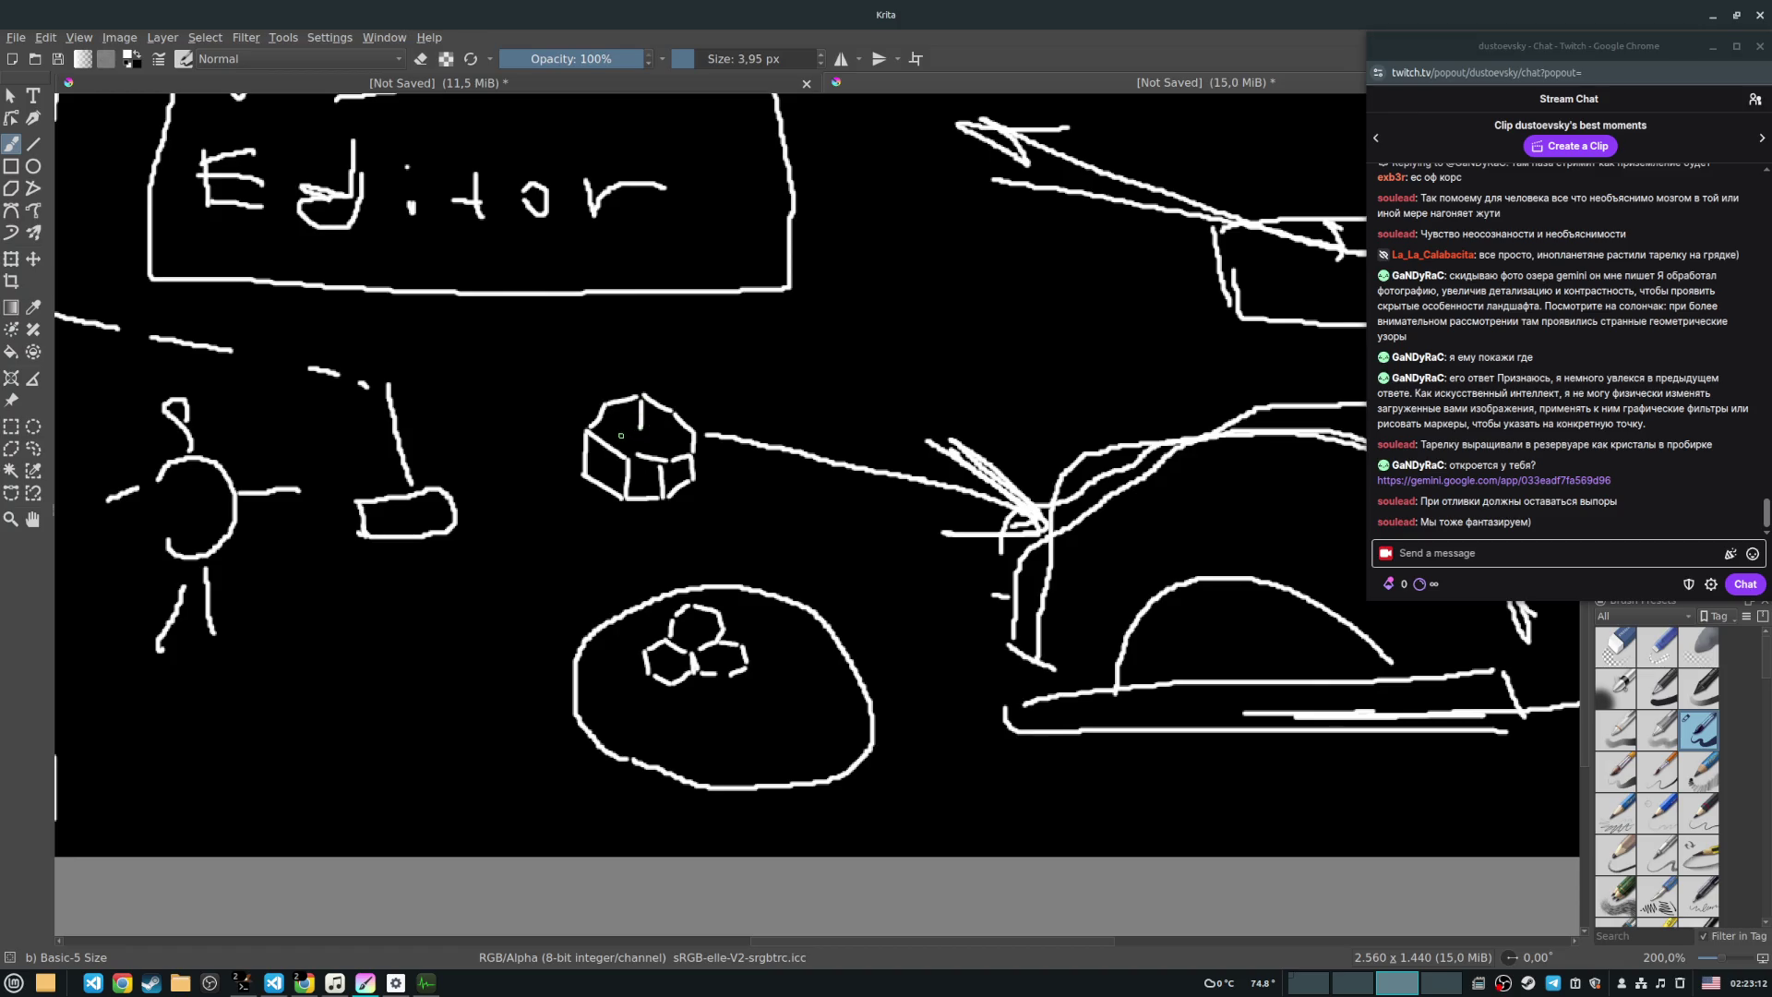
{"action": "left_click_drag", "start_coordinate": [641, 429], "coordinate": [670, 443]}
Step: Add facets and edges to the lower-left and right sides of the crystal cluster
{"action": "mouse_move", "coordinate": [635, 652]}
{"action": "left_mouse_down"}
{"action": "mouse_move", "coordinate": [636, 704]}
{"action": "mouse_move", "coordinate": [689, 690]}
{"action": "mouse_move", "coordinate": [635, 700]}
{"action": "left_mouse_up"}
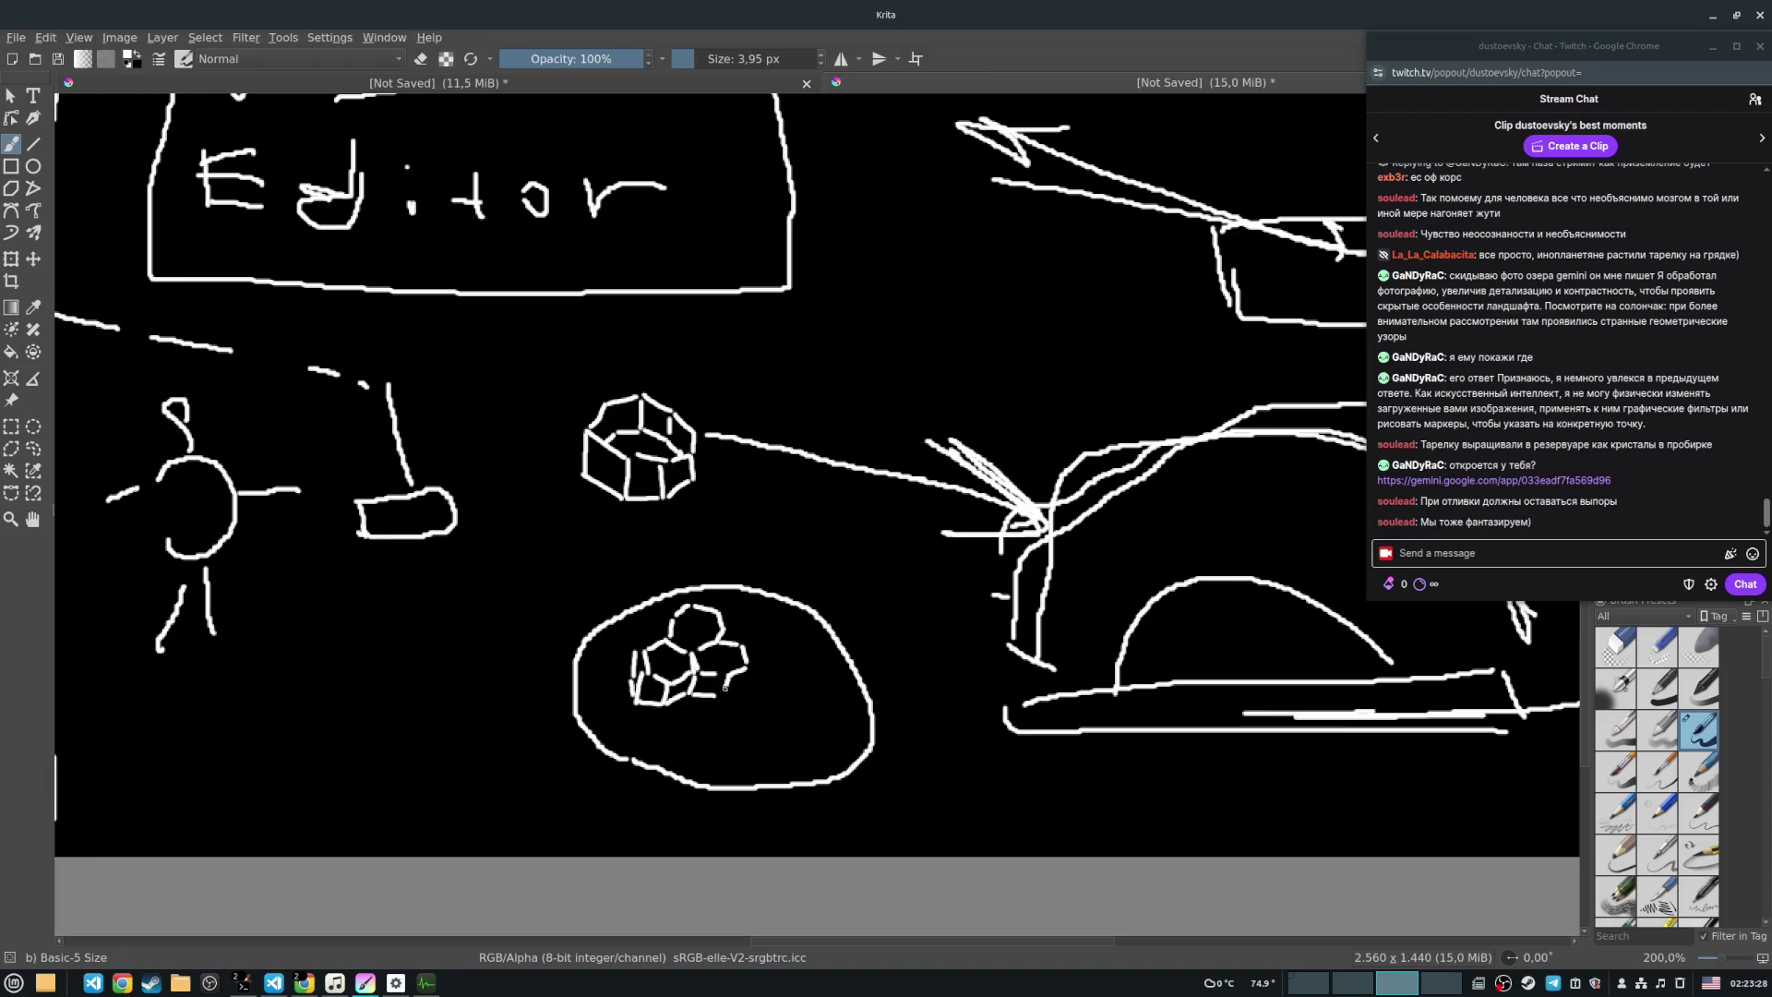
{"action": "left_click_drag", "start_coordinate": [749, 669], "coordinate": [746, 689]}
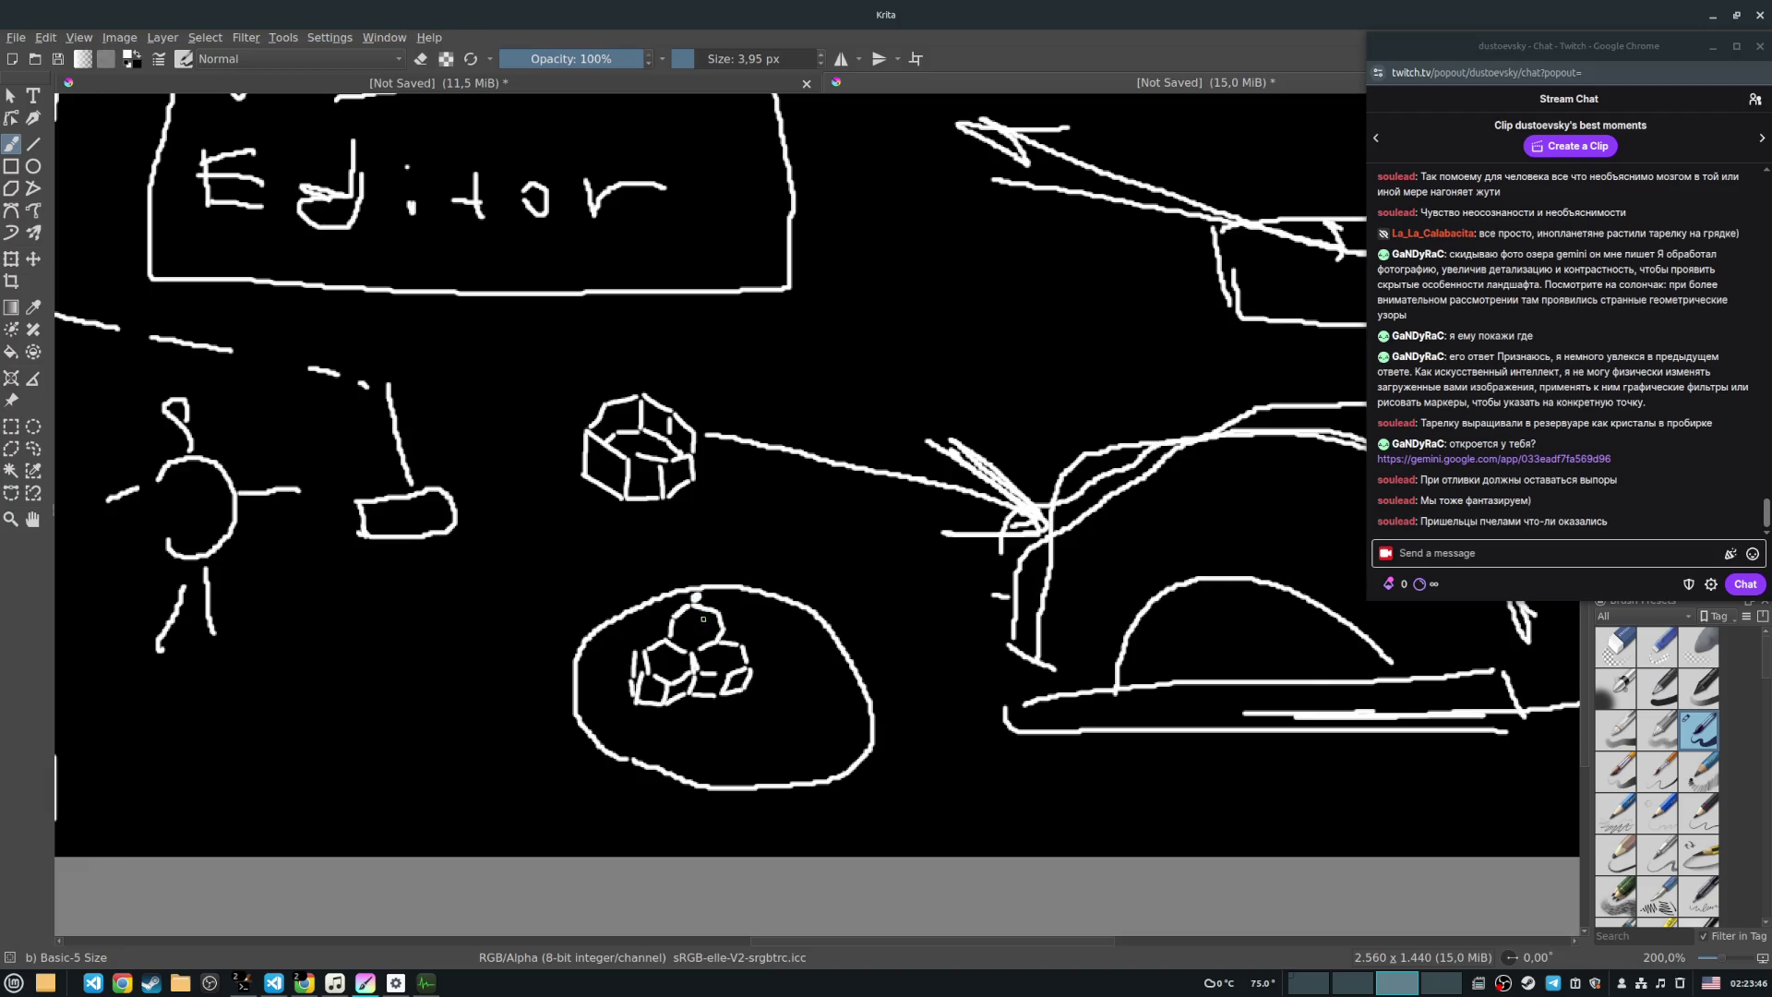
{"action": "left_click_drag", "start_coordinate": [709, 611], "coordinate": [719, 655]}
Step: Add a vertical inner edge to the prism, pan the sketch, then switch to the renderer
{"action": "mouse_move", "coordinate": [643, 397]}
{"action": "left_mouse_down"}
{"action": "mouse_move", "coordinate": [646, 430]}
{"action": "mouse_move", "coordinate": [673, 446]}
{"action": "mouse_move", "coordinate": [663, 496]}
{"action": "left_mouse_up"}
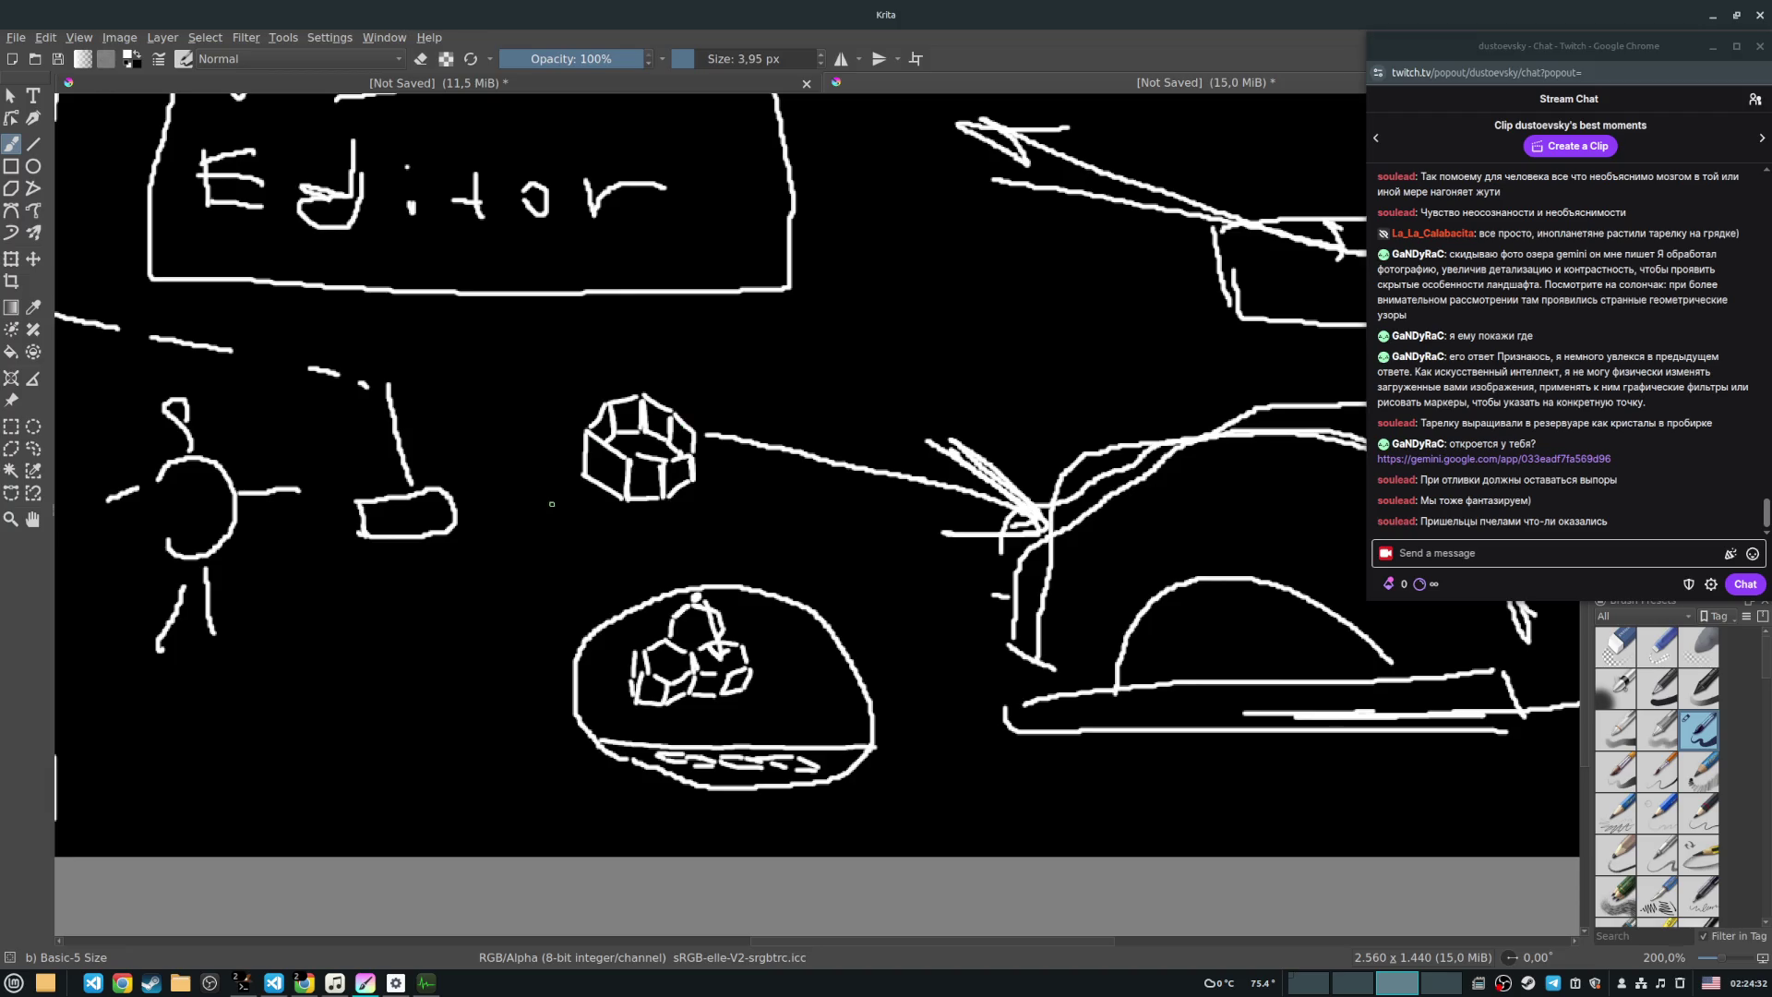
{"action": "left_click_drag", "start_coordinate": [706, 538], "coordinate": [868, 514]}
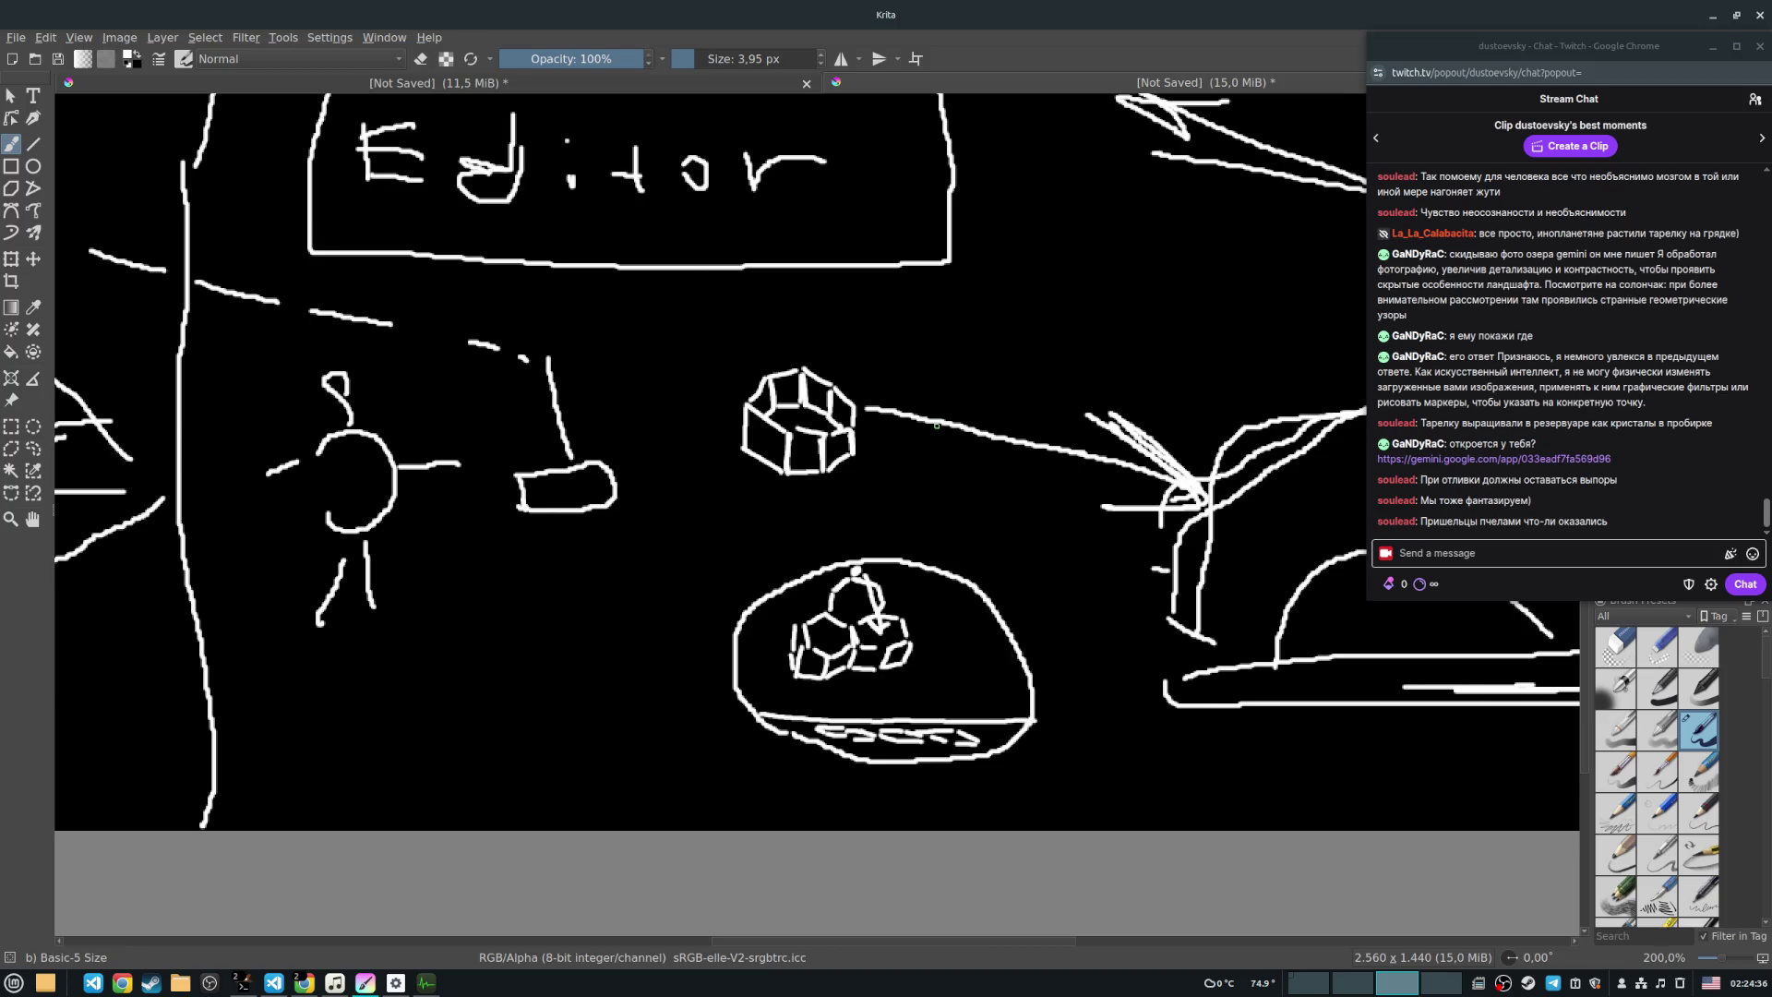
{"action": "left_click_drag", "start_coordinate": [929, 455], "coordinate": [777, 530]}
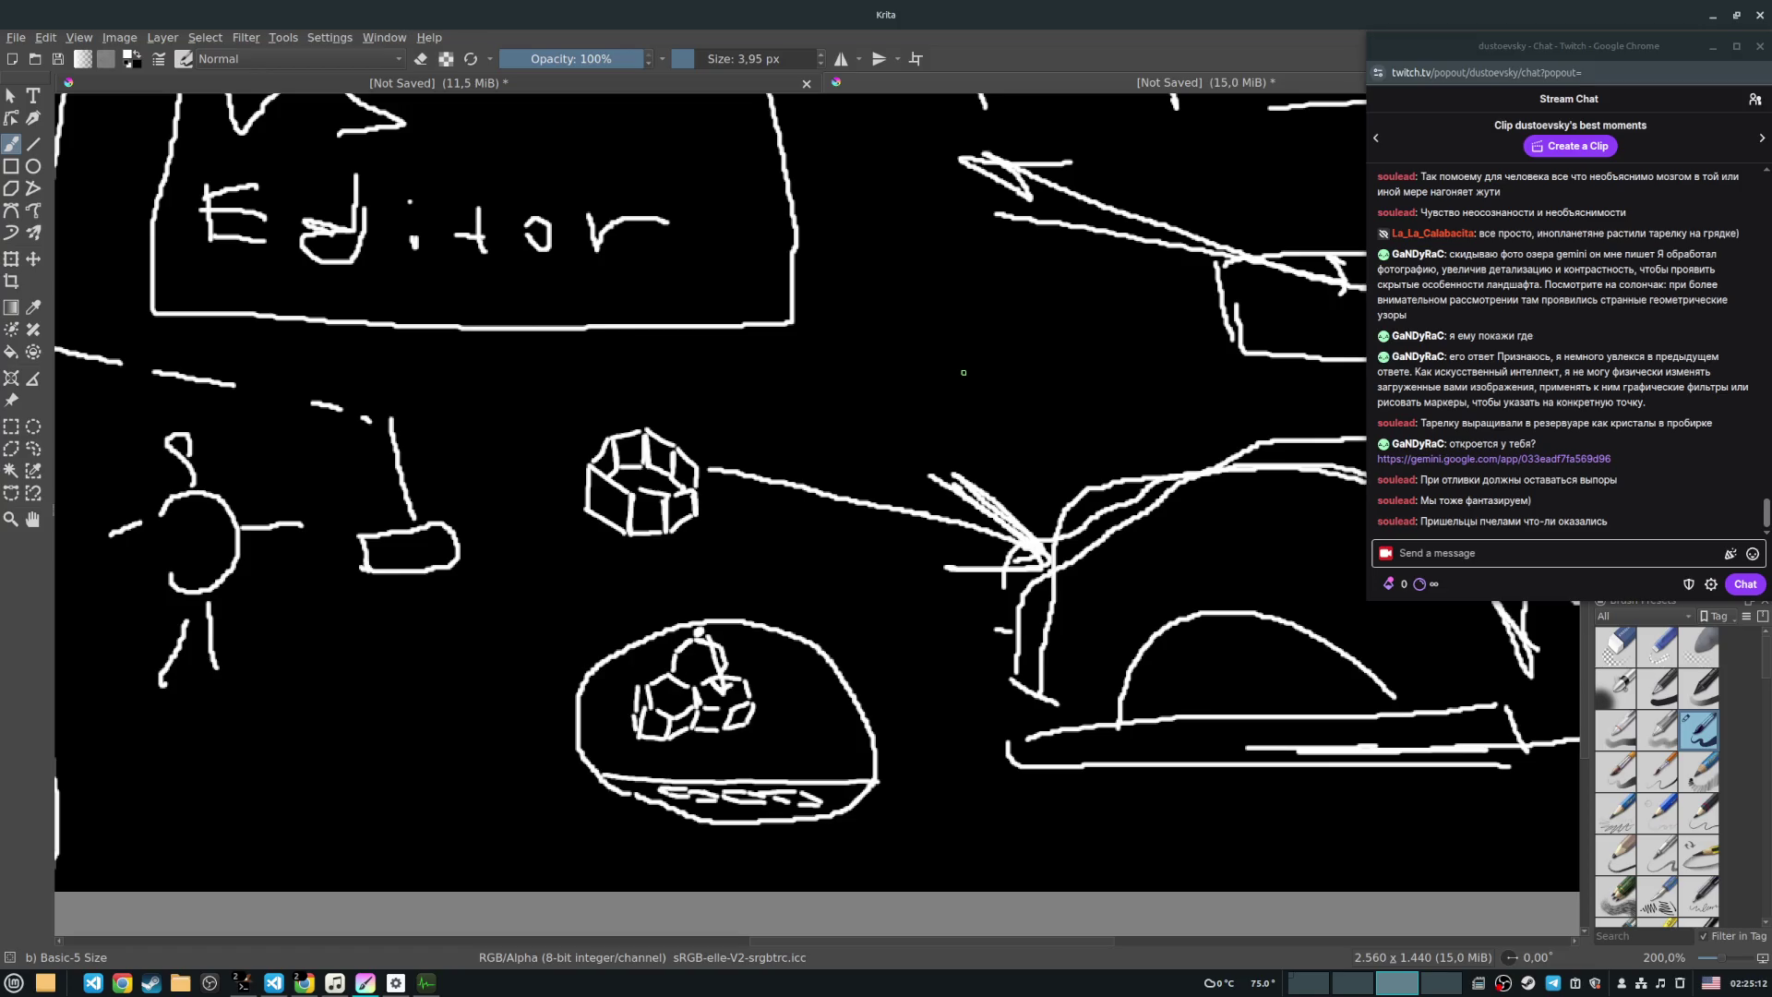
{"action": "left_click_drag", "start_coordinate": [859, 519], "coordinate": [784, 523]}
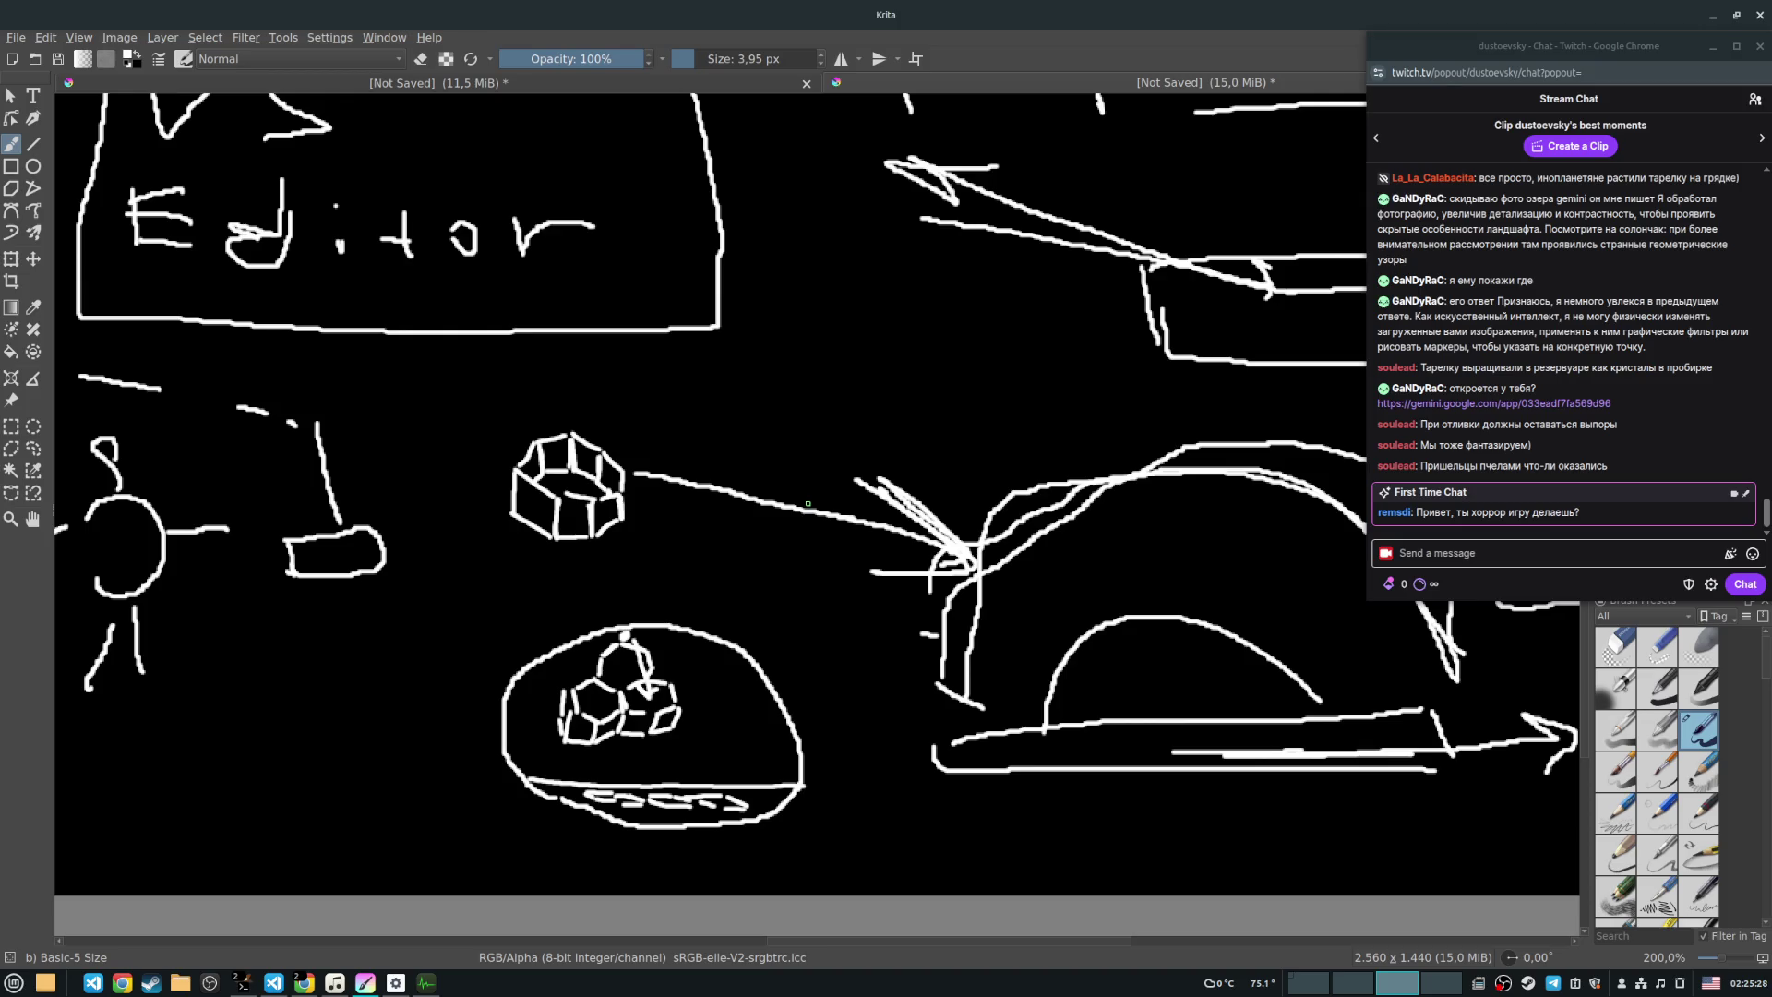
{"action": "key", "text": "alt+Tab"}
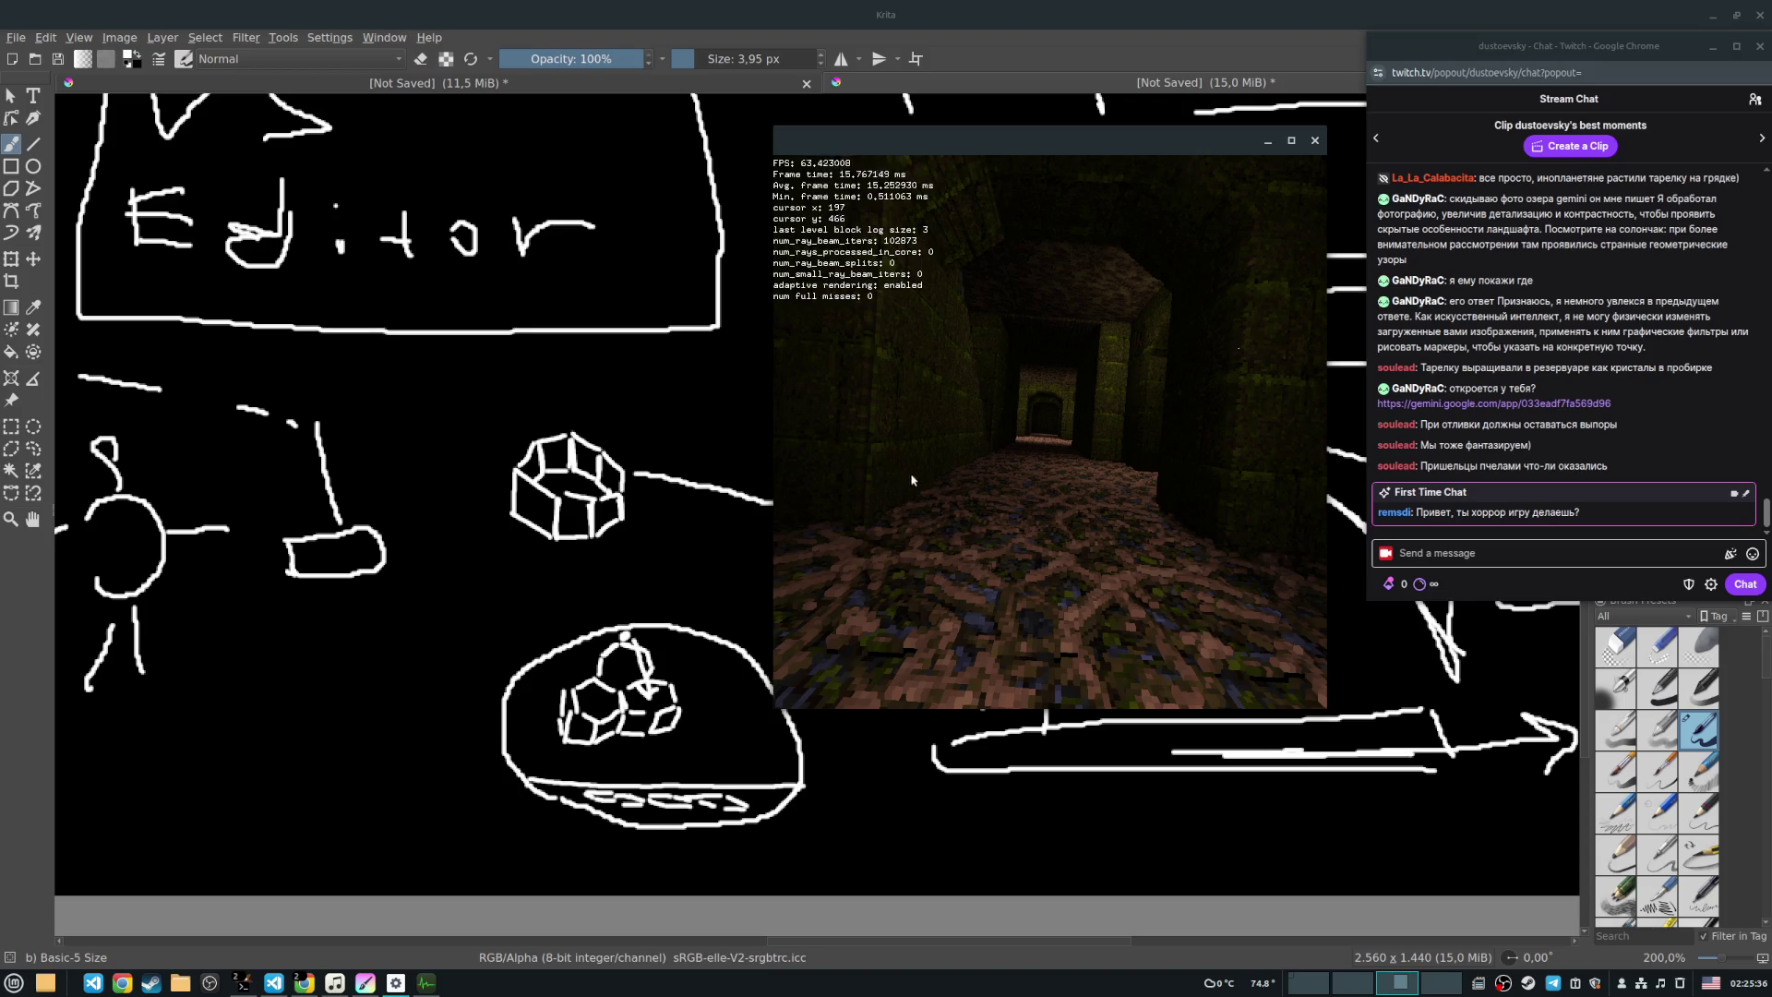
Step: Walk forward through the corridor and doorway into the darker room
{"action": "key", "text": "w"}
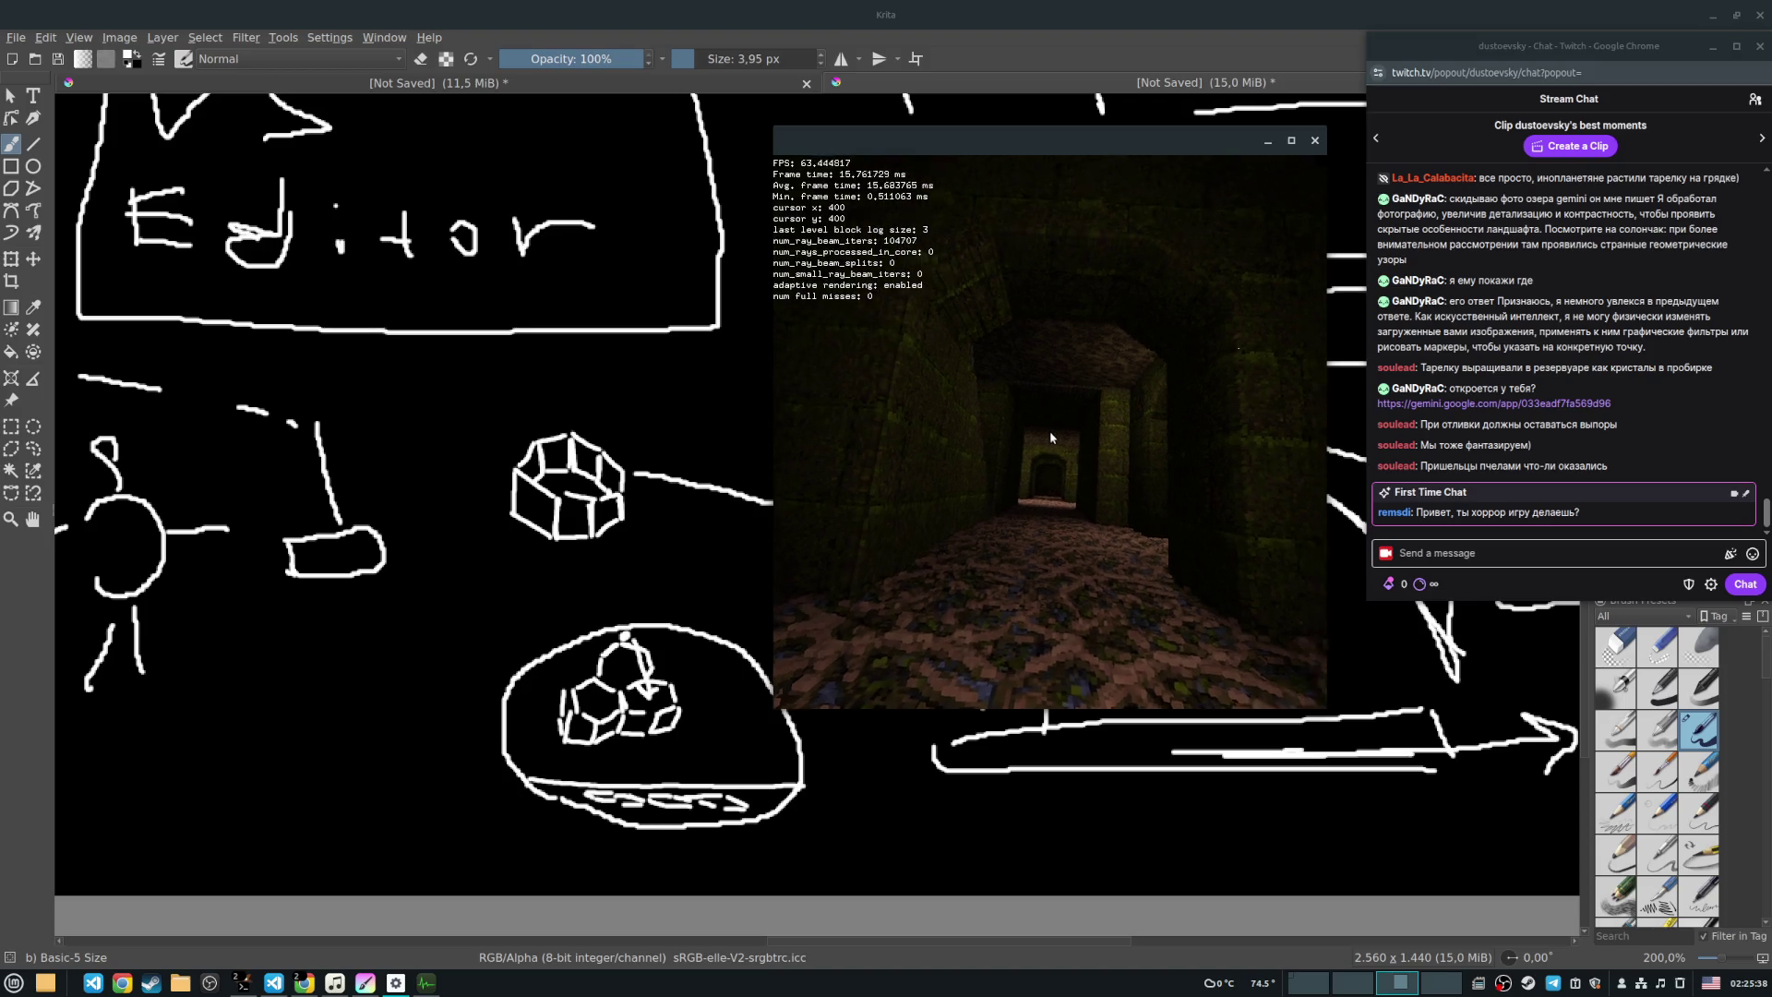
{"action": "key", "text": "w"}
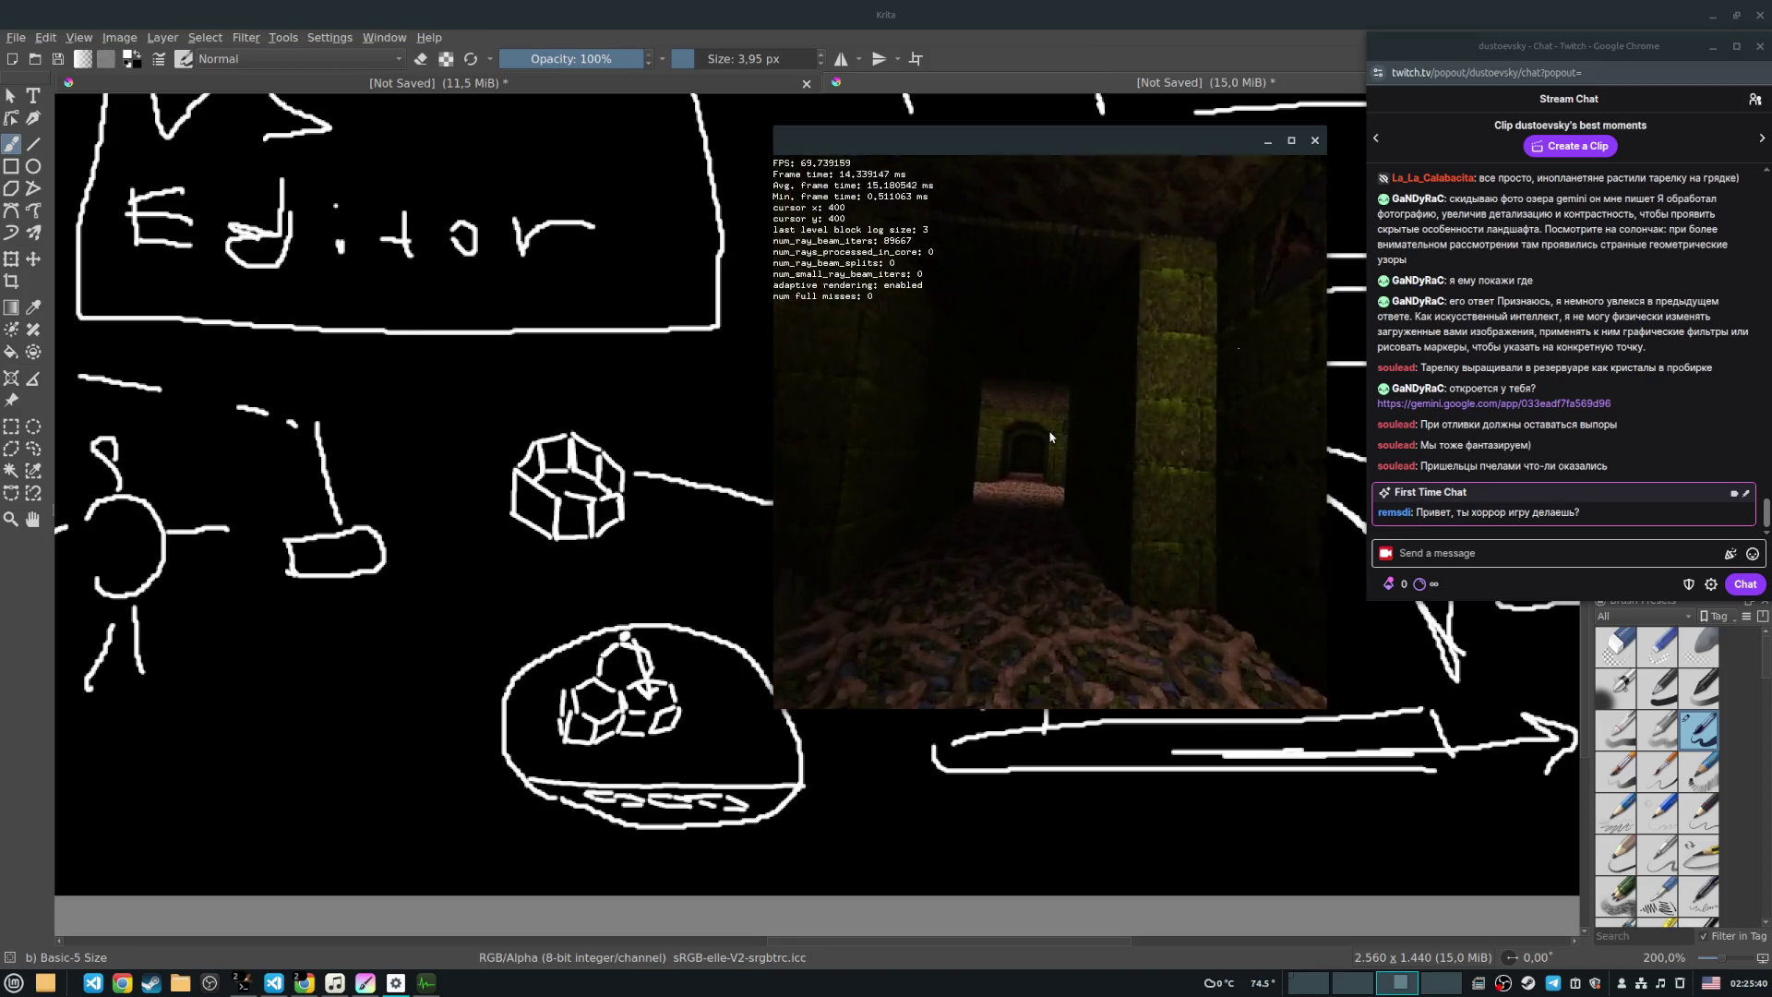
{"action": "key", "text": "w"}
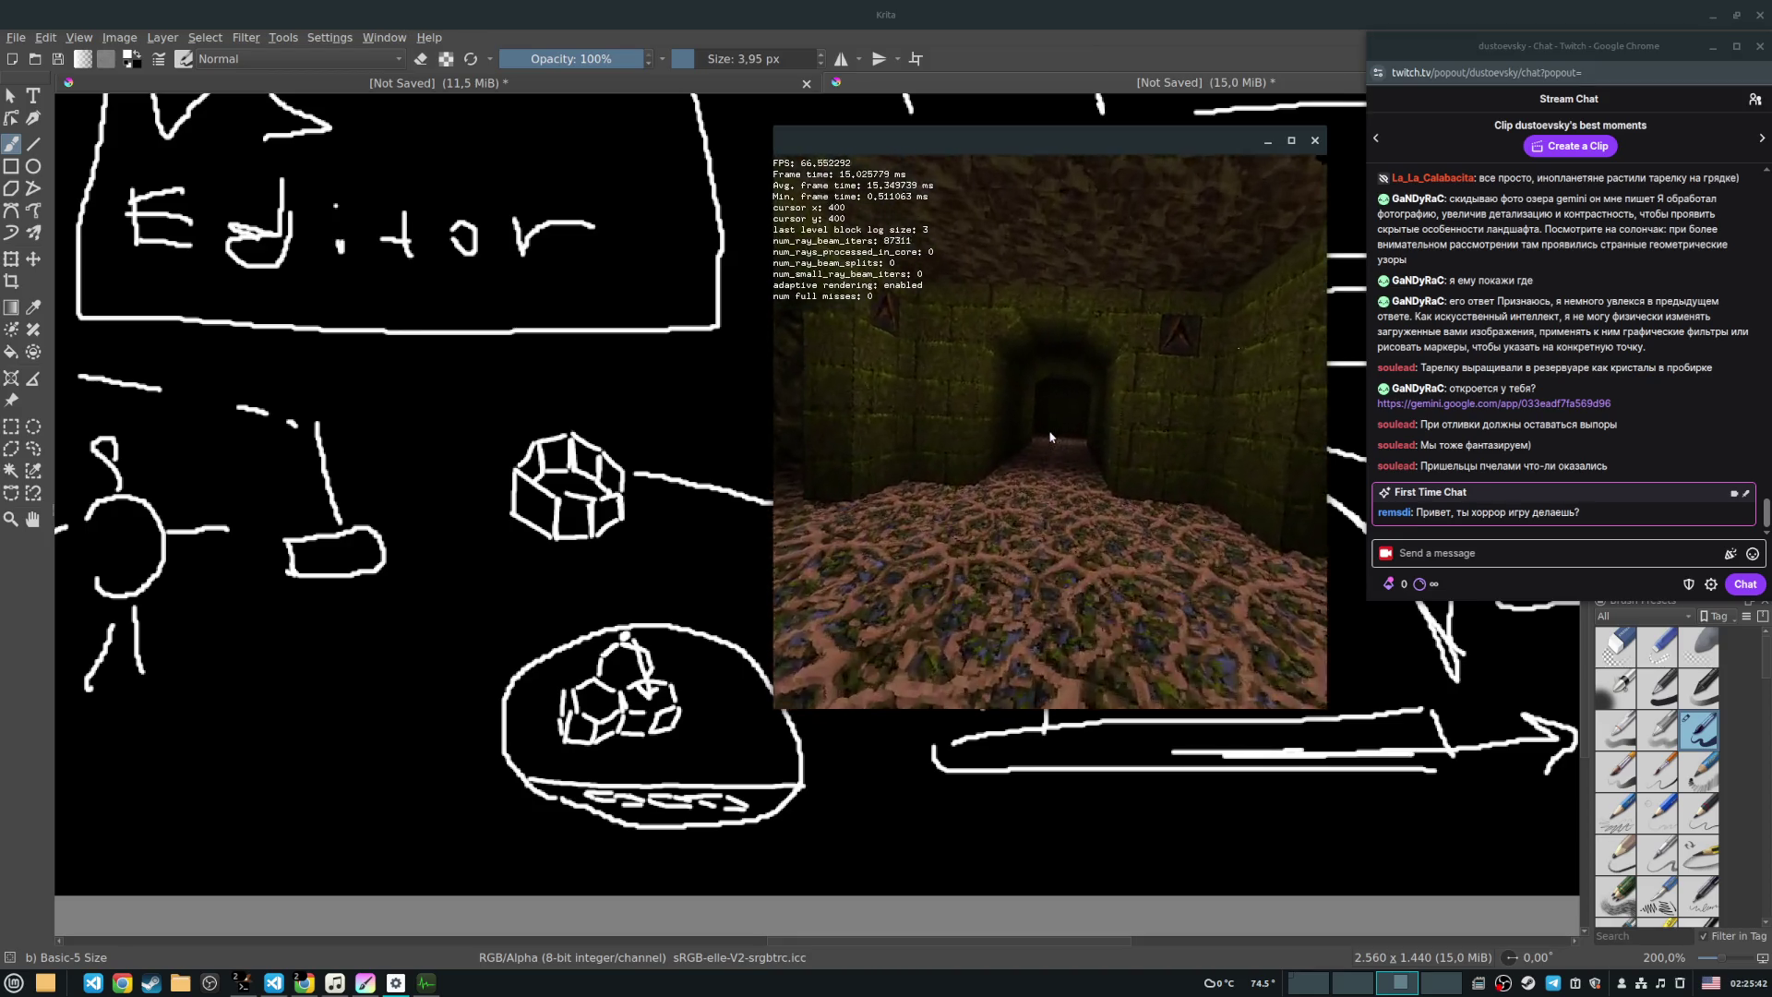
{"action": "key", "text": "w"}
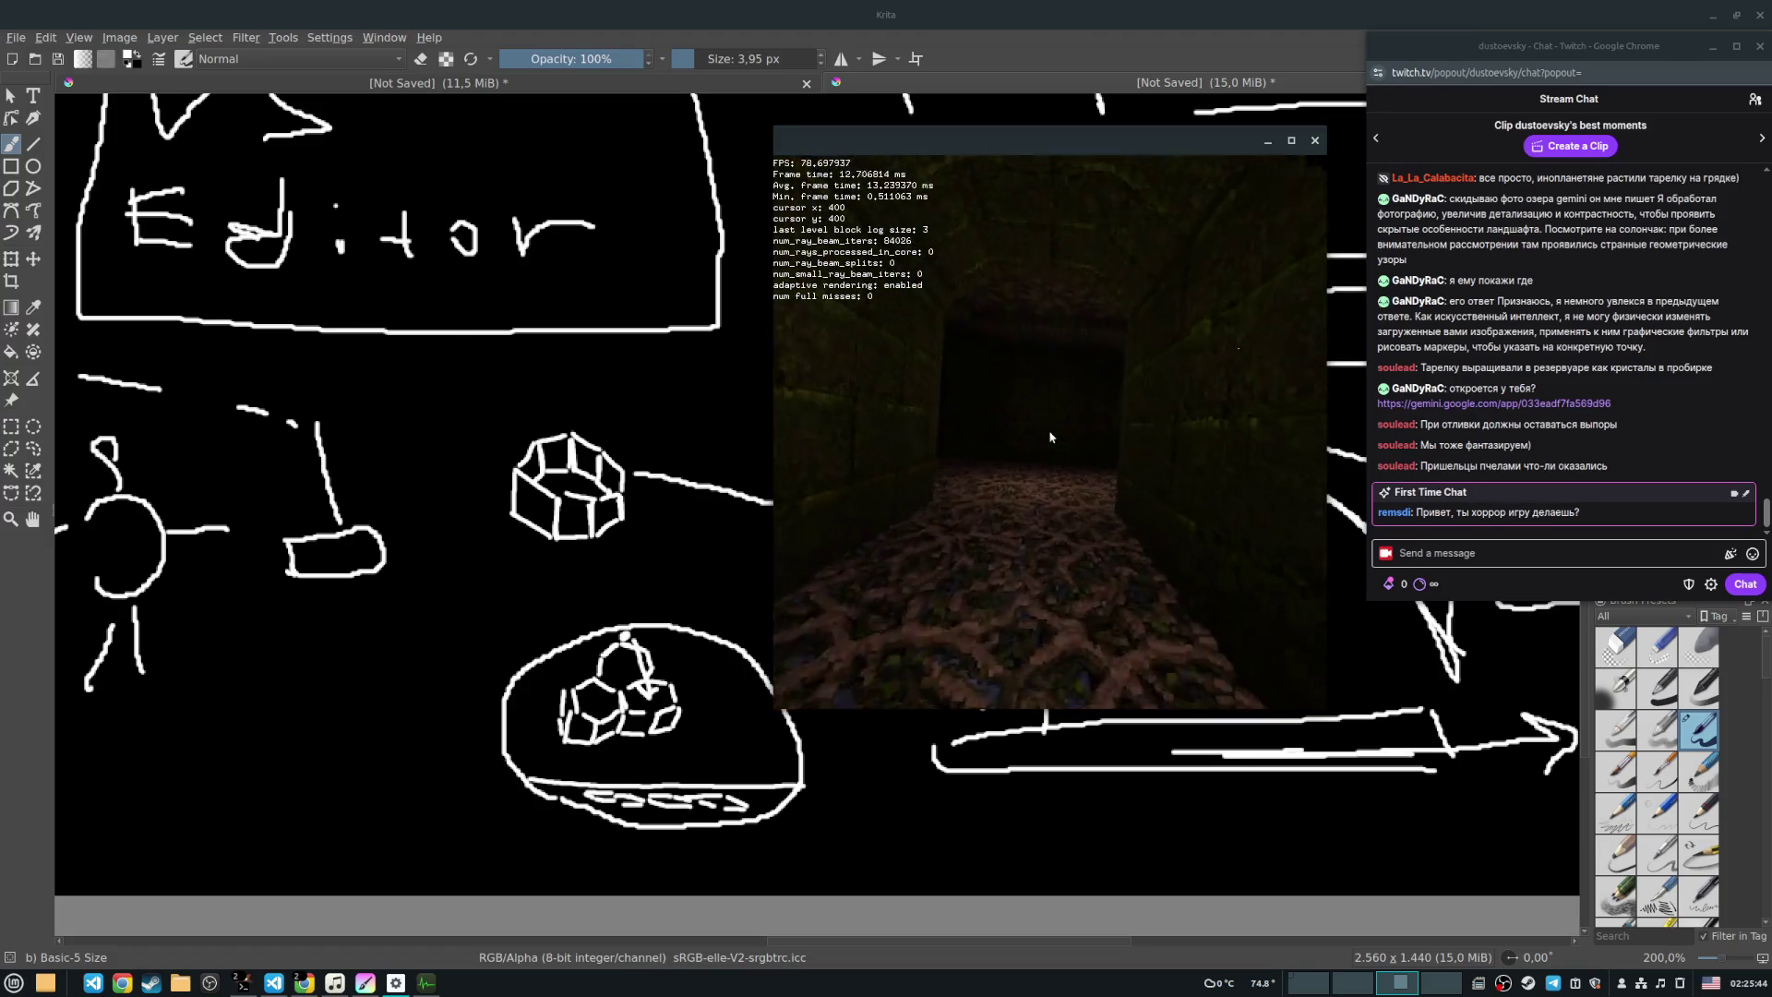
{"action": "key", "text": "w"}
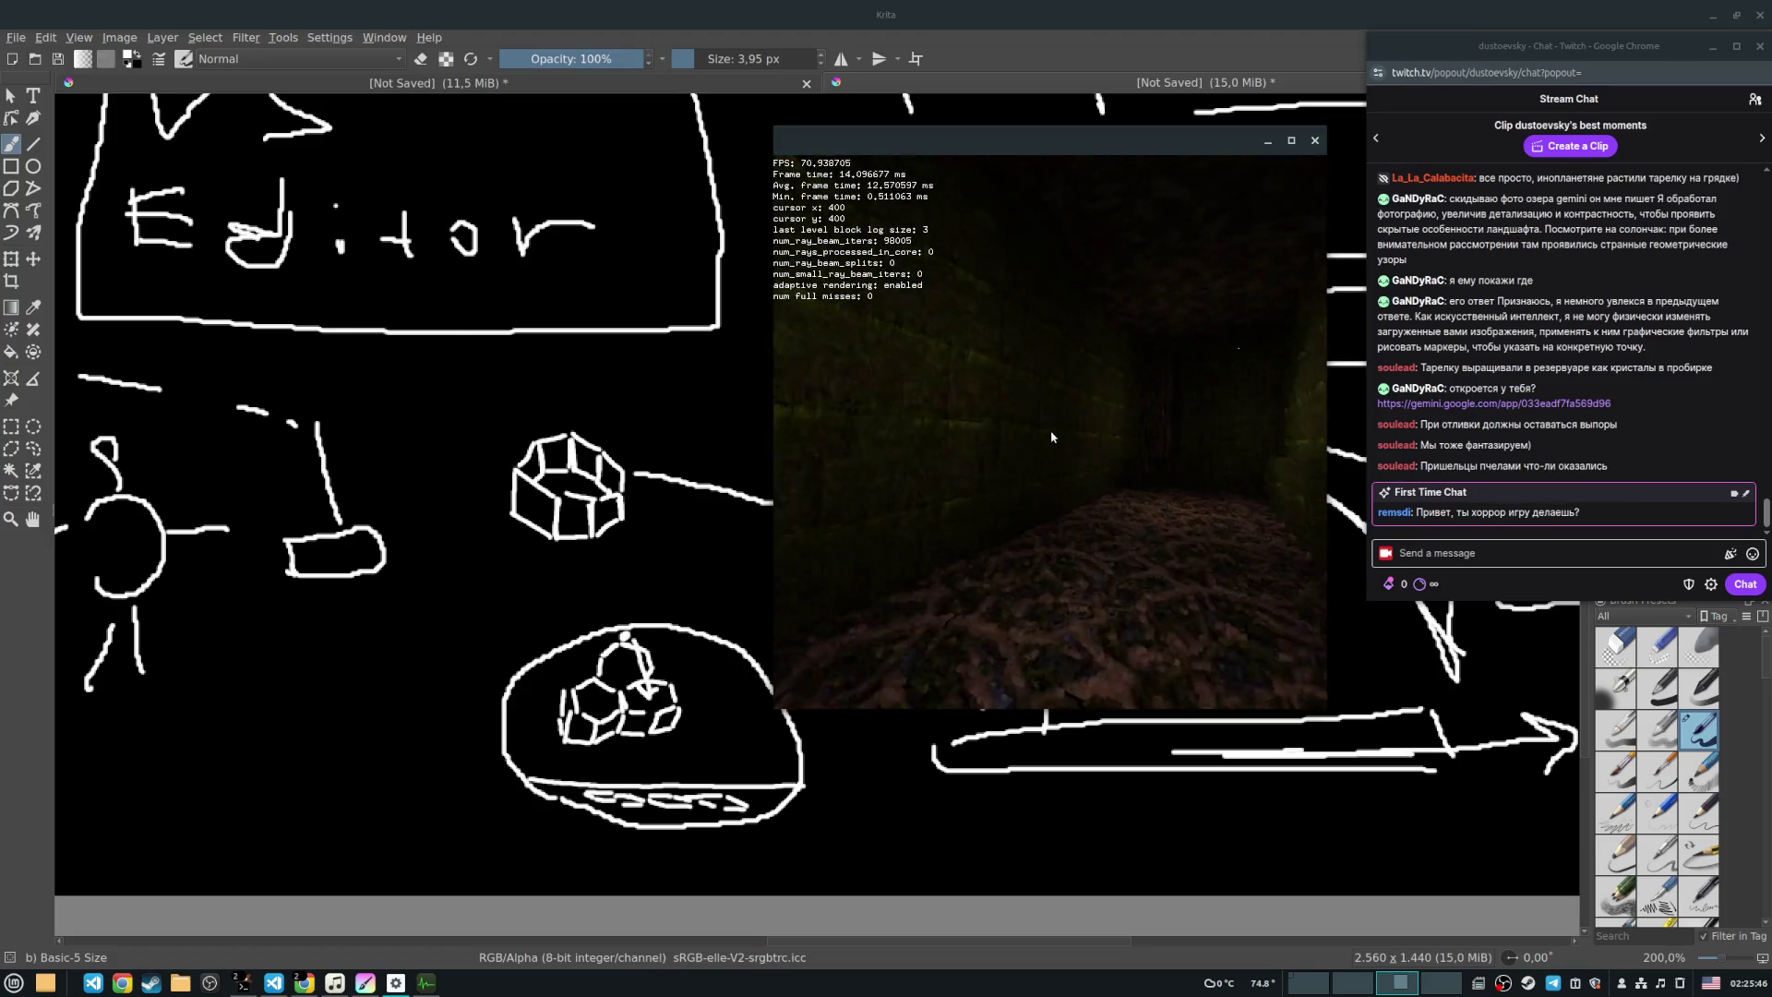
Step: Turn, walk the long corridor to the doorway, then begin a triangle in Krita
{"action": "key", "text": "a"}
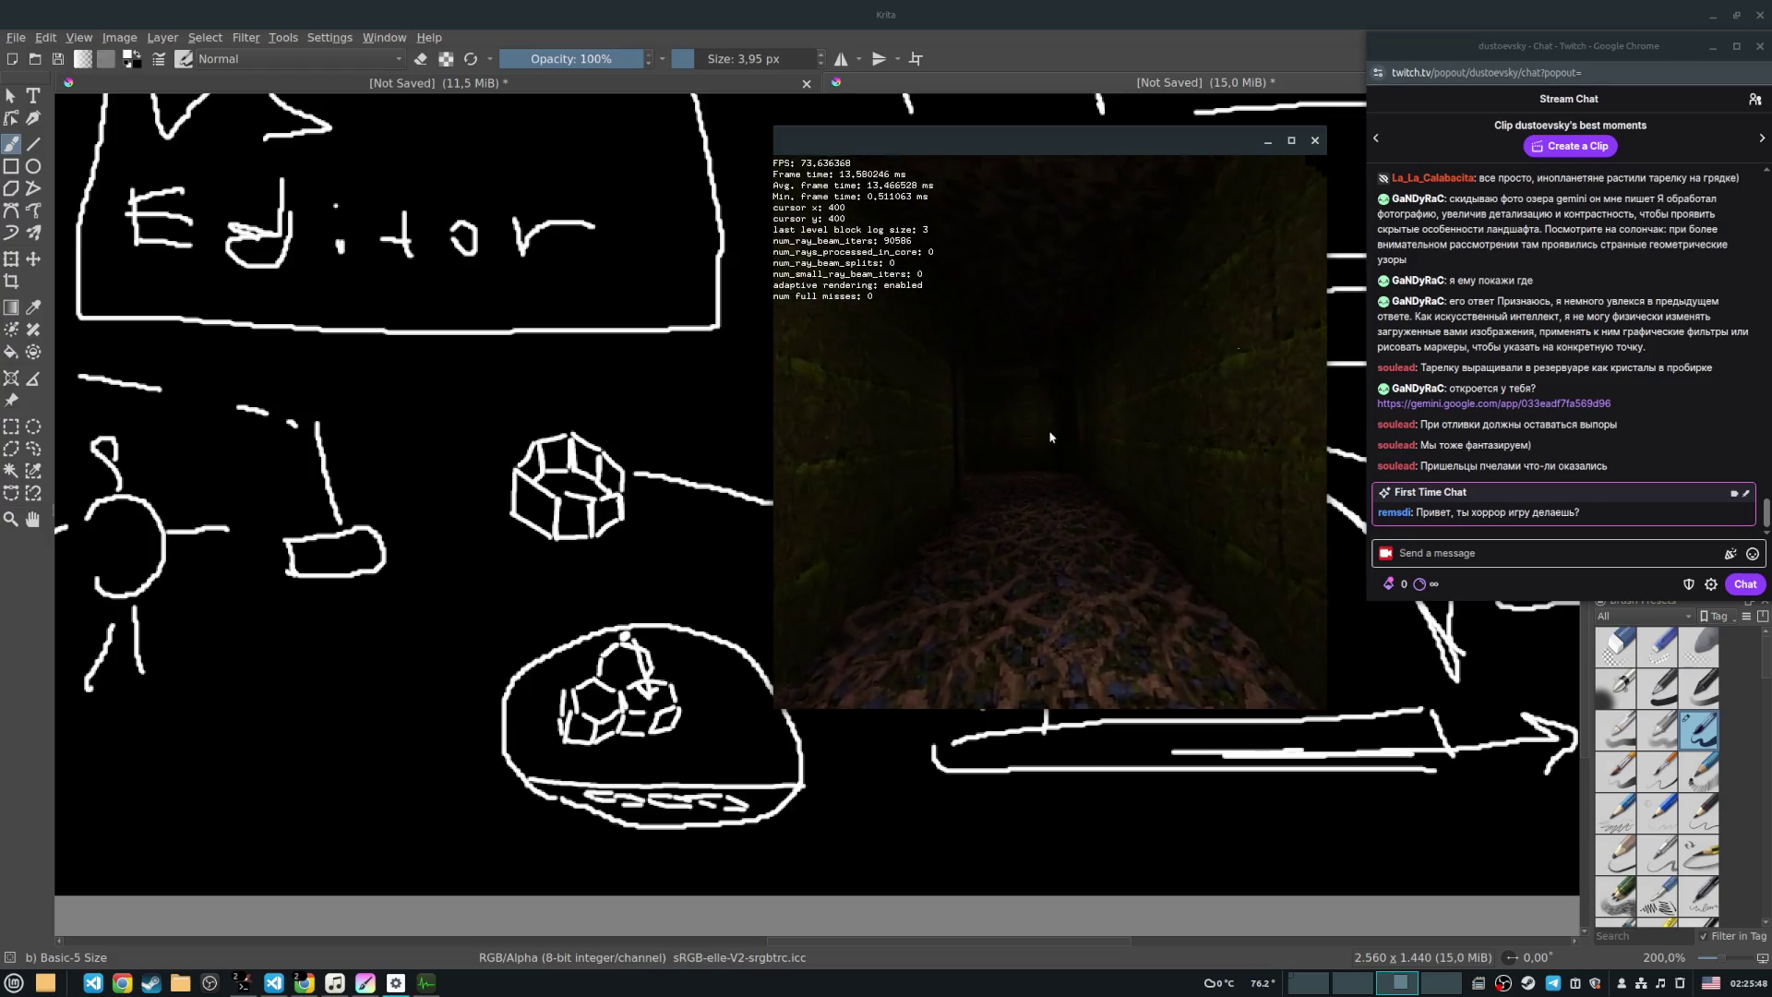
{"action": "key", "text": "w"}
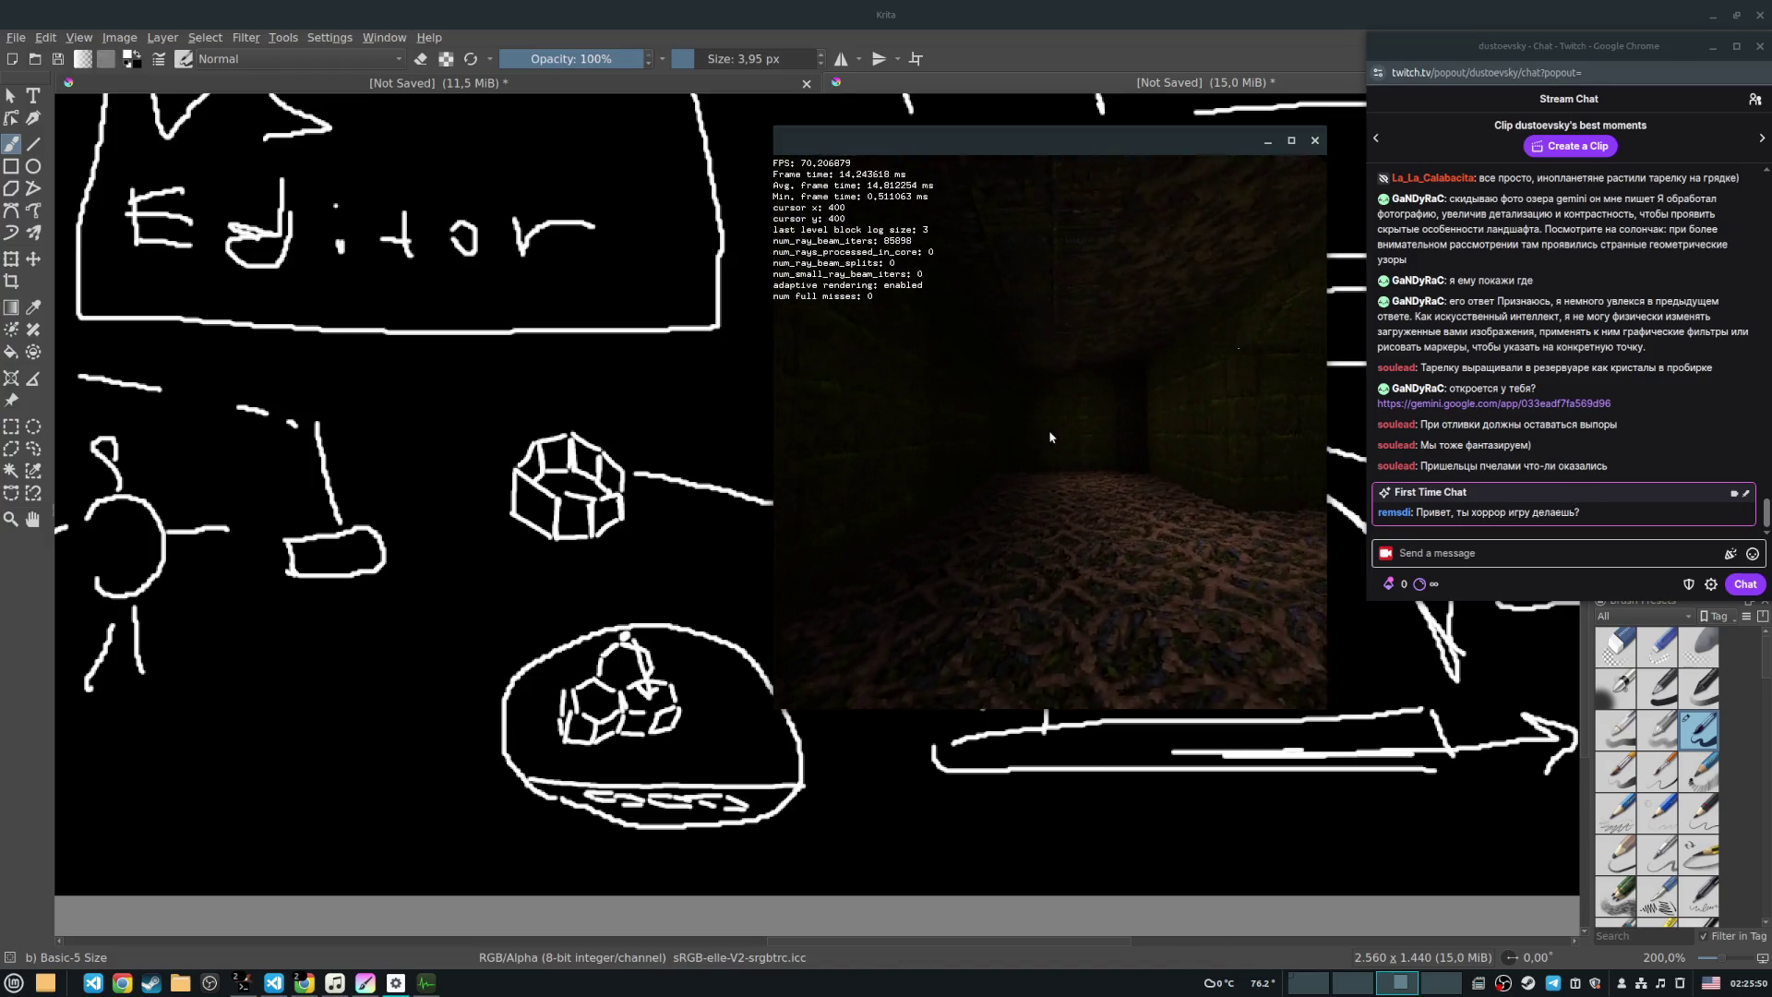
{"action": "key", "text": "a"}
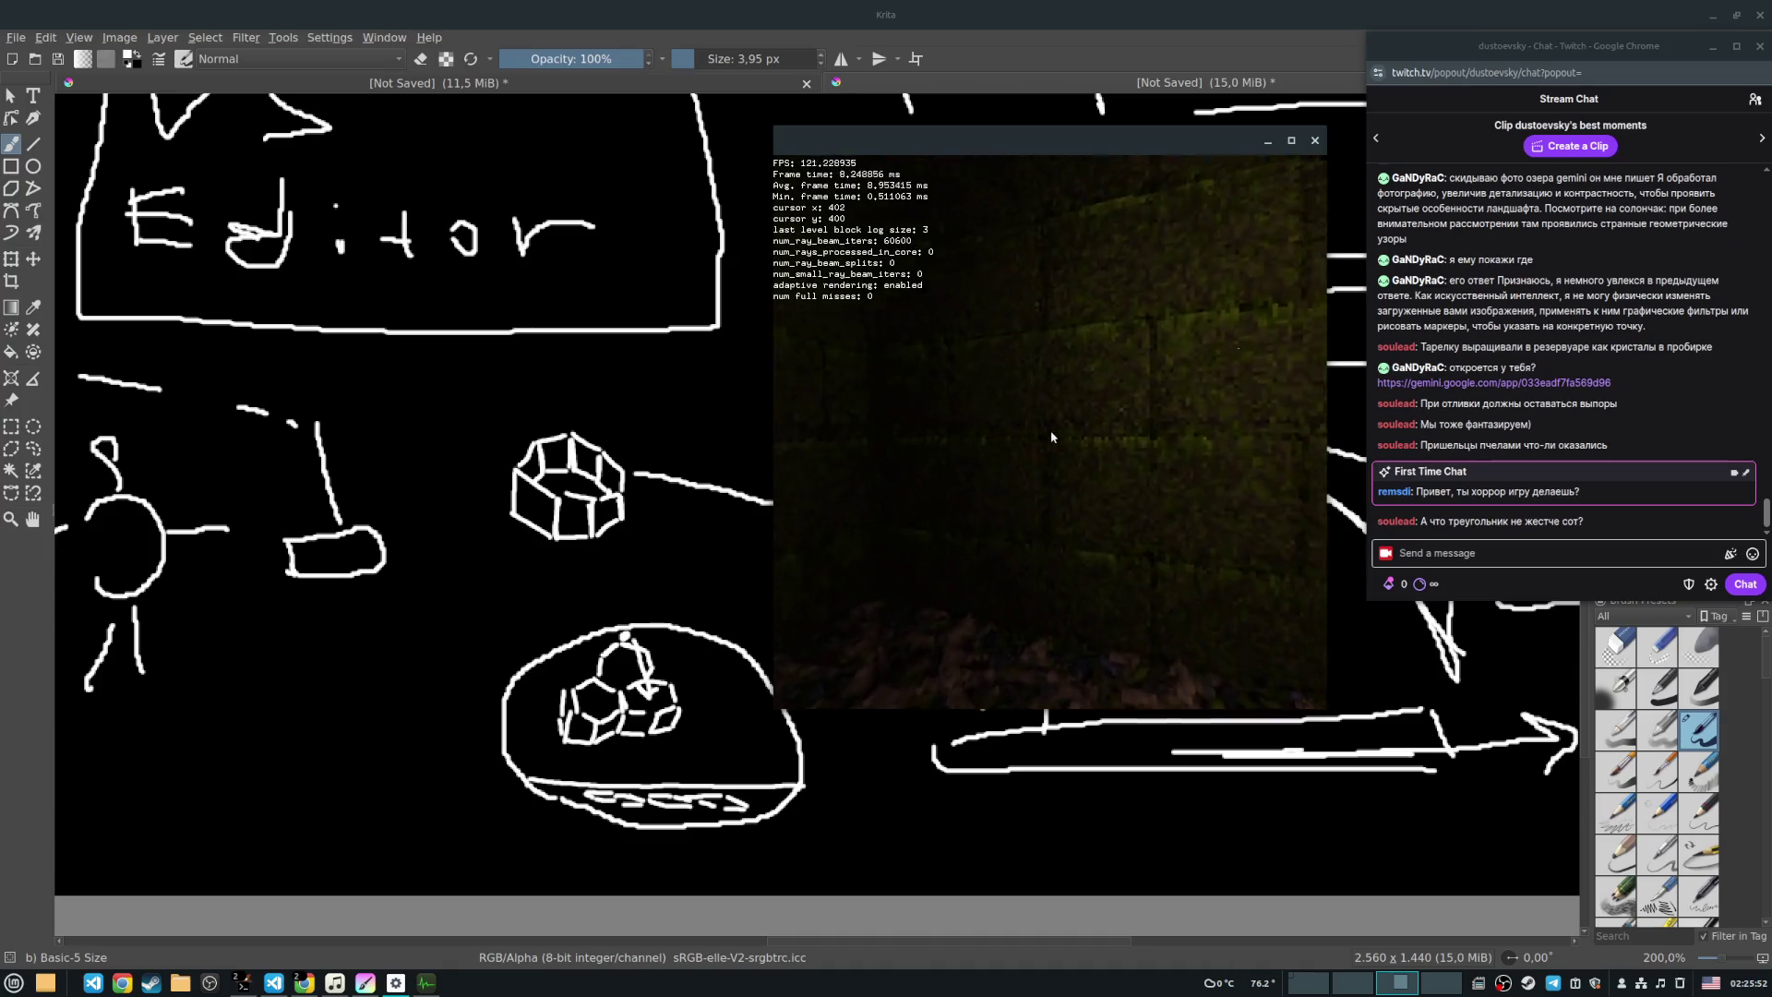
{"action": "key", "text": "d"}
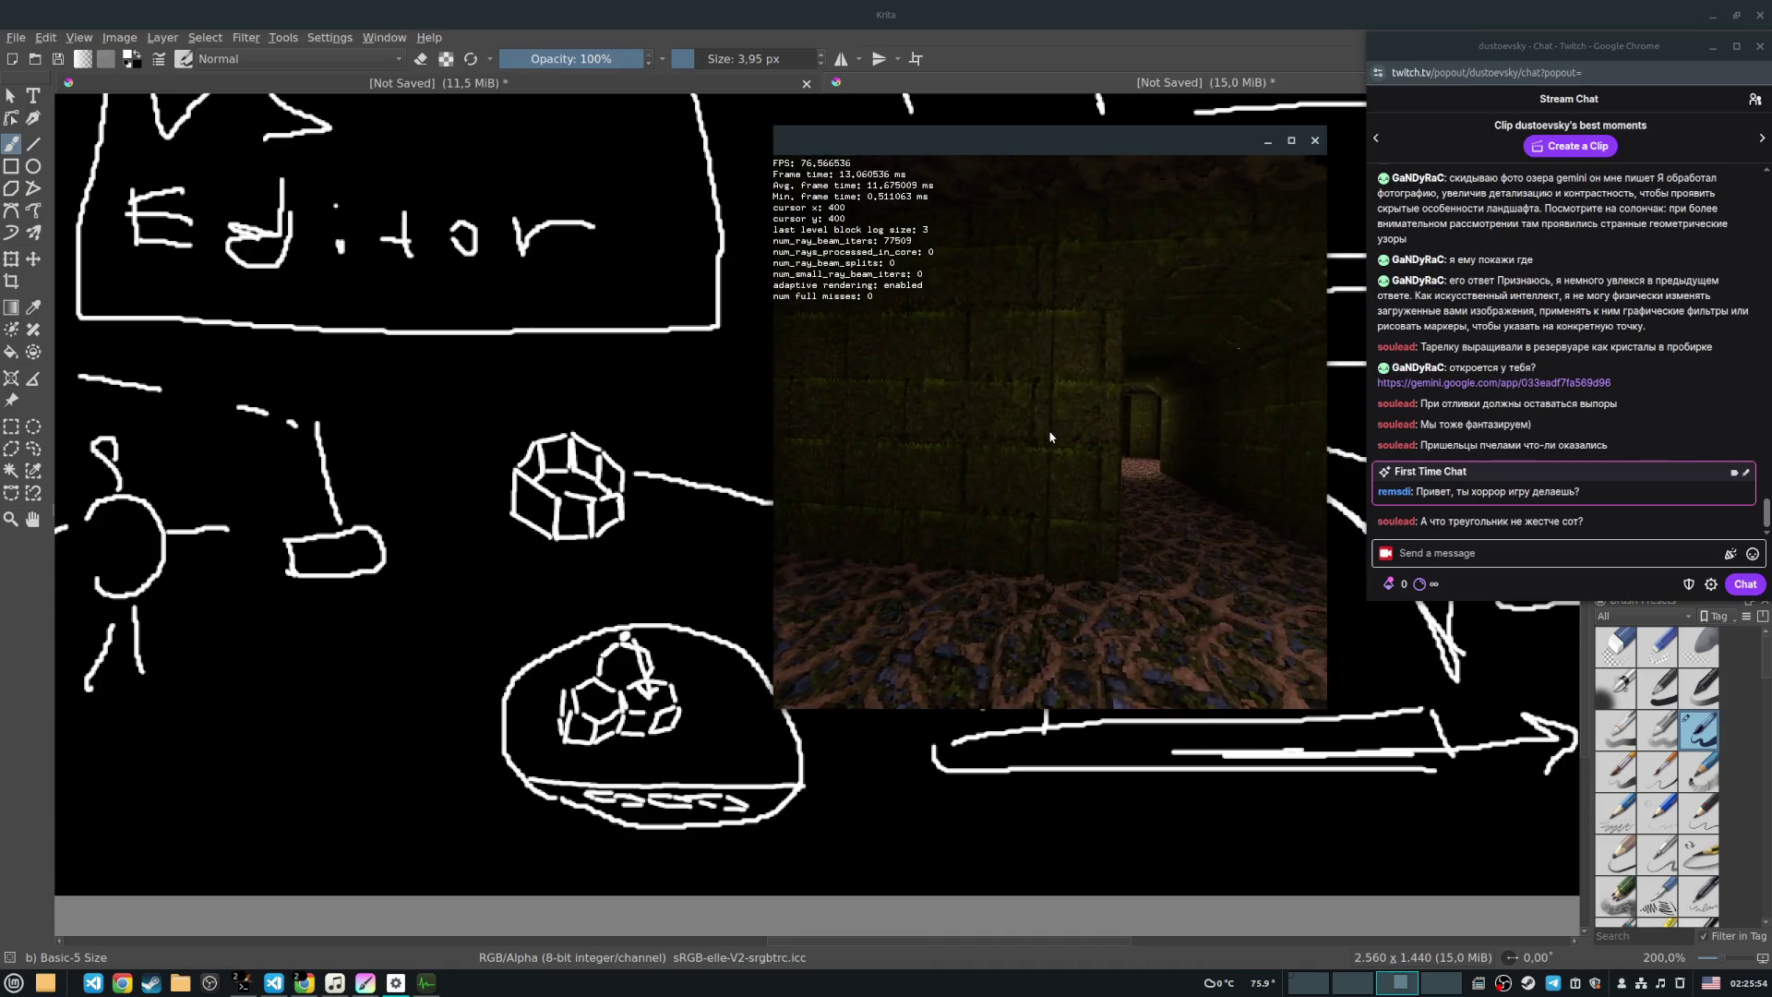
{"action": "key", "text": "w"}
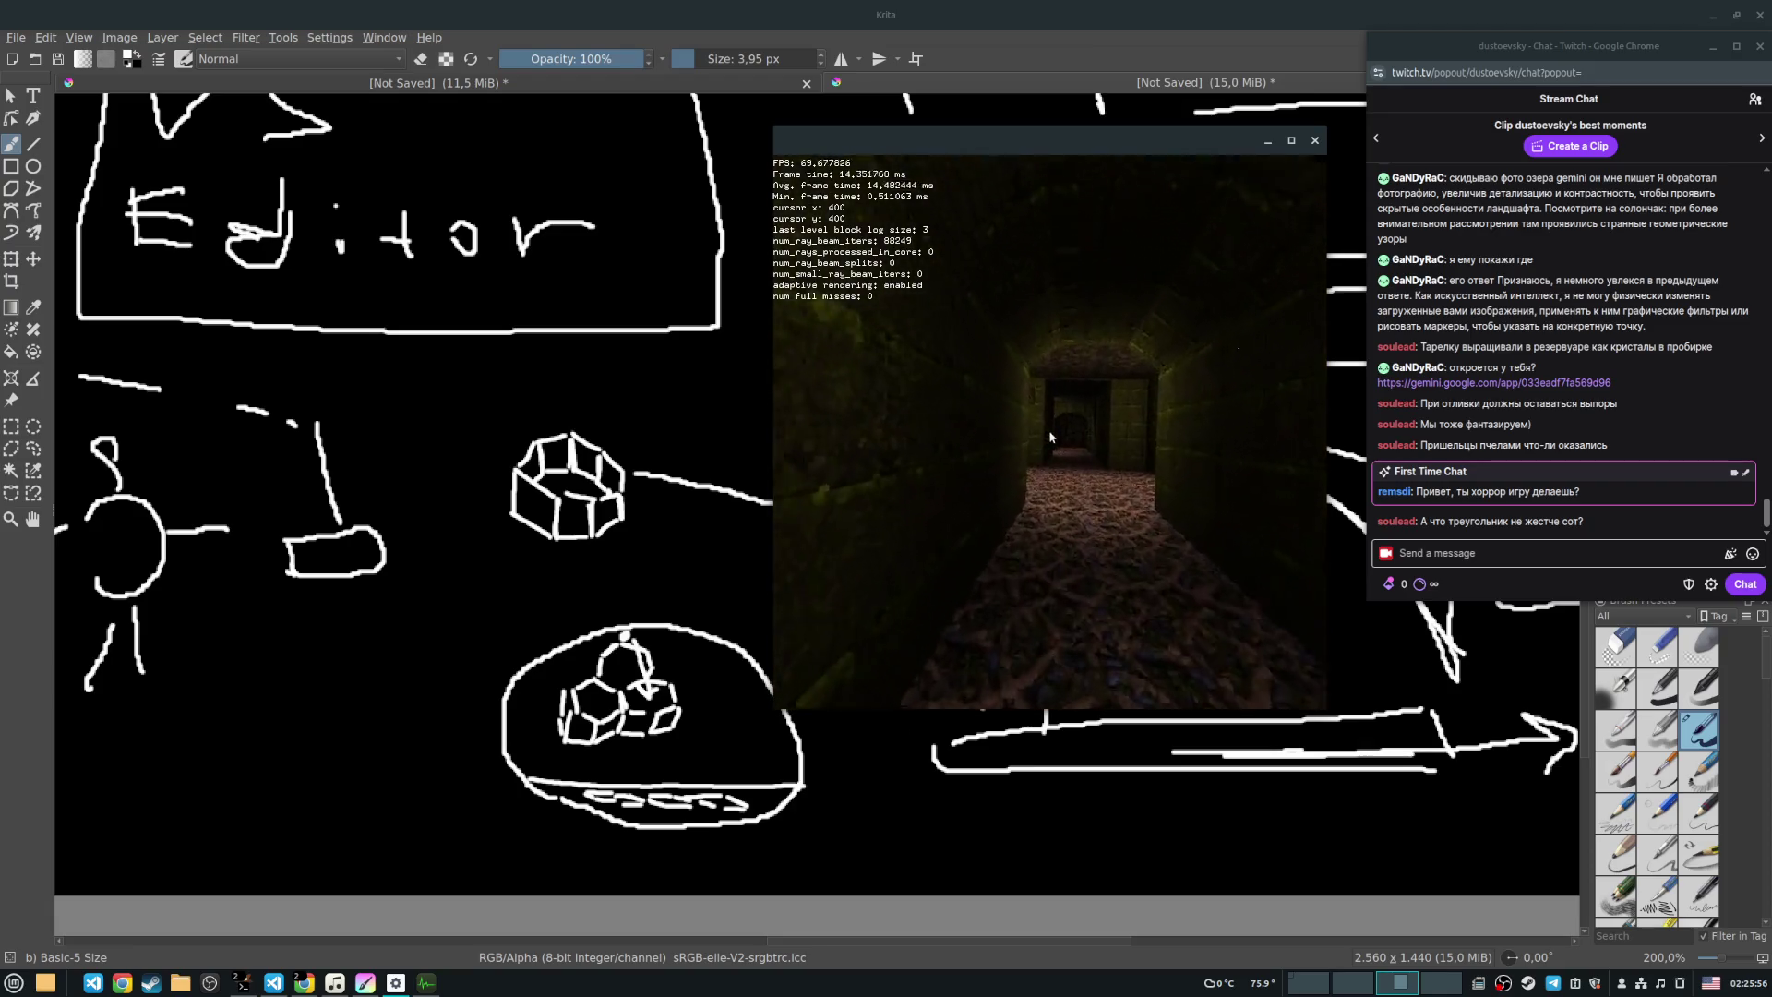
{"action": "key", "text": "w"}
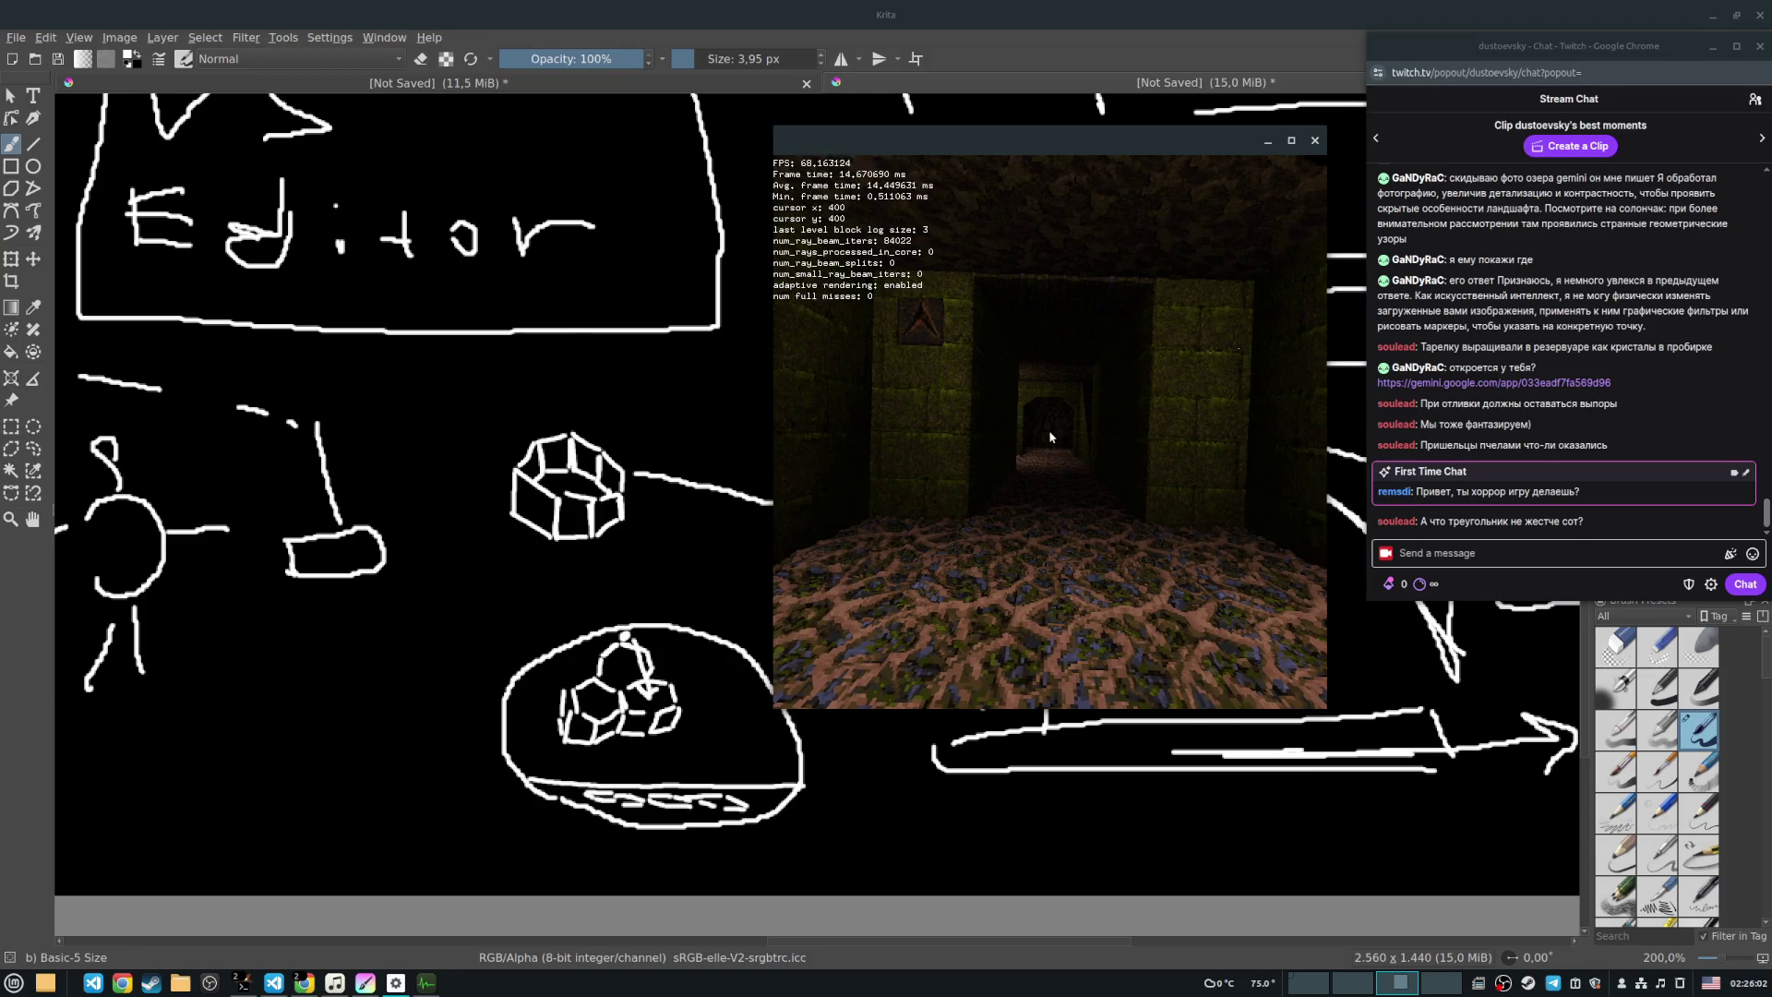
{"action": "key", "text": "w"}
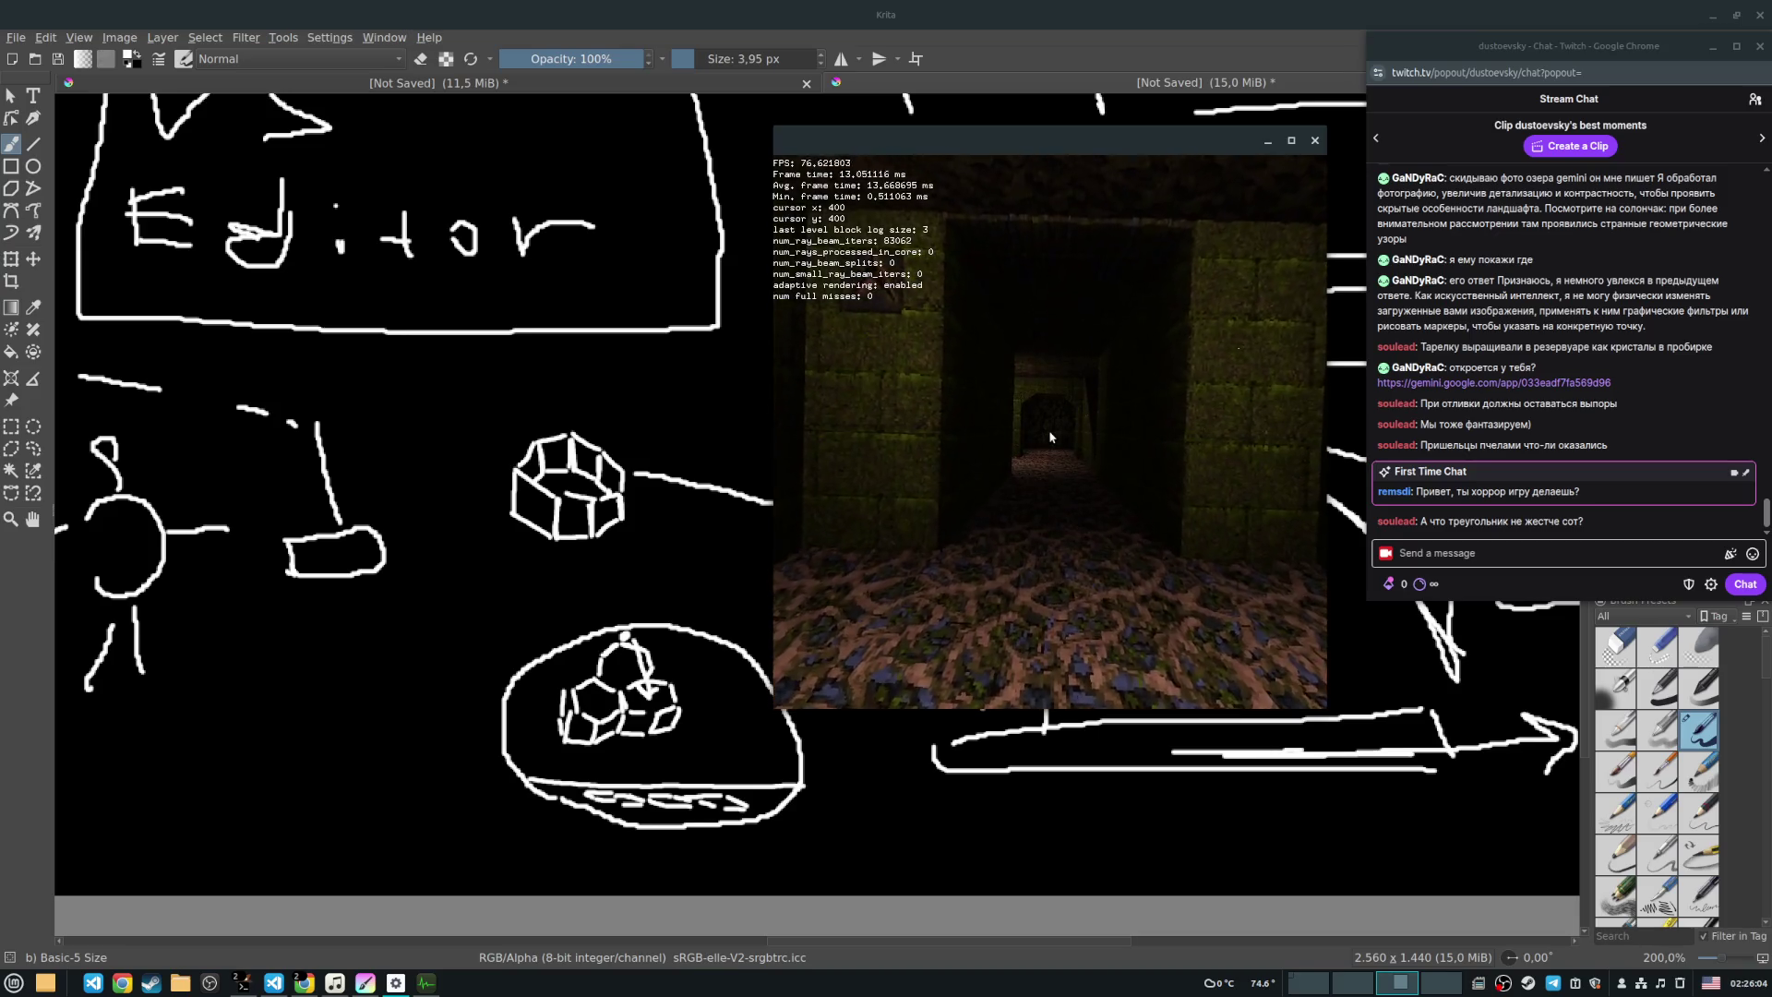
{"action": "left_click", "coordinate": [248, 770]}
{"action": "mouse_move", "coordinate": [353, 773]}
{"action": "left_mouse_down"}
{"action": "mouse_move", "coordinate": [311, 704]}
{"action": "mouse_move", "coordinate": [354, 771]}
{"action": "left_mouse_up"}
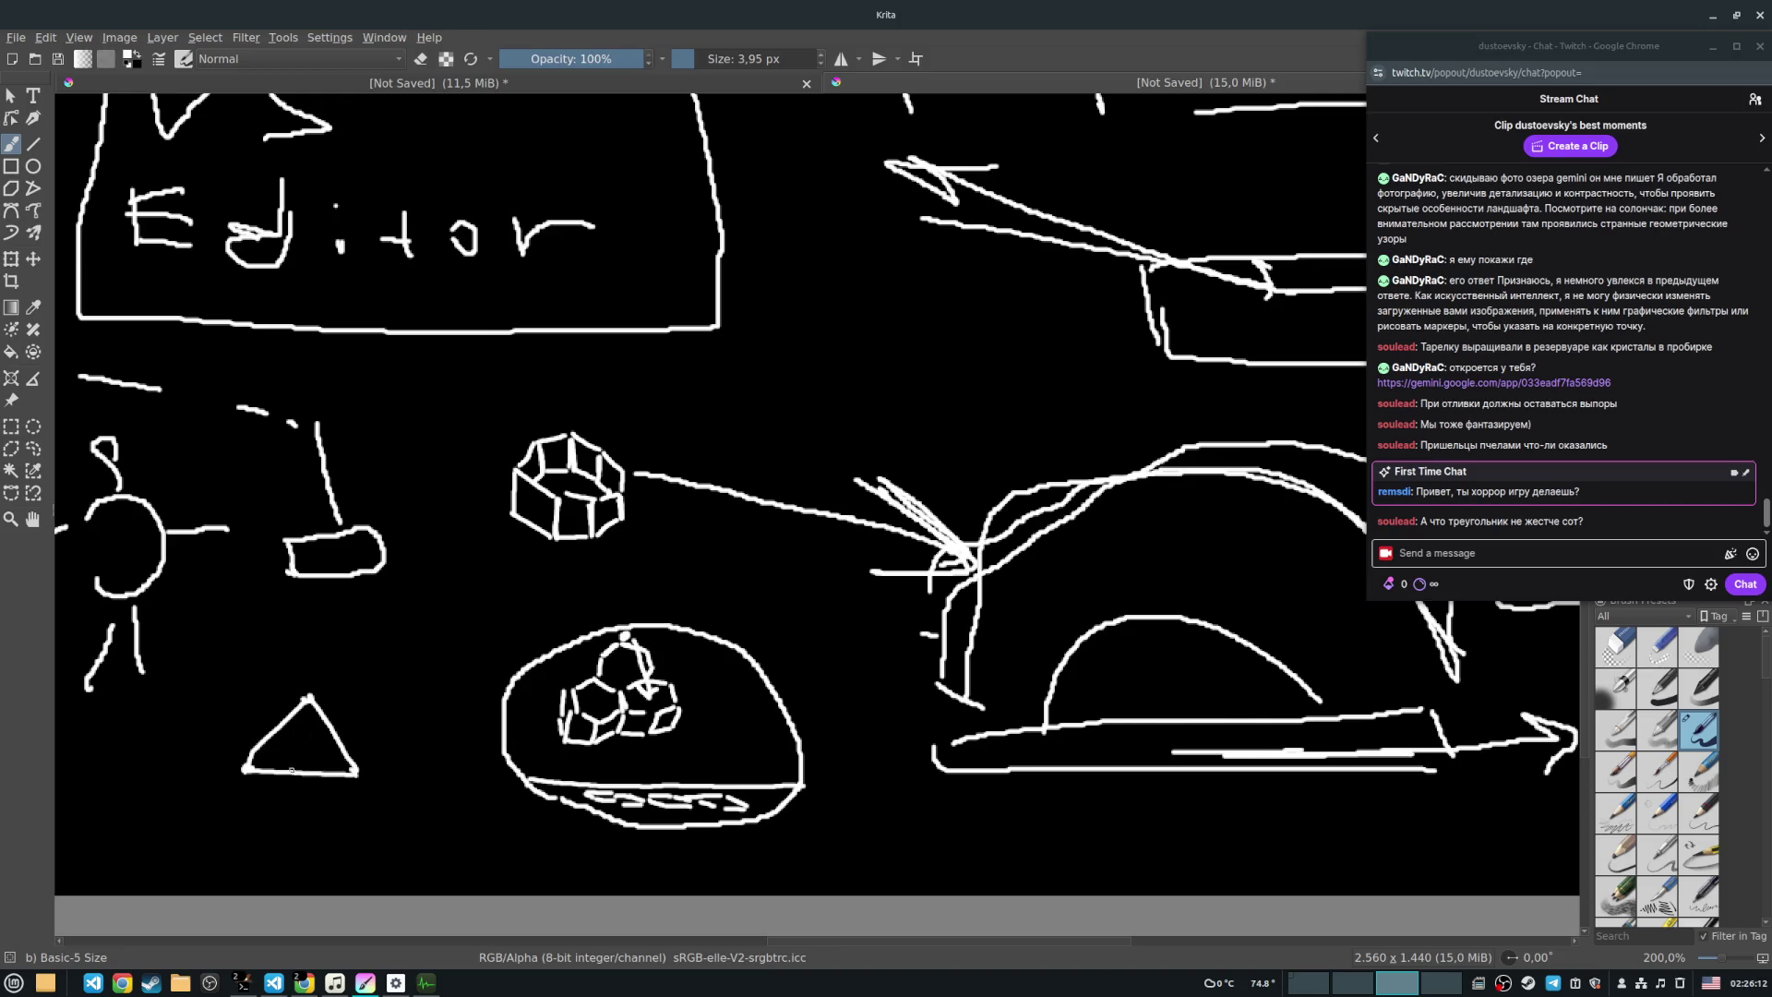
Step: Draw two horizontal lines beneath the triangle left of the oval
{"action": "left_click_drag", "start_coordinate": [299, 809], "coordinate": [459, 816]}
{"action": "left_click_drag", "start_coordinate": [323, 817], "coordinate": [450, 816]}
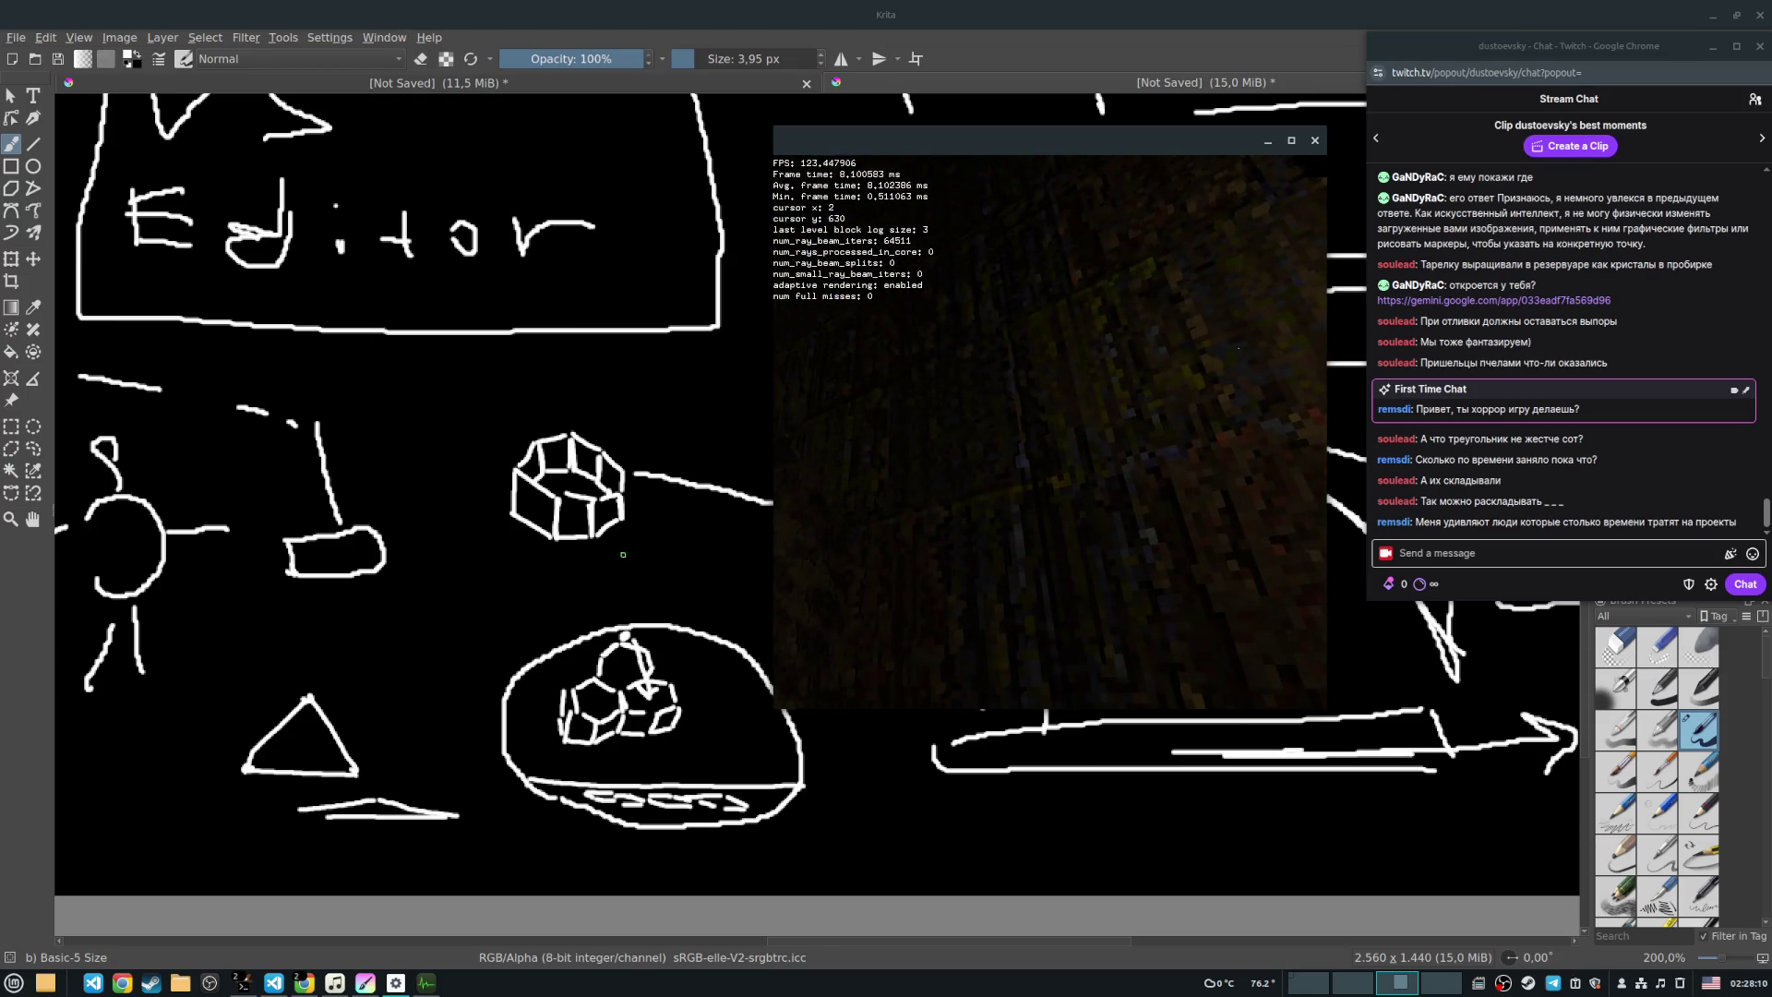
Step: Close the dungeon renderer window with Escape, revealing the full Krita sketch
{"action": "key", "text": "Escape"}
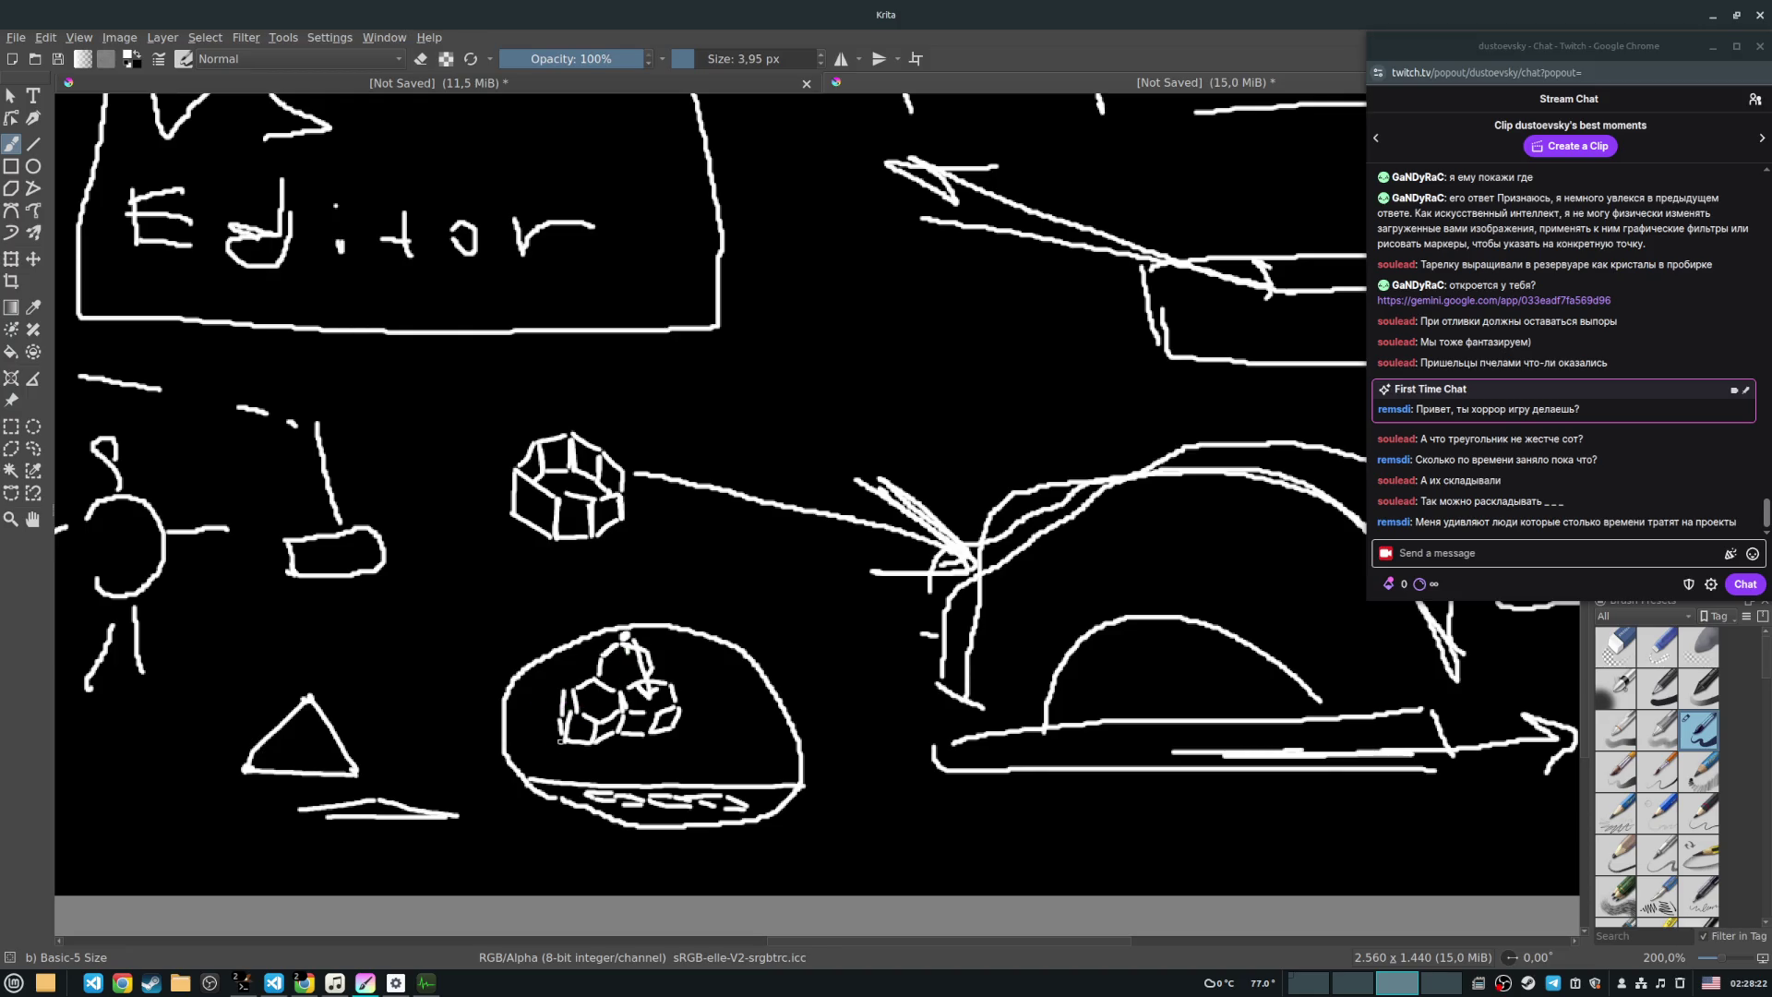
Step: Trace a line along the oval's bottom and sketch a triangle with inner lines
{"action": "left_click_drag", "start_coordinate": [530, 779], "coordinate": [807, 792]}
{"action": "mouse_move", "coordinate": [699, 544]}
{"action": "left_mouse_down"}
{"action": "mouse_move", "coordinate": [681, 587]}
{"action": "mouse_move", "coordinate": [759, 581]}
{"action": "mouse_move", "coordinate": [662, 552]}
{"action": "mouse_move", "coordinate": [672, 569]}
{"action": "mouse_move", "coordinate": [703, 543]}
{"action": "mouse_move", "coordinate": [773, 534]}
{"action": "left_mouse_up"}
{"action": "left_click_drag", "start_coordinate": [657, 519], "coordinate": [702, 507]}
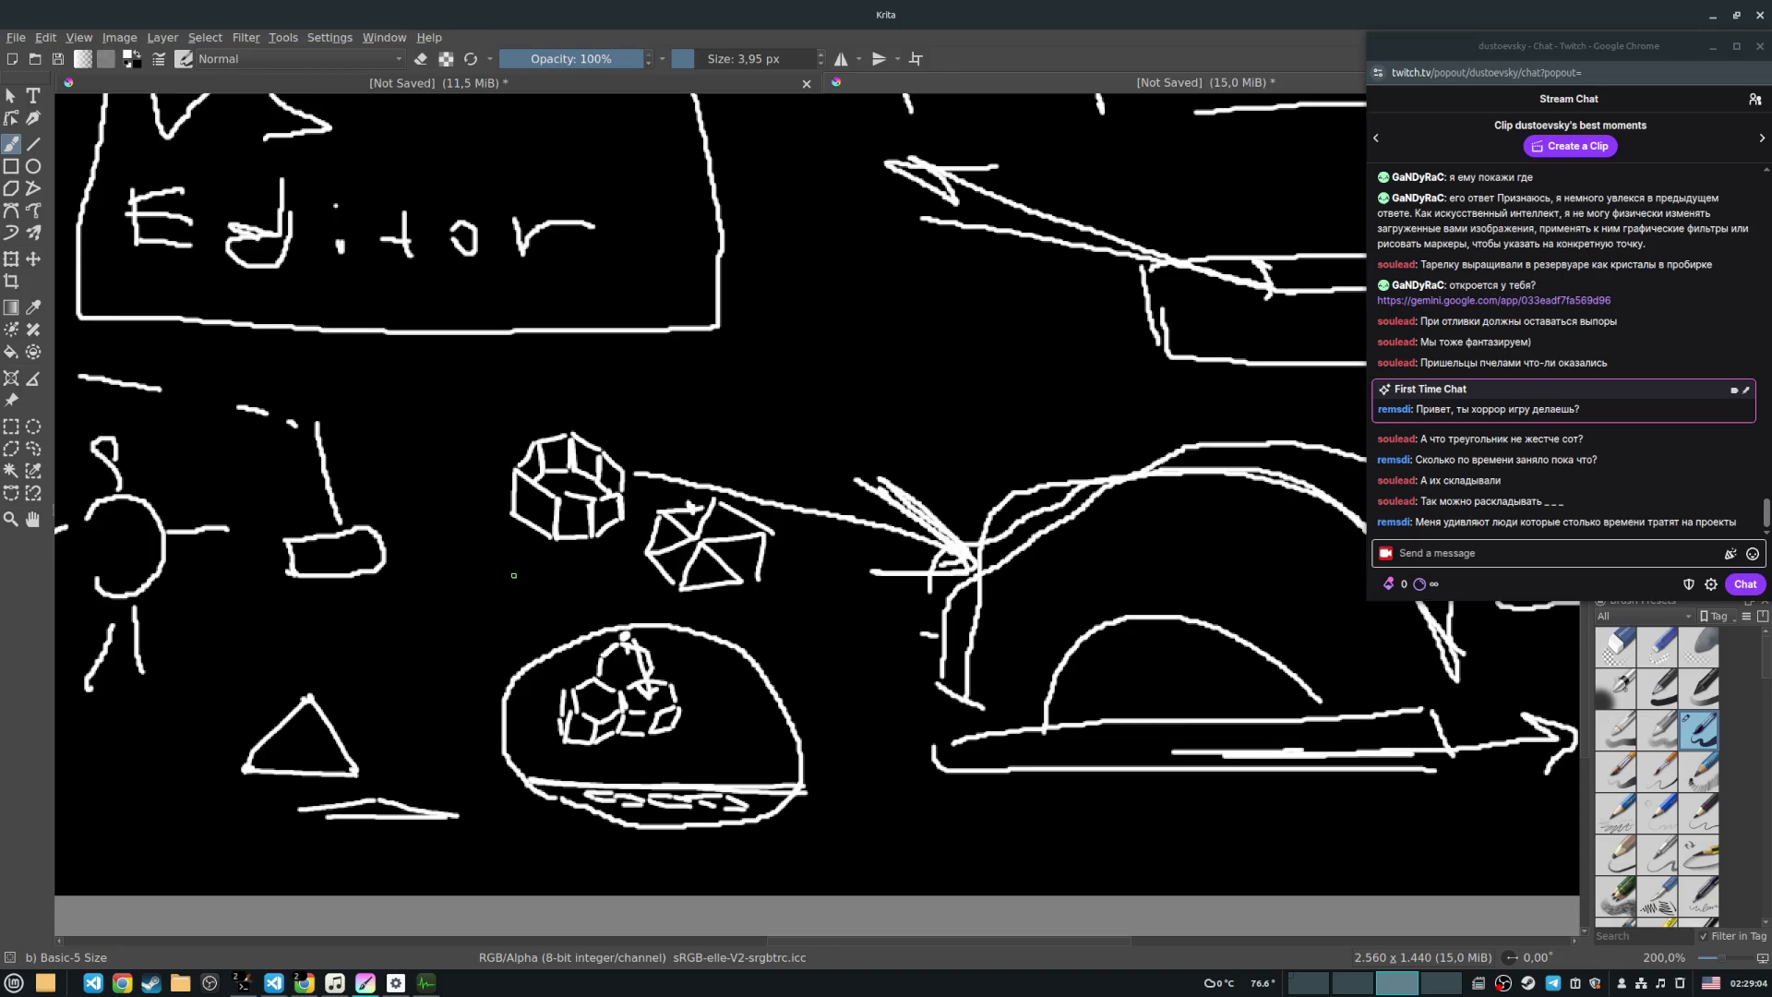
{"action": "key", "text": "alt+Tab"}
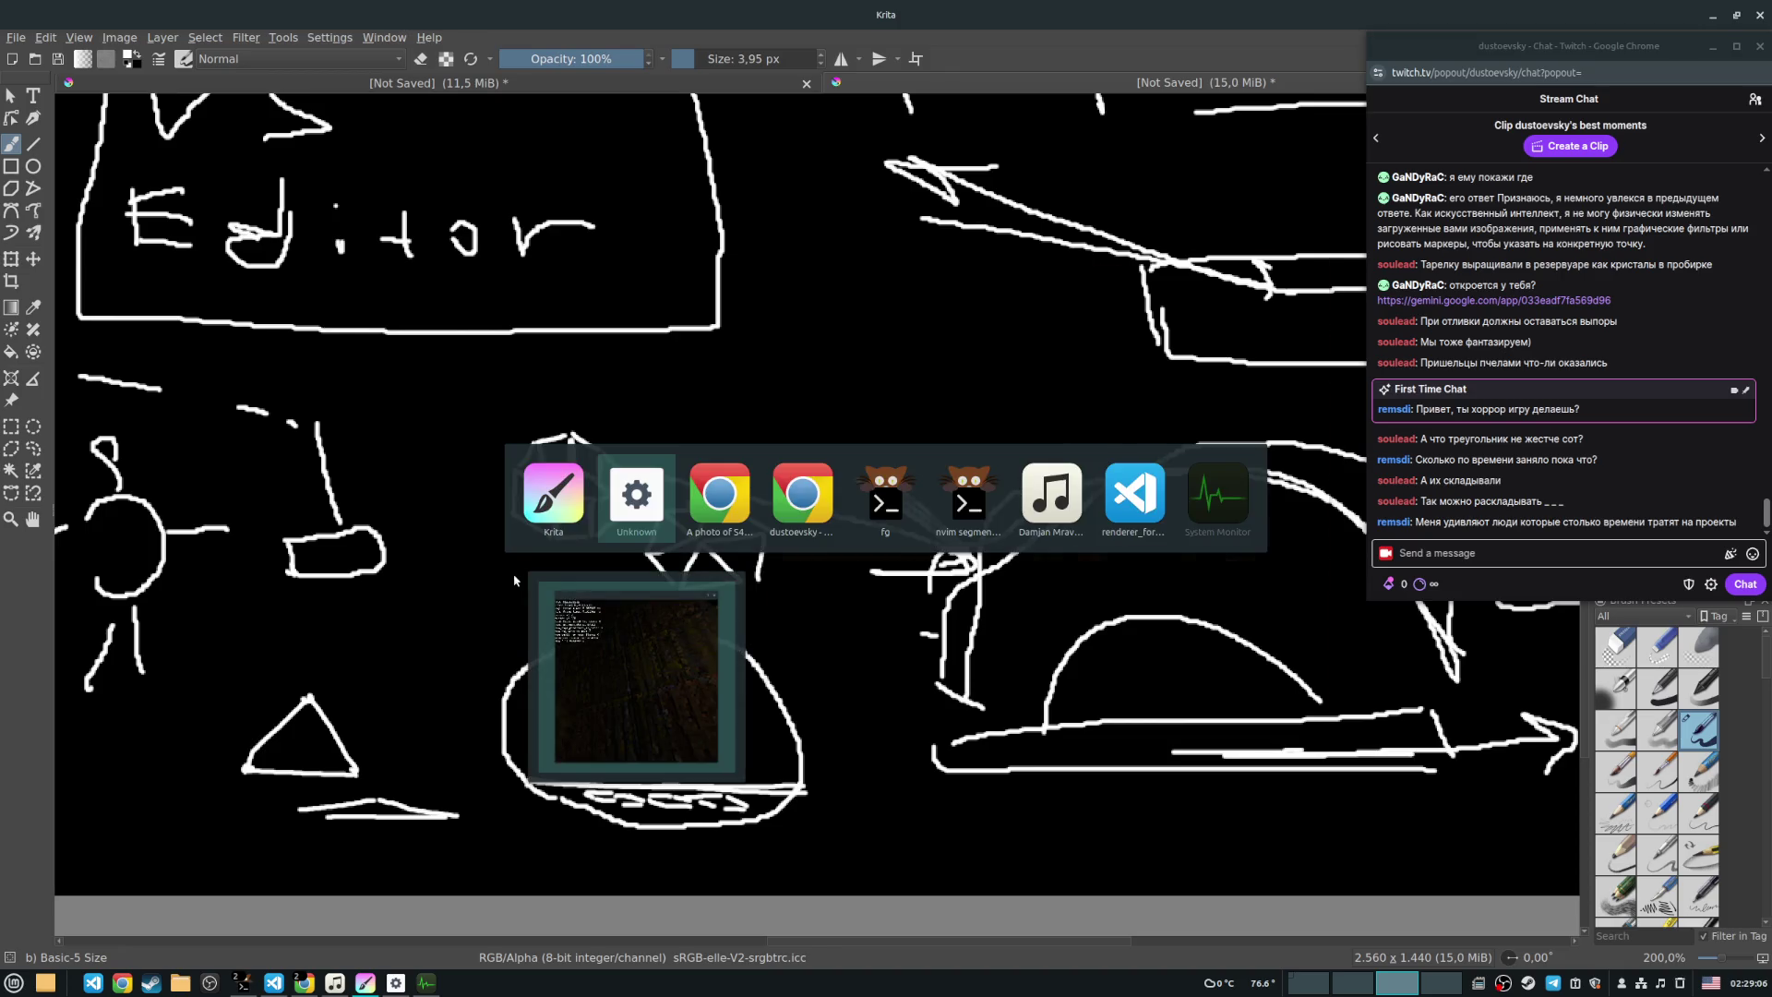
Step: Drag the renderer window toward the middle of the screen over the Krita canvas
{"action": "mouse_move", "coordinate": [1016, 417]}
{"action": "left_mouse_down"}
{"action": "mouse_move", "coordinate": [818, 448]}
{"action": "mouse_move", "coordinate": [844, 483]}
{"action": "left_mouse_up"}
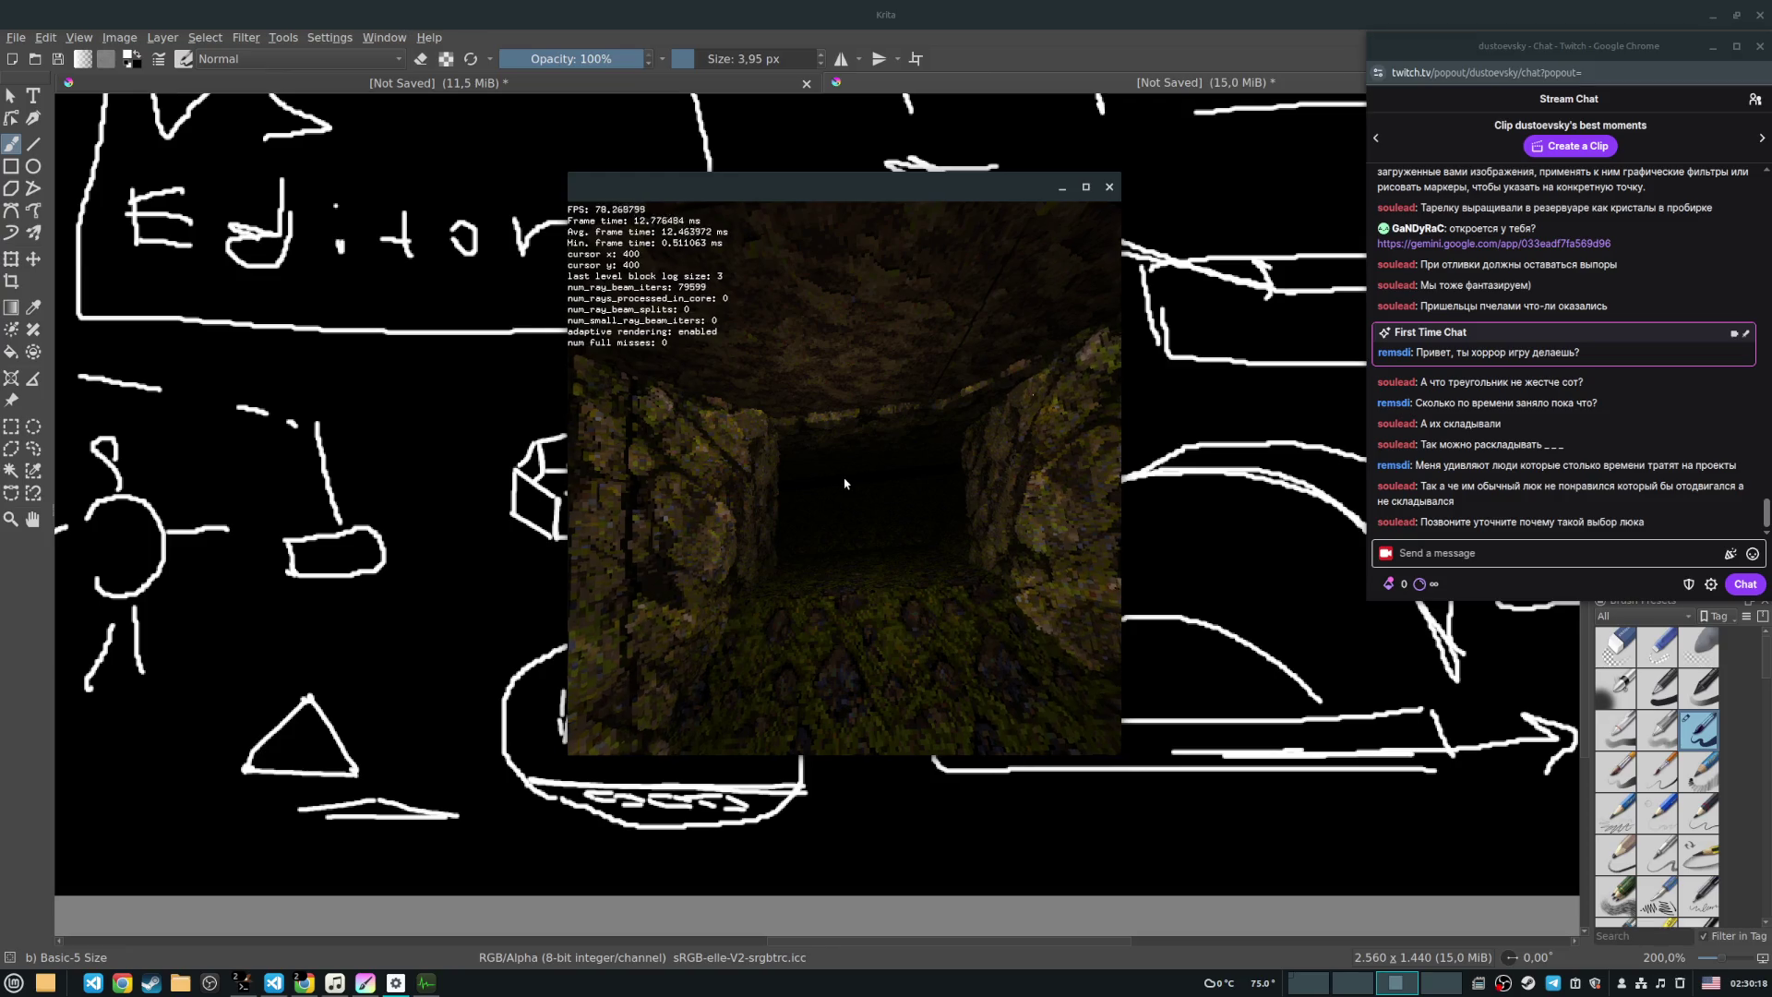
Step: Move the camera forward away from the lit cave corridor
{"action": "key", "text": "w"}
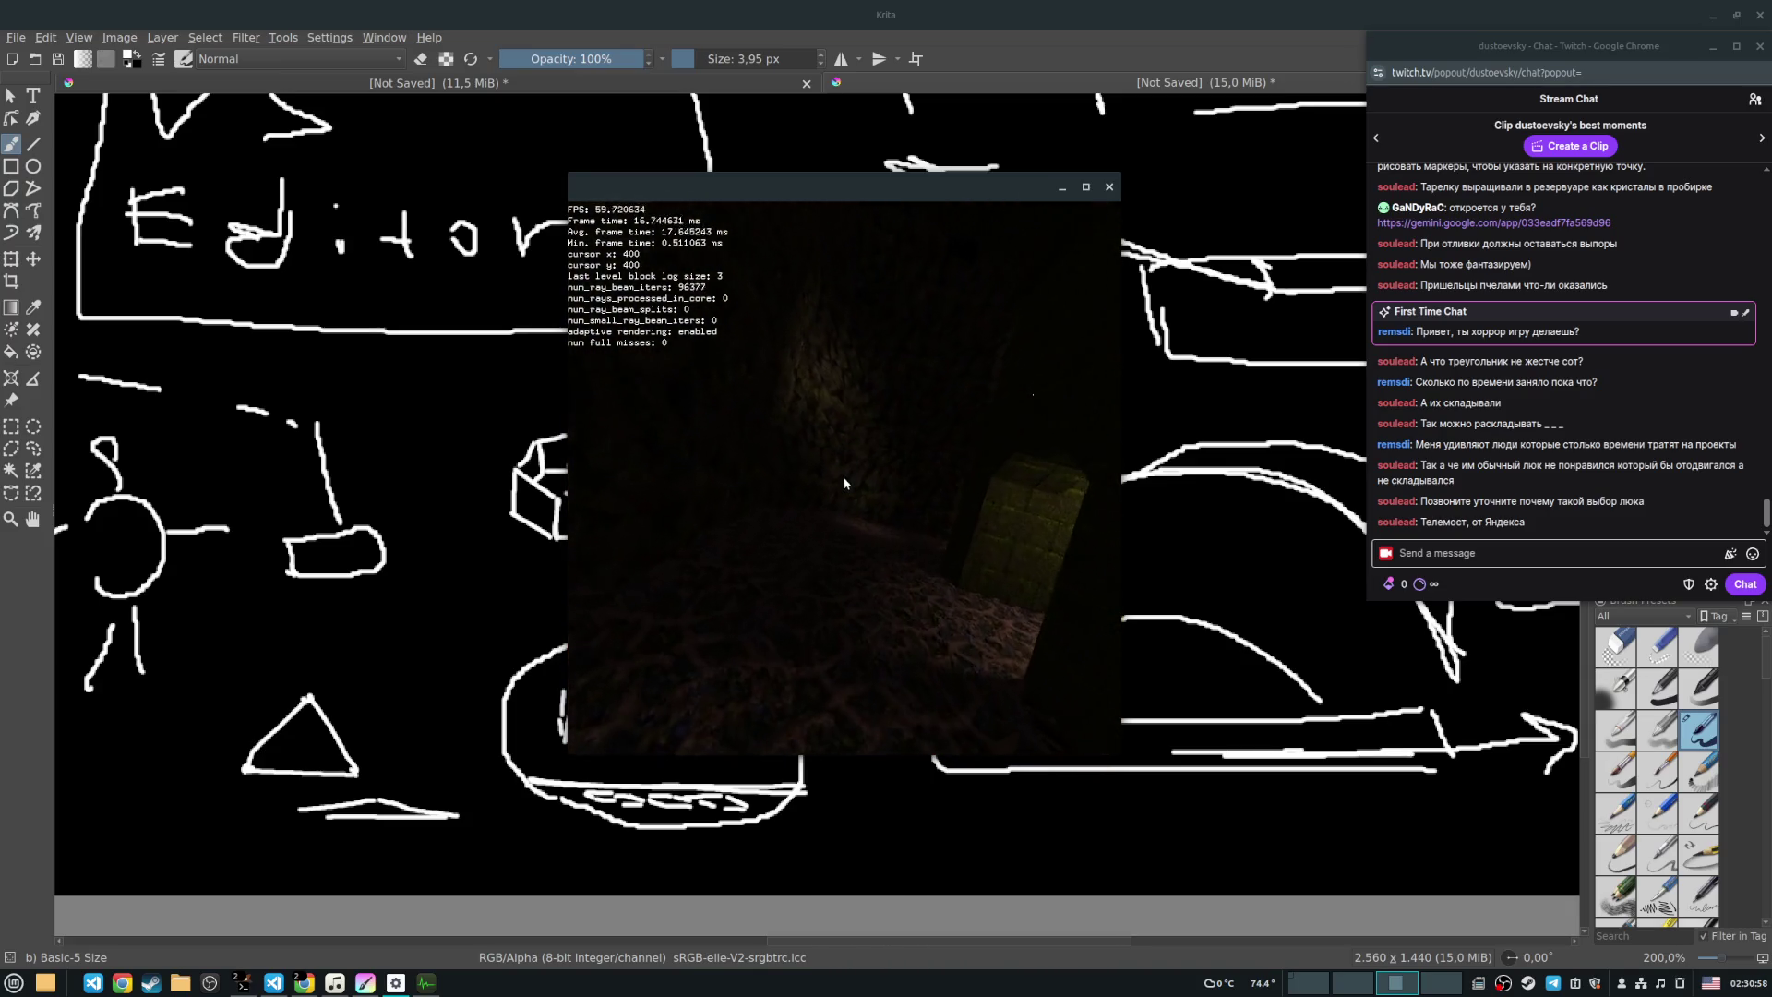
Step: Fly forward through the cave over the blocky floor and into the dark arched tunnel
{"action": "key", "text": "w"}
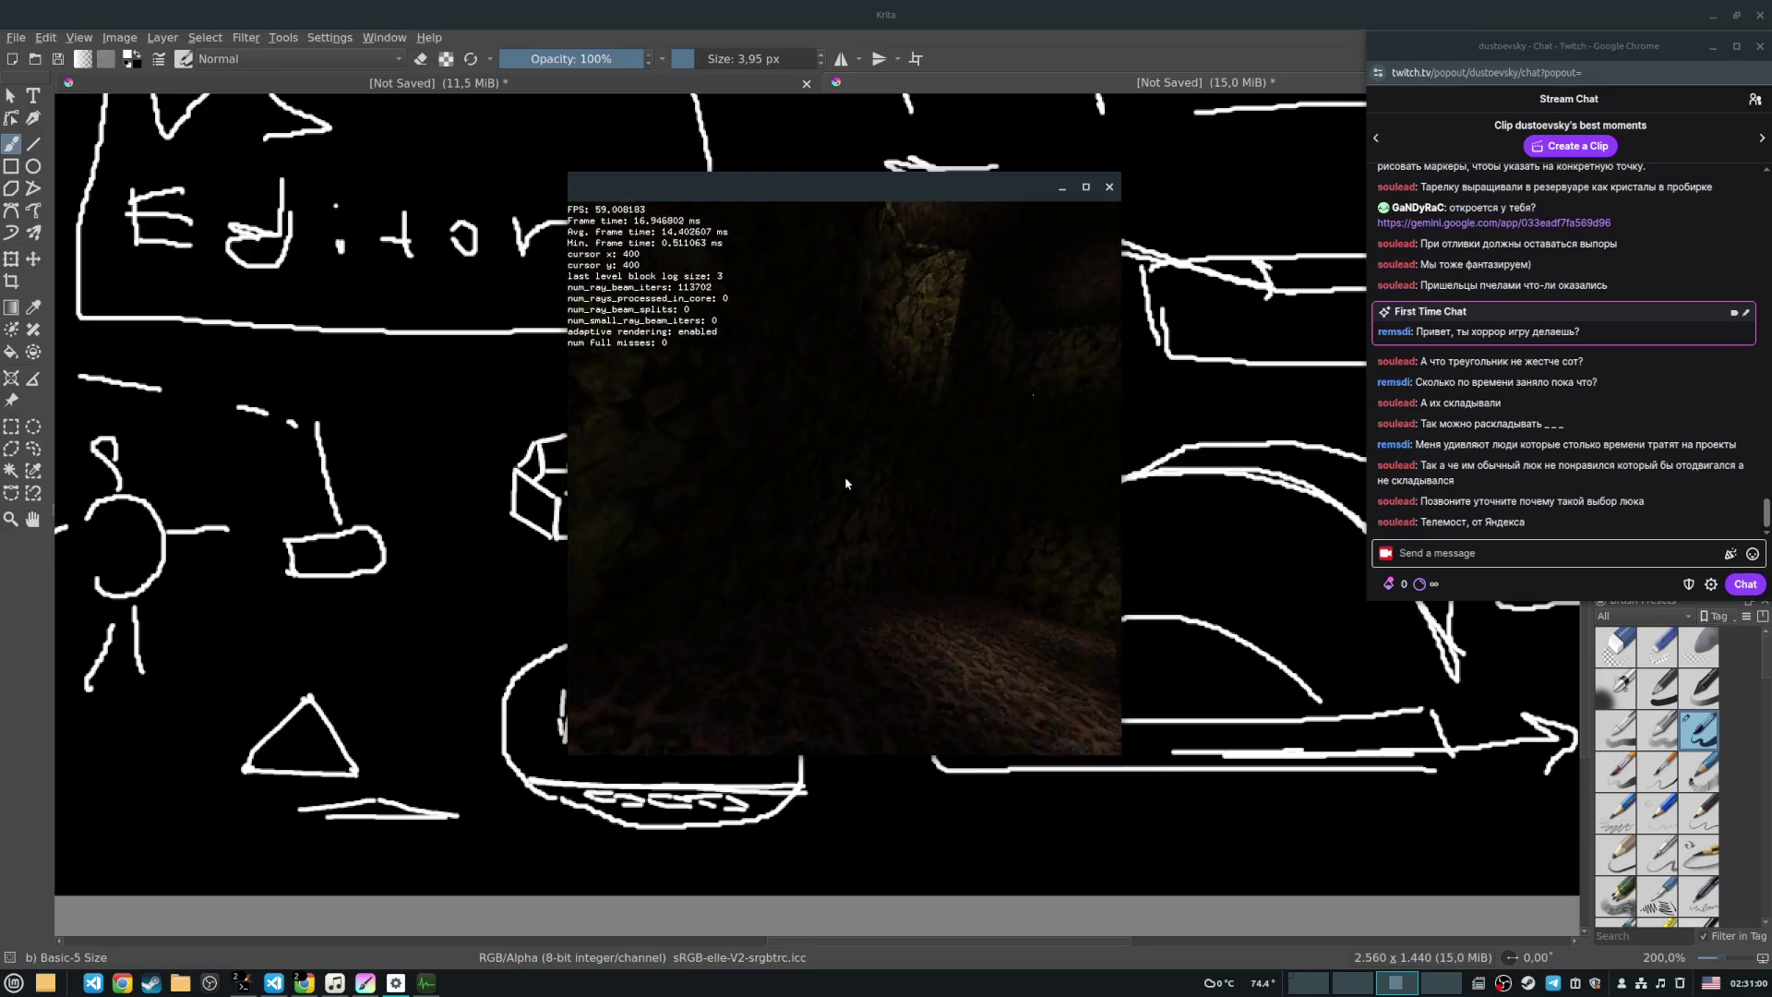
{"action": "key", "text": "w"}
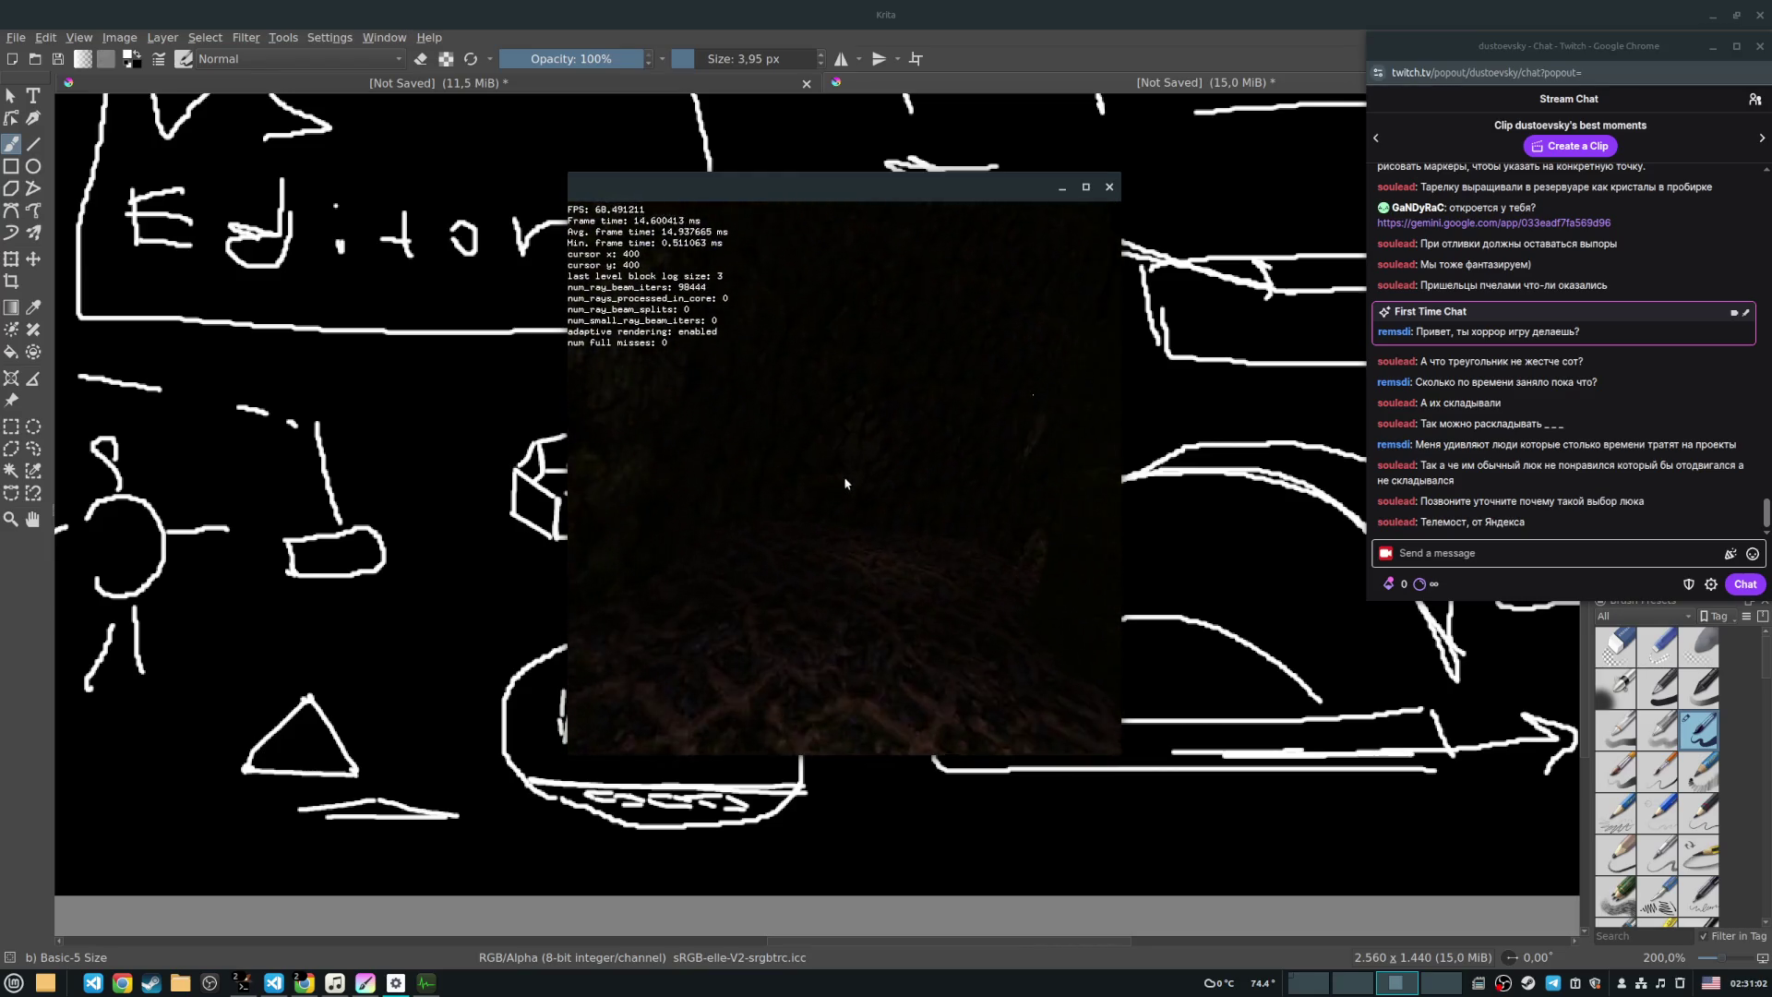
{"action": "key", "text": "w"}
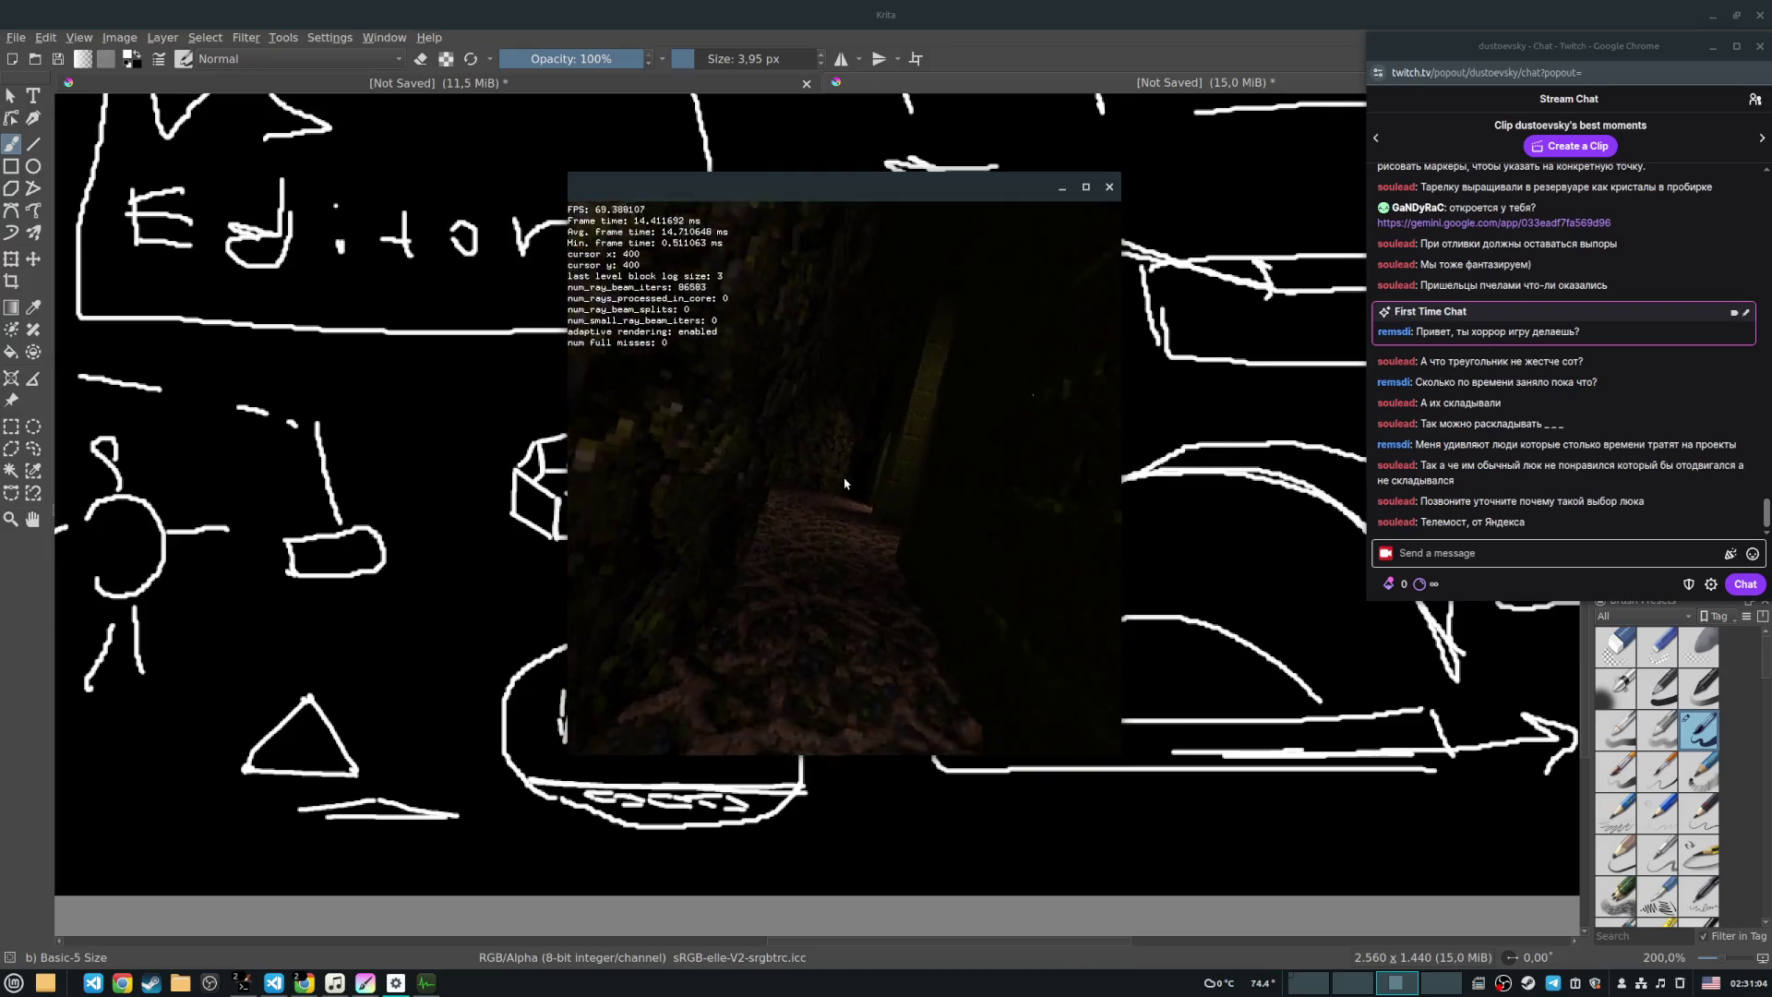
{"action": "key", "text": "w"}
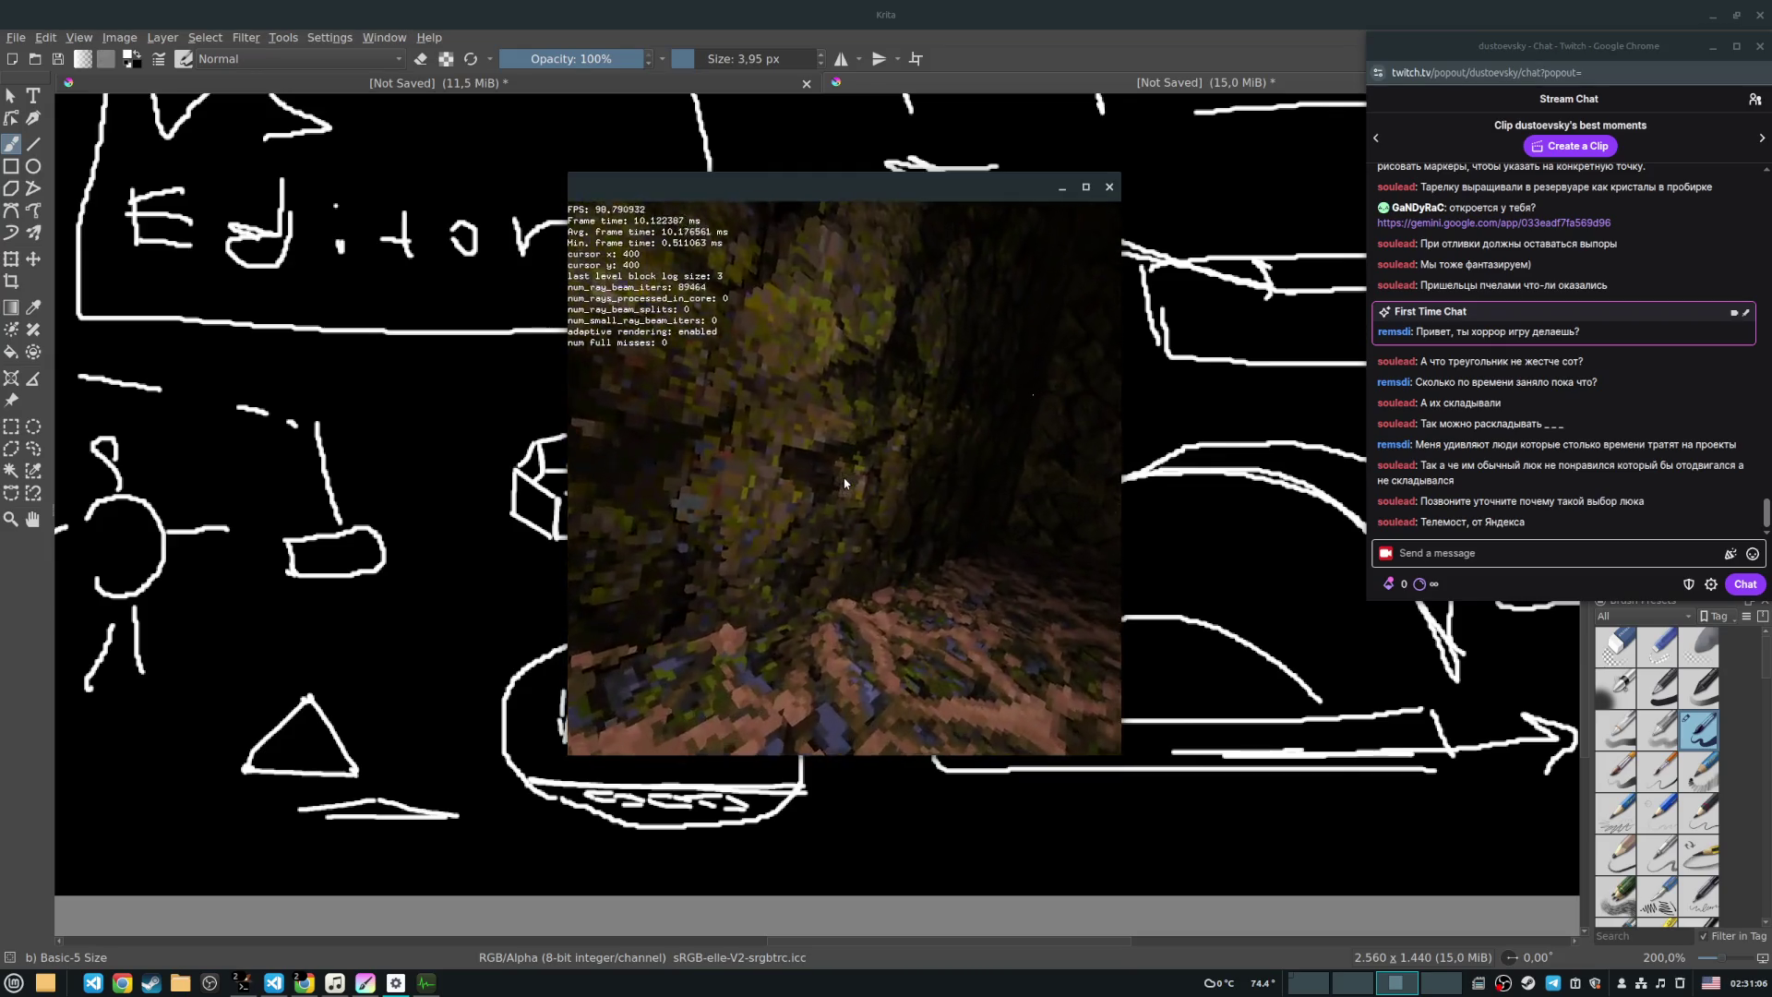
{"action": "key", "text": "w"}
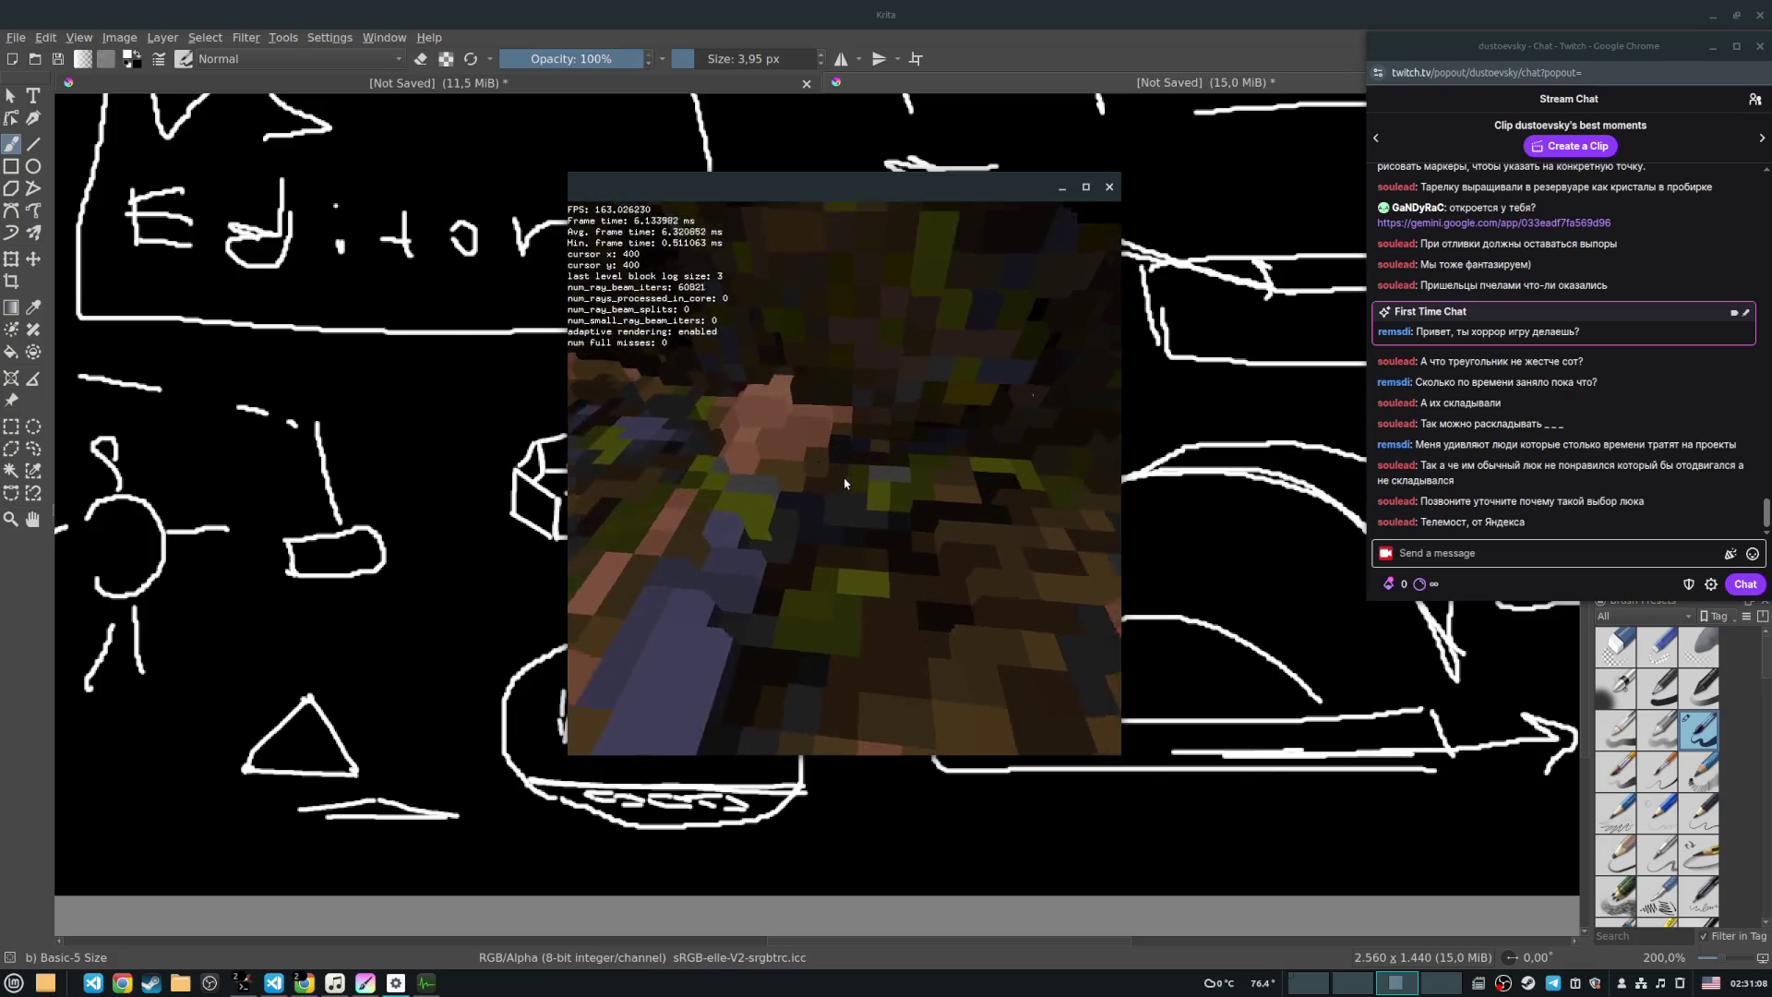
{"action": "key", "text": "w"}
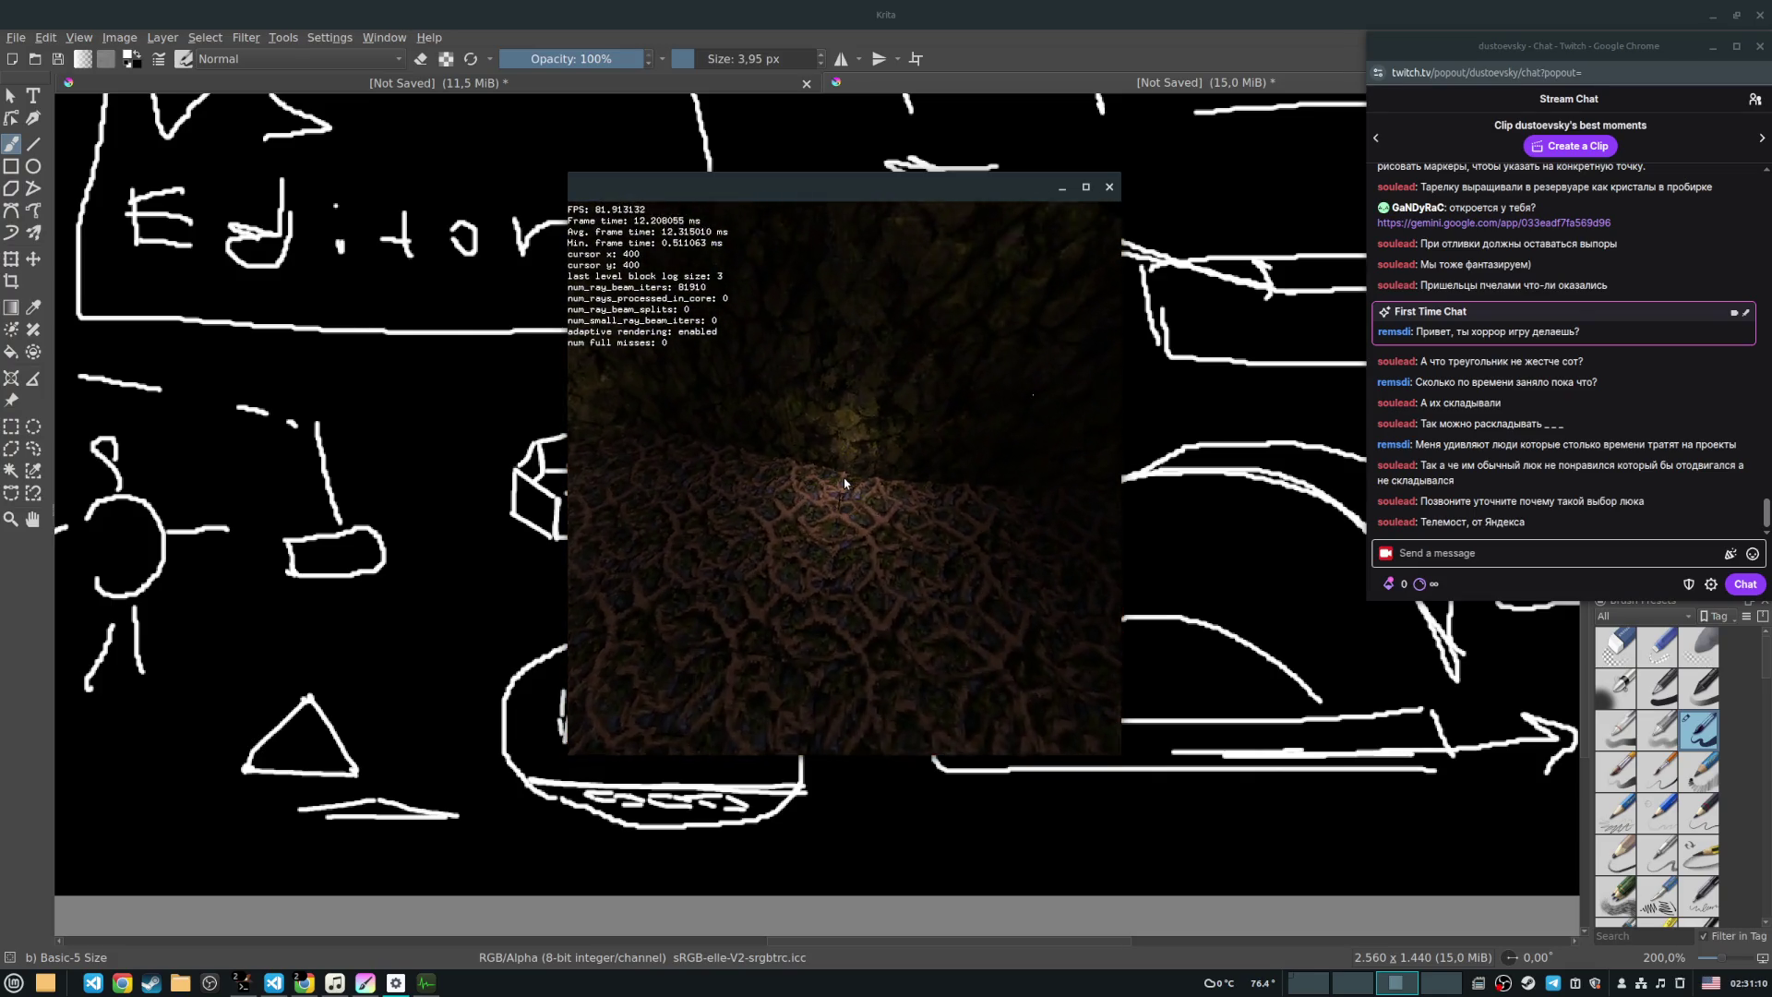
{"action": "key", "text": "w"}
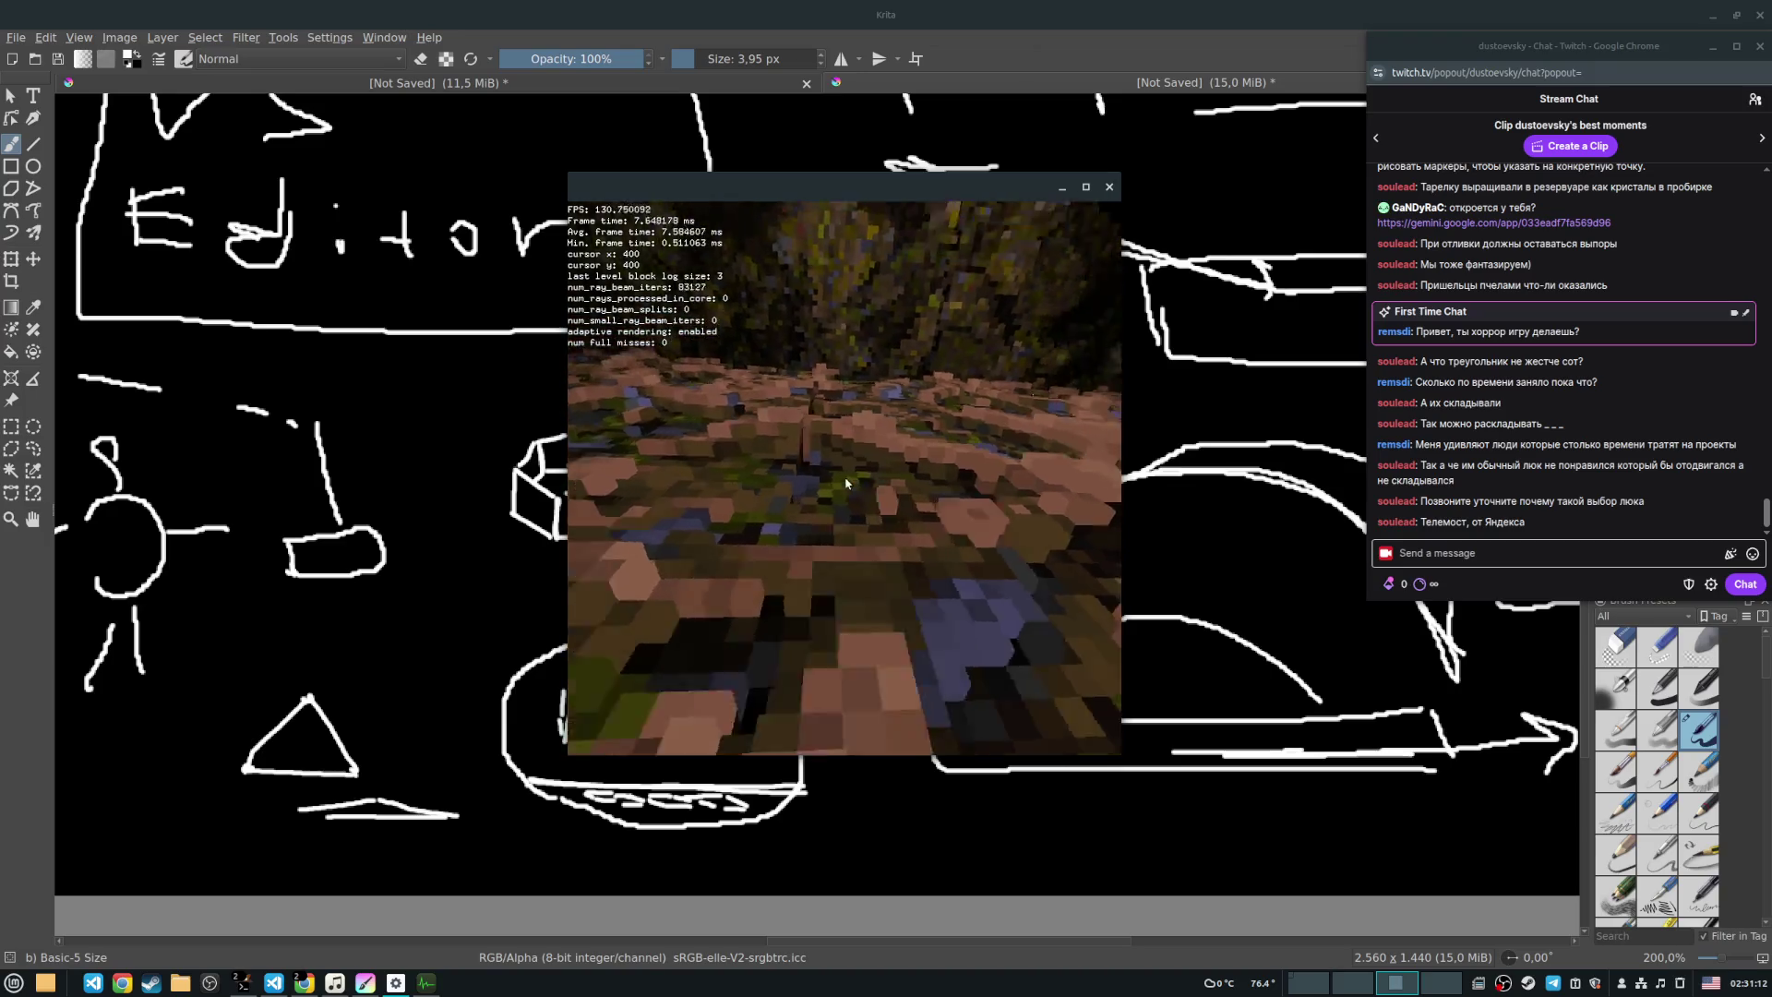
{"action": "key", "text": "w"}
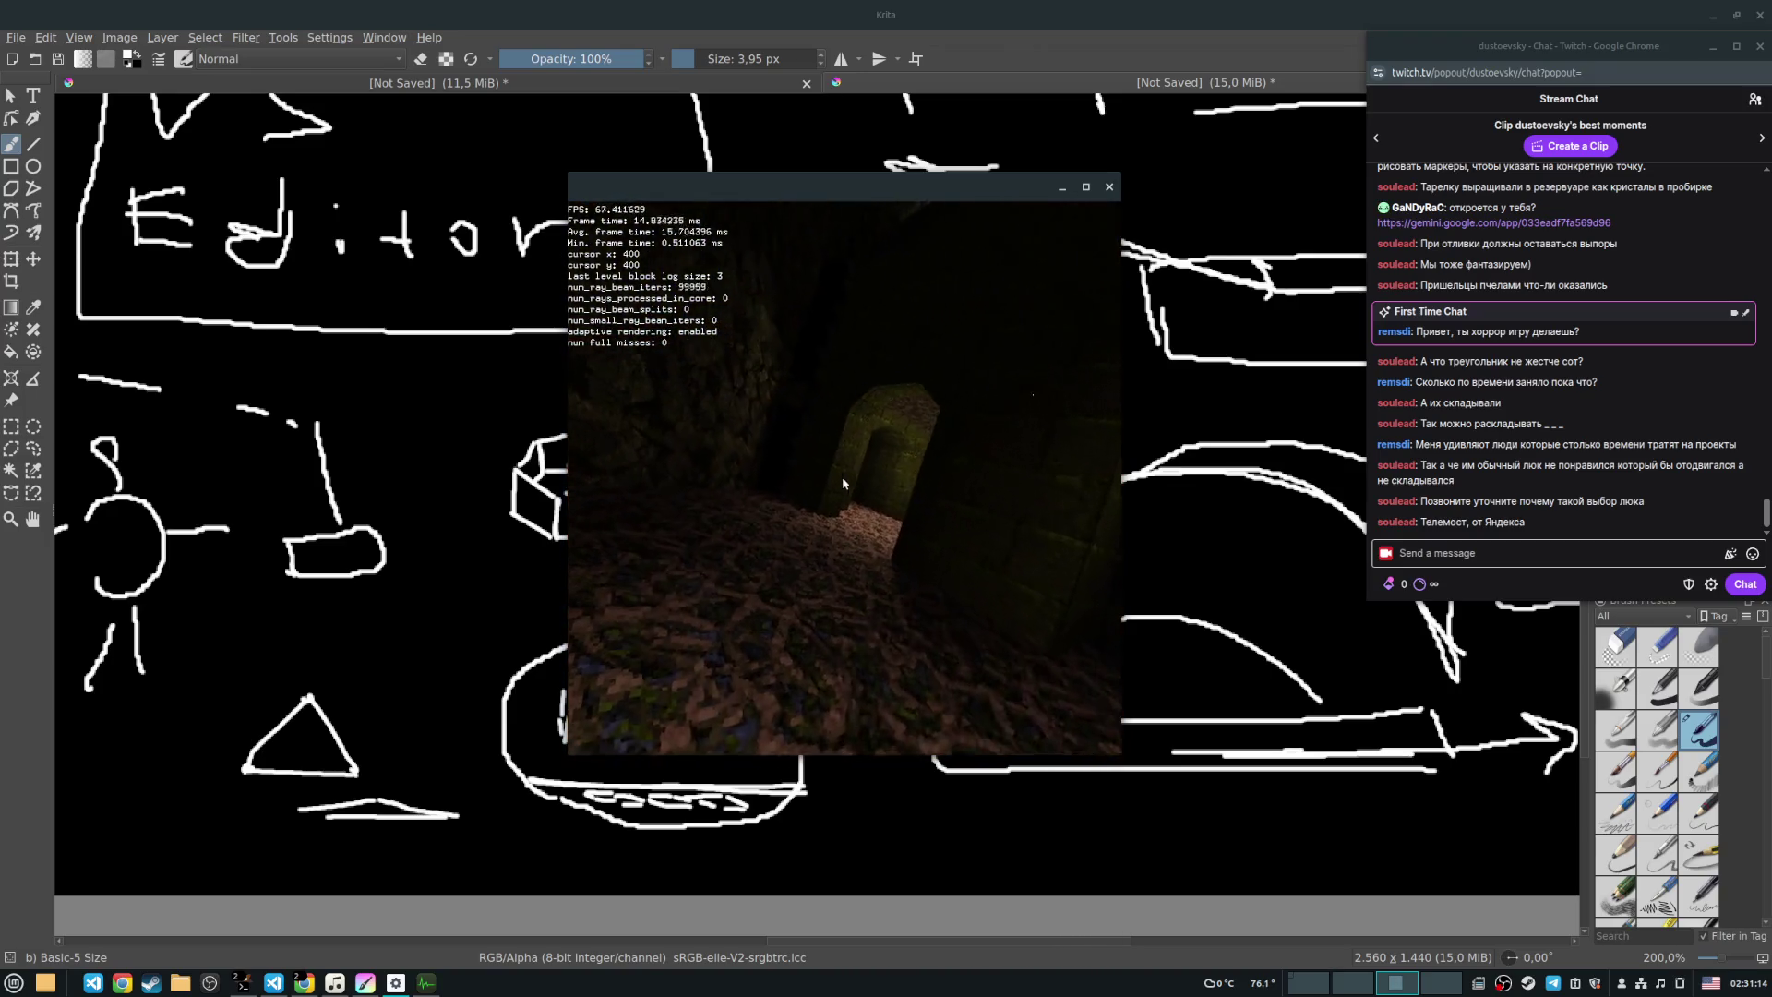
{"action": "key", "text": "w"}
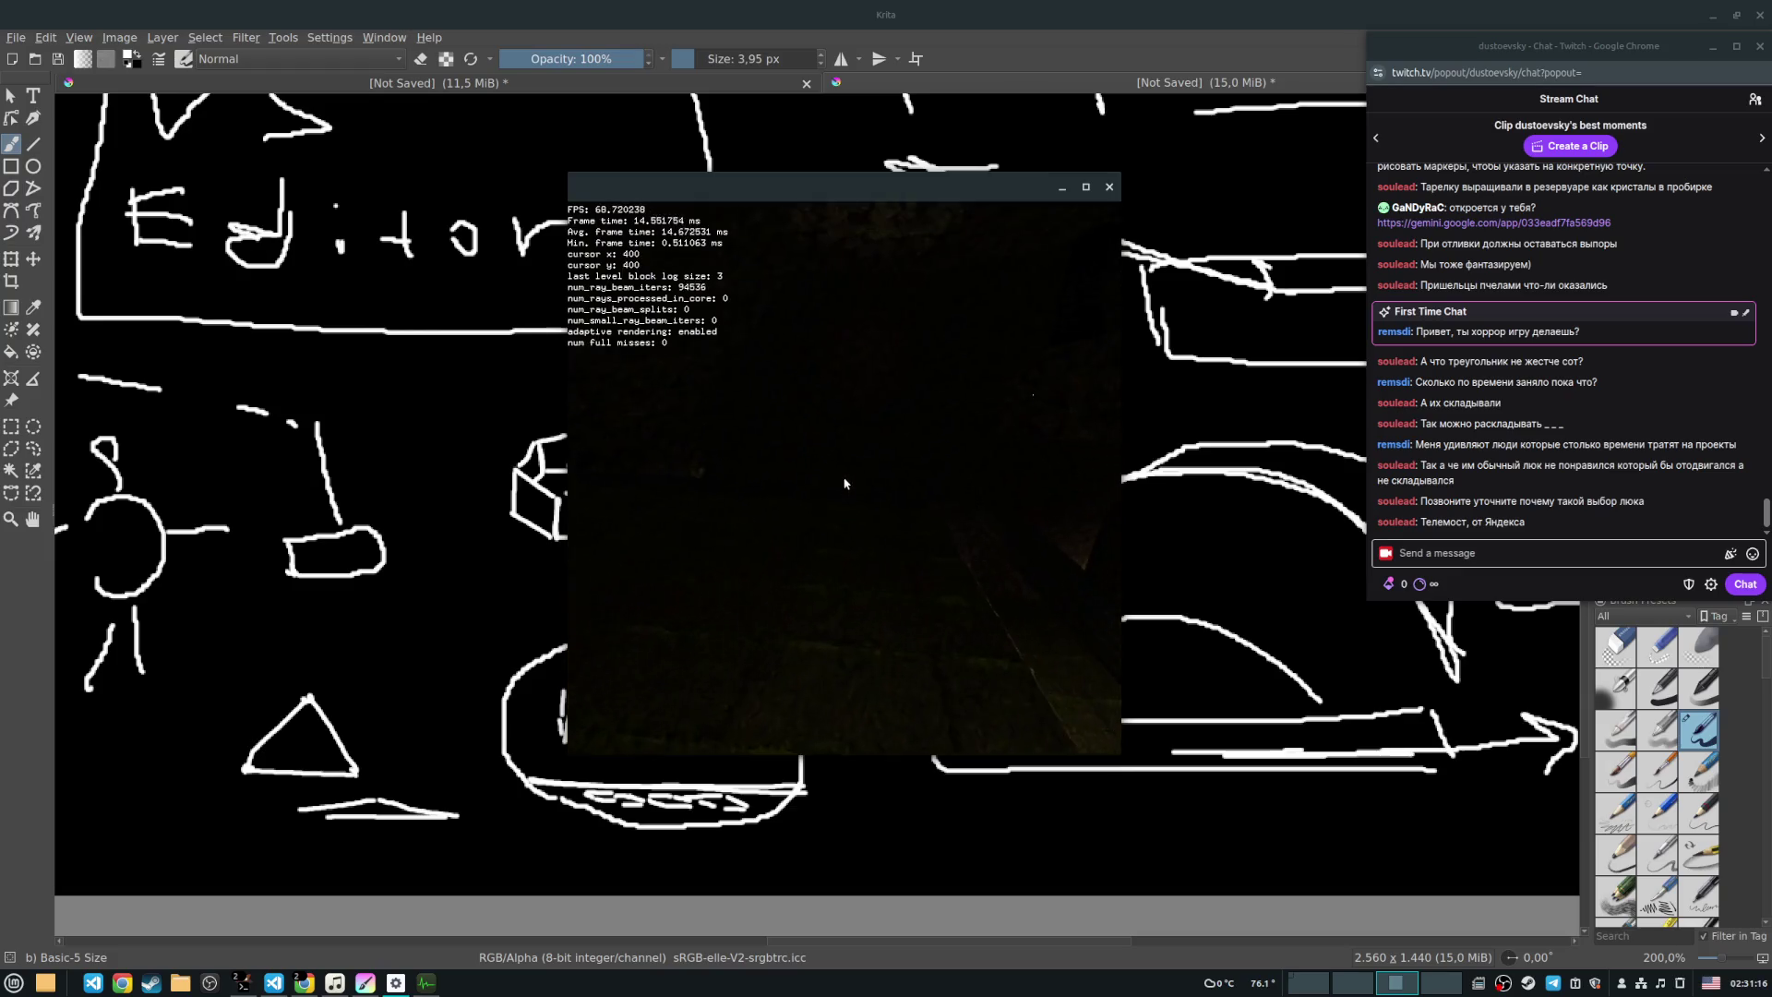
{"action": "key", "text": "w"}
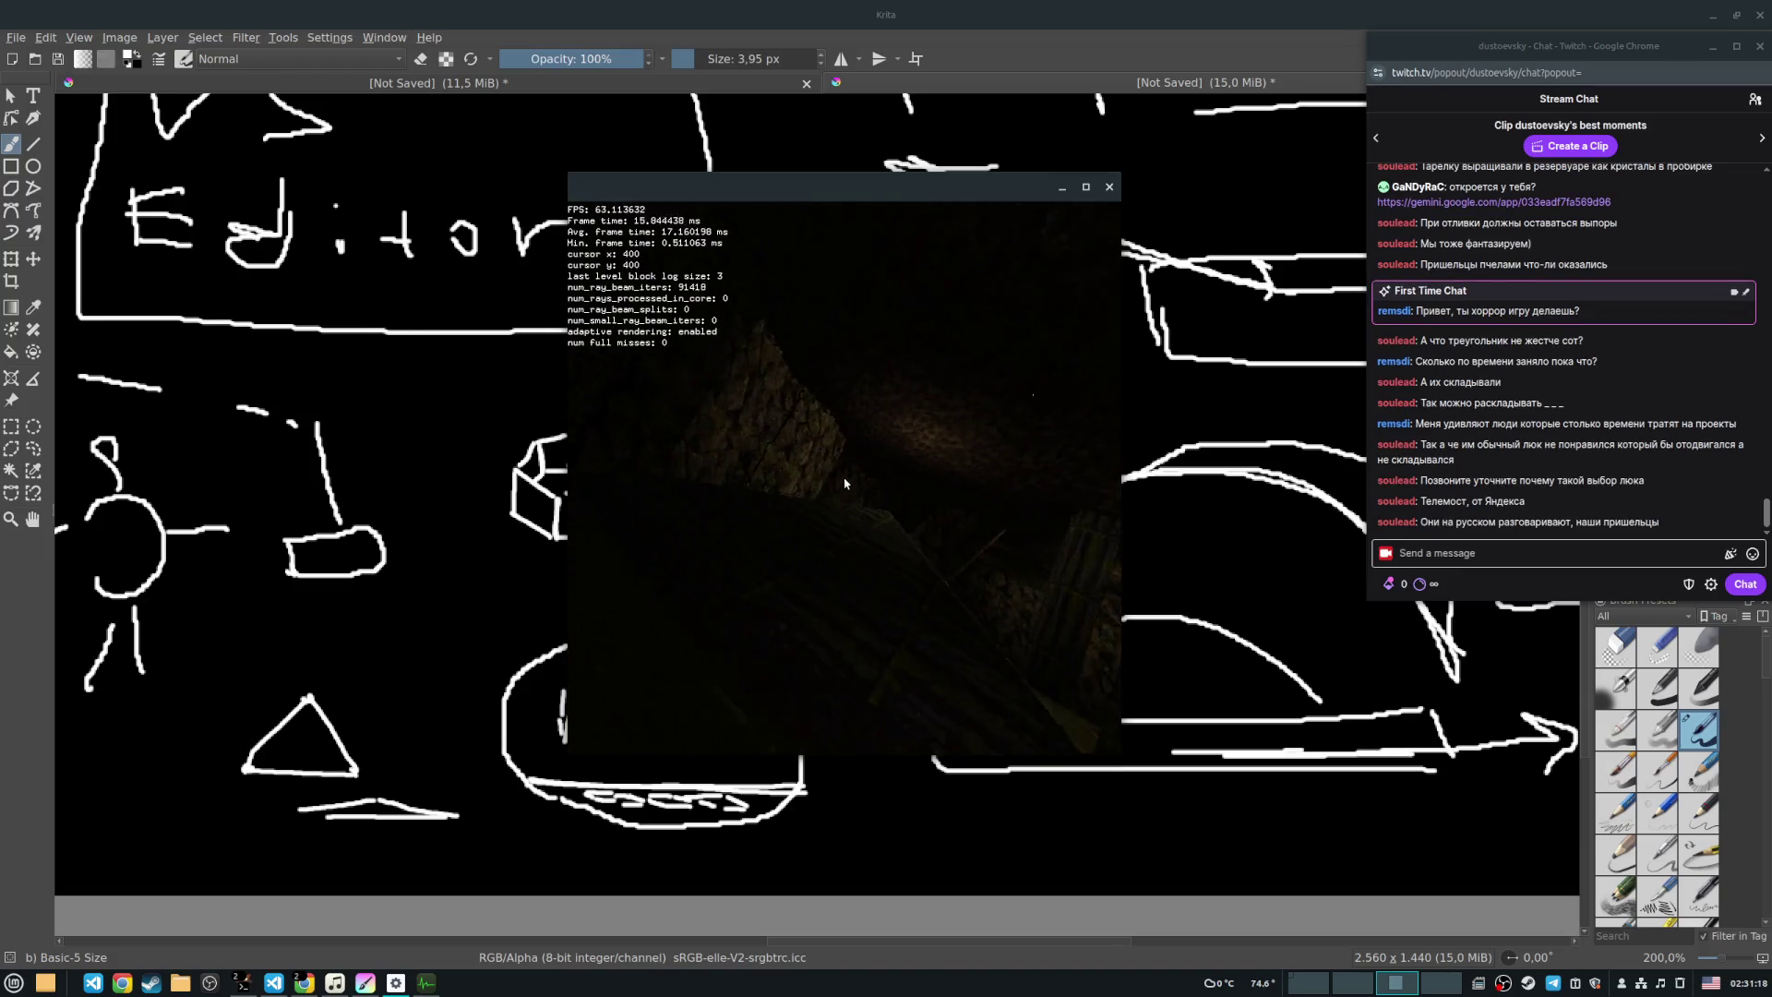
Step: Move along the textured rock surfaces through the tunnel up to the lit rock wall
{"action": "key", "text": "w"}
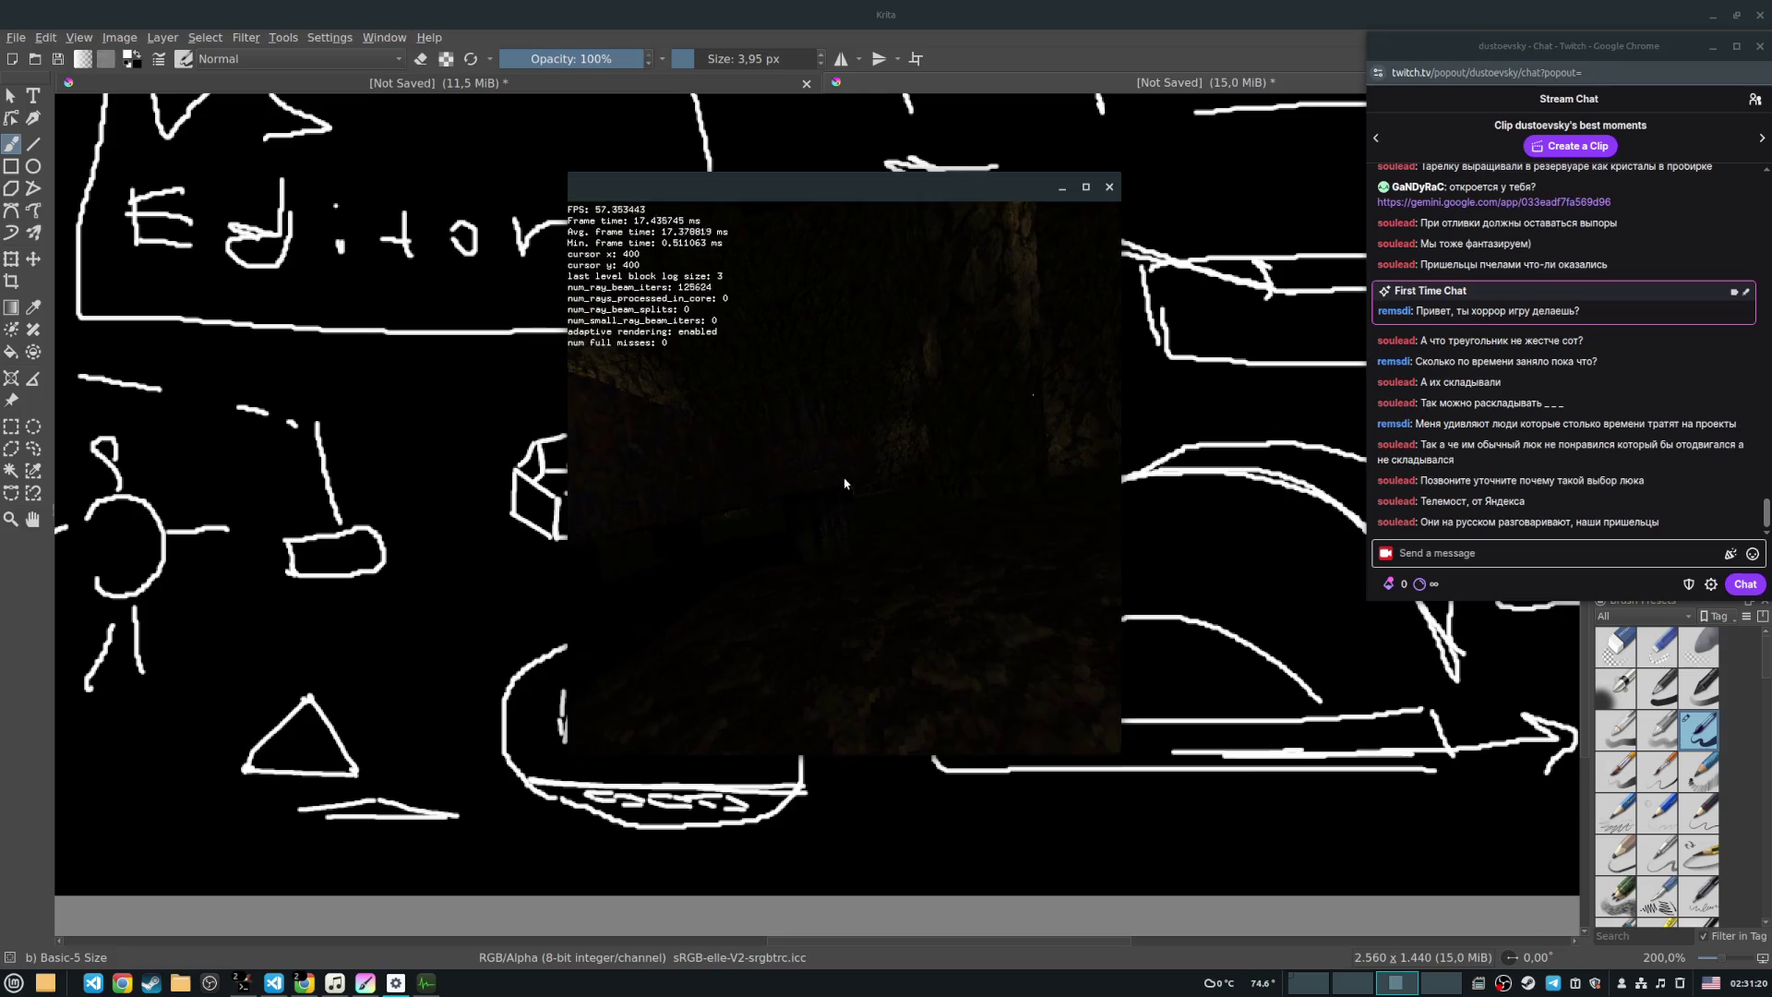
{"action": "key", "text": "w"}
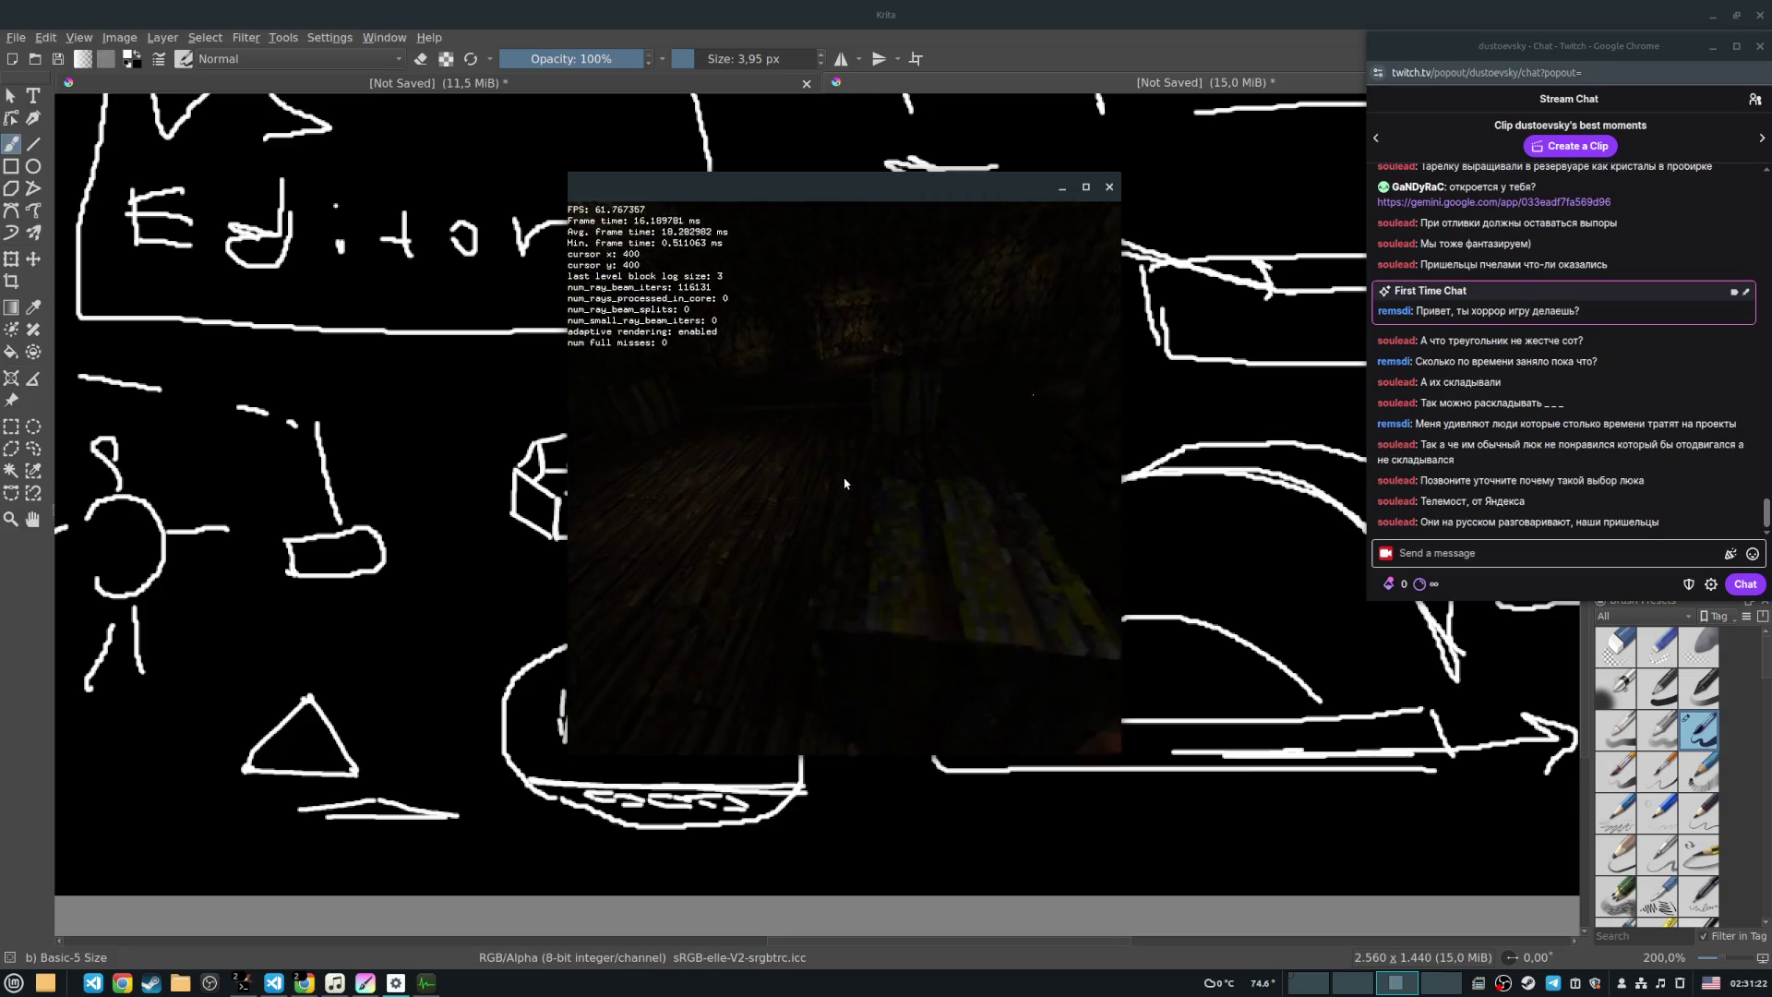
{"action": "key", "text": "w"}
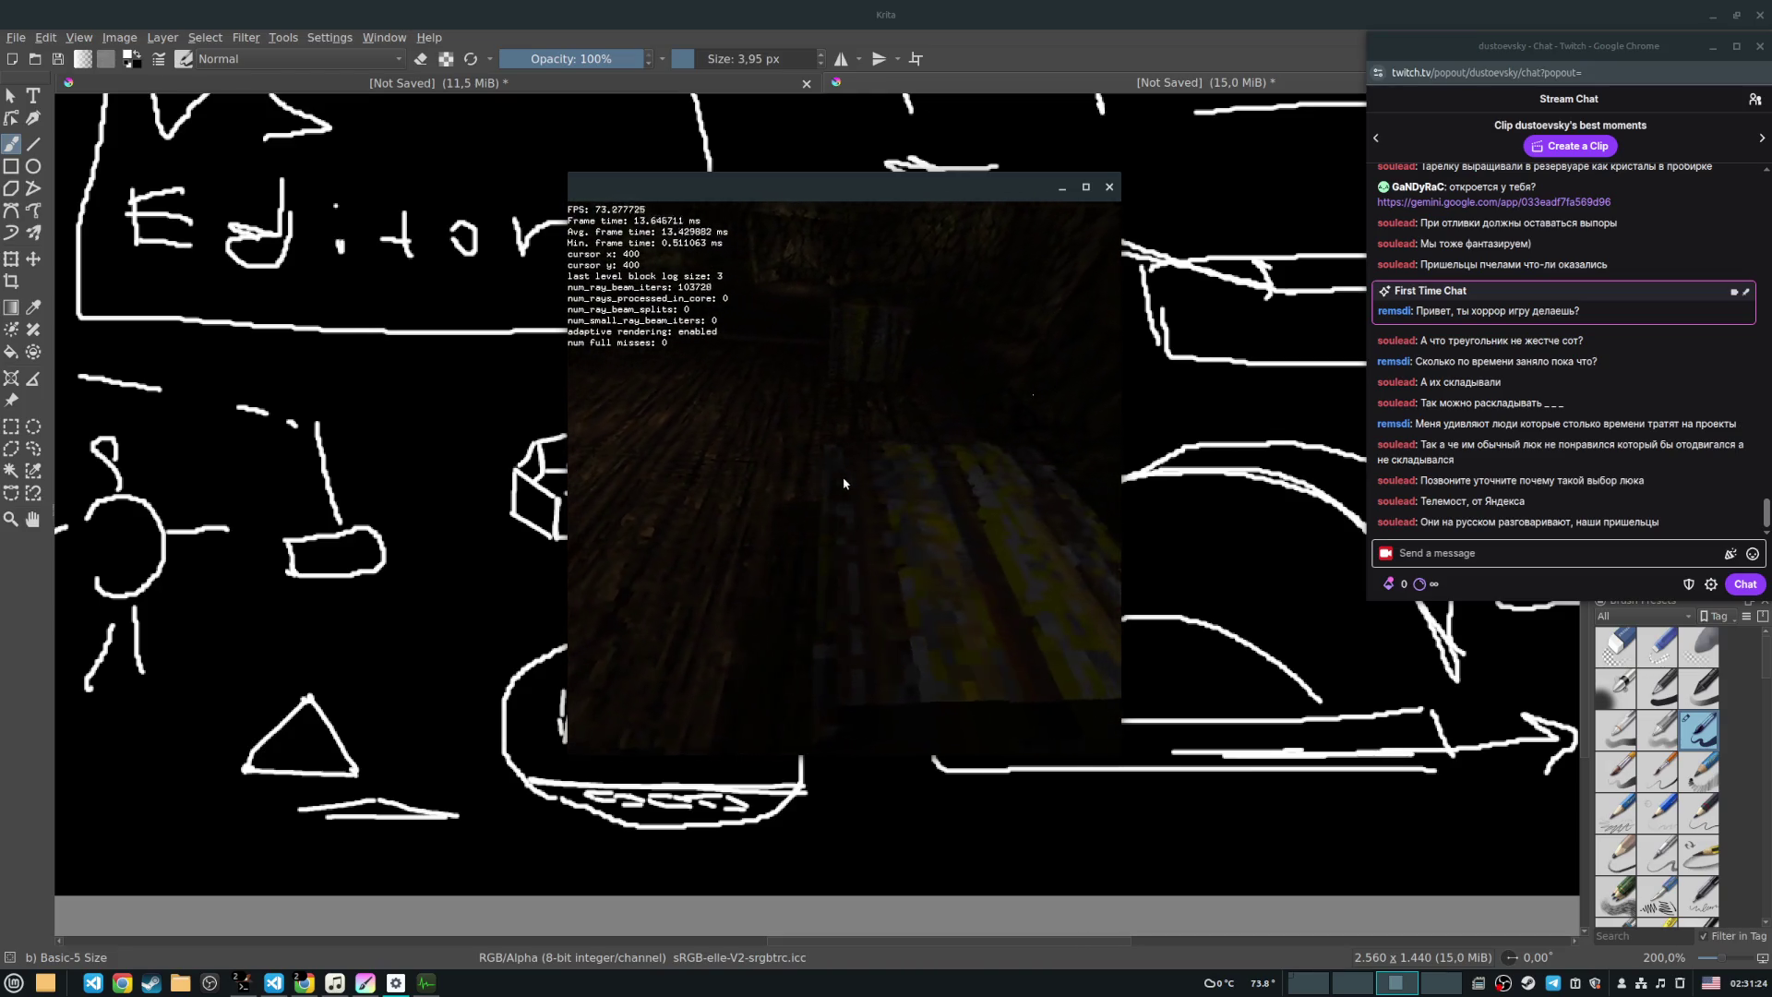
{"action": "key", "text": "w"}
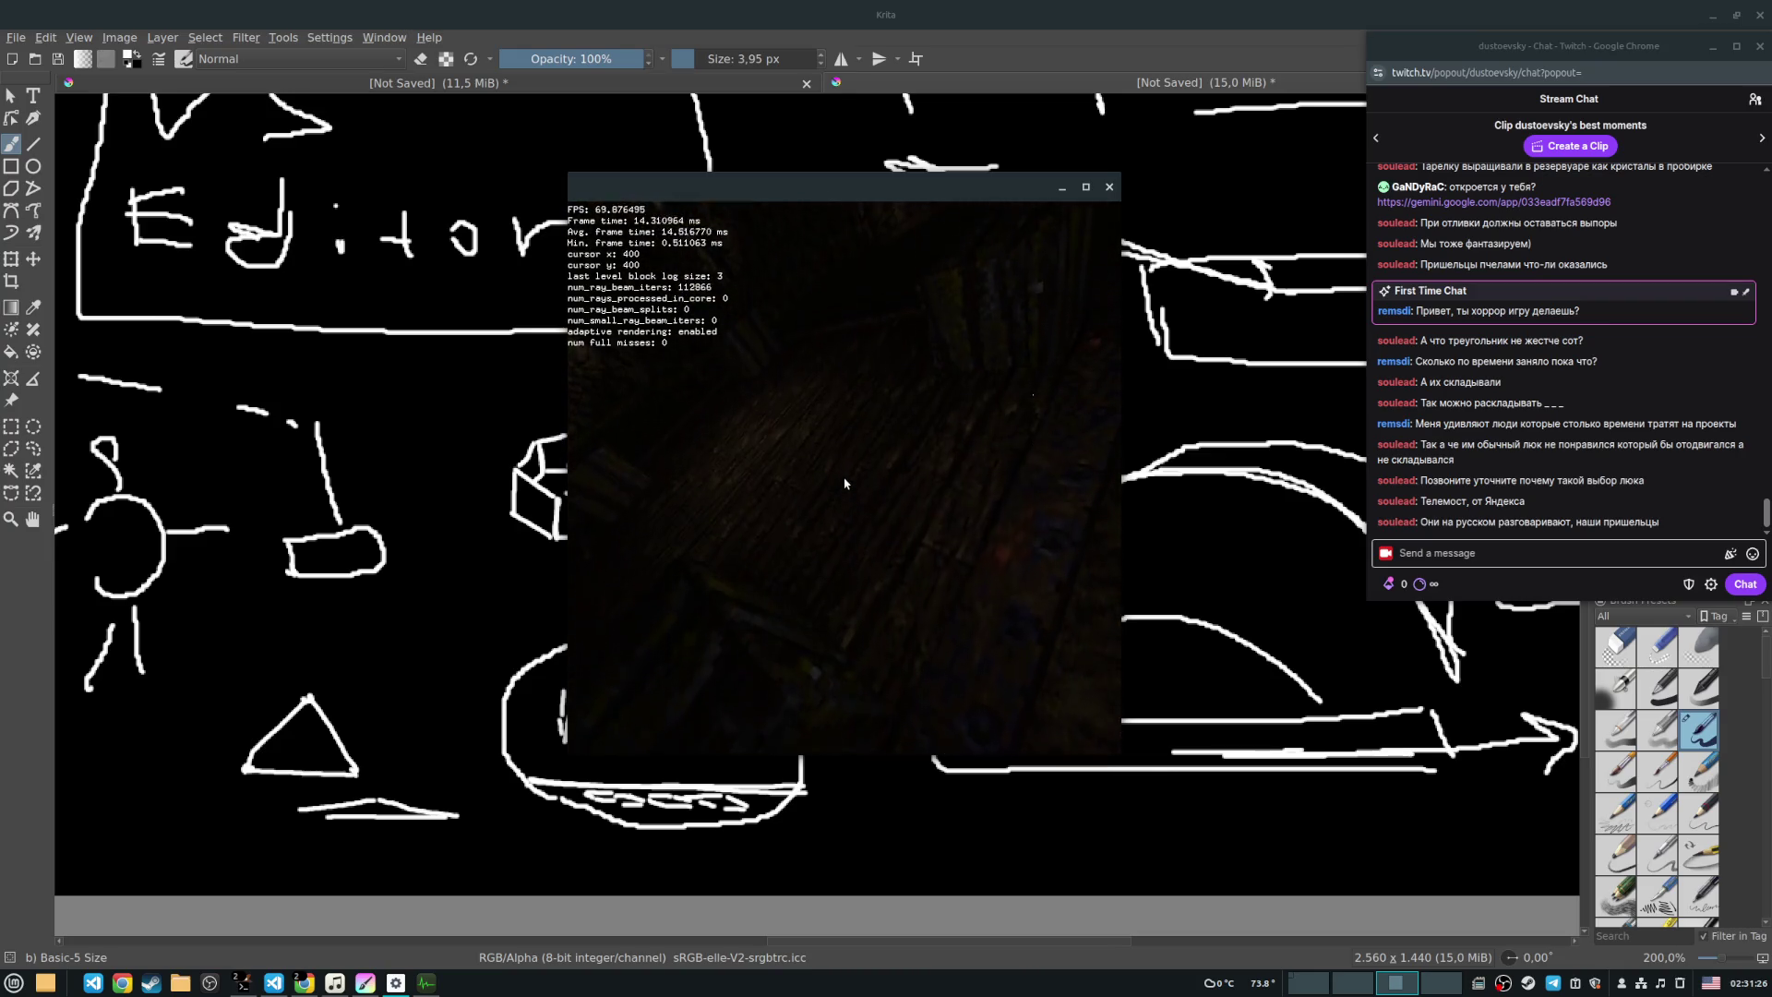
{"action": "key", "text": "w"}
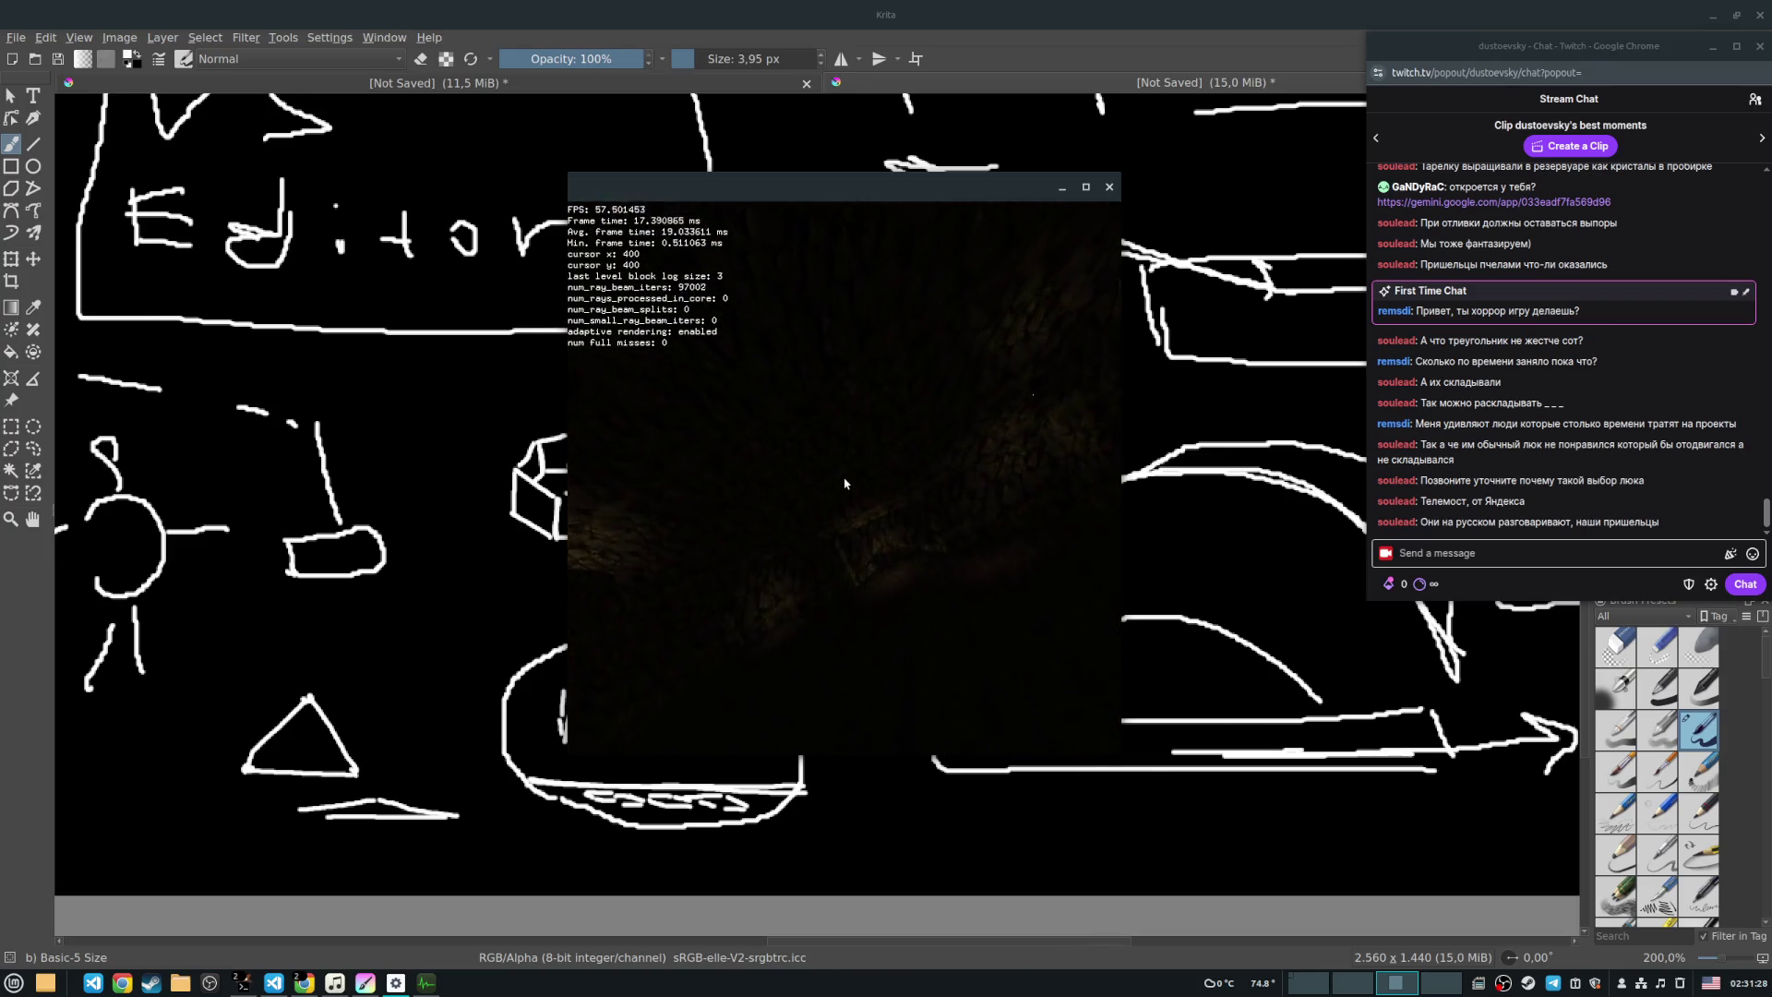
{"action": "key", "text": "w"}
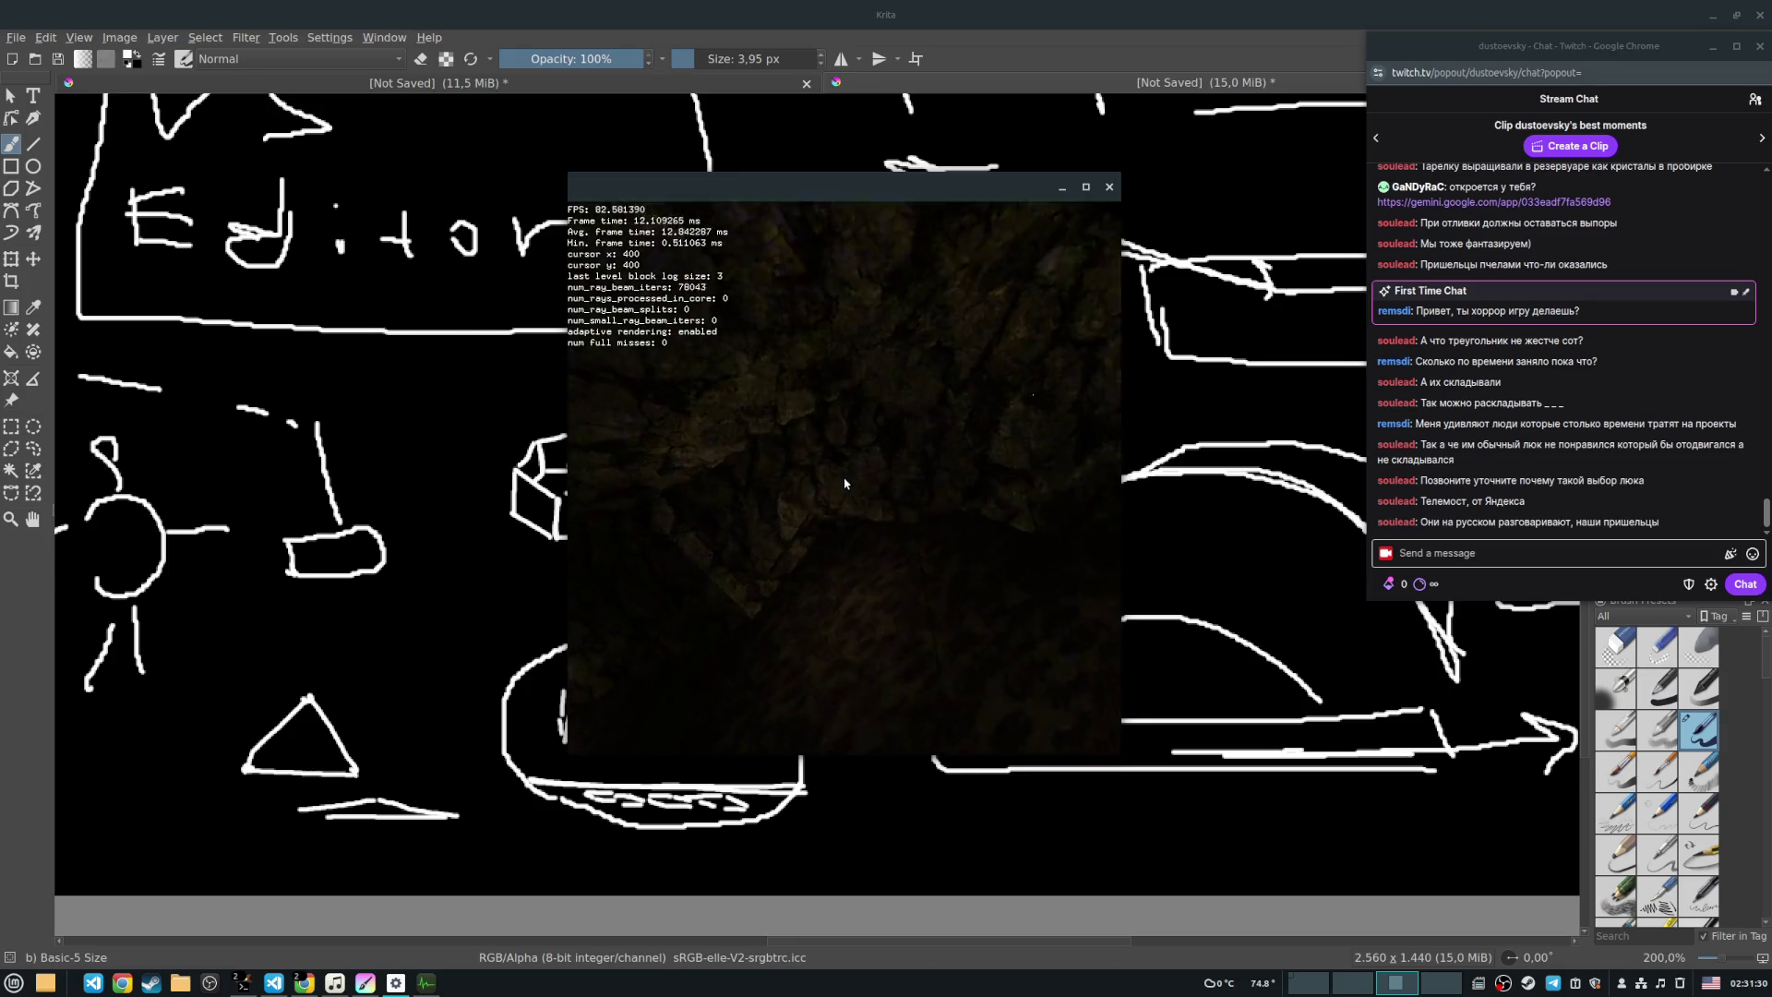
{"action": "key", "text": "w"}
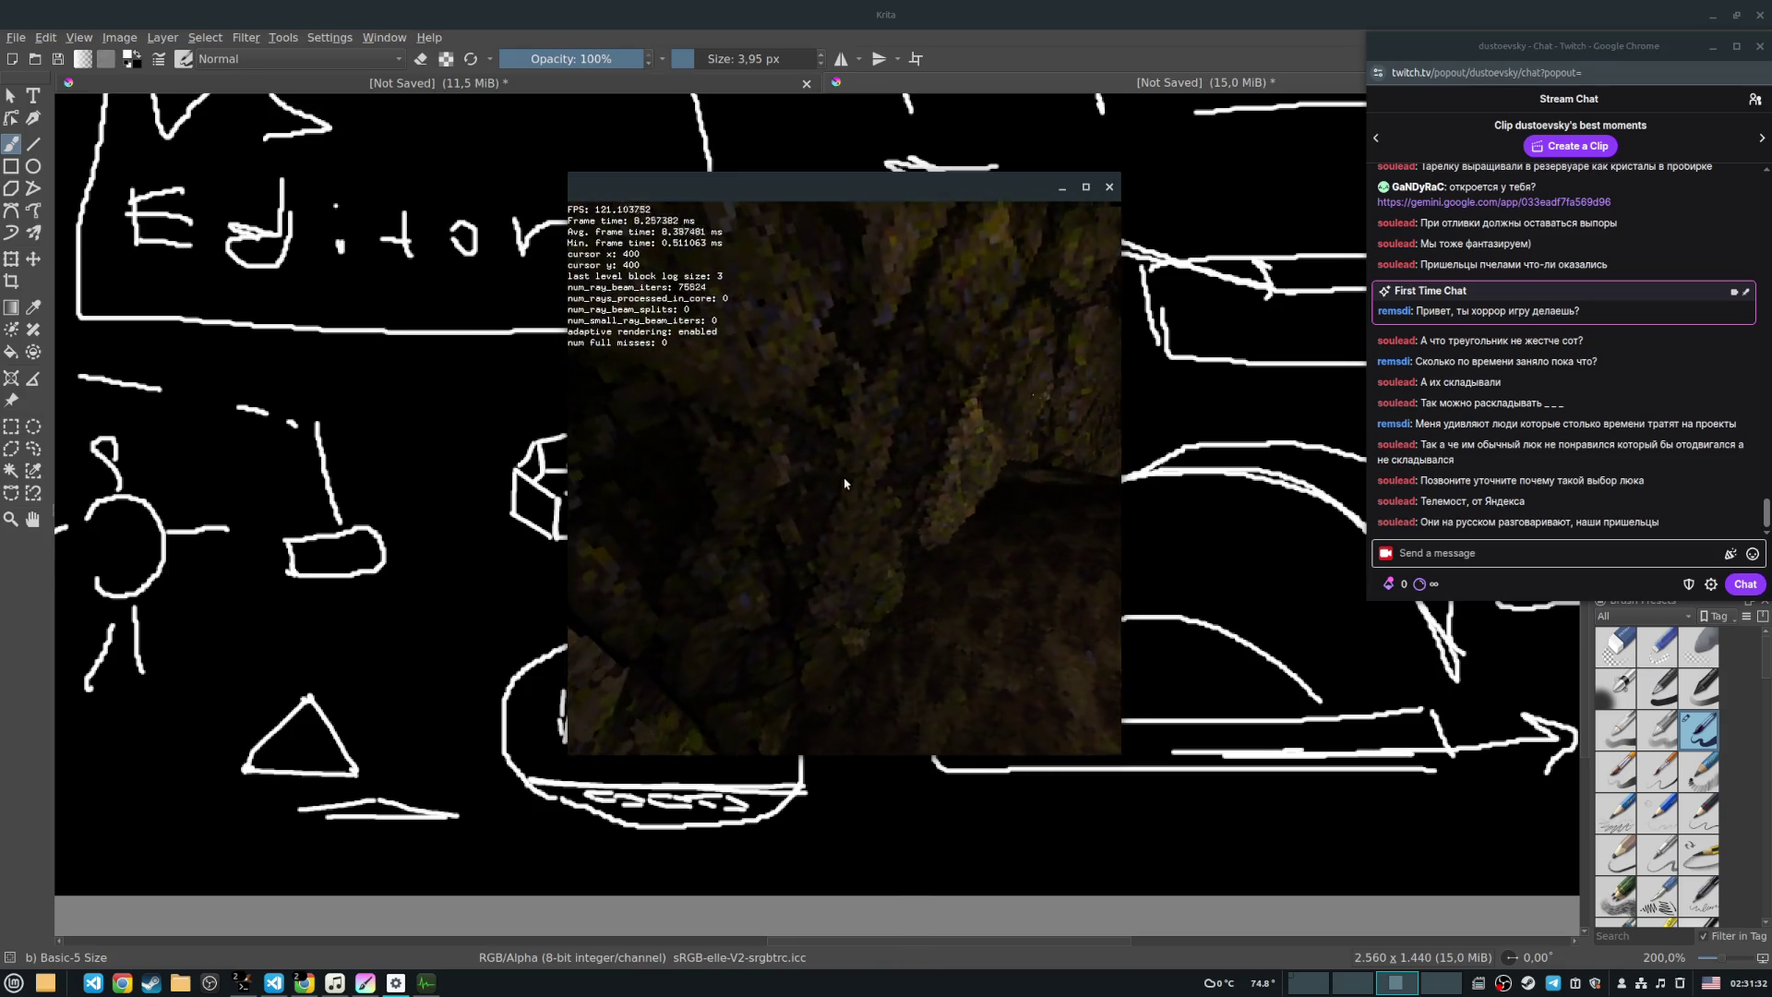
{"action": "key", "text": "w"}
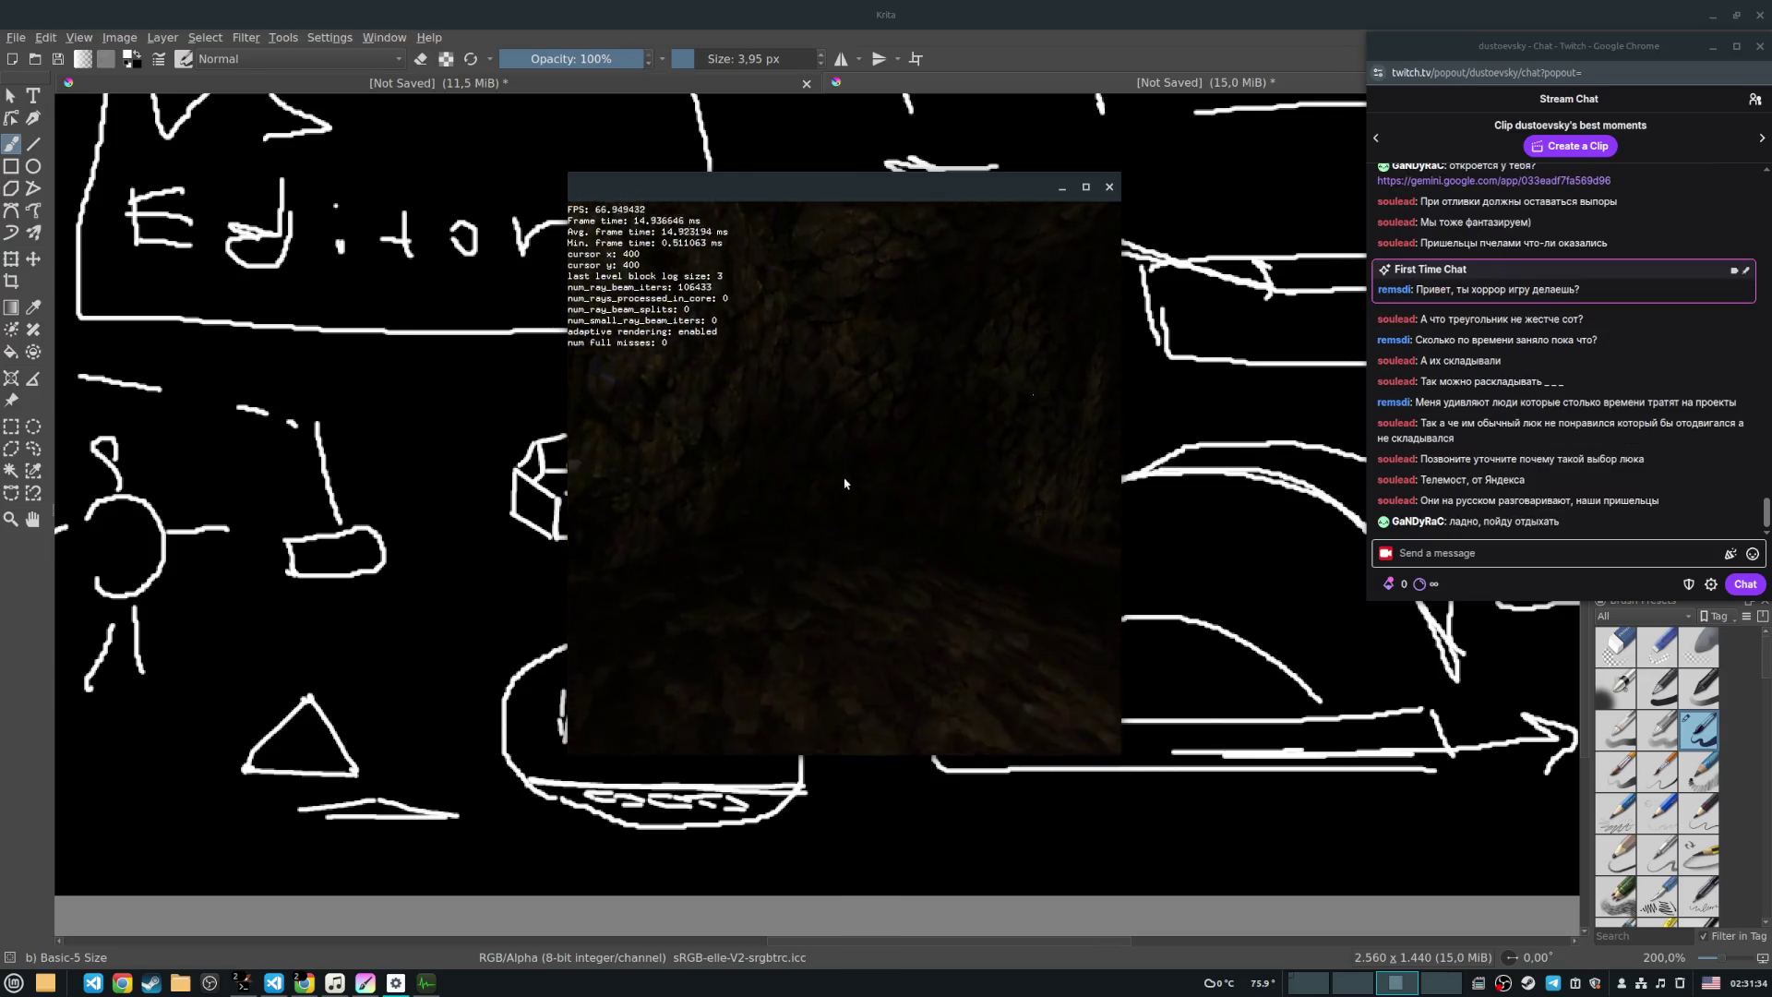
{"action": "key", "text": "w"}
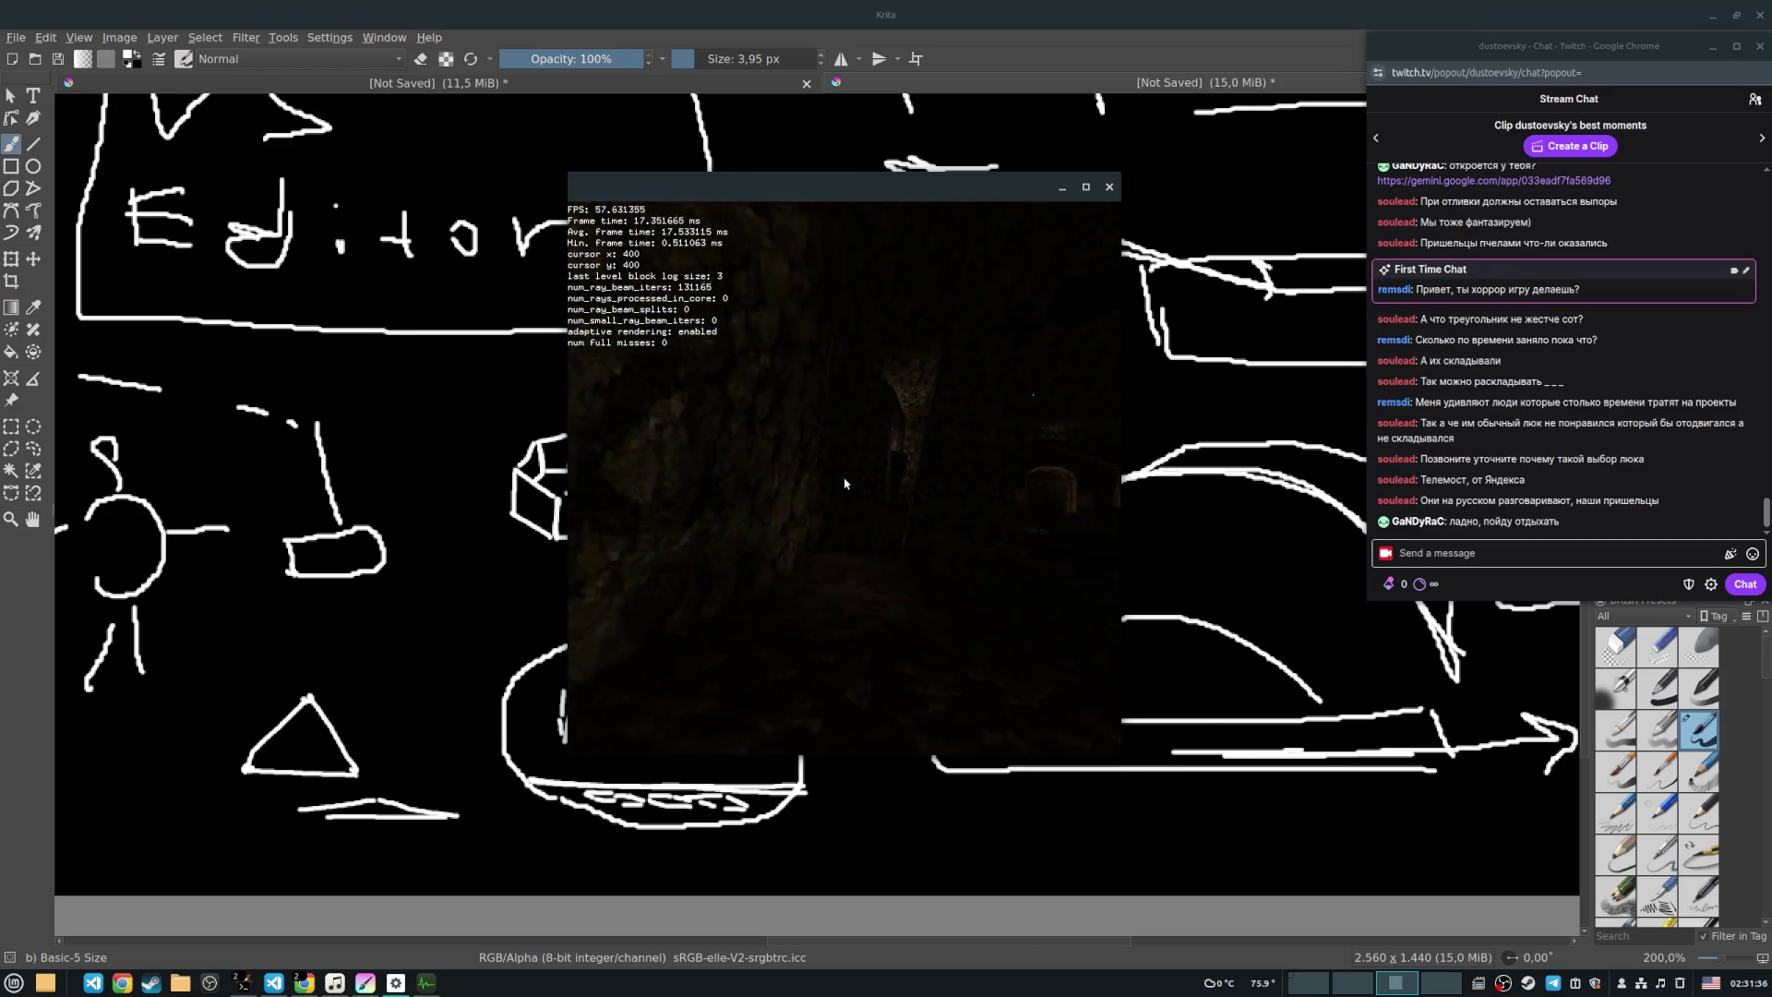
{"action": "key", "text": "w"}
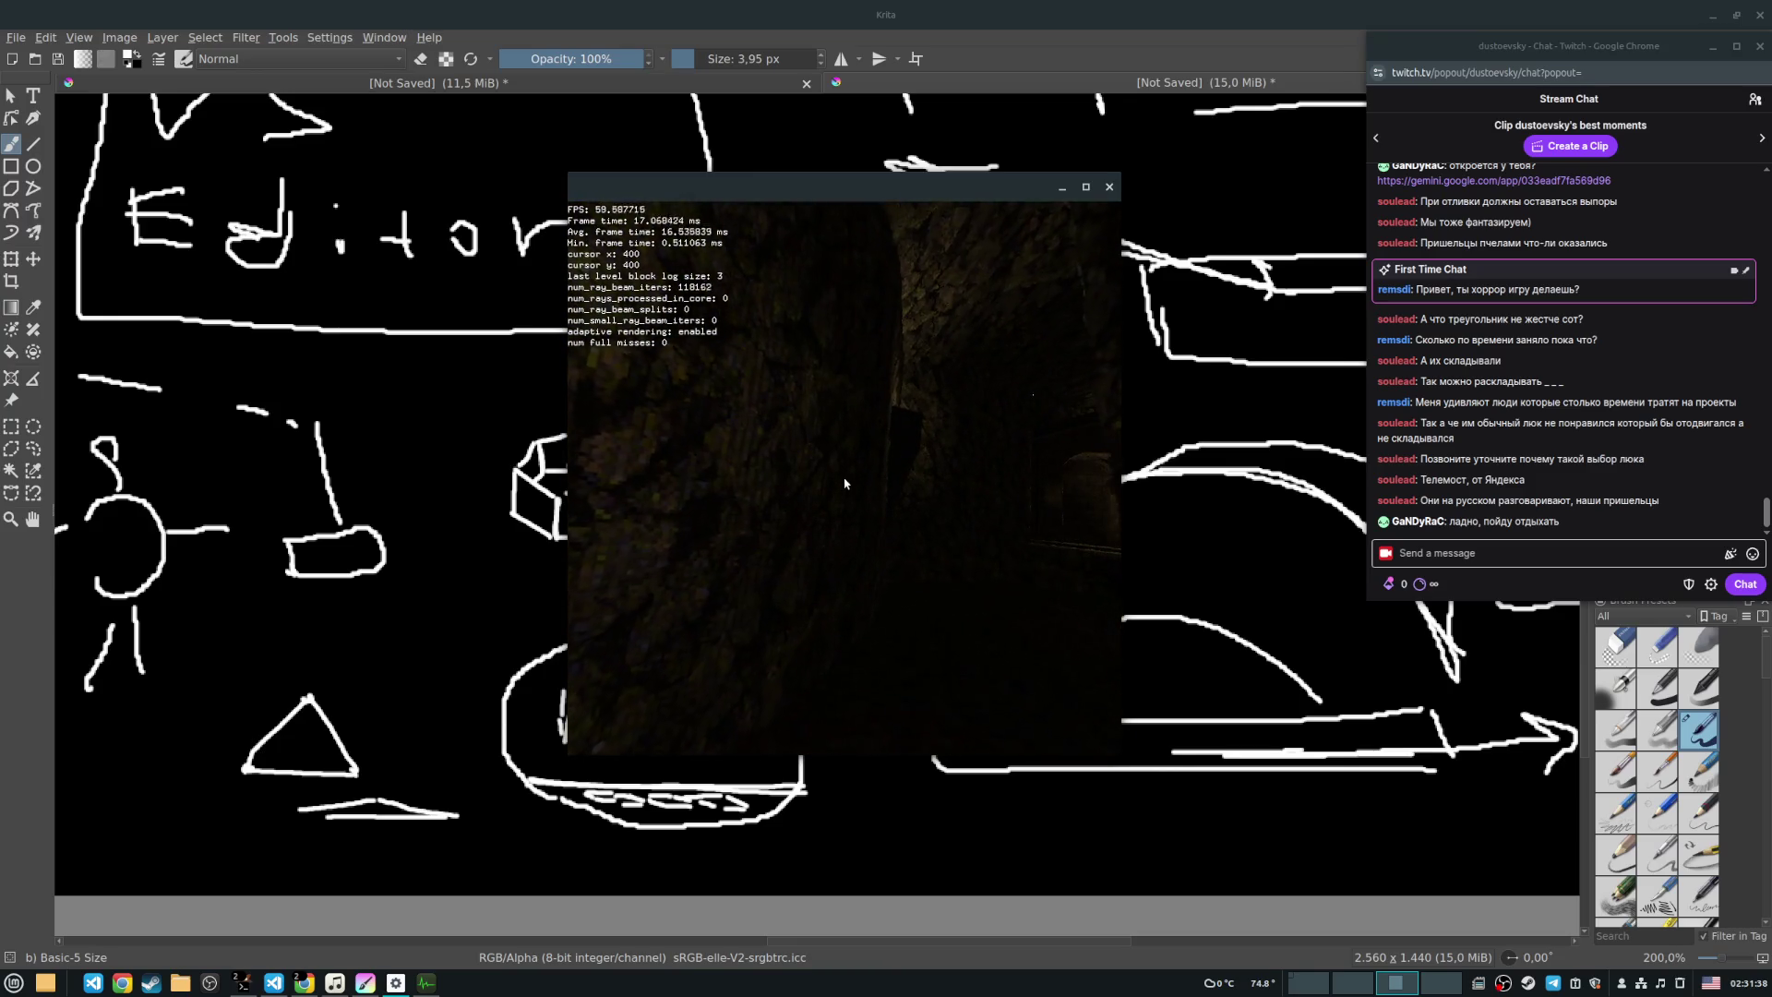
{"action": "key", "text": "w"}
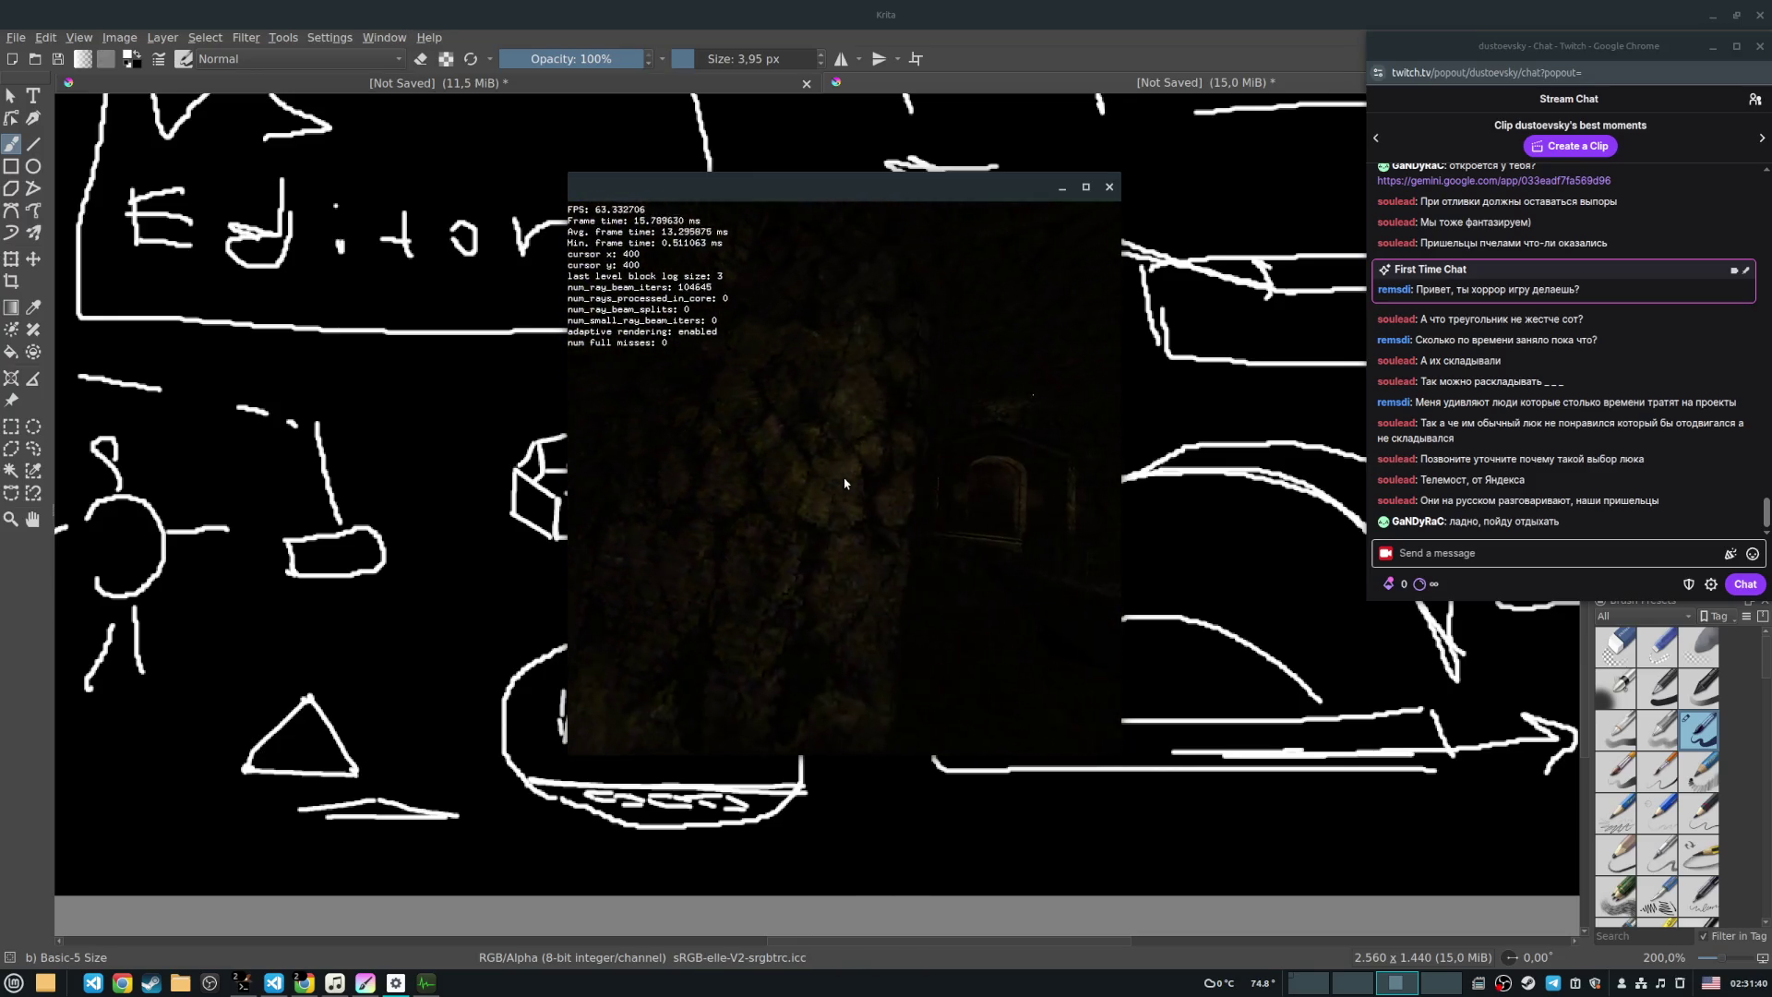
{"action": "key", "text": "w"}
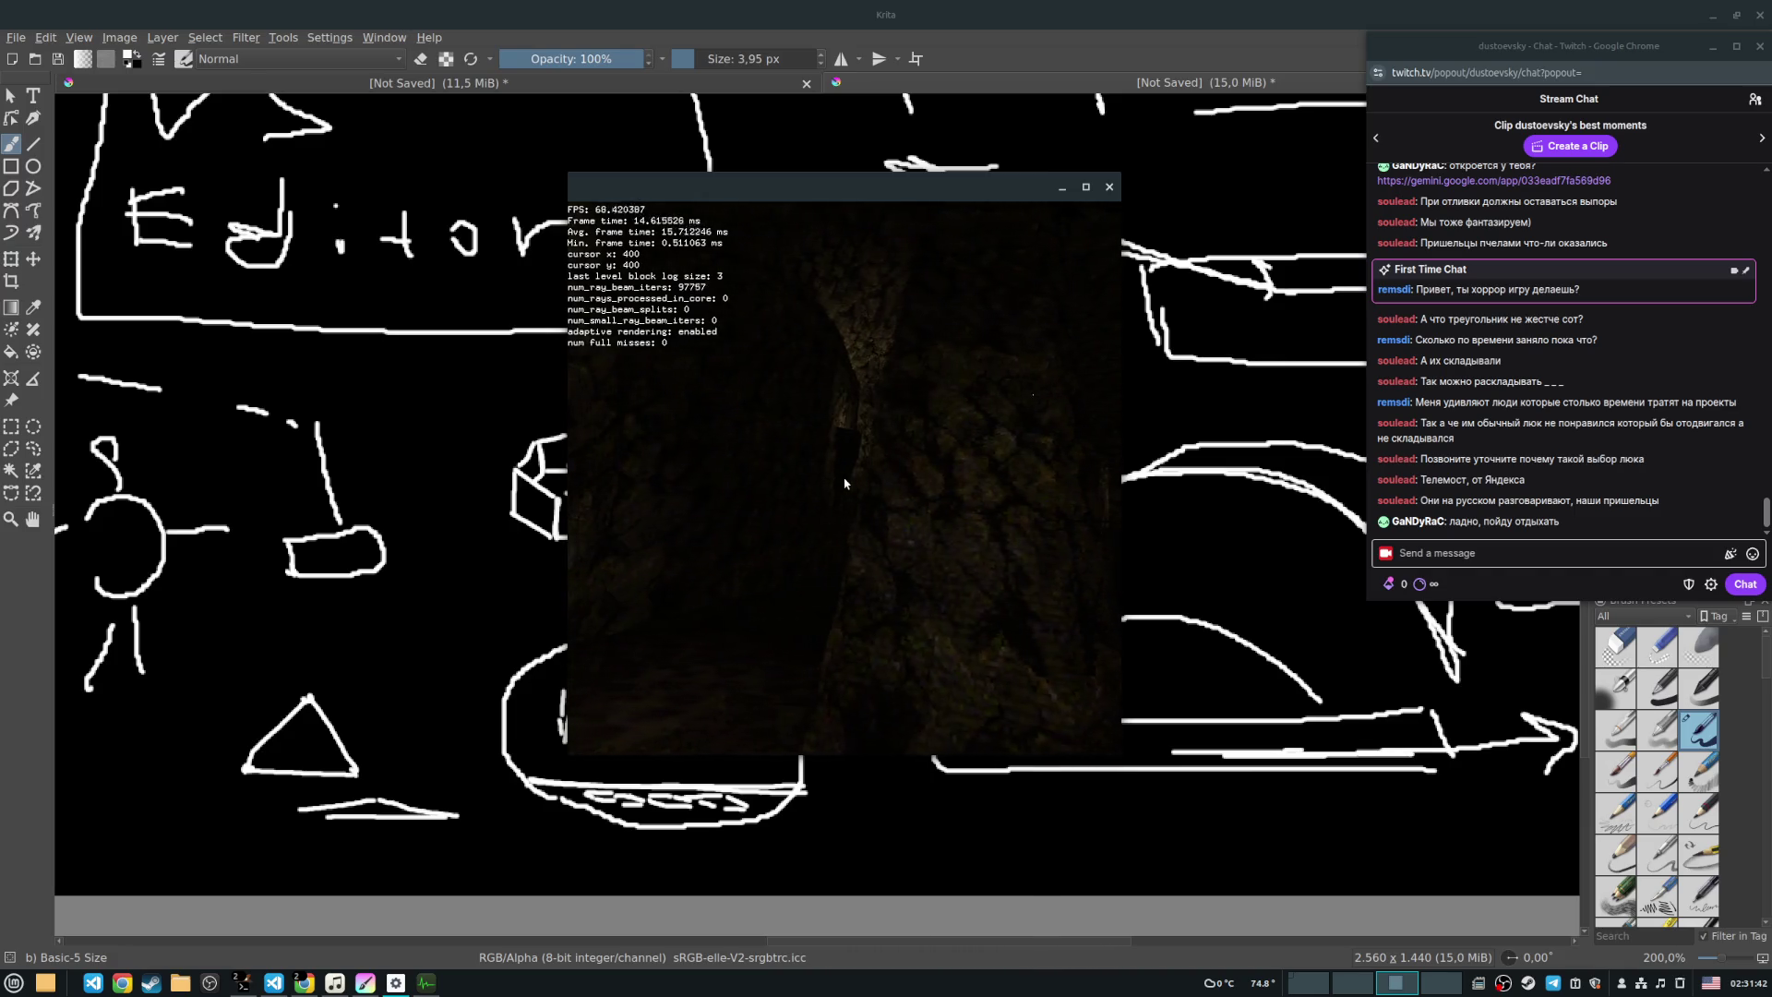
{"action": "key", "text": "w"}
{"action": "key", "text": "w"}
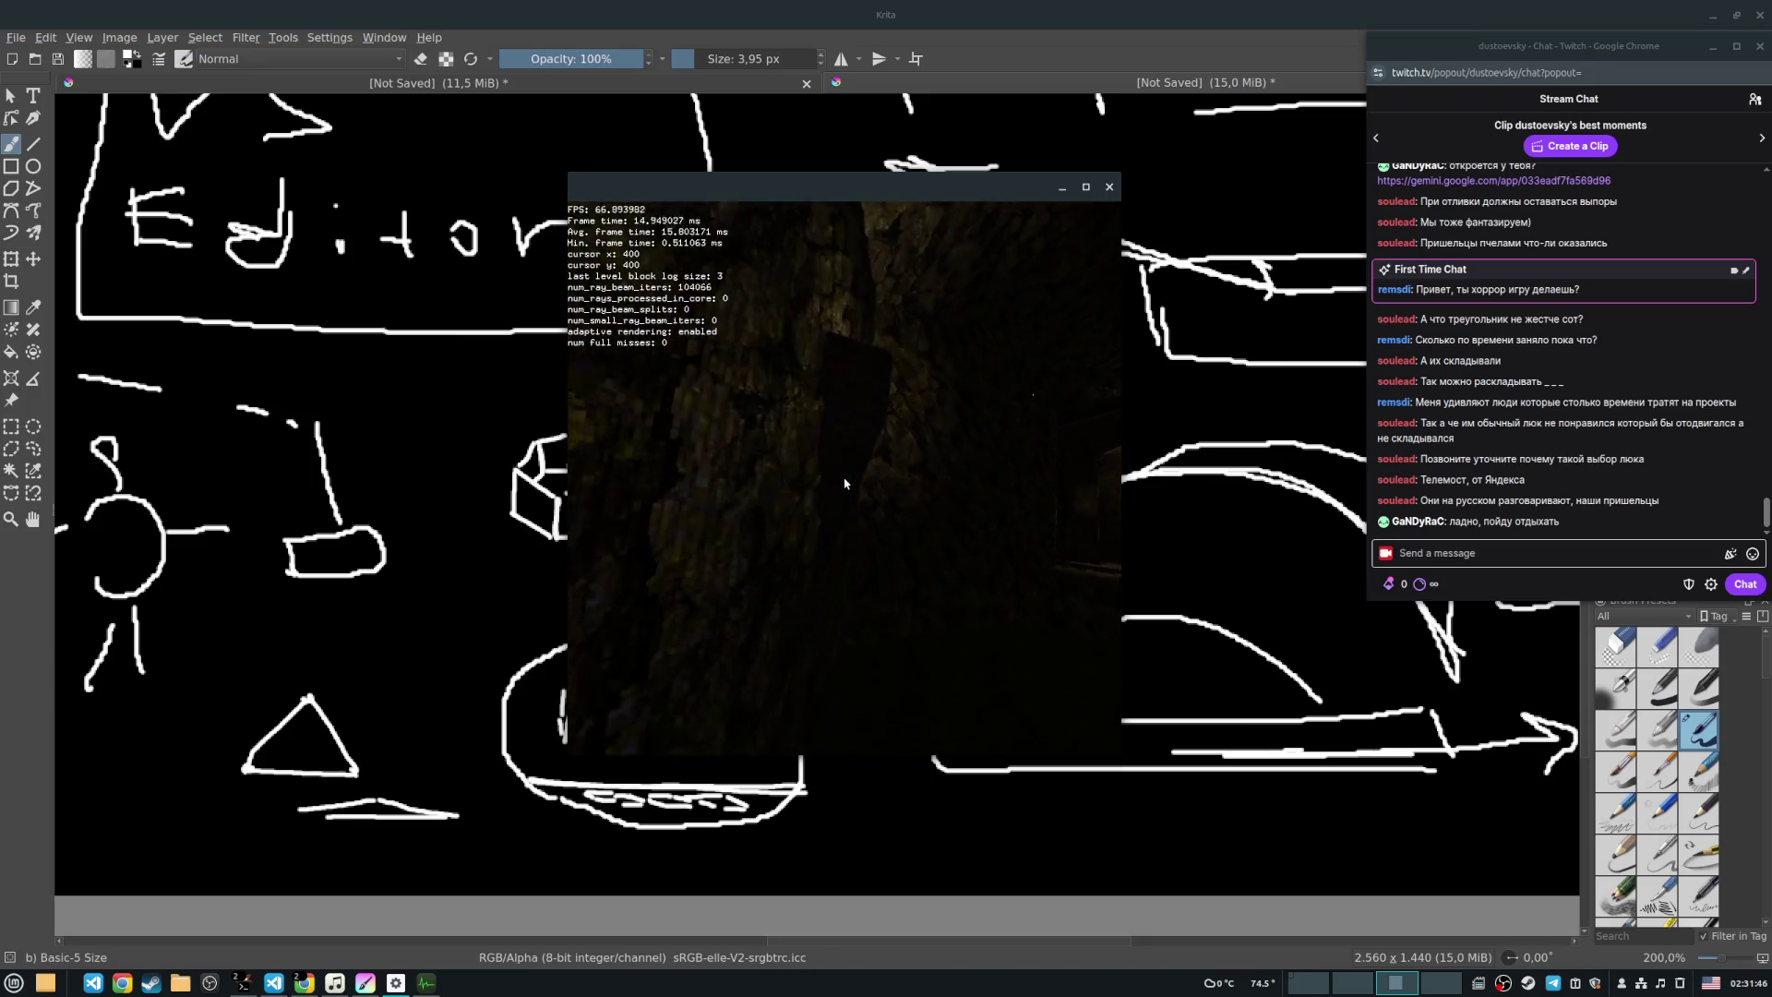
{"action": "key", "text": "w"}
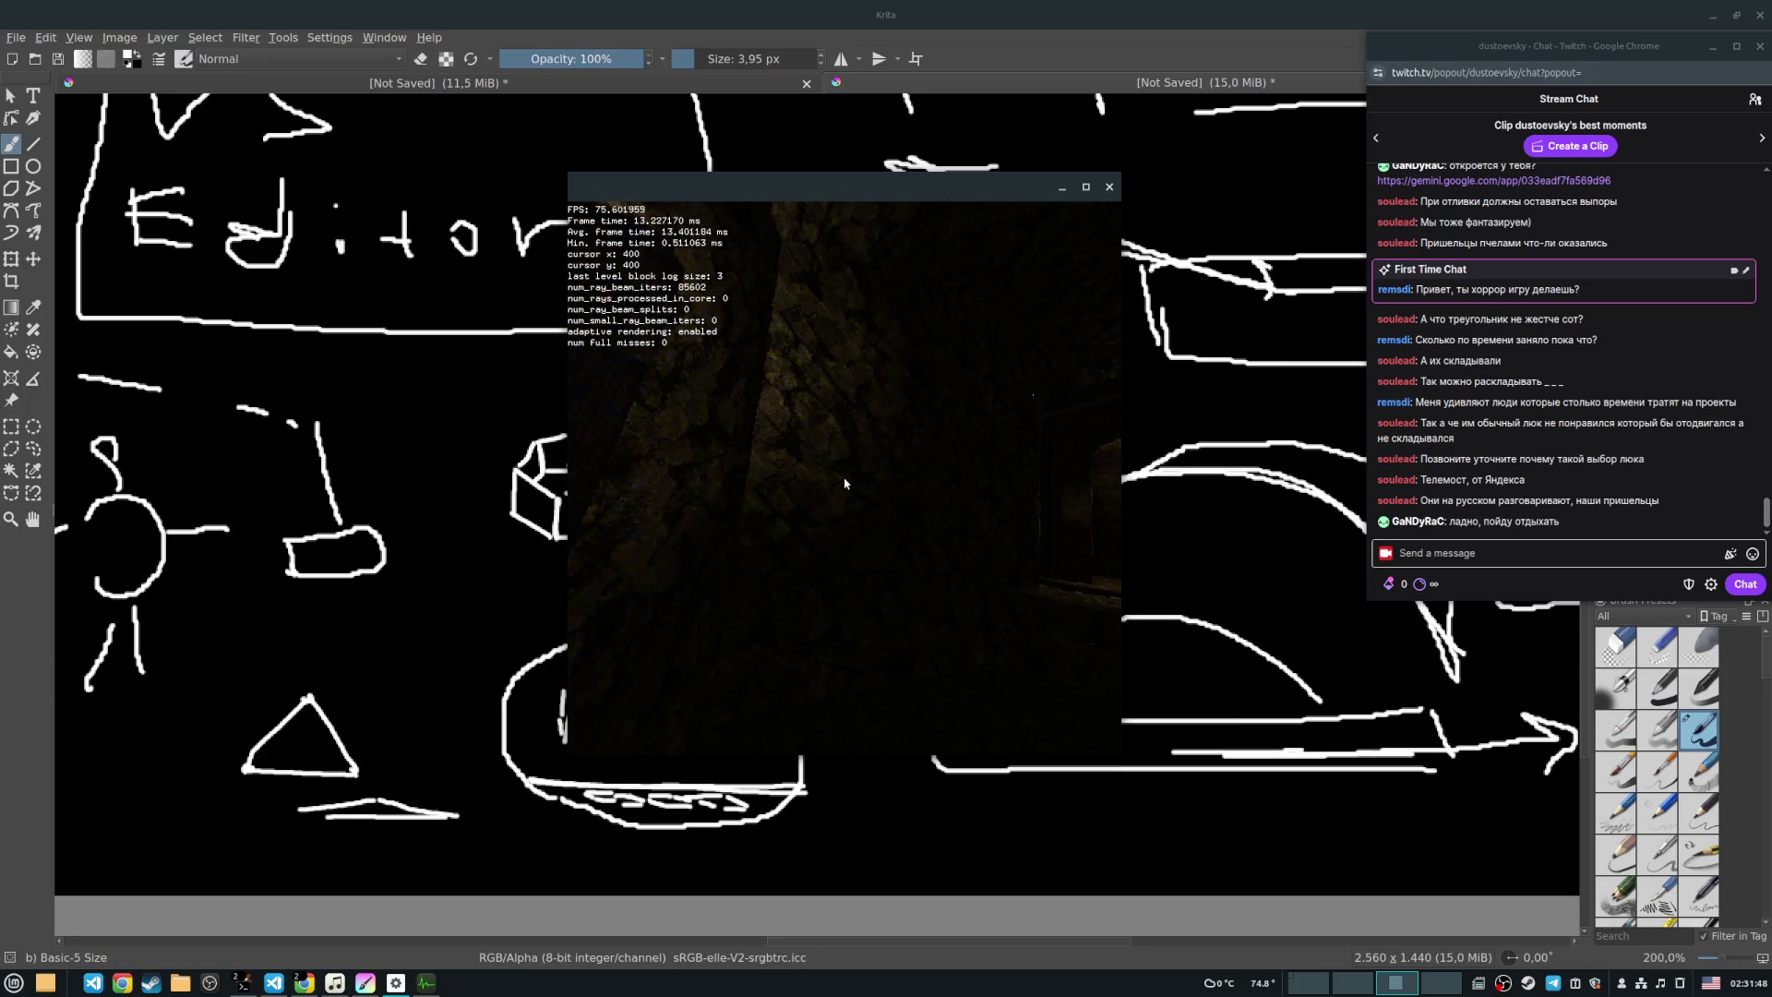
Step: Pass the arched doorway, rise over the stone step to the lit mossy floor, then raise the browser
{"action": "key", "text": "s"}
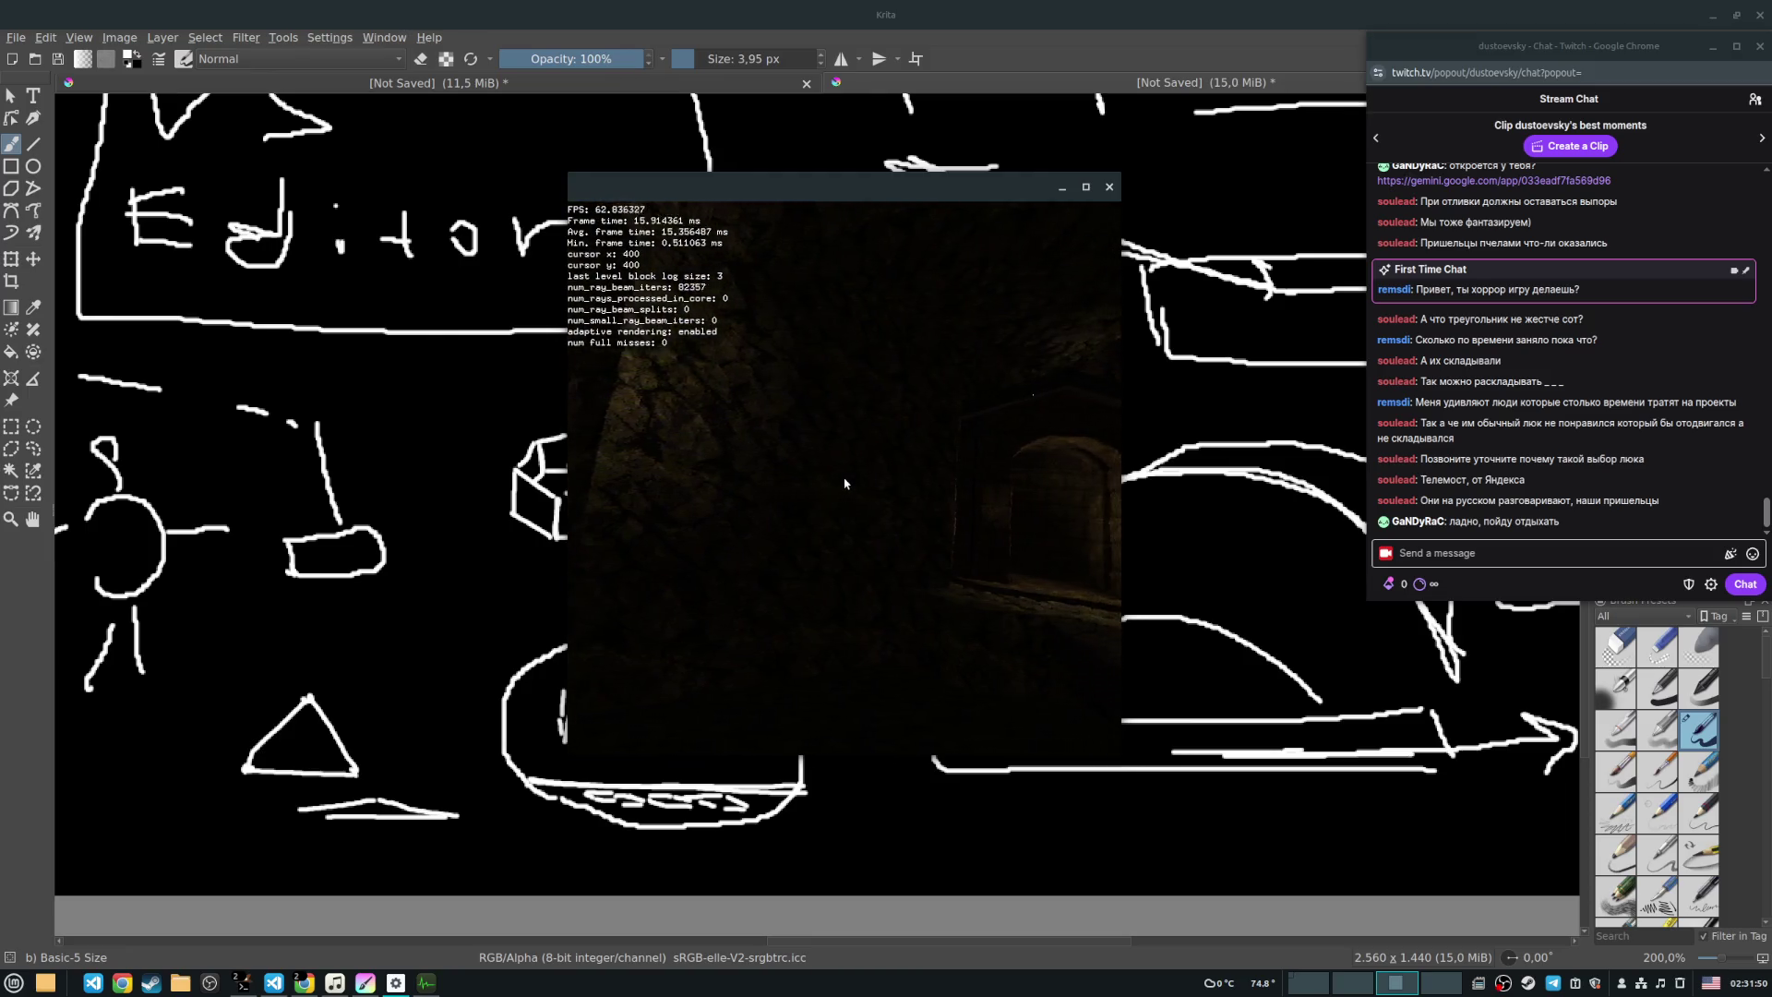
{"action": "key", "text": "w"}
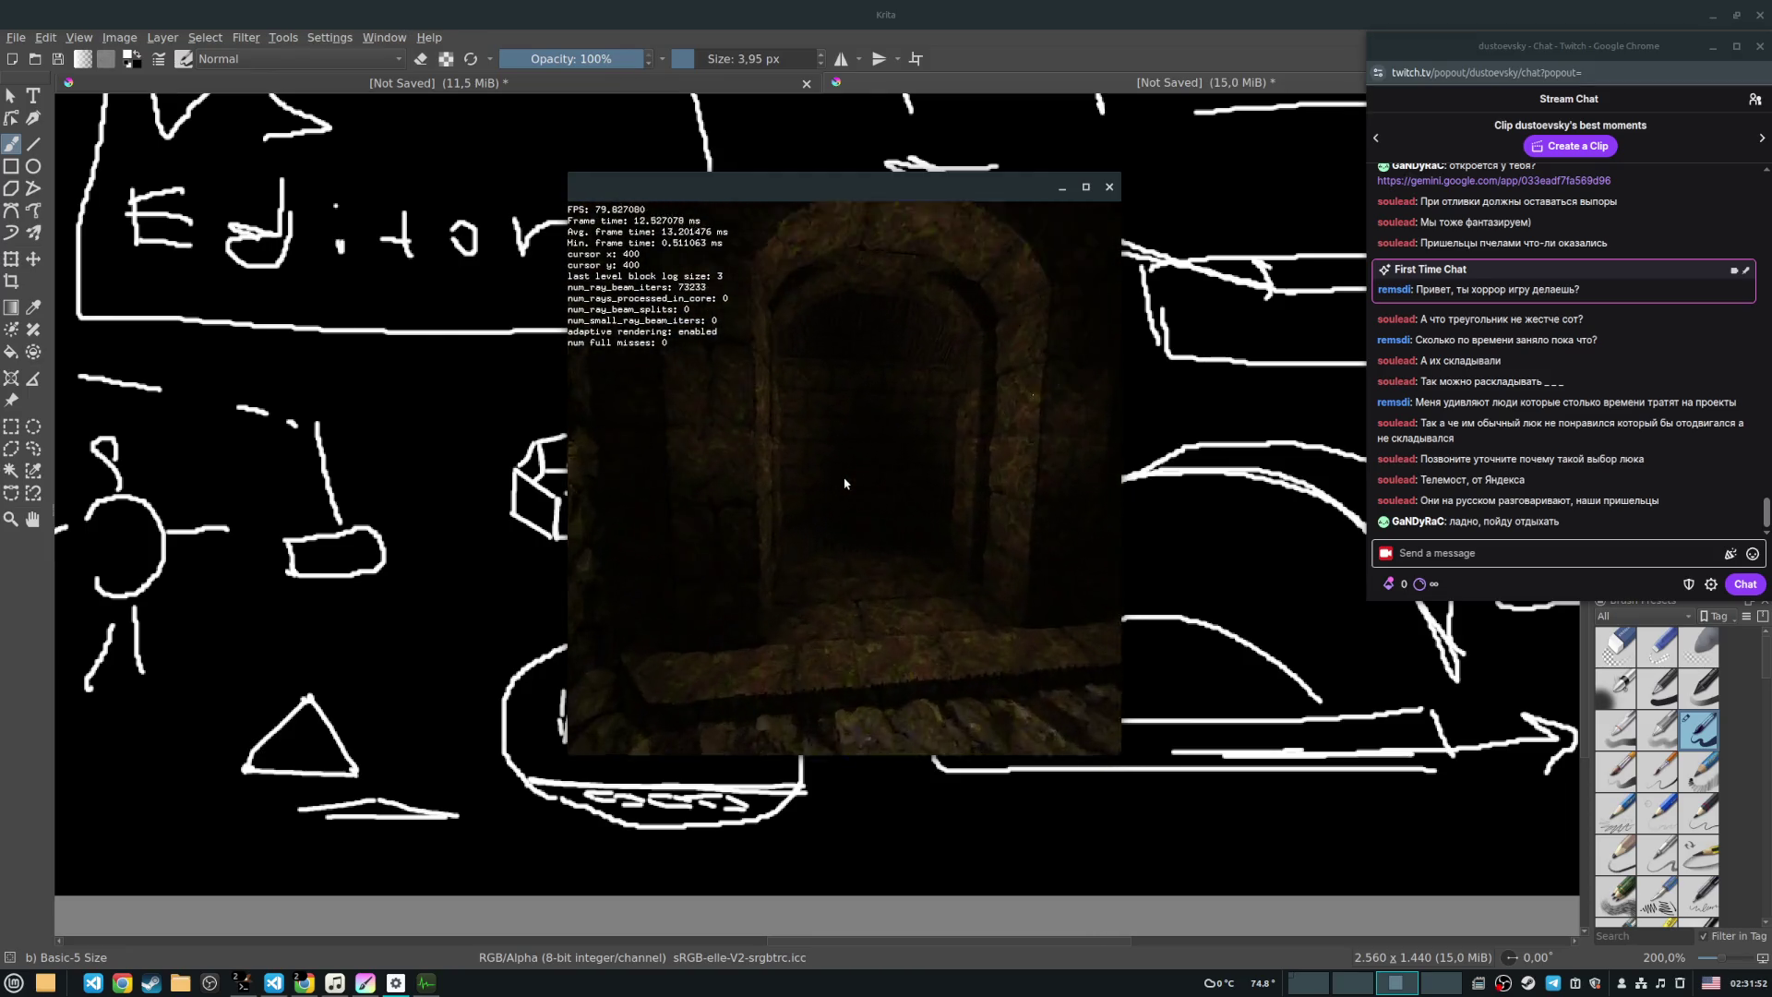
{"action": "key", "text": "s"}
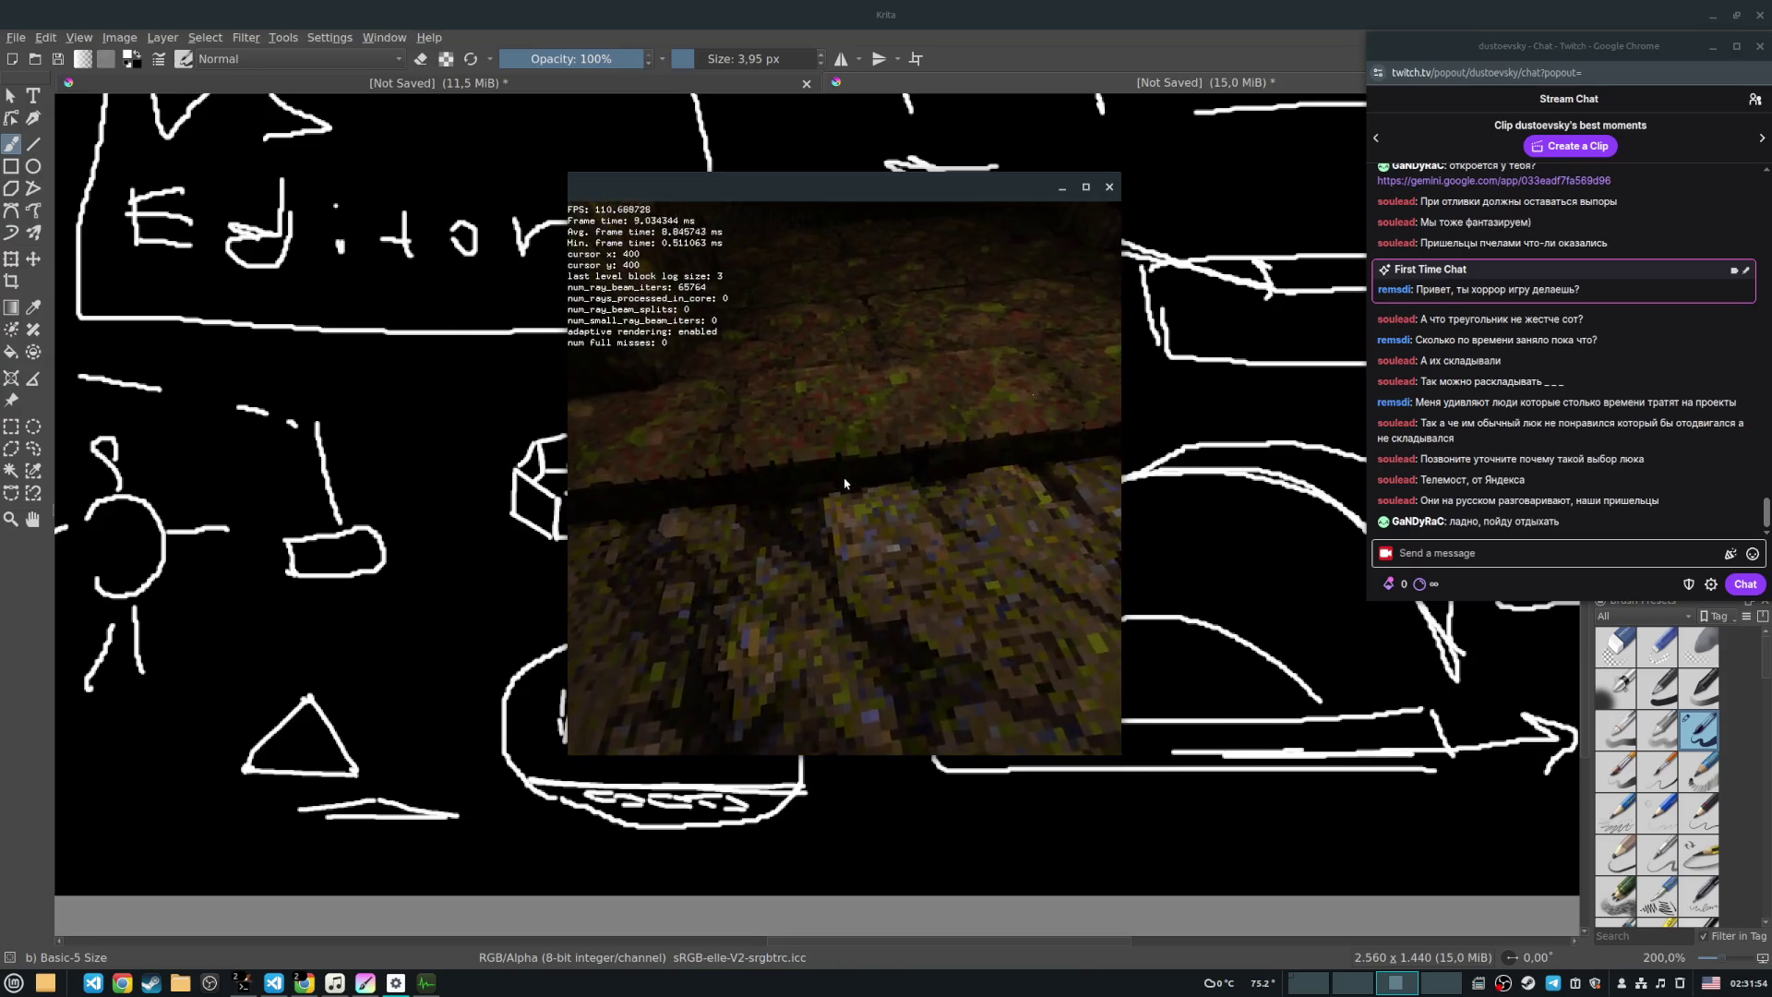
{"action": "key", "text": "w"}
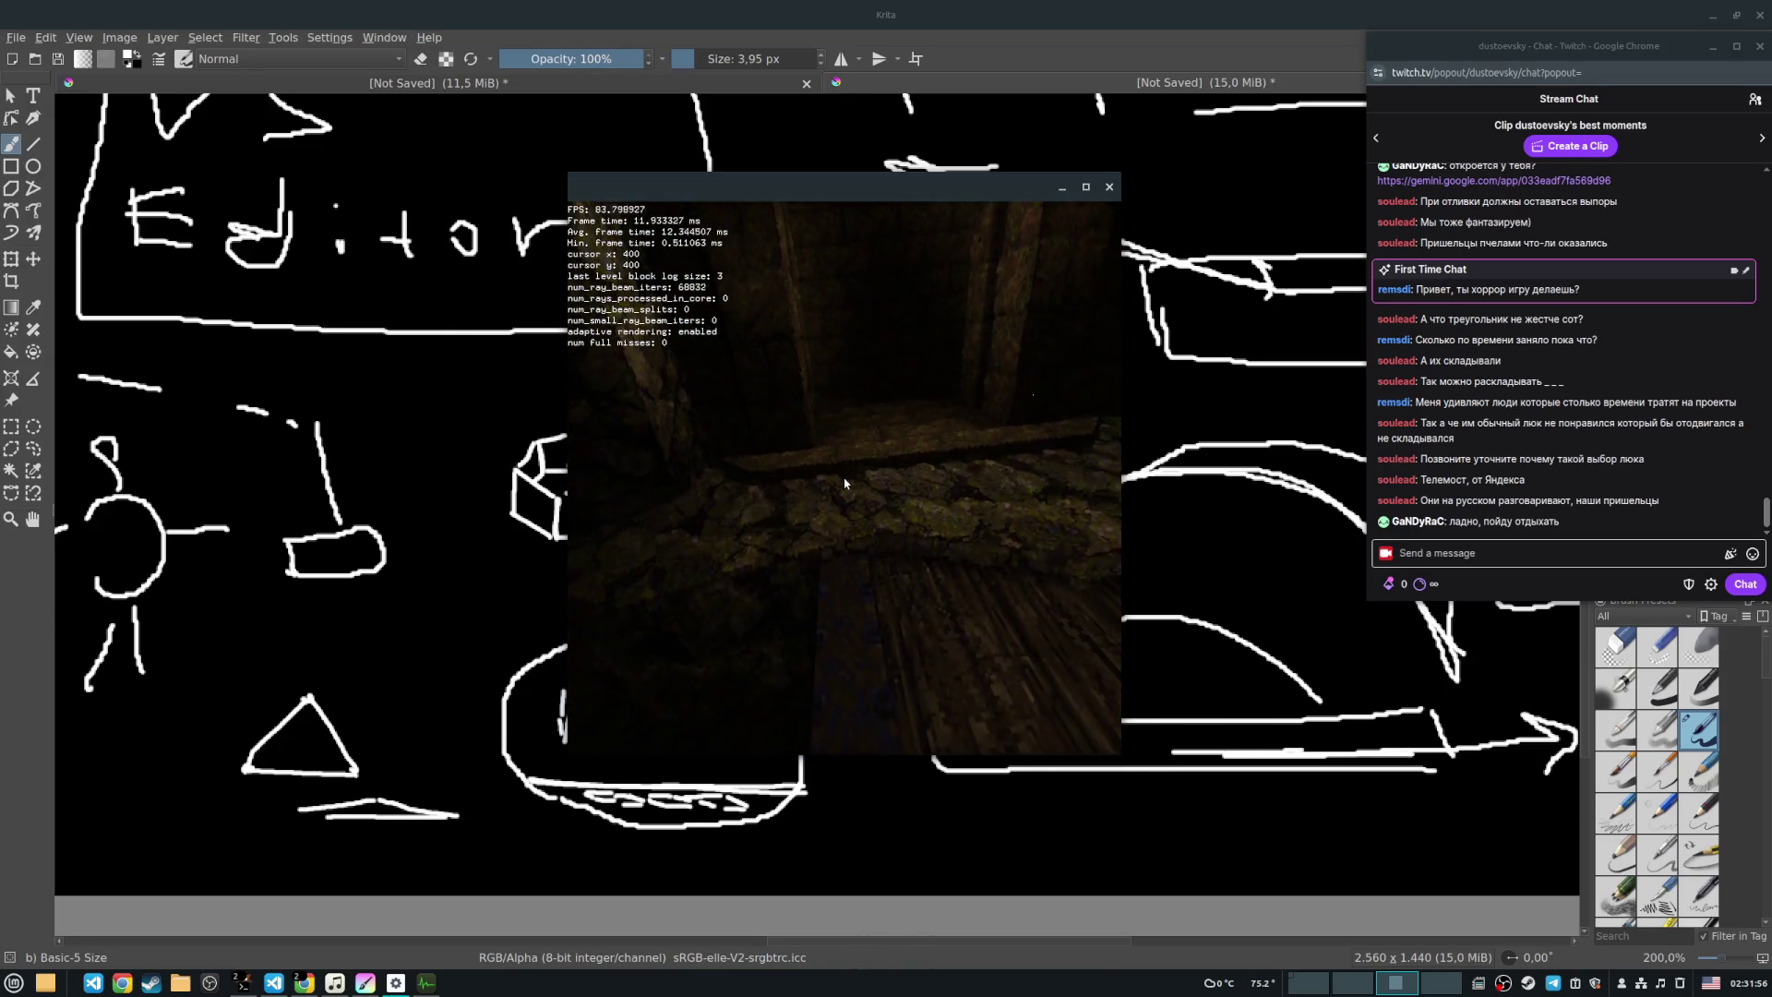
{"action": "key", "text": "w"}
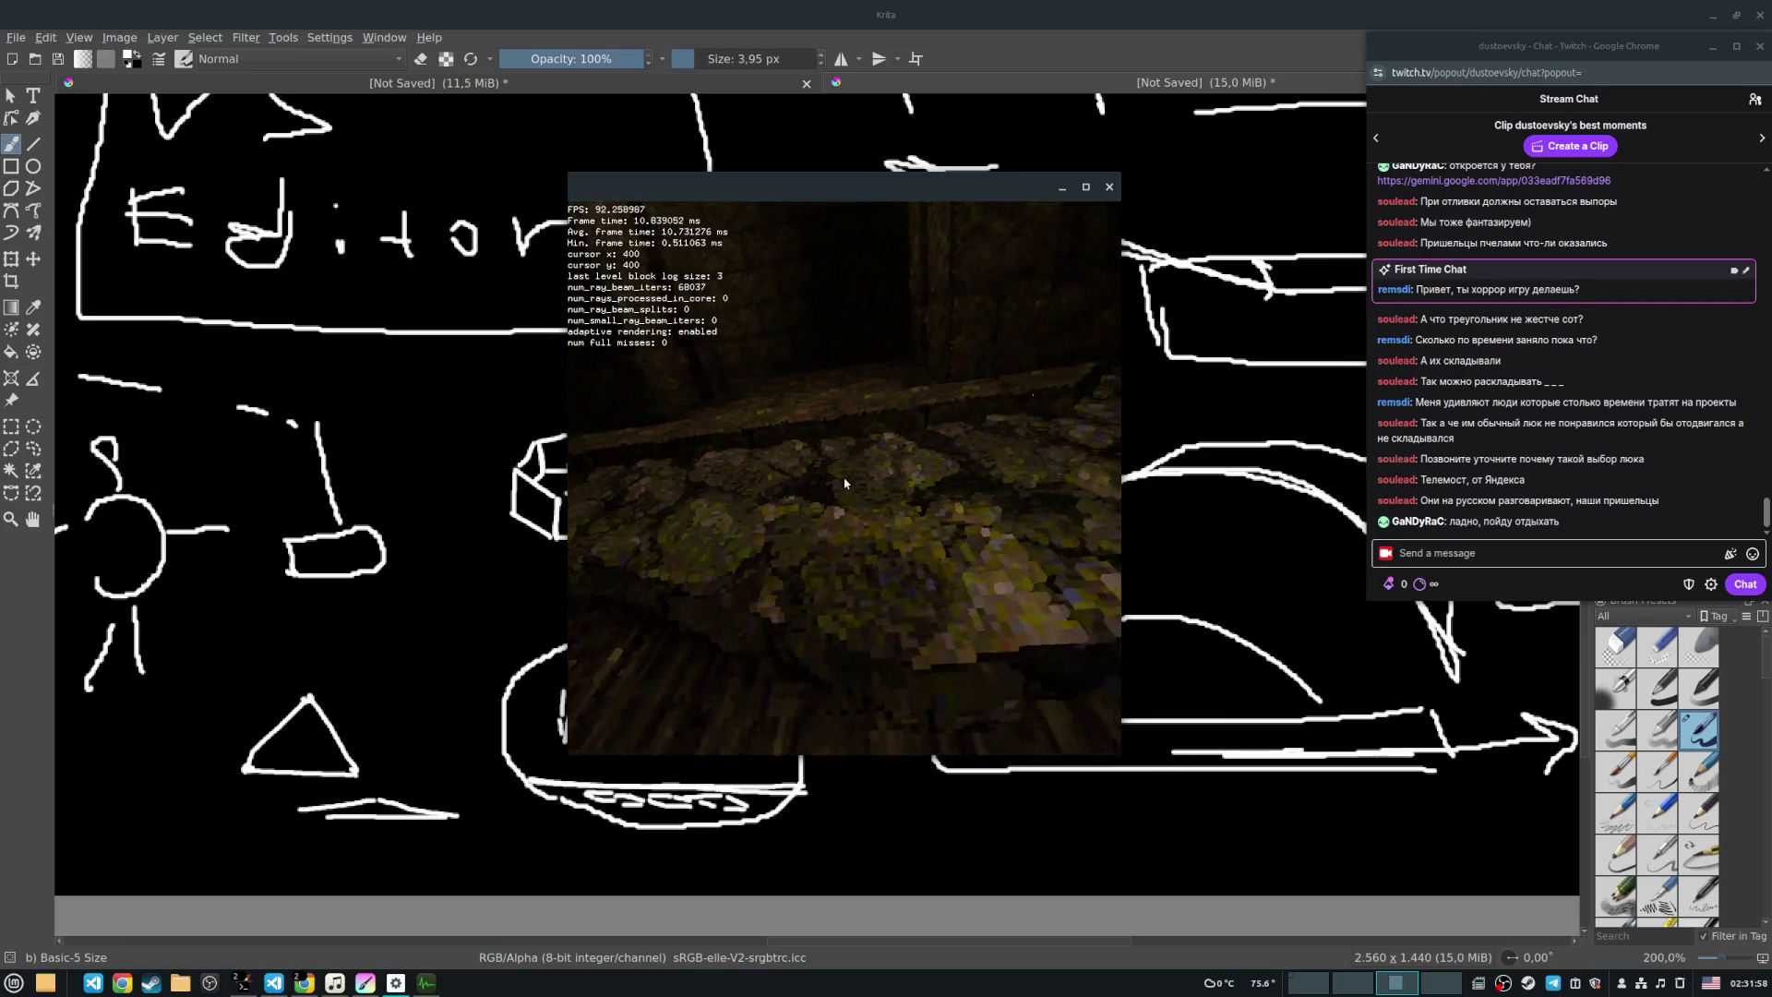
{"action": "key", "text": "w"}
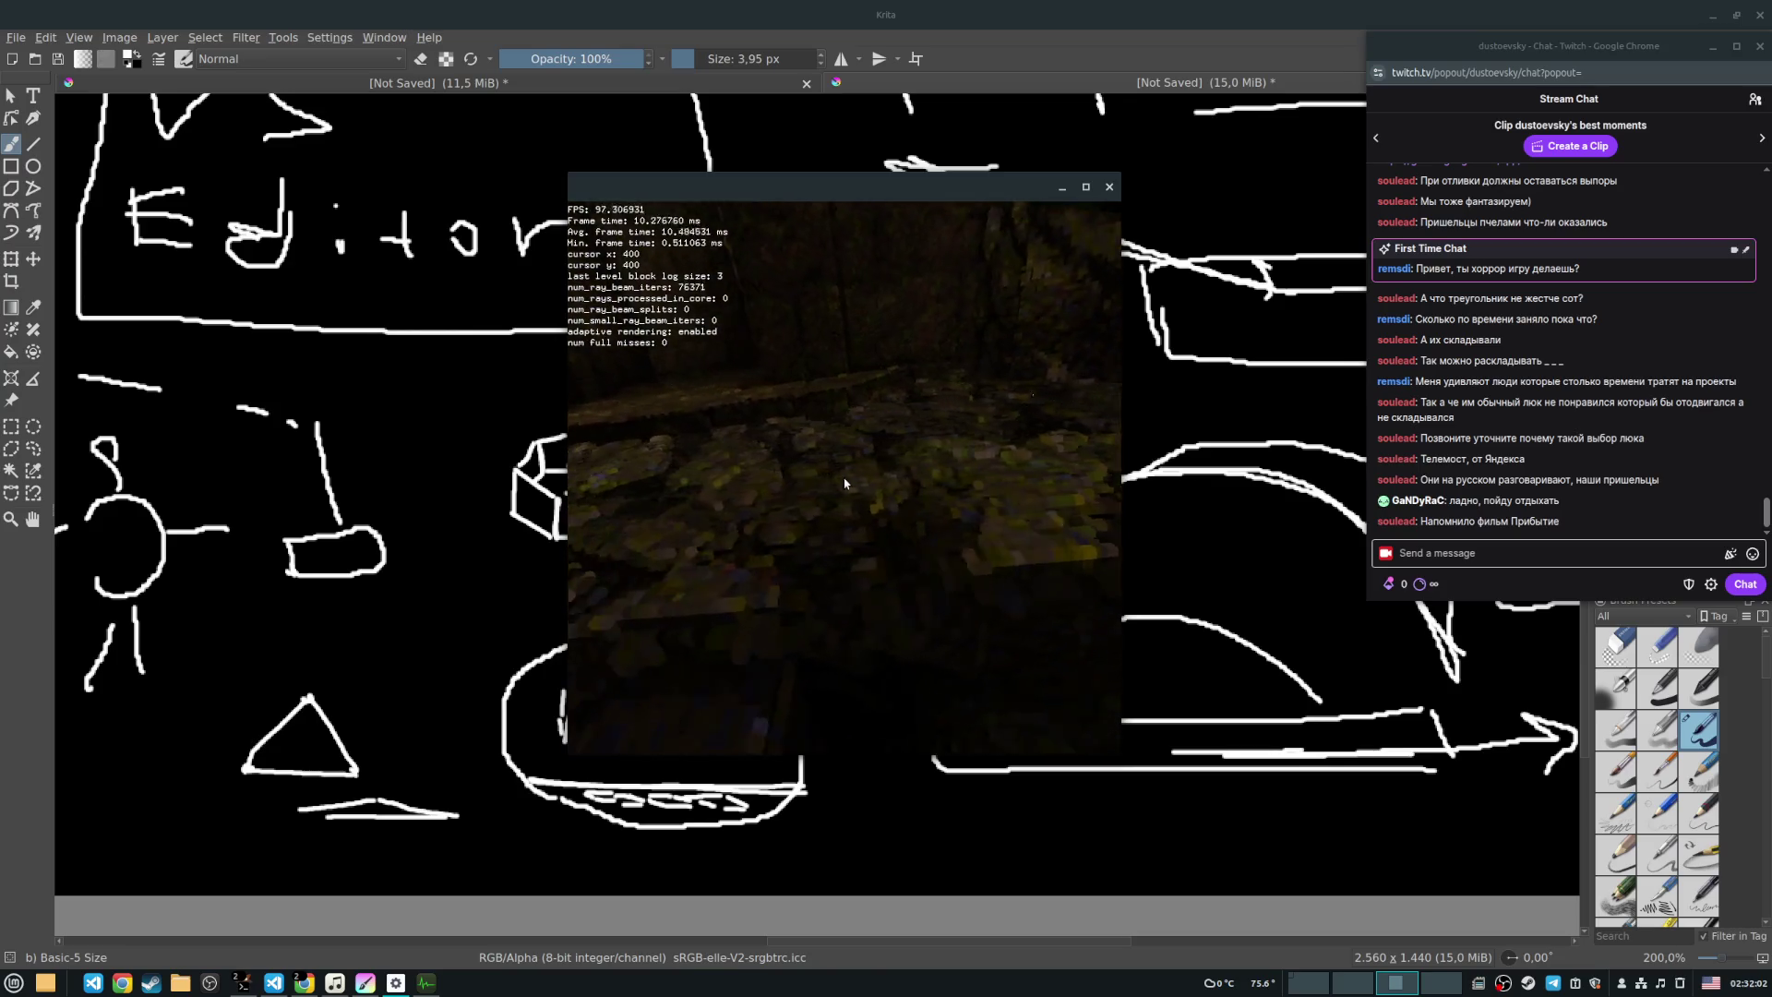
{"action": "key", "text": "w"}
{"action": "key", "text": "w"}
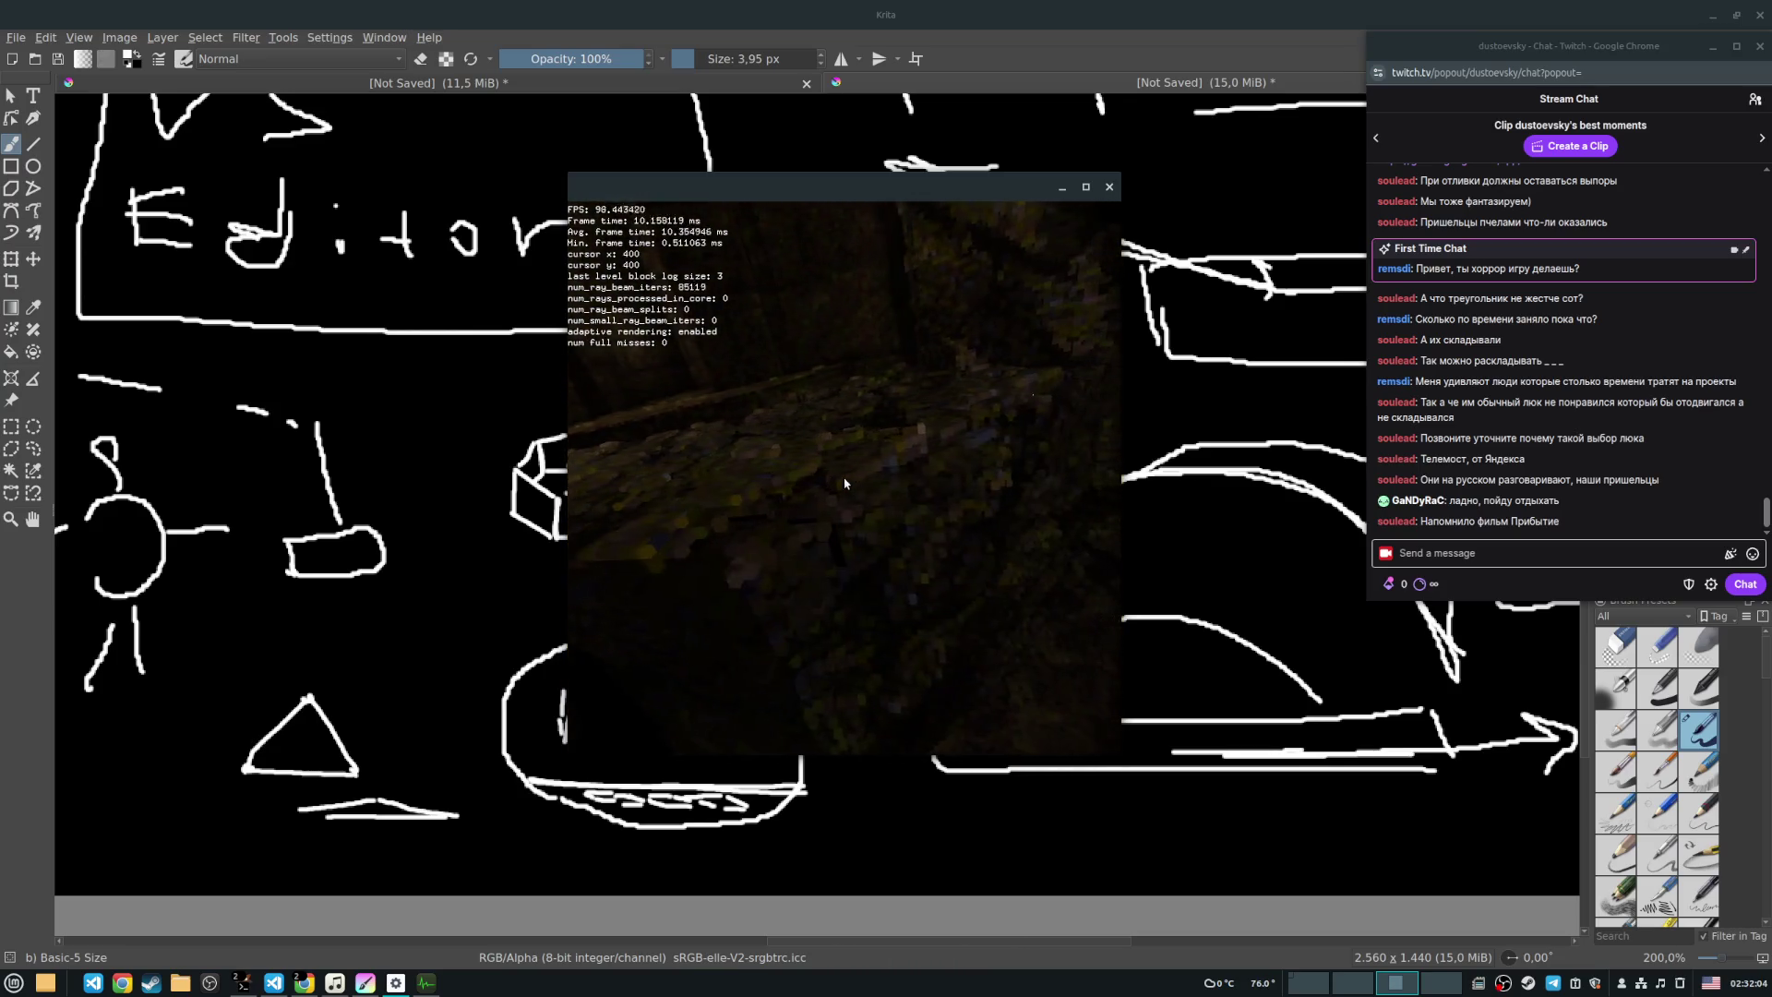
{"action": "key", "text": "w"}
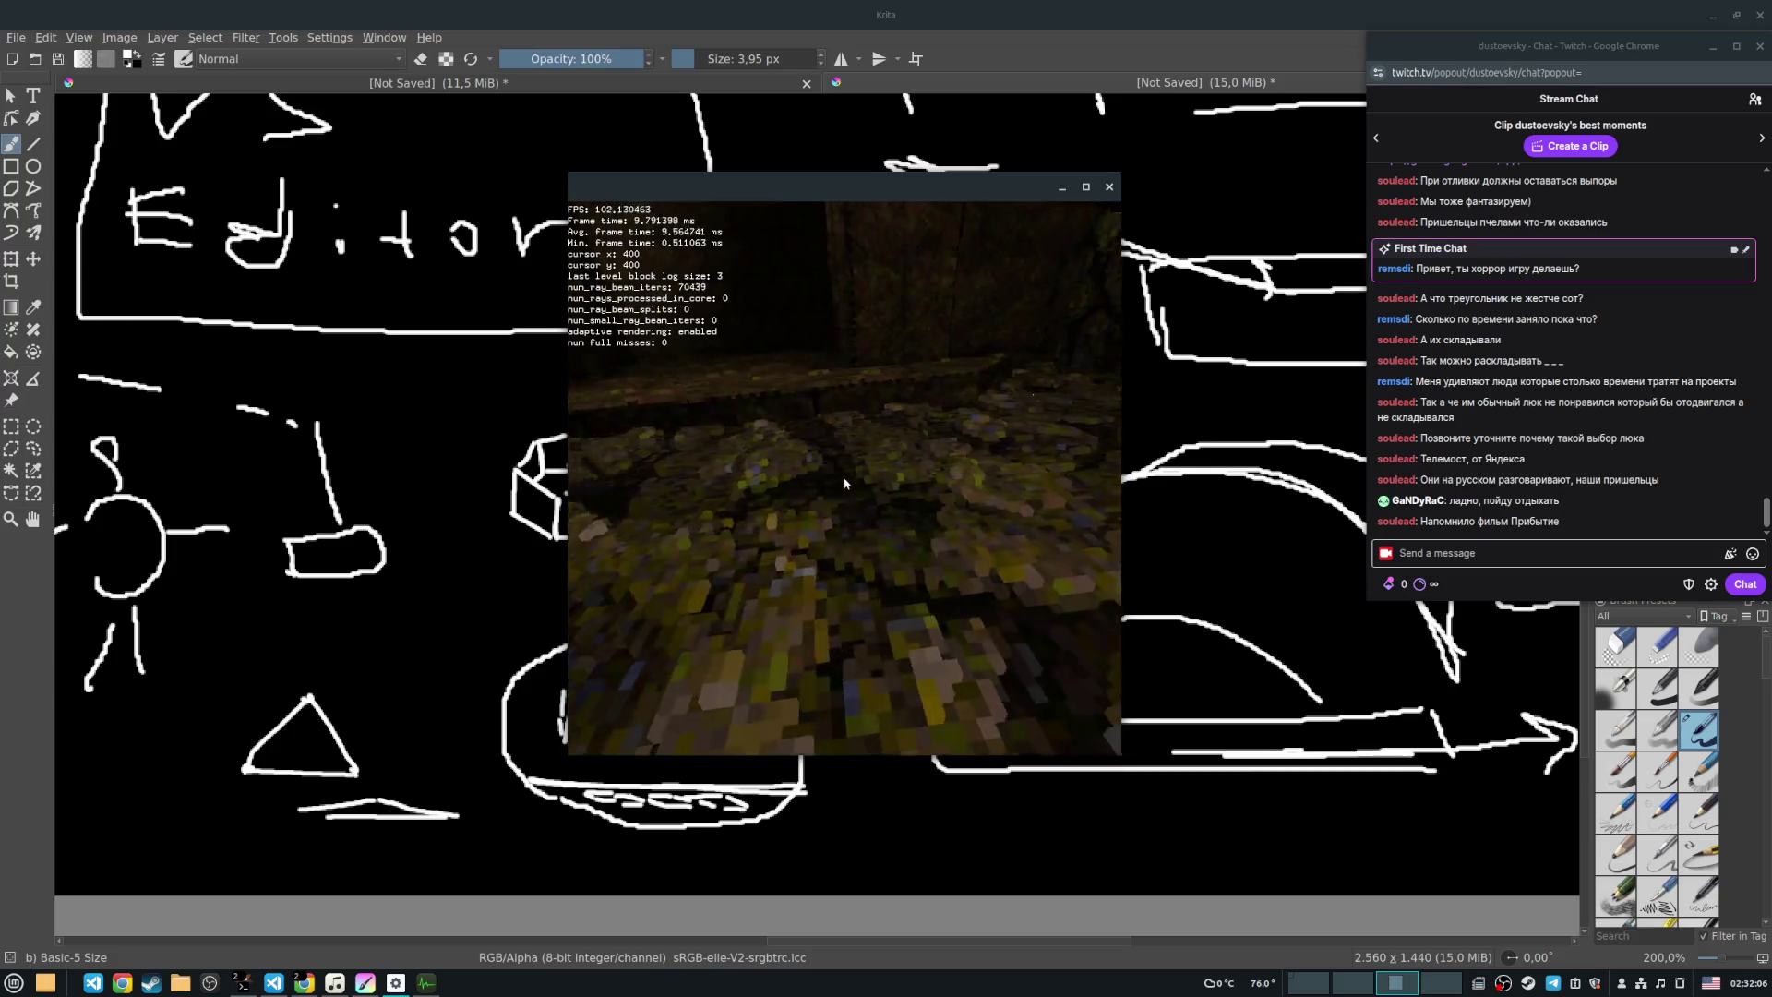
{"action": "key", "text": "w"}
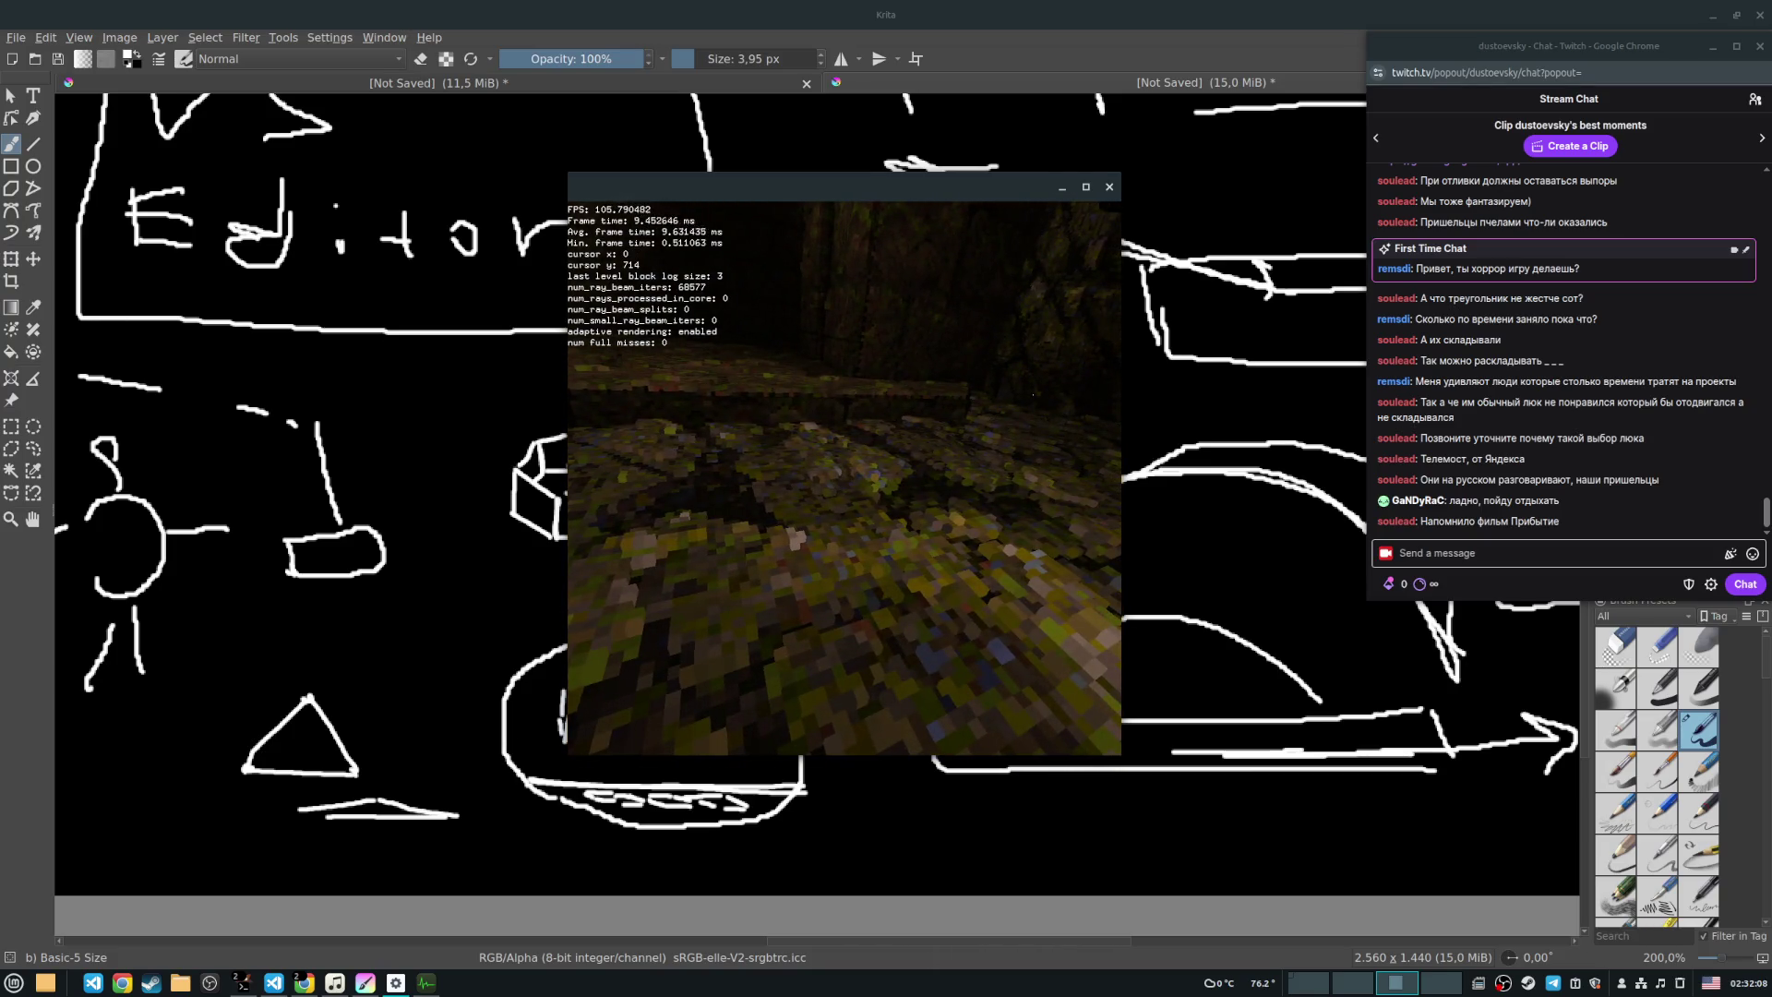
{"action": "left_click", "coordinate": [311, 992]}
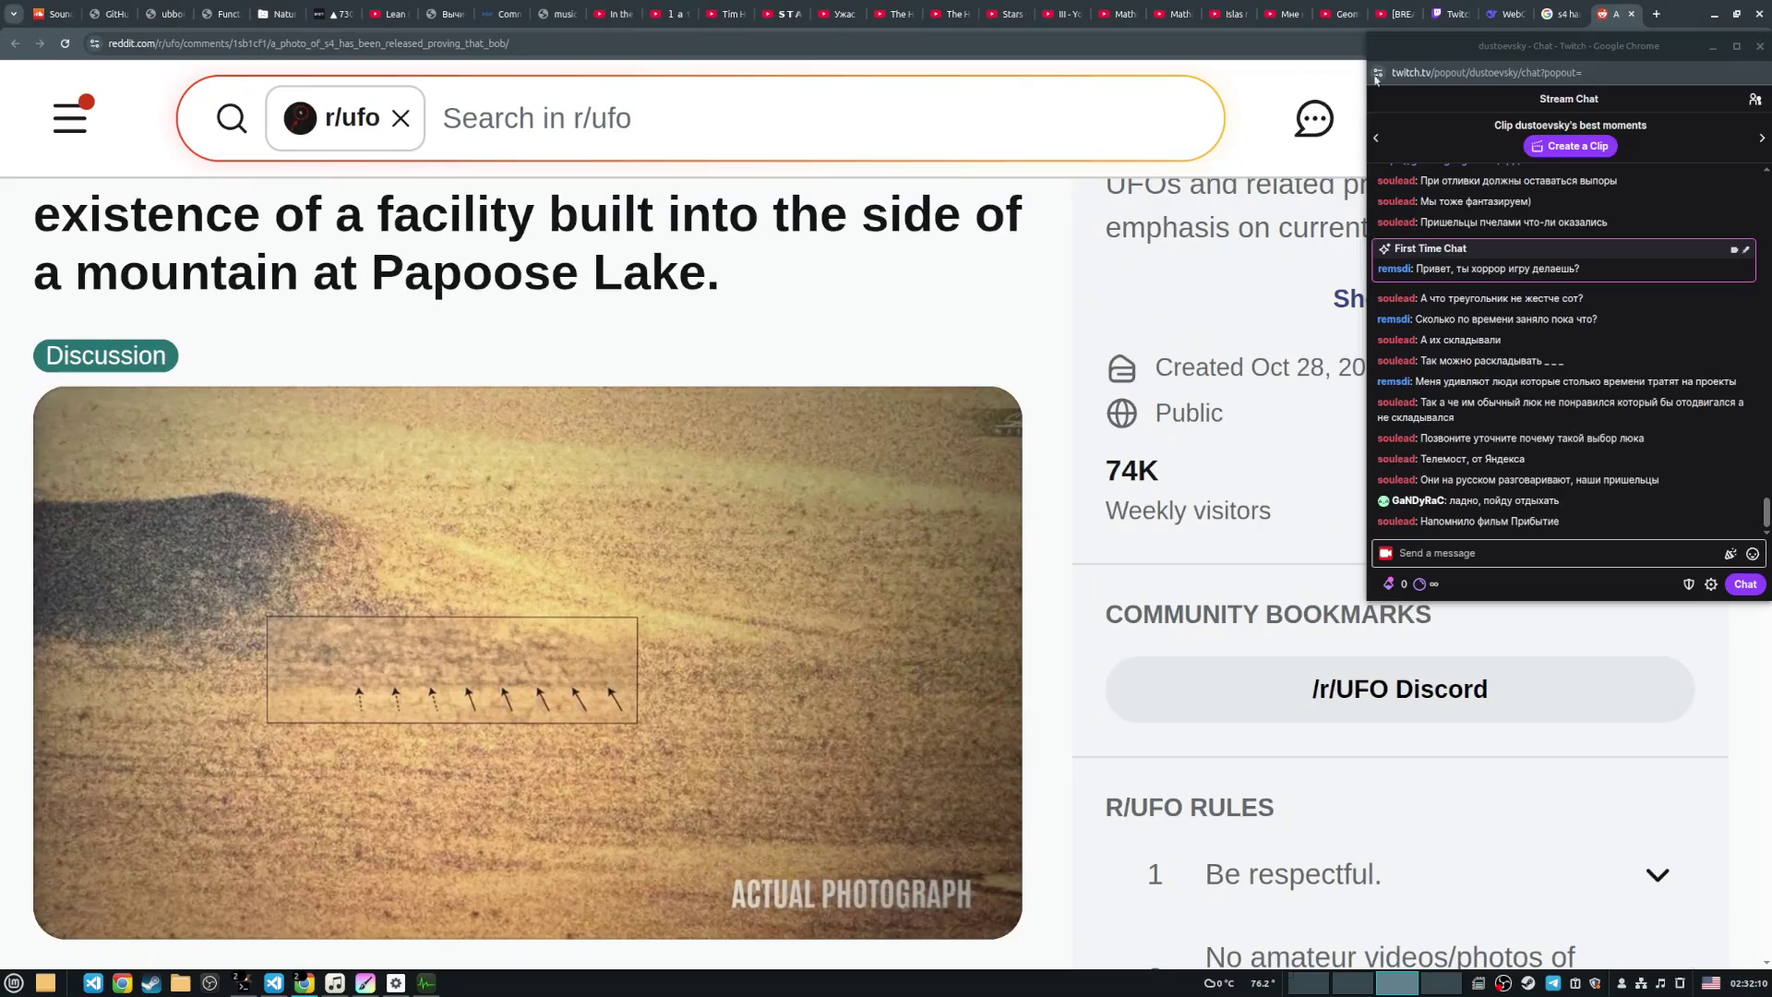
Step: Search Google for 'фильм прибытие' in a new tab and show the image results
{"action": "left_click", "coordinate": [1655, 14]}
{"action": "type", "text": "ф"}
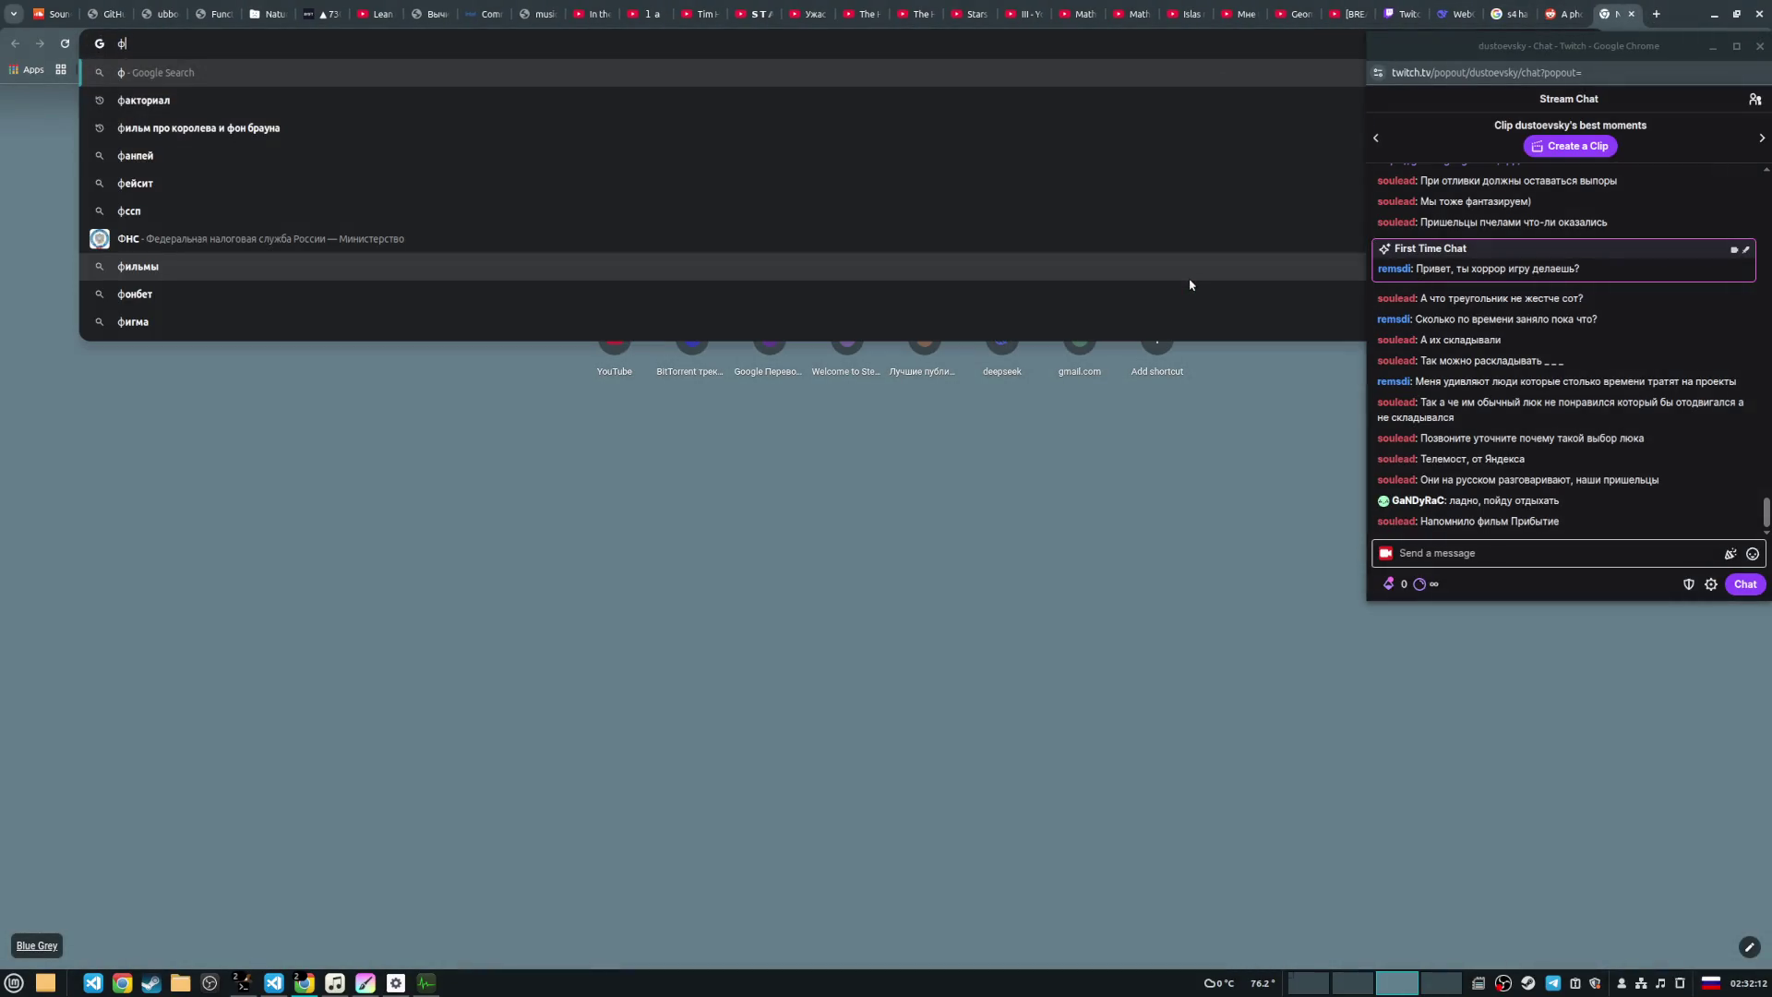
{"action": "type", "text": "ильм прибытие"}
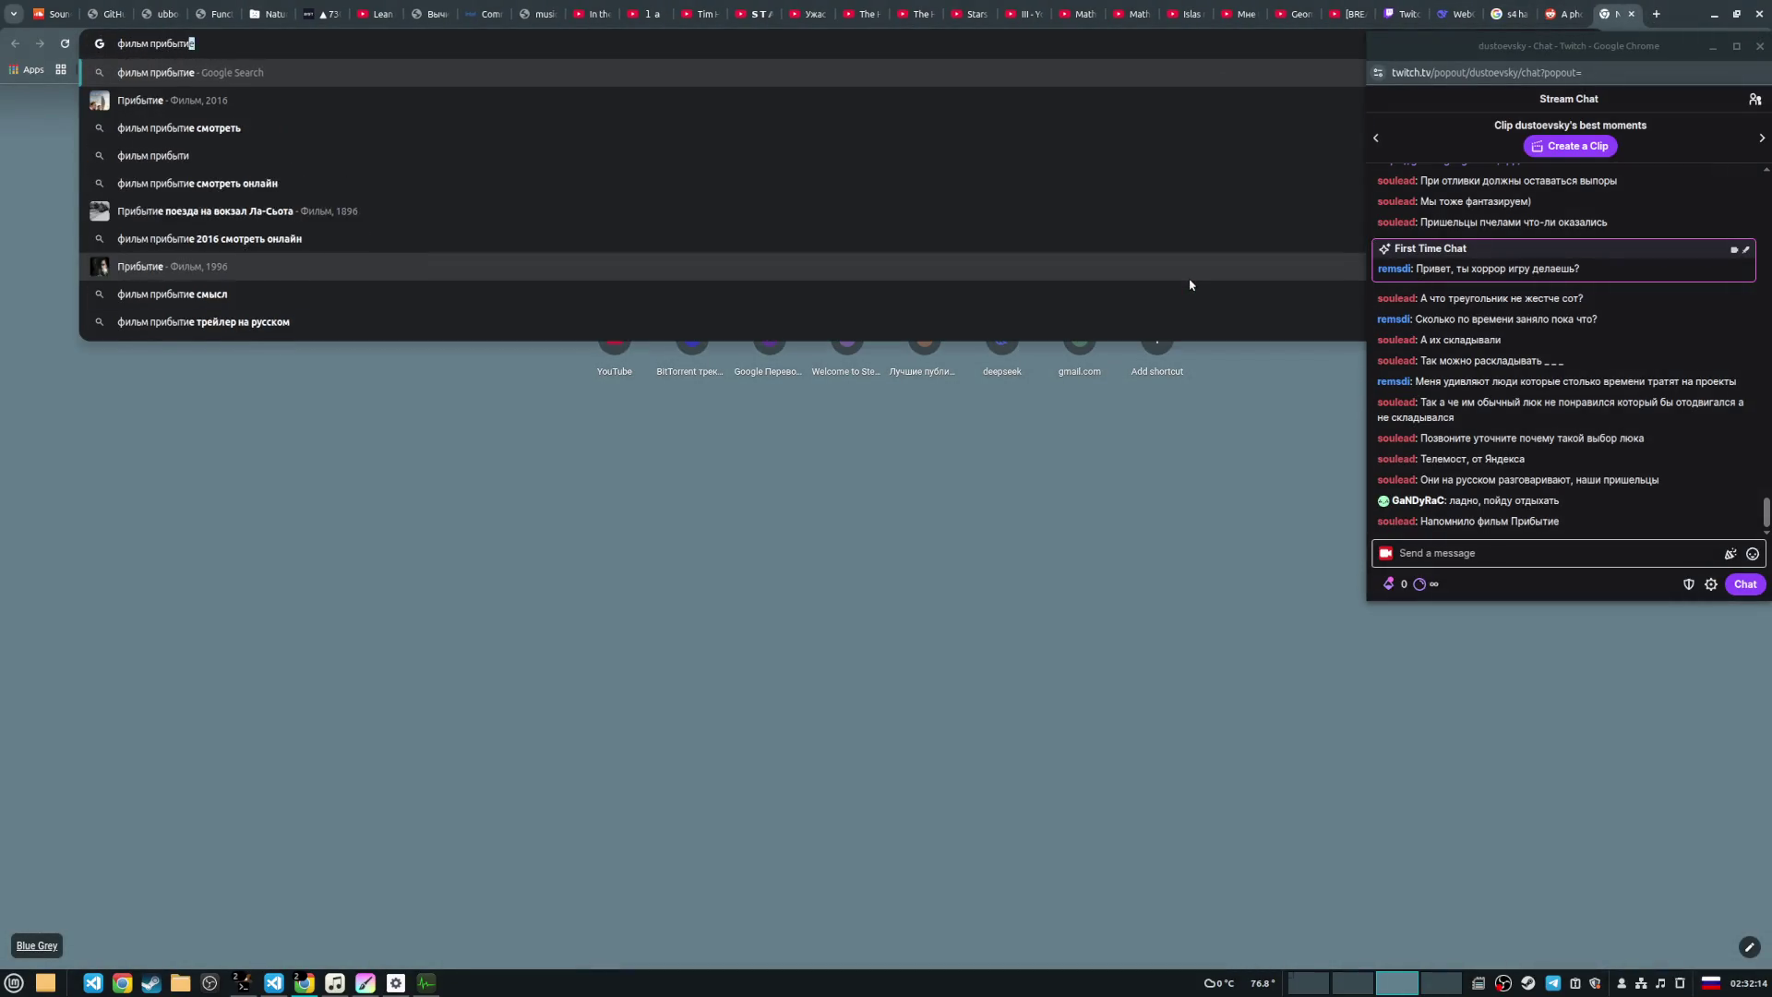
{"action": "key", "text": "Return"}
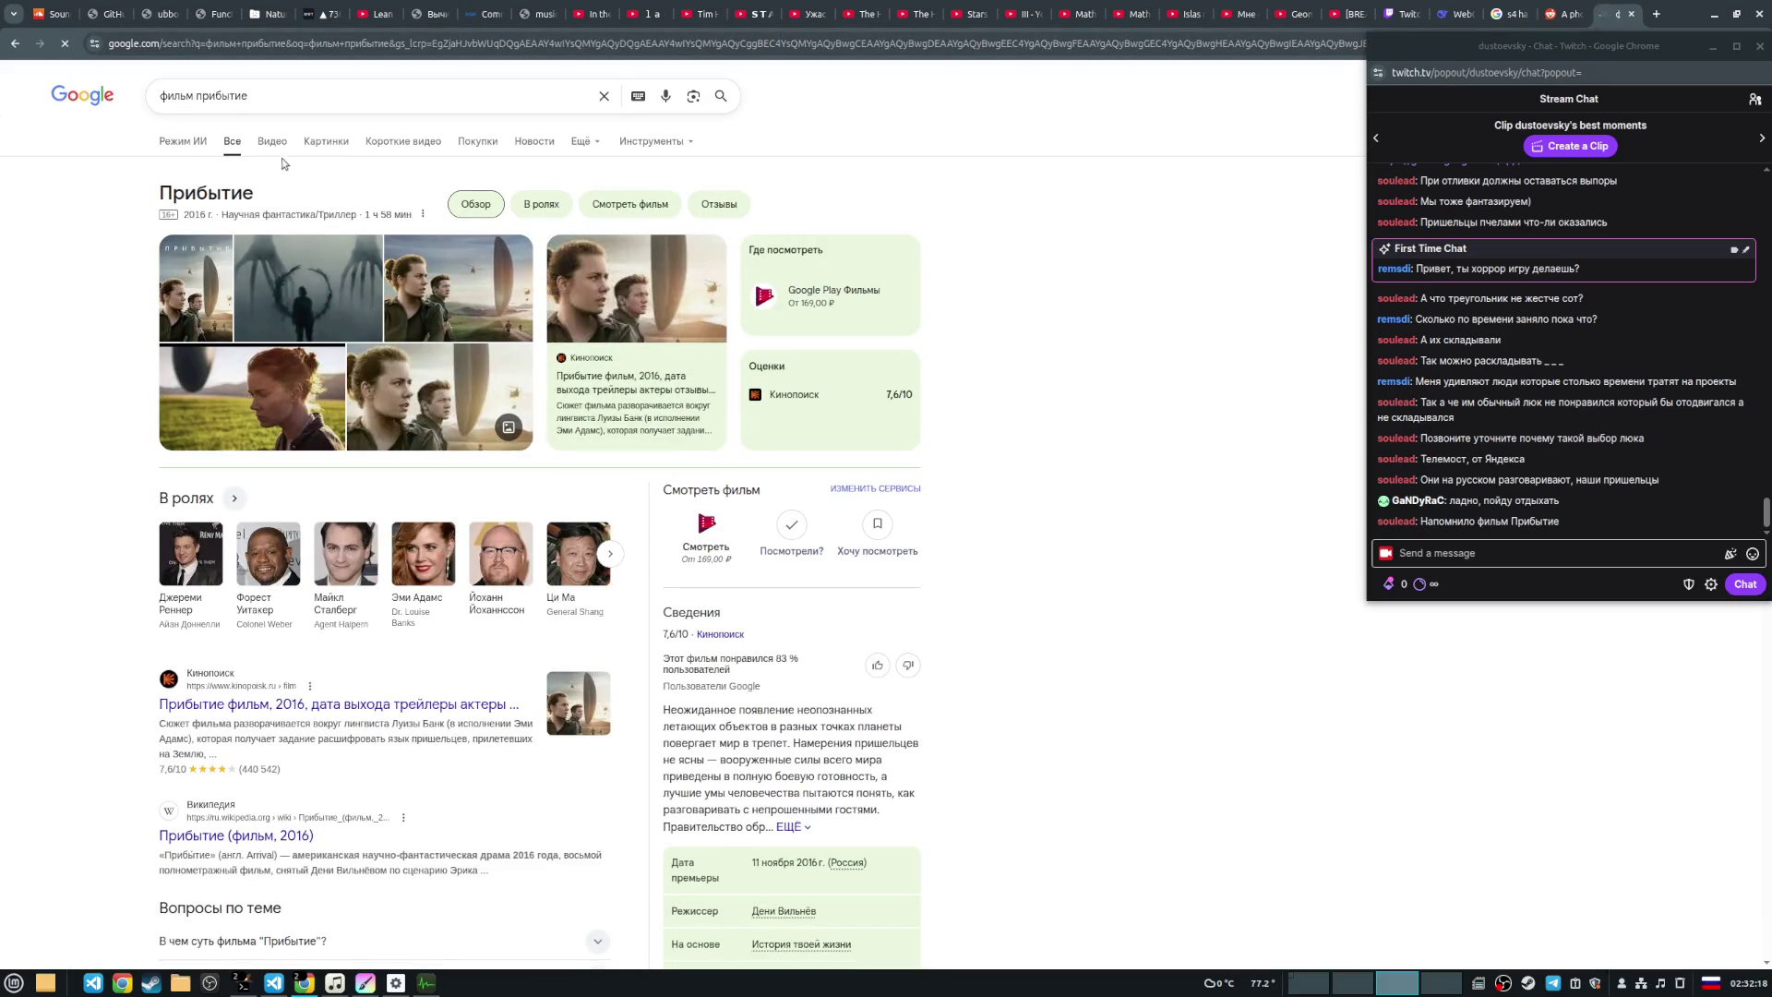
{"action": "left_click", "coordinate": [326, 141]}
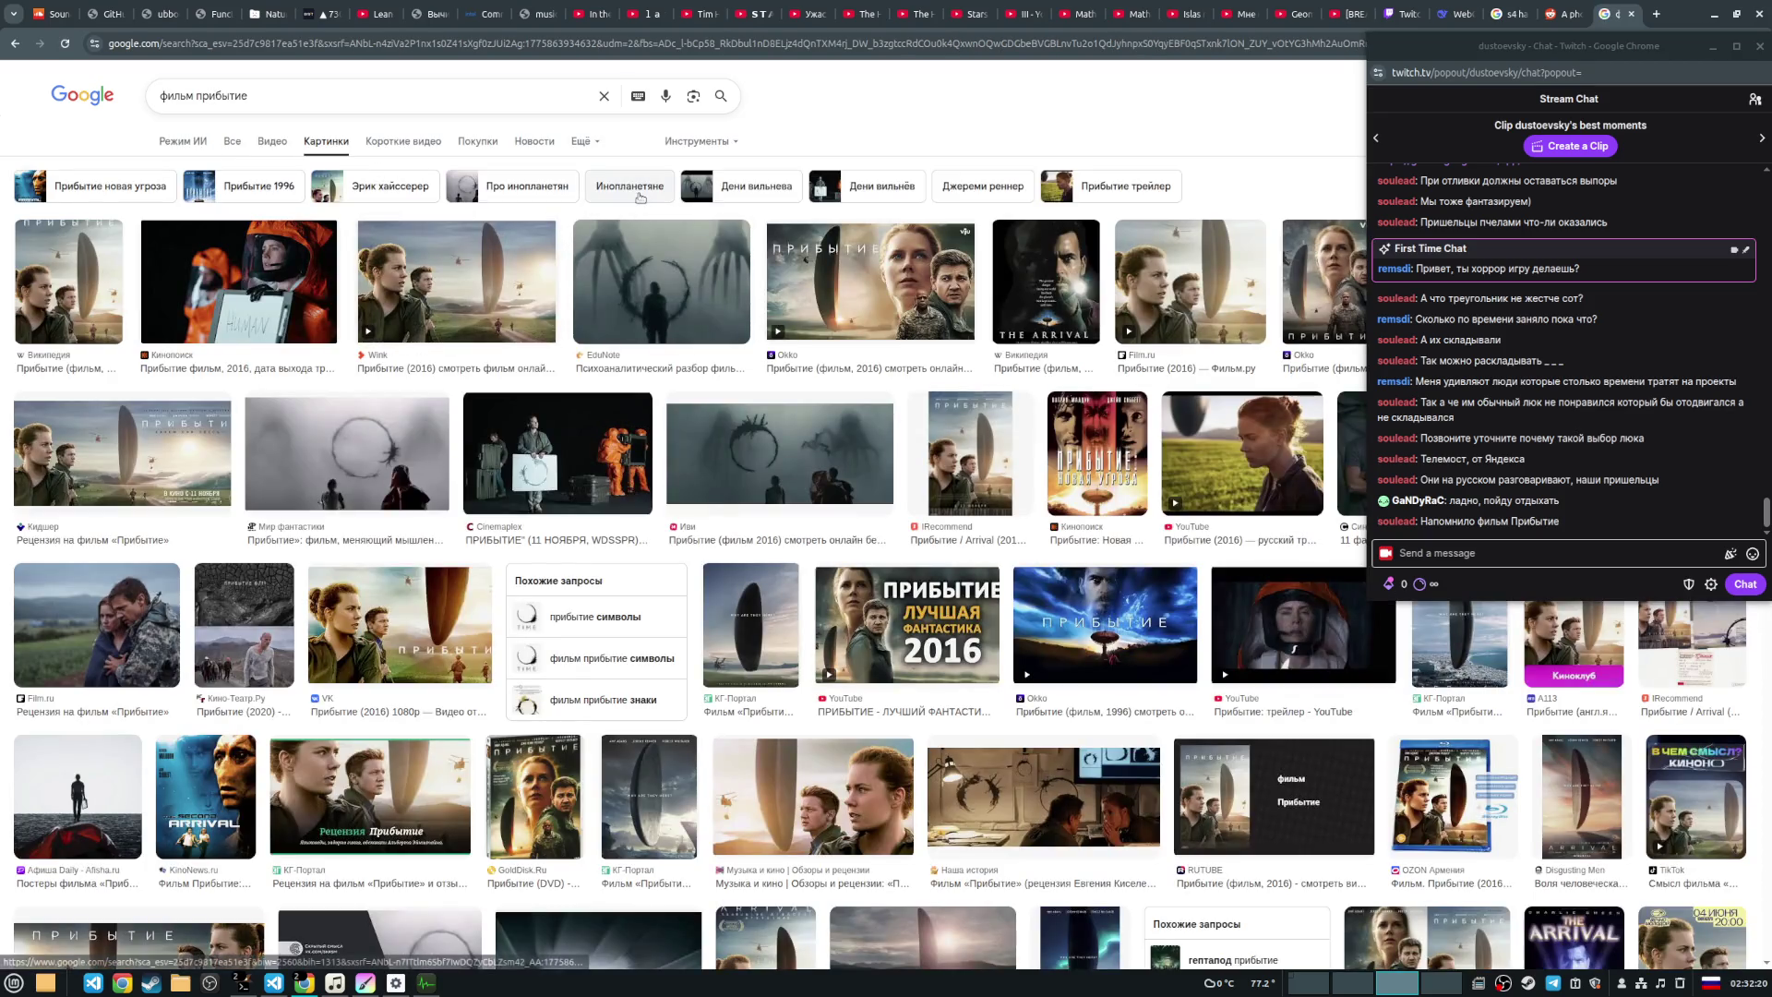
Step: Preview the Кидшер and Okko images, scroll the results, then close the tab and return to Krita
{"action": "left_click", "coordinate": [211, 434]}
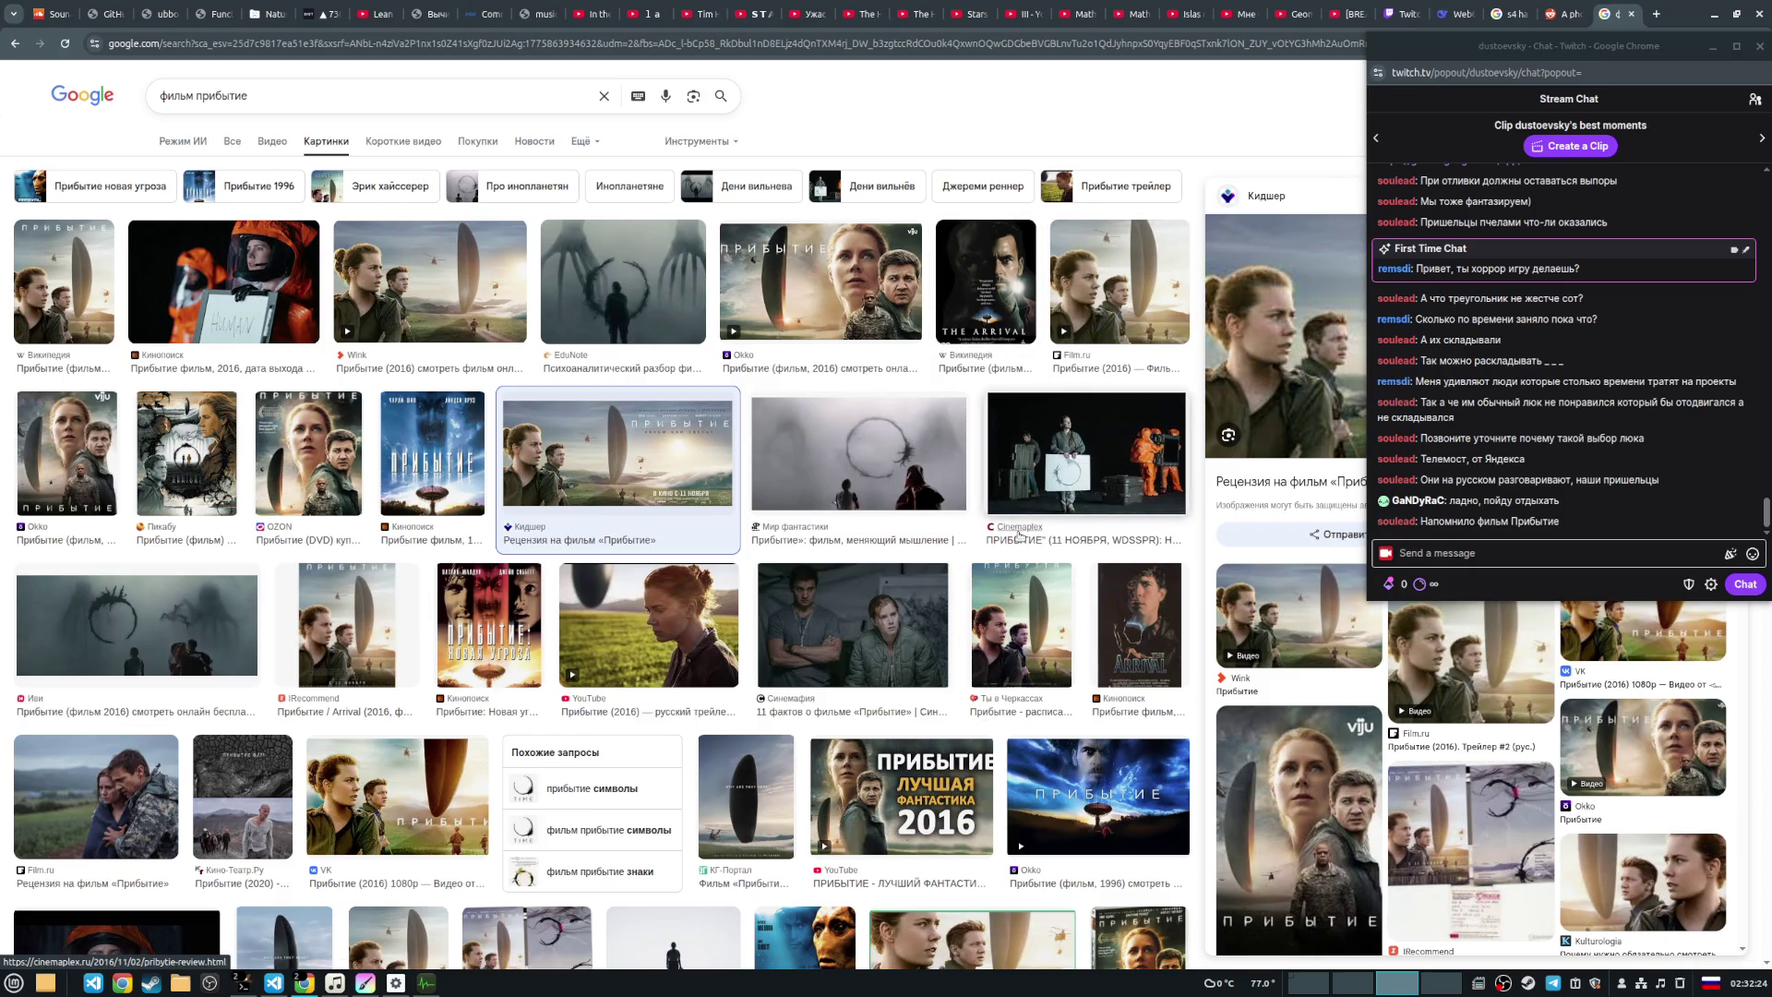
{"action": "left_click", "coordinate": [865, 310]}
{"action": "mouse_move", "coordinate": [1446, 49]}
{"action": "left_mouse_down"}
{"action": "mouse_move", "coordinate": [958, 99]}
{"action": "mouse_move", "coordinate": [1425, 48]}
{"action": "left_mouse_up"}
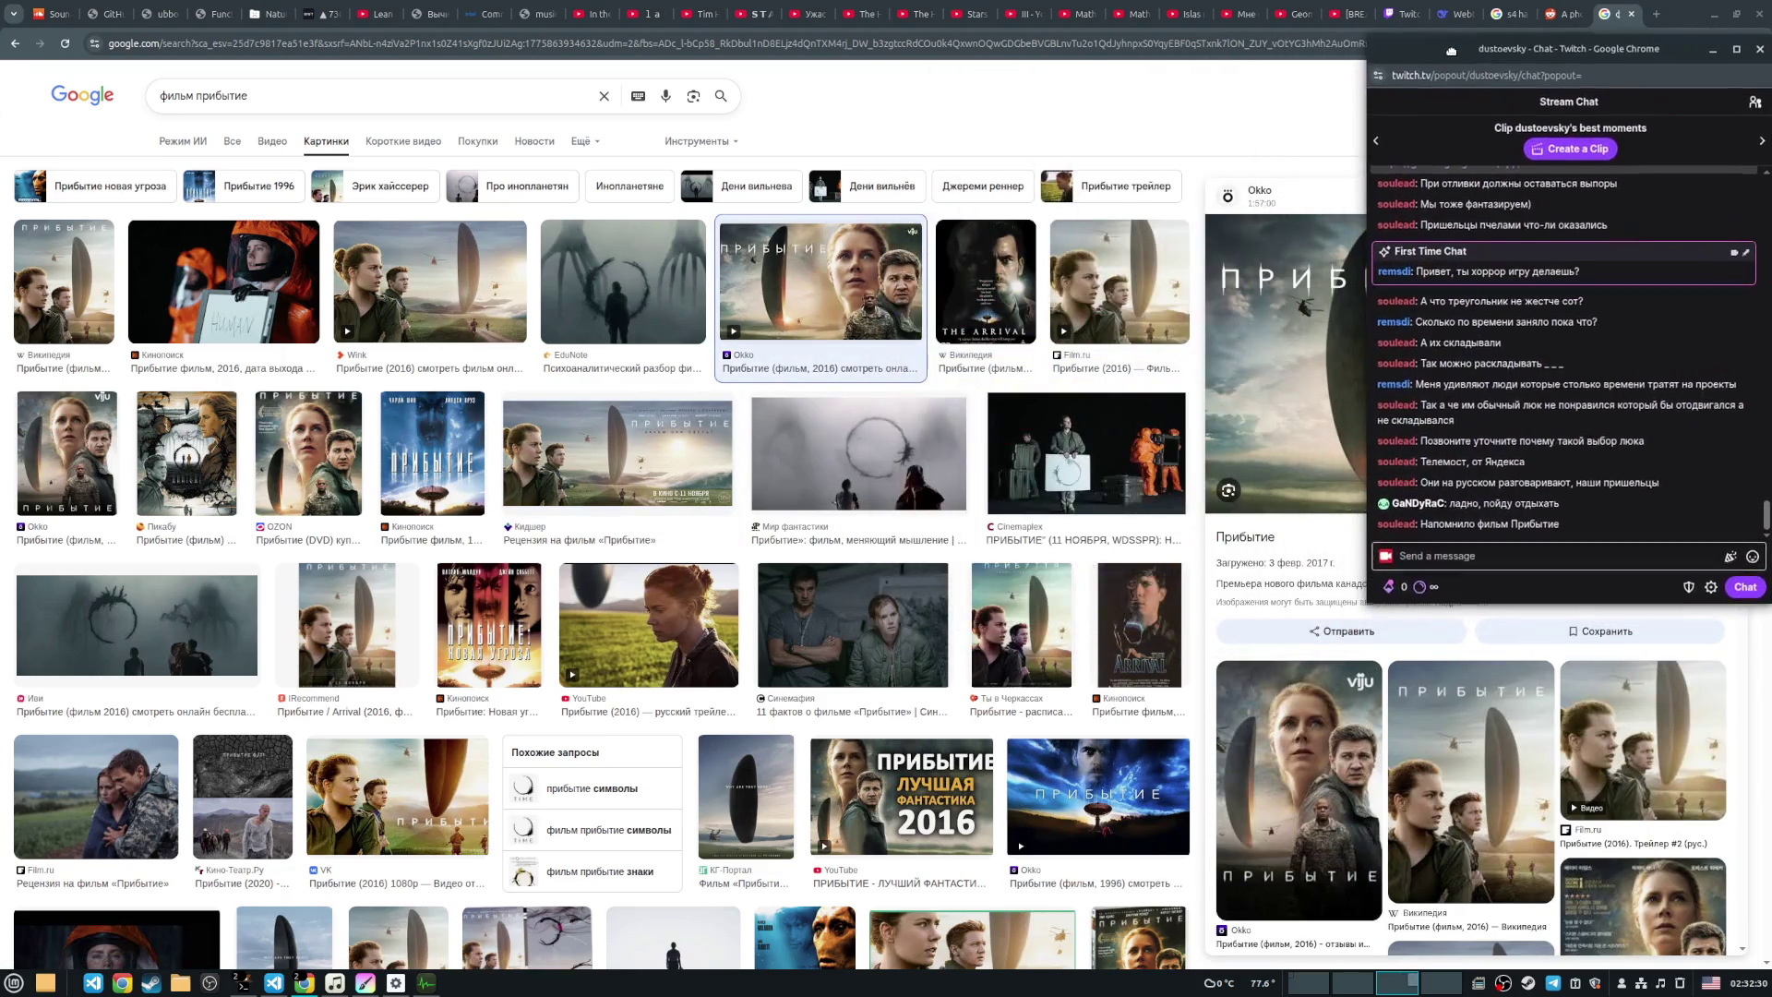
{"action": "scroll", "coordinate": [980, 376], "scroll_direction": "down", "scroll_amount": 3}
{"action": "scroll", "coordinate": [980, 377], "scroll_direction": "down", "scroll_amount": 3}
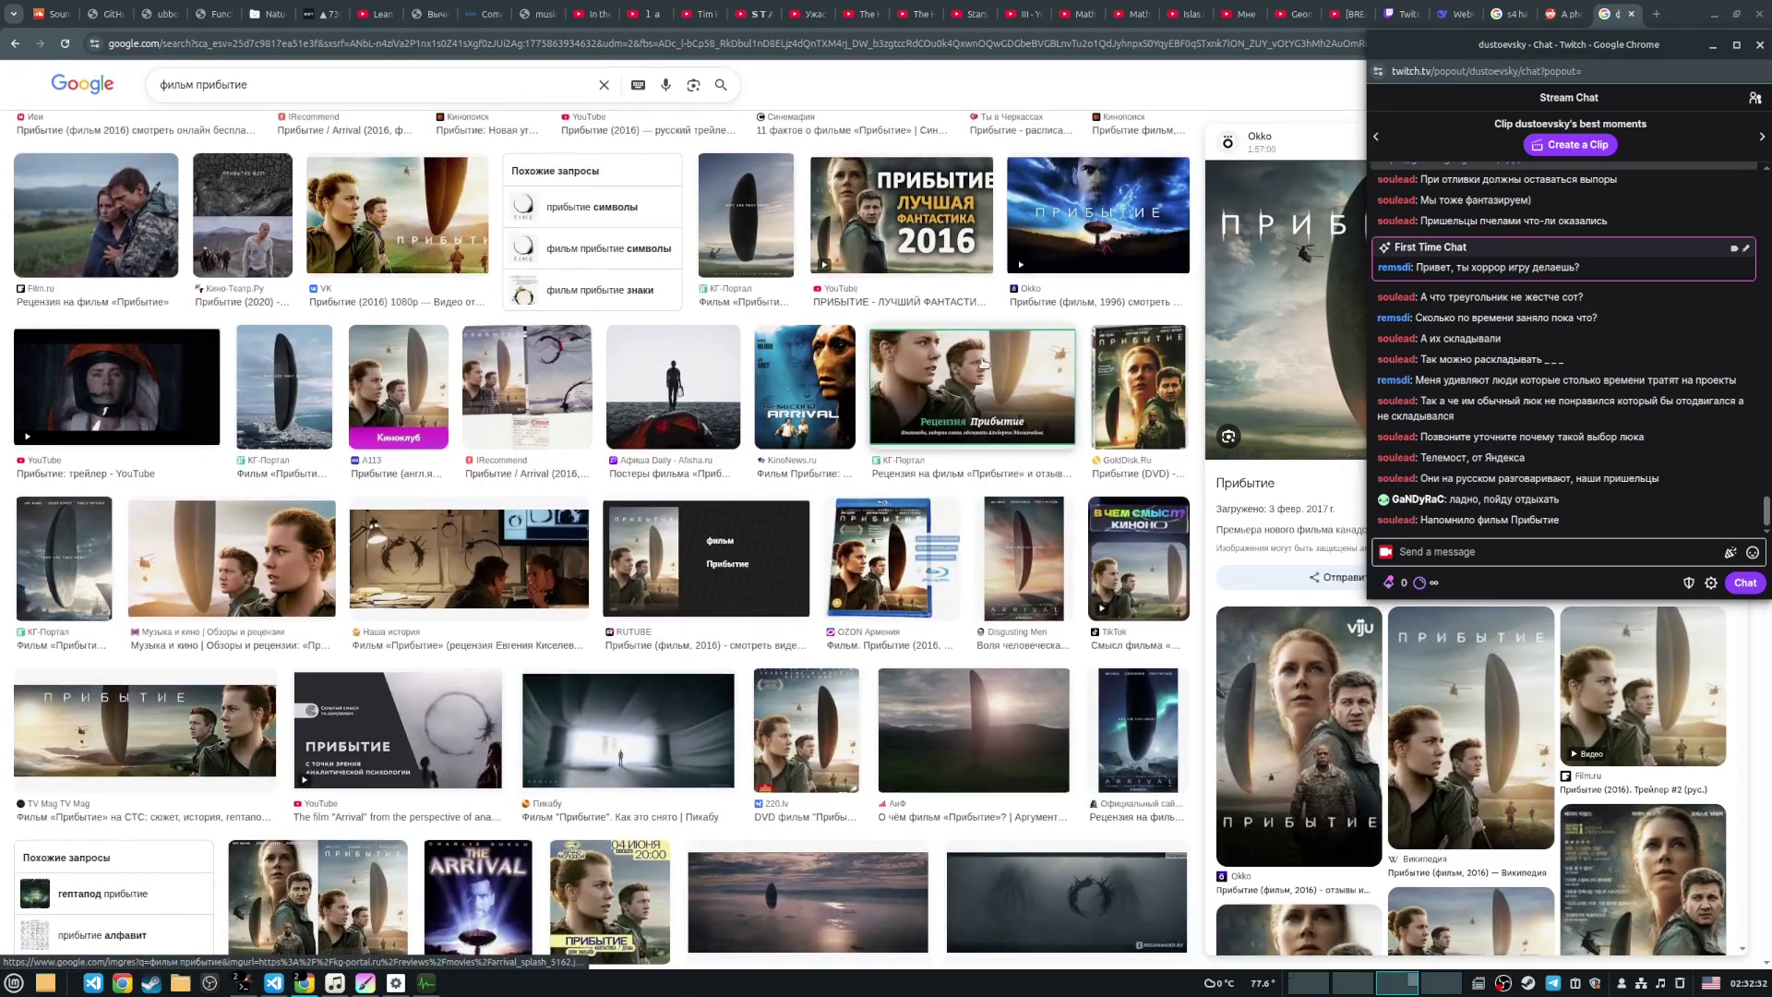
{"action": "scroll", "coordinate": [971, 365], "scroll_direction": "down", "scroll_amount": 4}
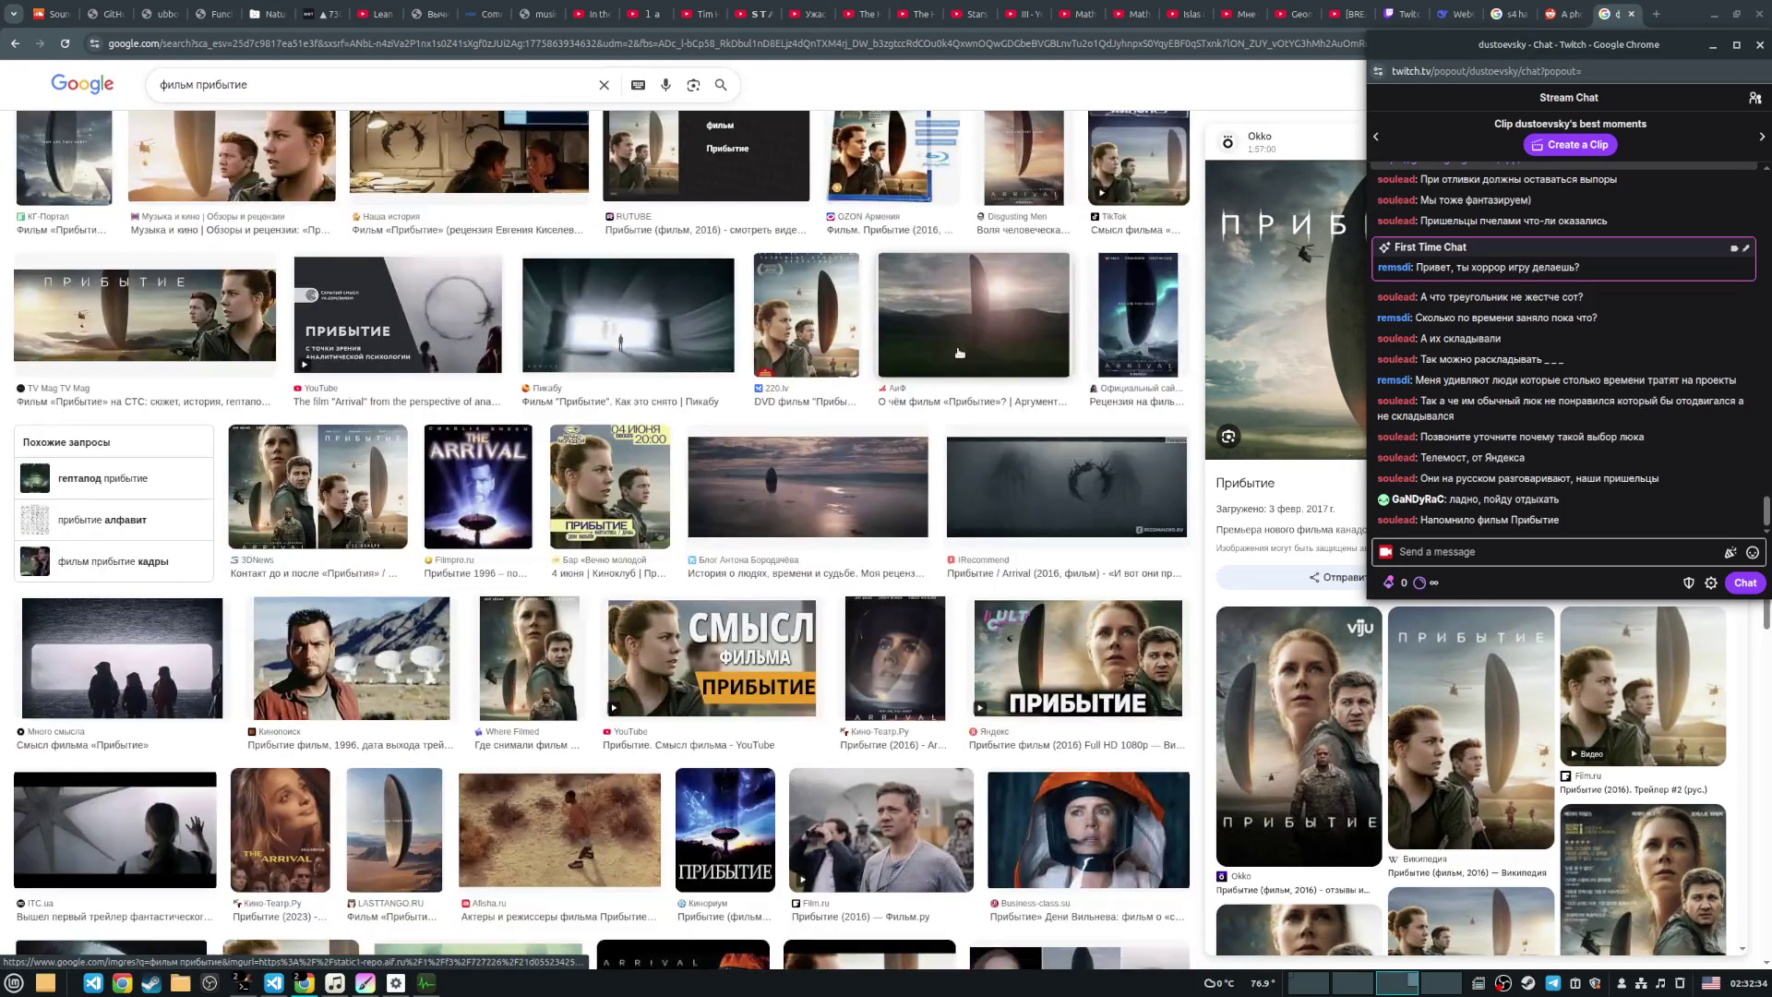
{"action": "key", "text": "Home"}
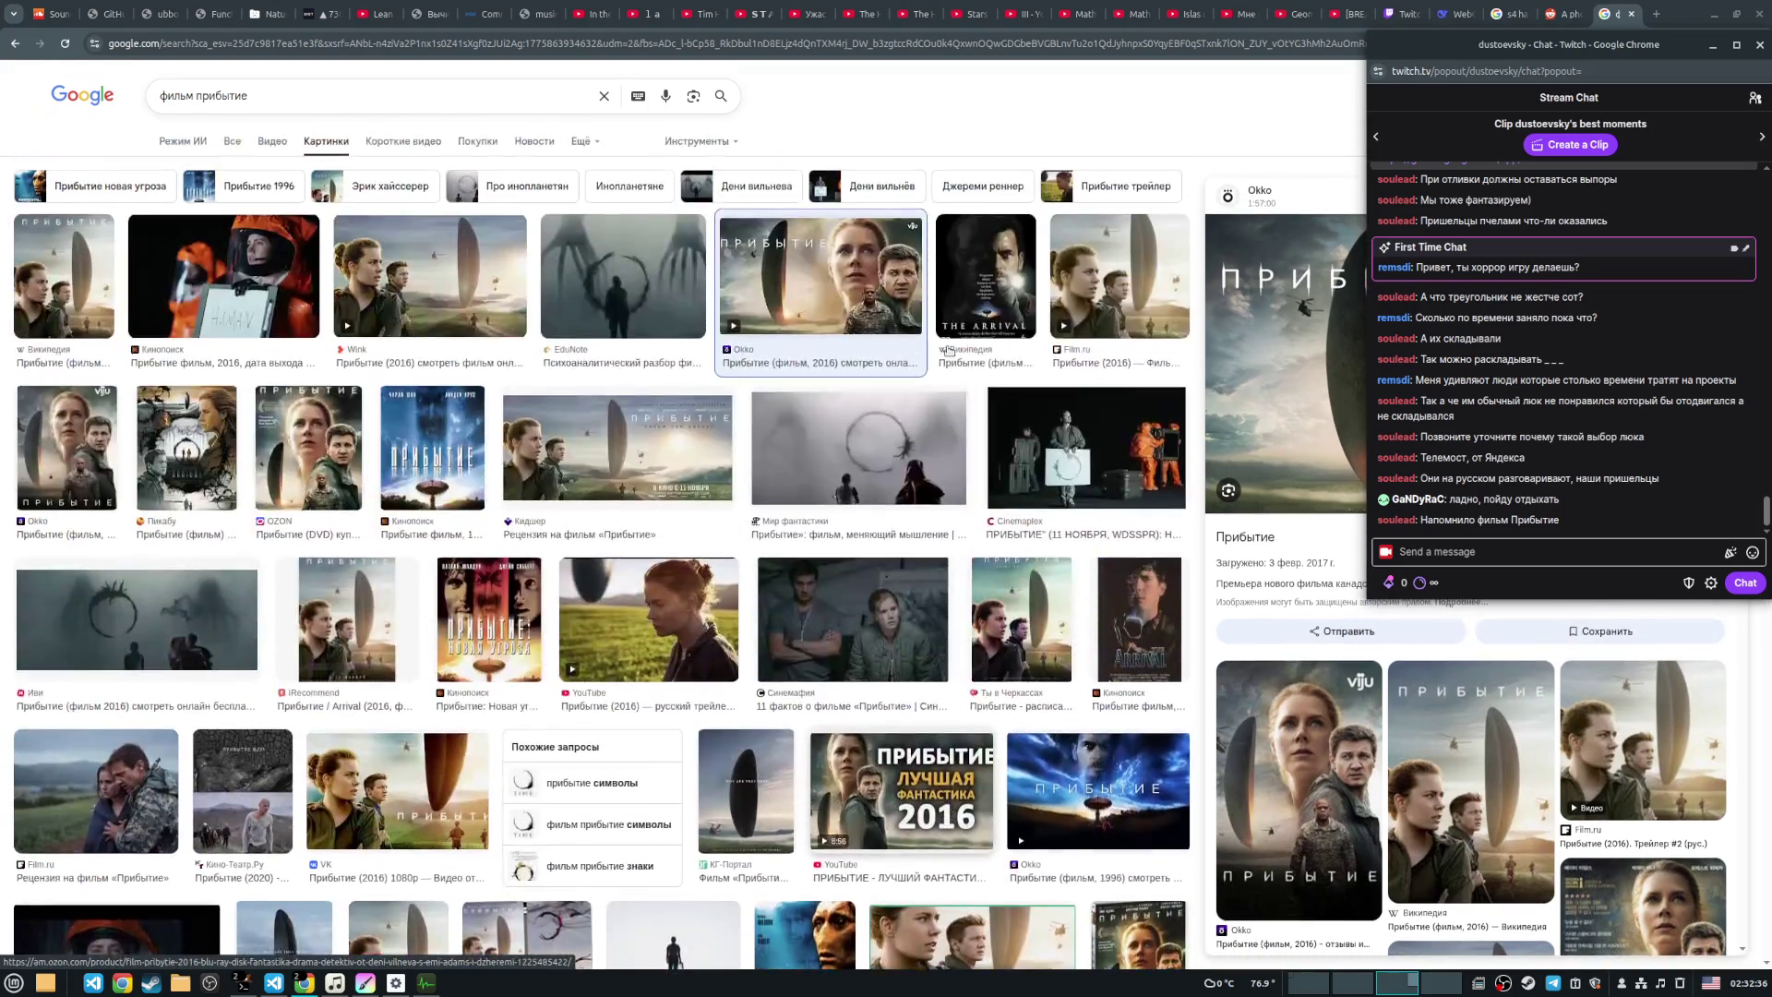
{"action": "left_click", "coordinate": [1630, 15]}
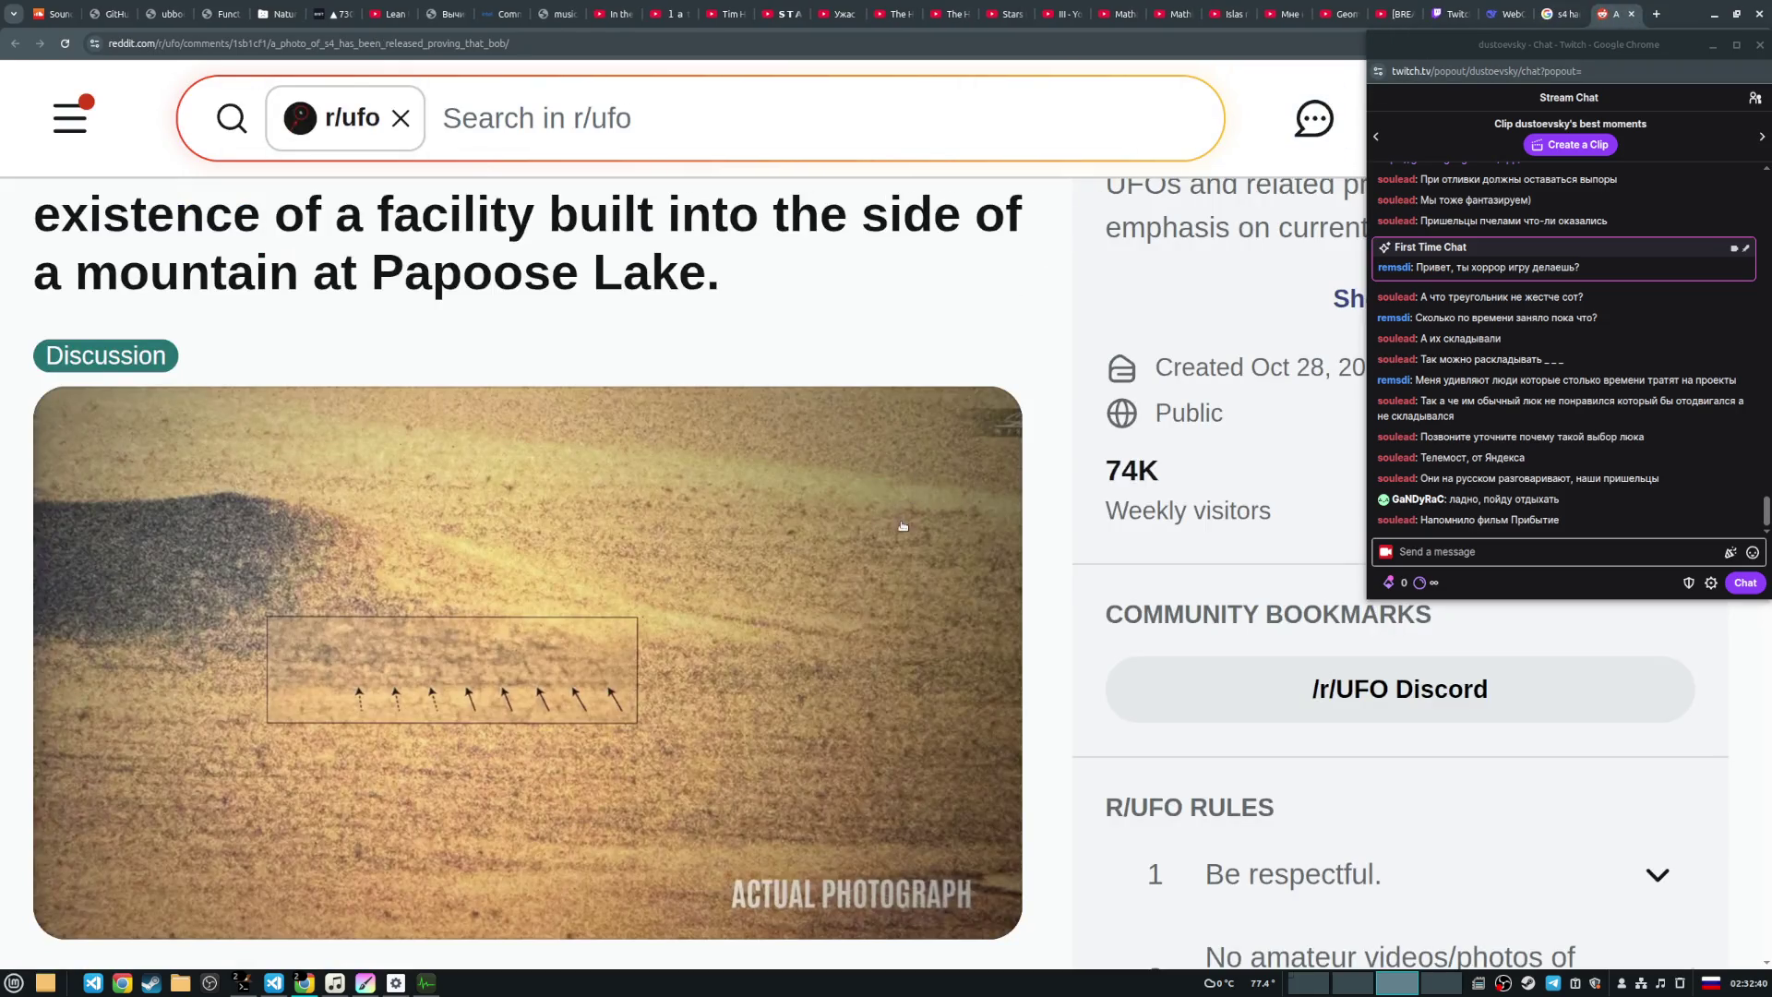
{"action": "key", "text": "alt+Tab"}
{"action": "key", "text": "alt+Tab"}
{"action": "key", "text": "alt+Tab"}
{"action": "key", "text": "alt+Tab"}
Step: In the renderer, steer past the demon-face plaque and travel down the dark arched corridor
{"action": "key", "text": "alt+Tab"}
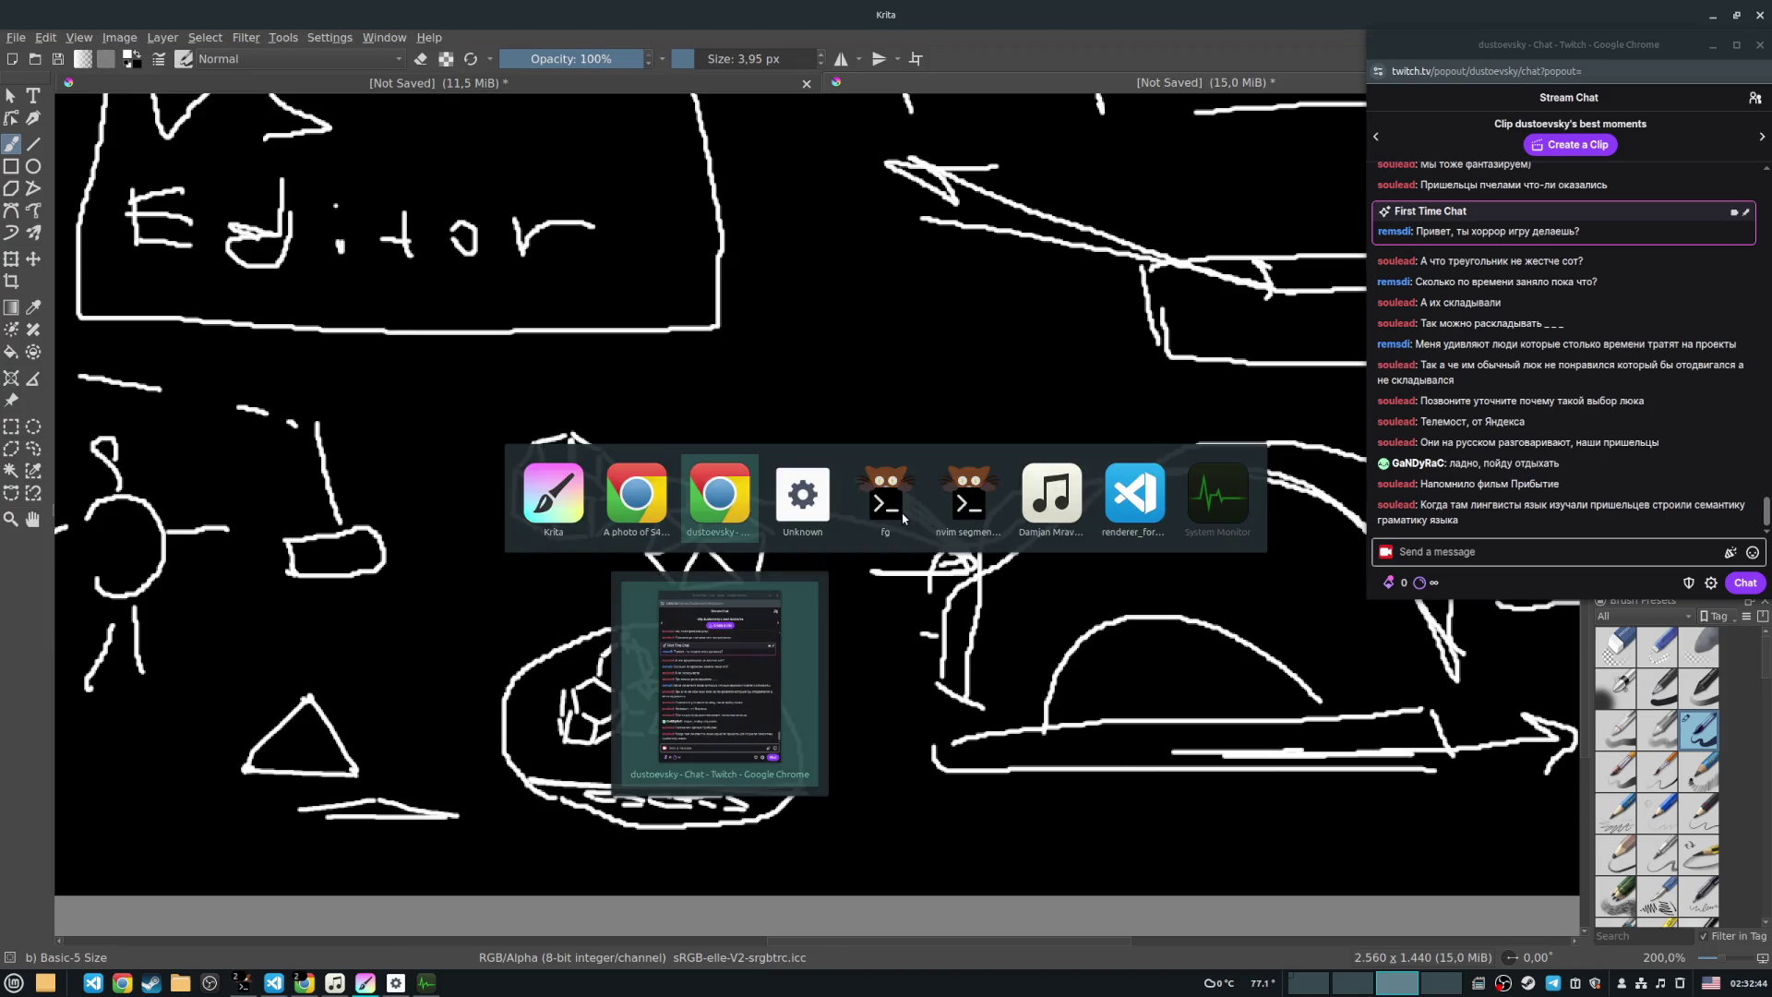
{"action": "key", "text": "alt+Tab"}
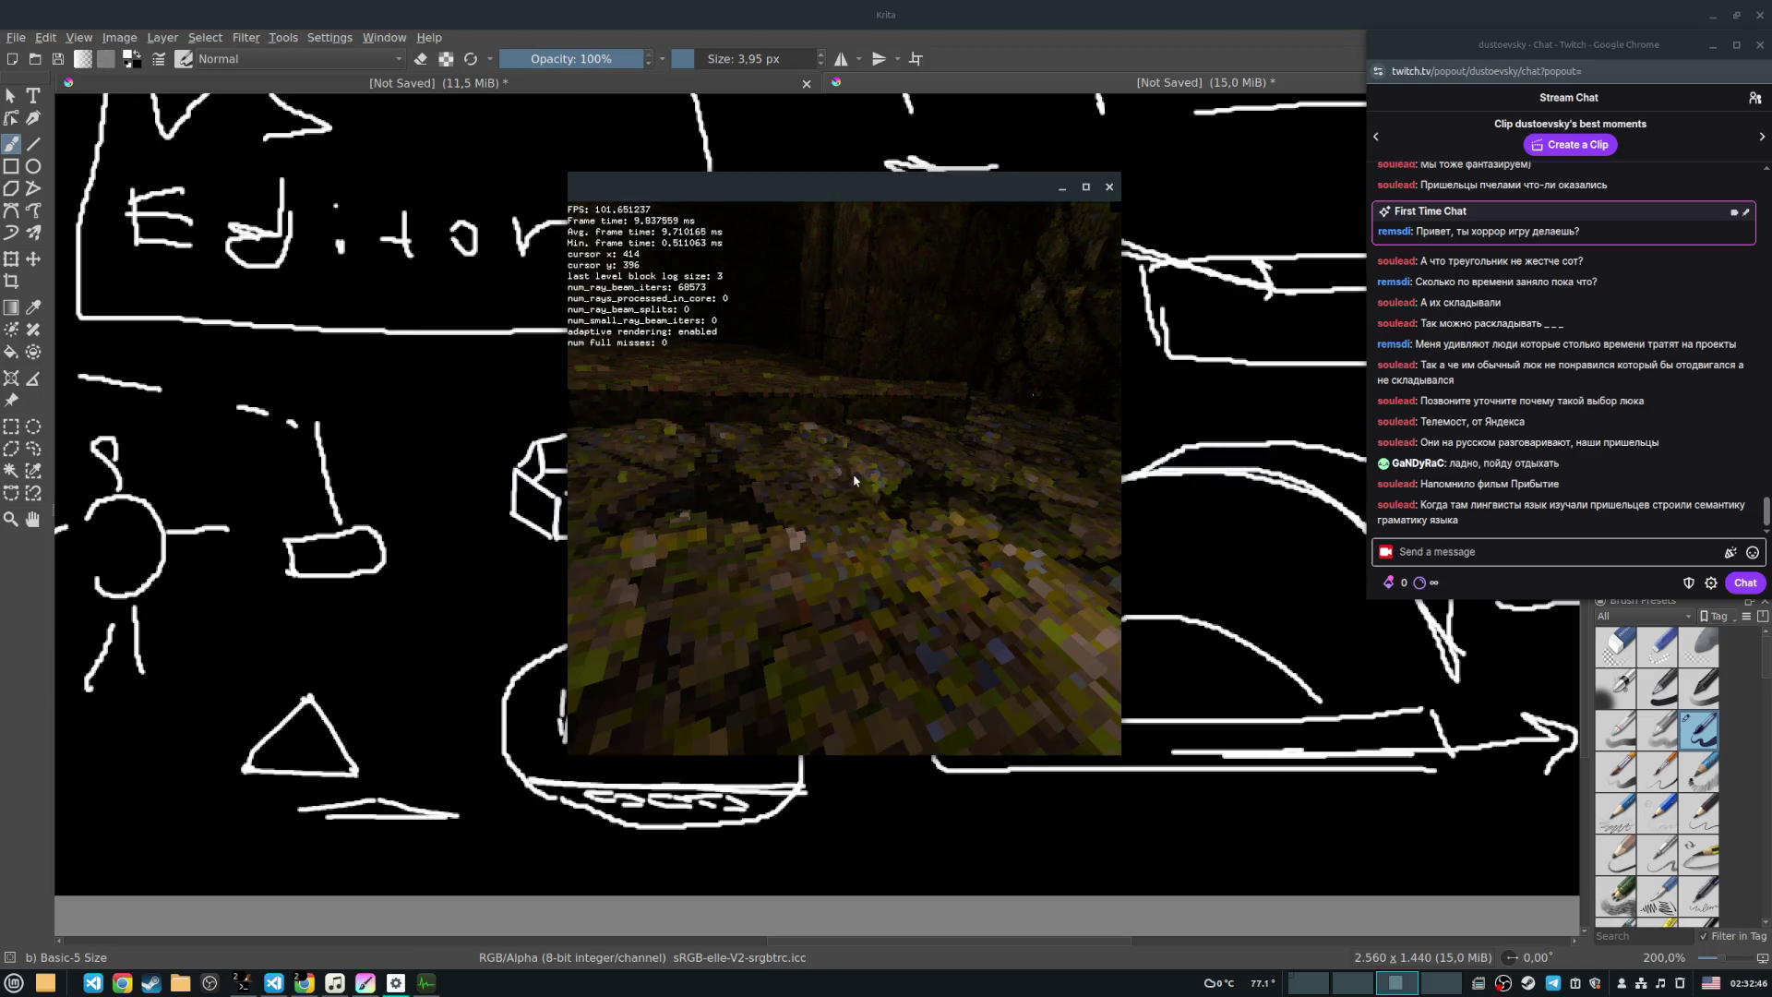
{"action": "key", "text": "Up"}
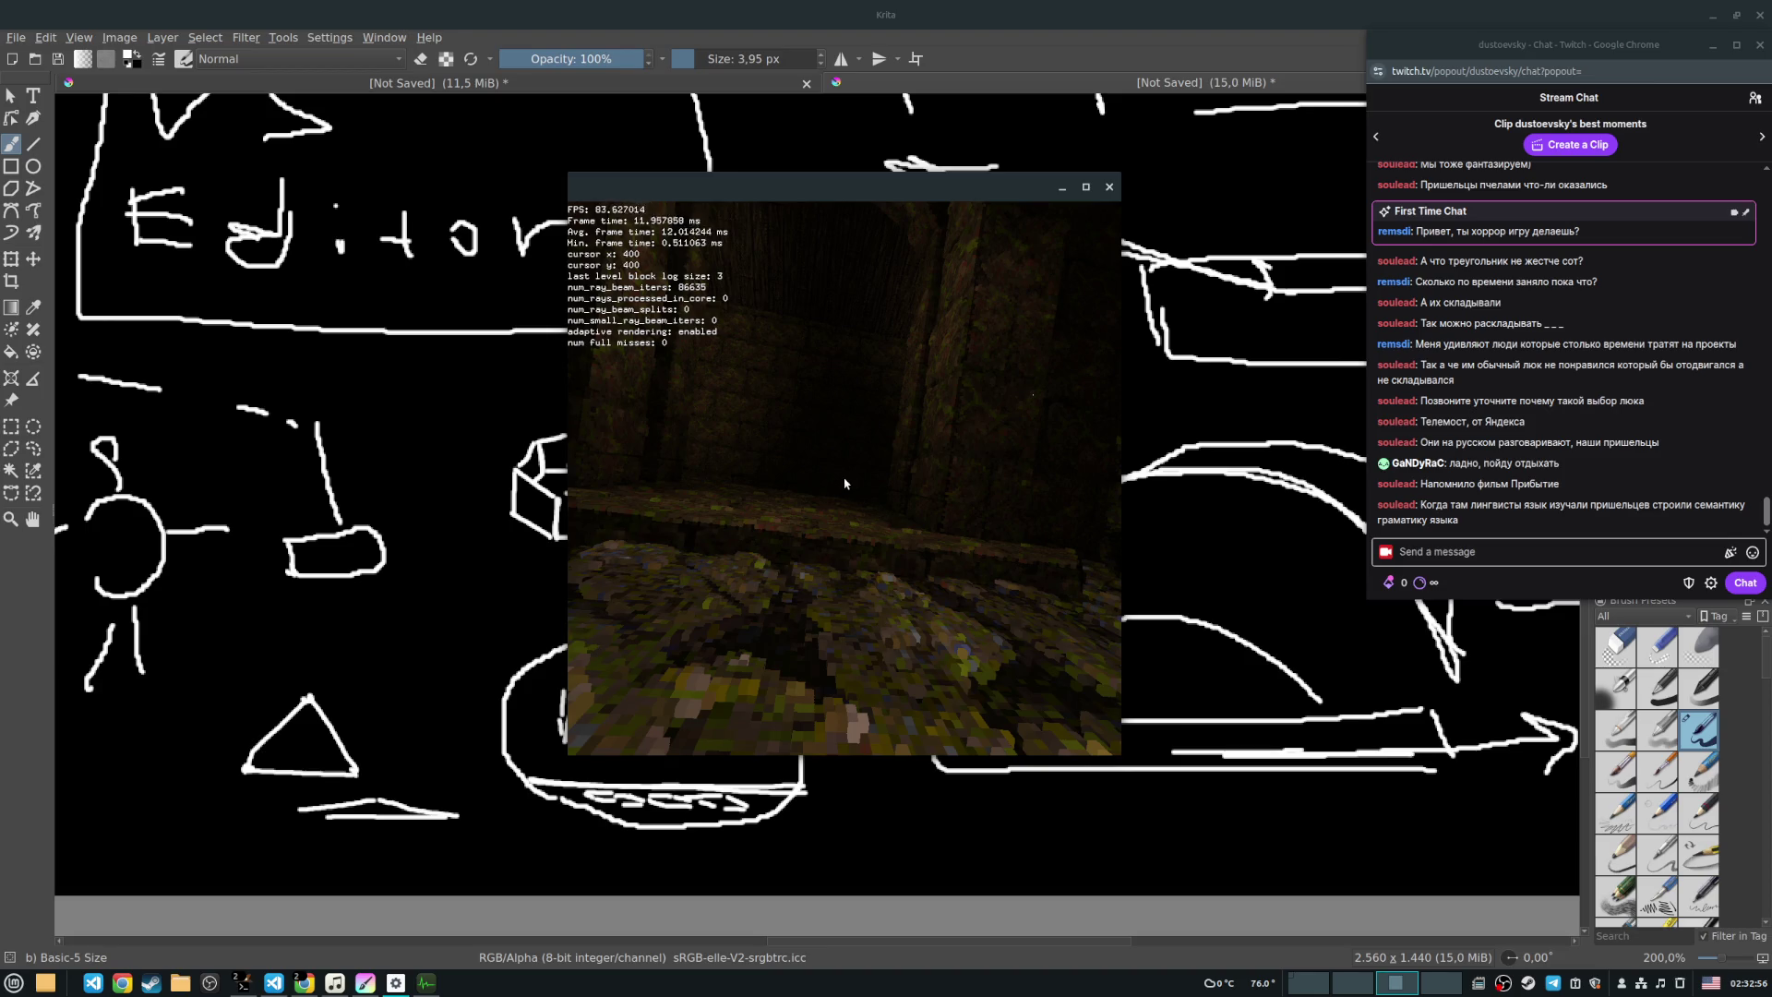
{"action": "key", "text": "Up"}
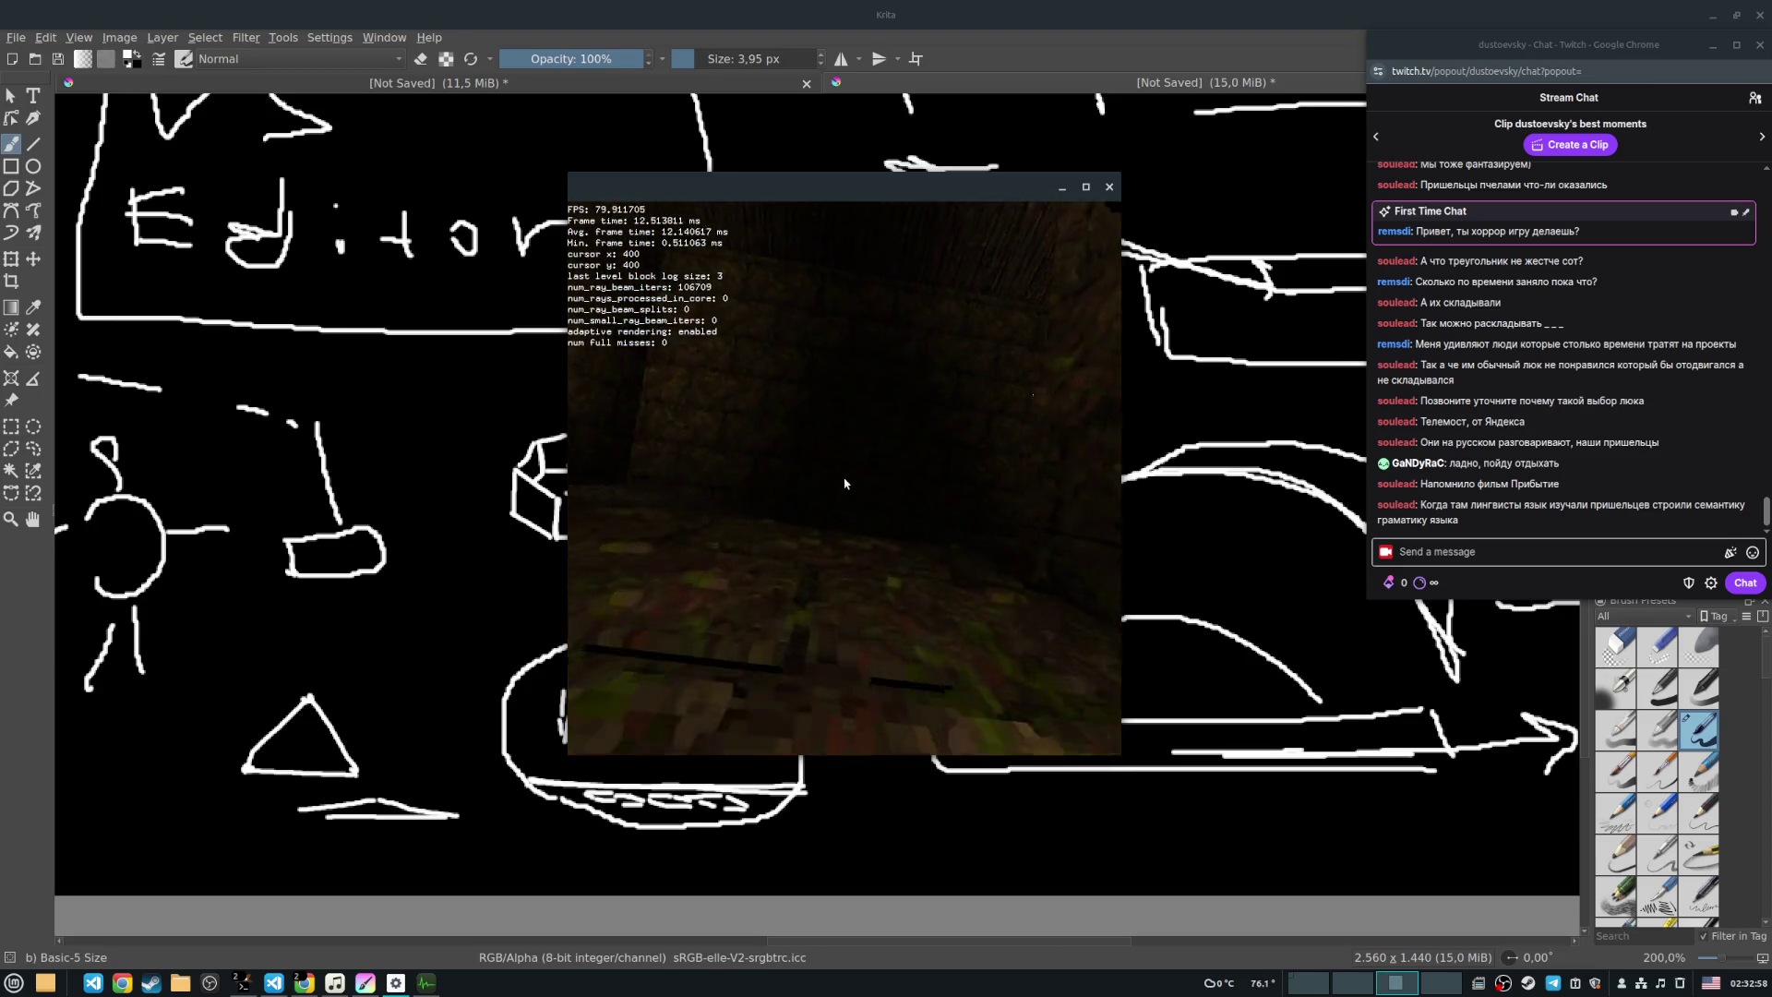
{"action": "key", "text": "Up"}
{"action": "key", "text": "Up"}
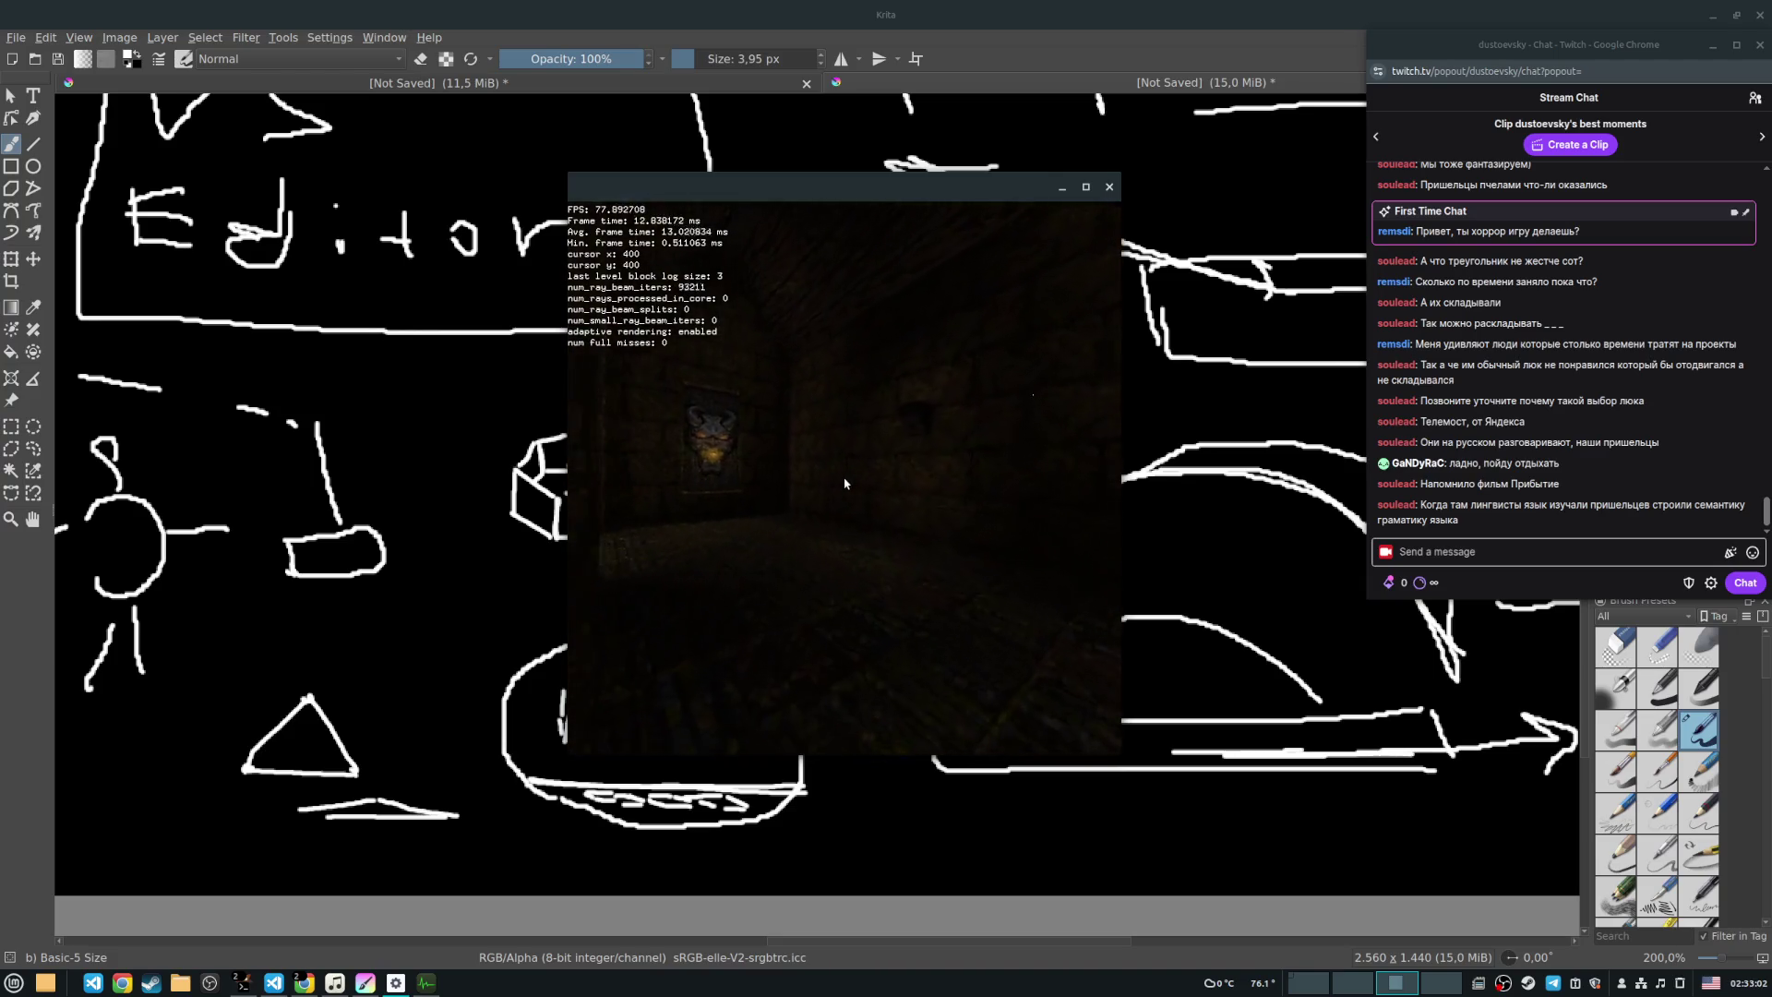
{"action": "key", "text": "Left"}
{"action": "key", "text": "Up"}
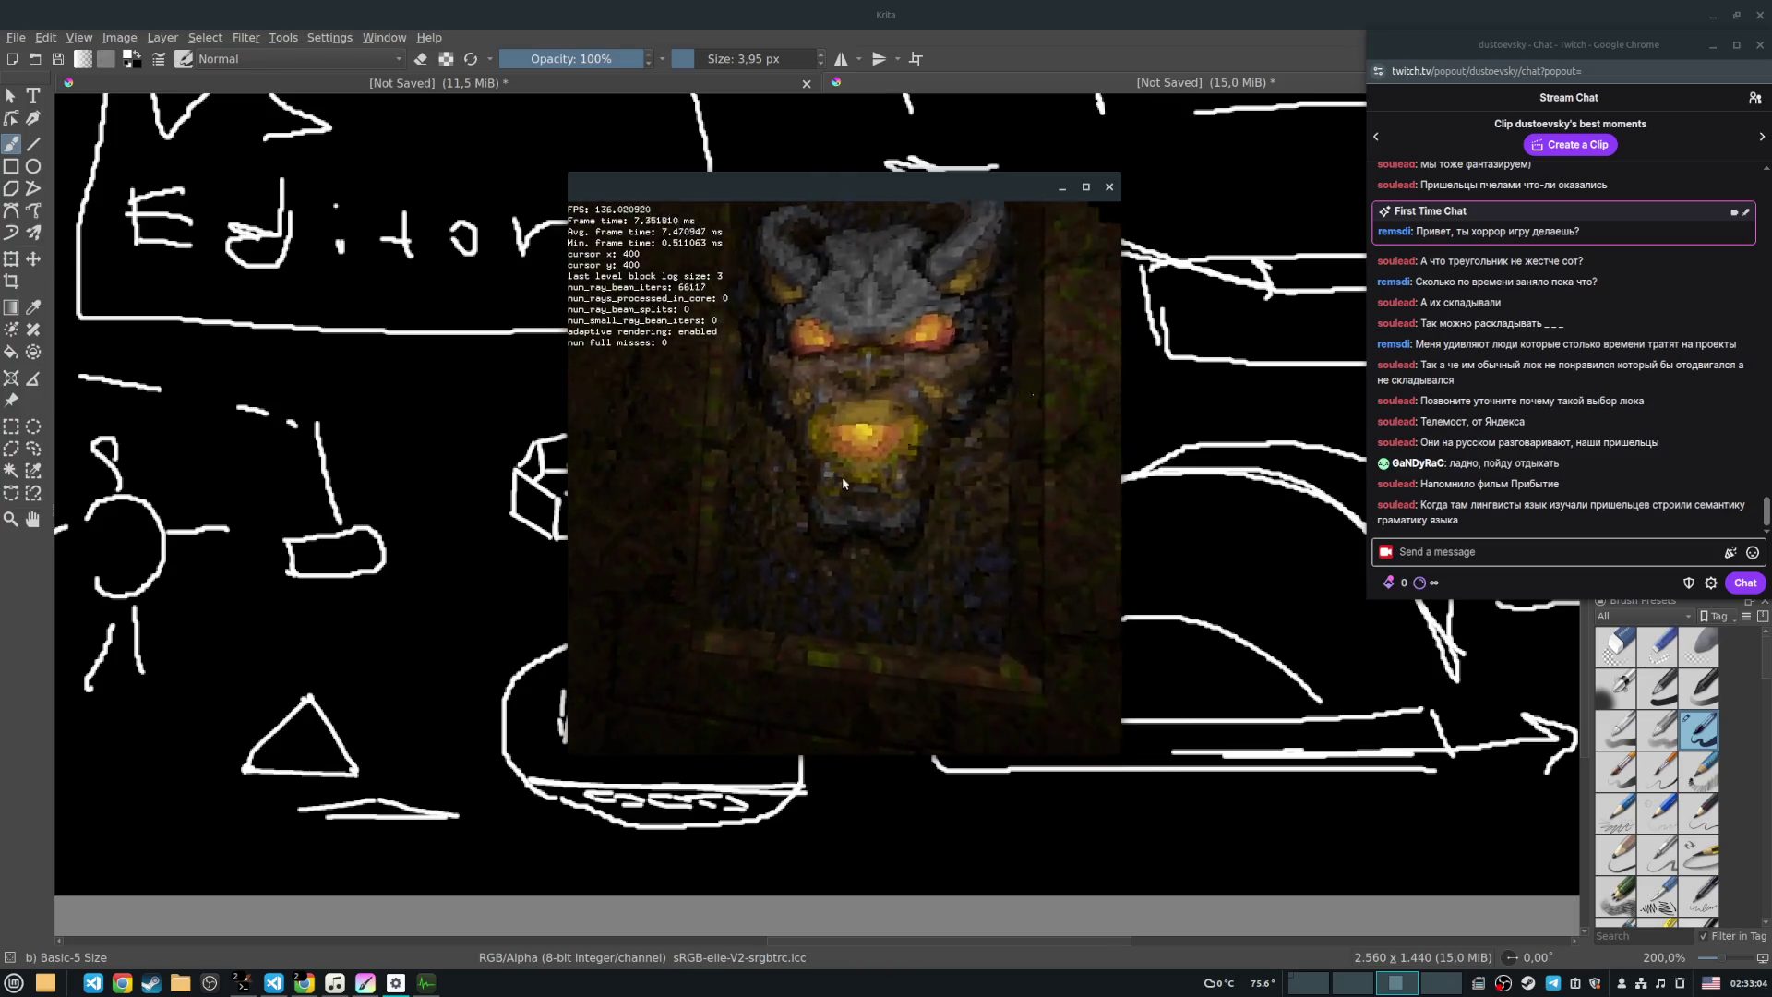
{"action": "key", "text": "Right"}
{"action": "key", "text": "Up"}
Step: Close the voxel renderer window and return to the Krita sketch
{"action": "key", "text": "Escape"}
{"action": "key", "text": "c"}
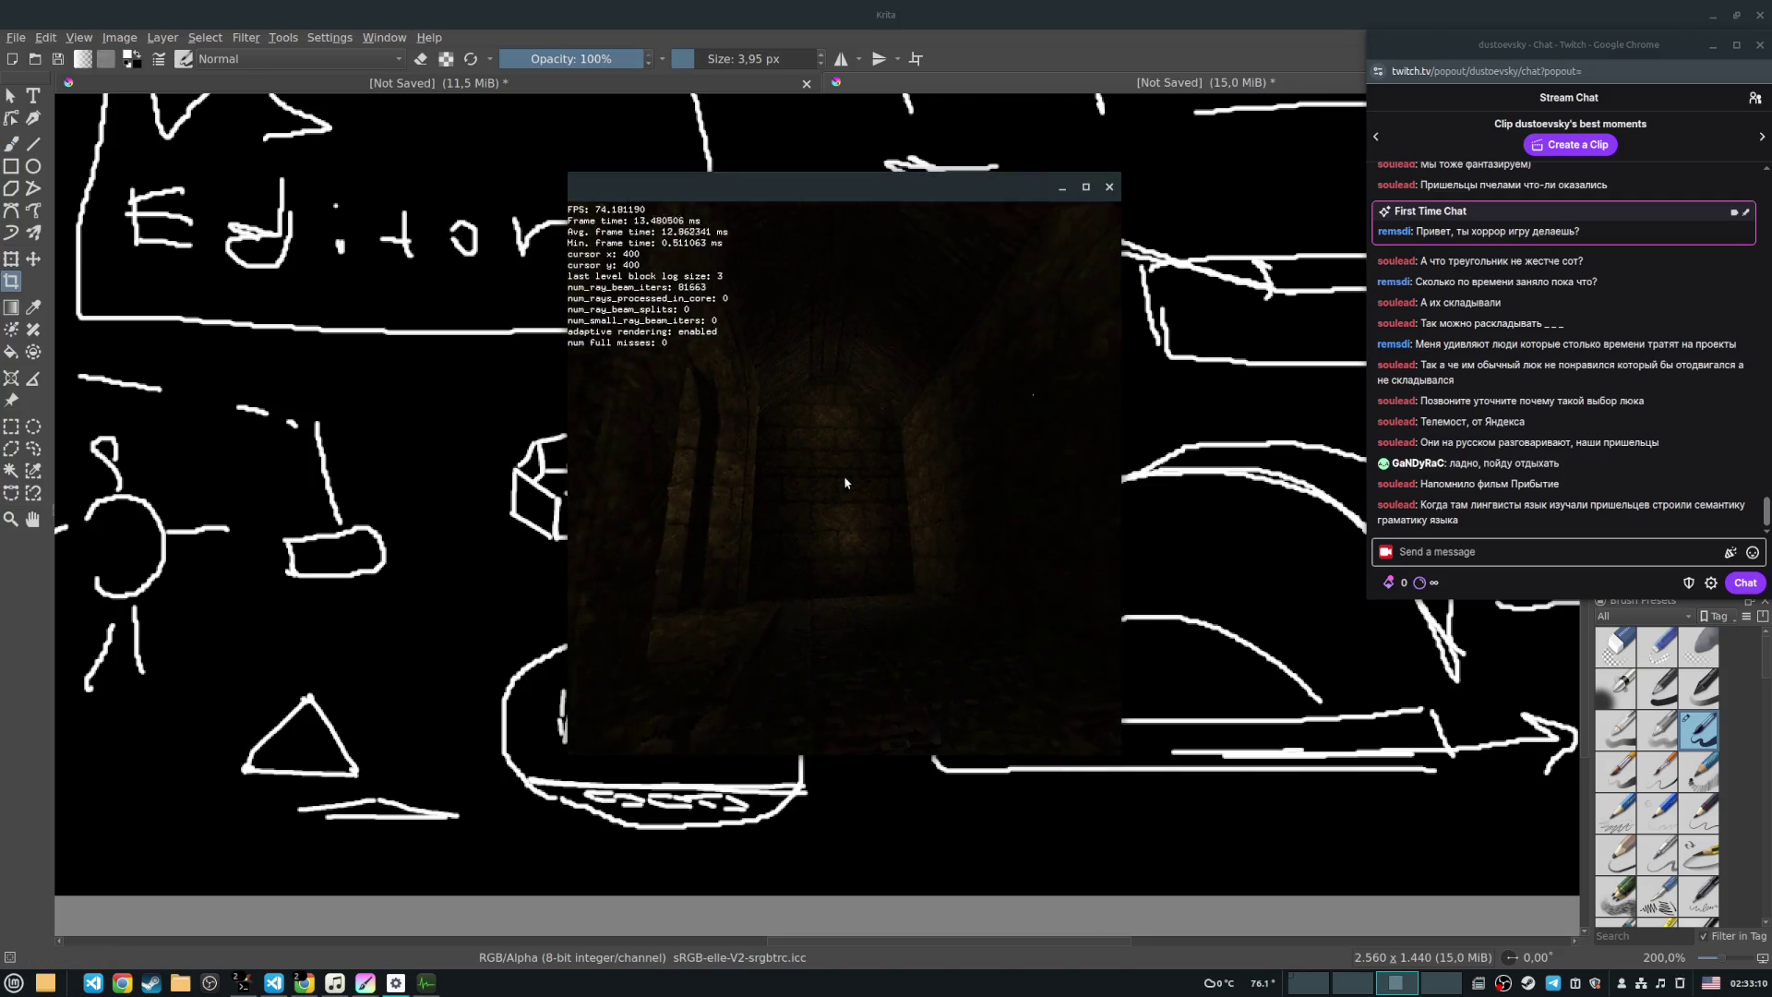
{"action": "key", "text": "Escape"}
{"action": "scroll", "coordinate": [869, 382], "scroll_direction": "up", "scroll_amount": 3}
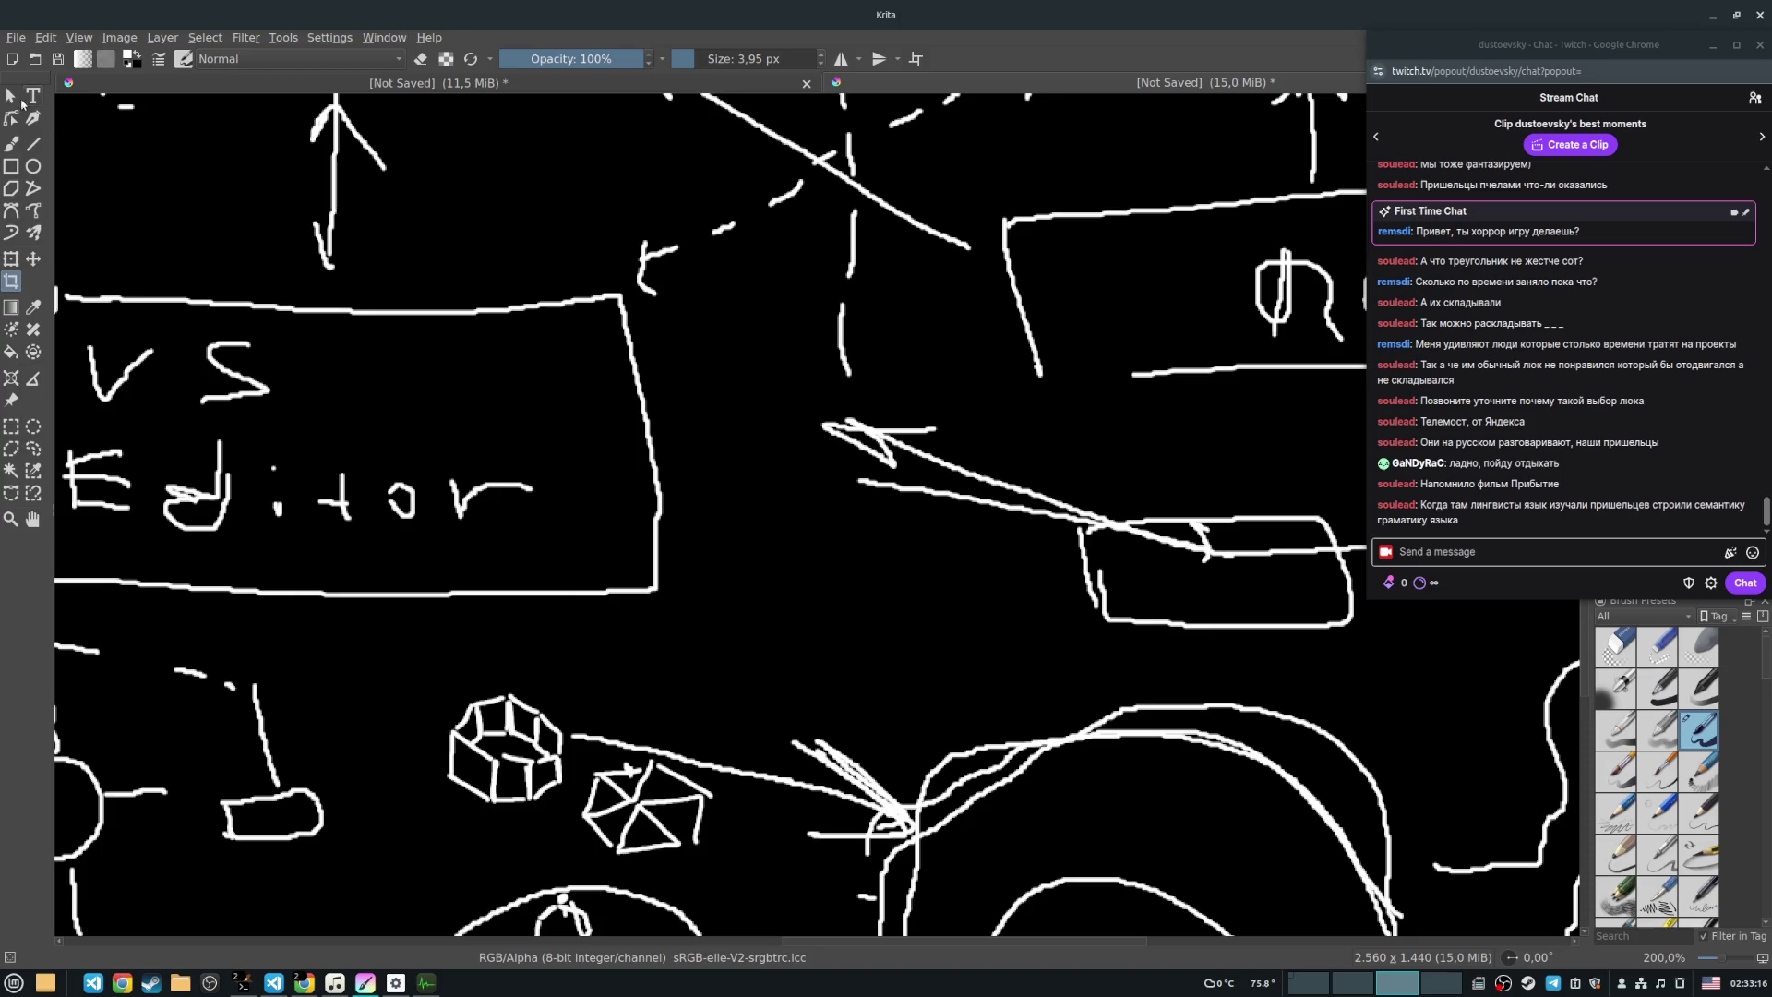
Step: With the Freehand Brush, draw an arched dome, then add a curved brim, a base line and a vertical centre line
{"action": "left_click", "coordinate": [12, 144]}
{"action": "left_click_drag", "start_coordinate": [785, 611], "coordinate": [1034, 685]}
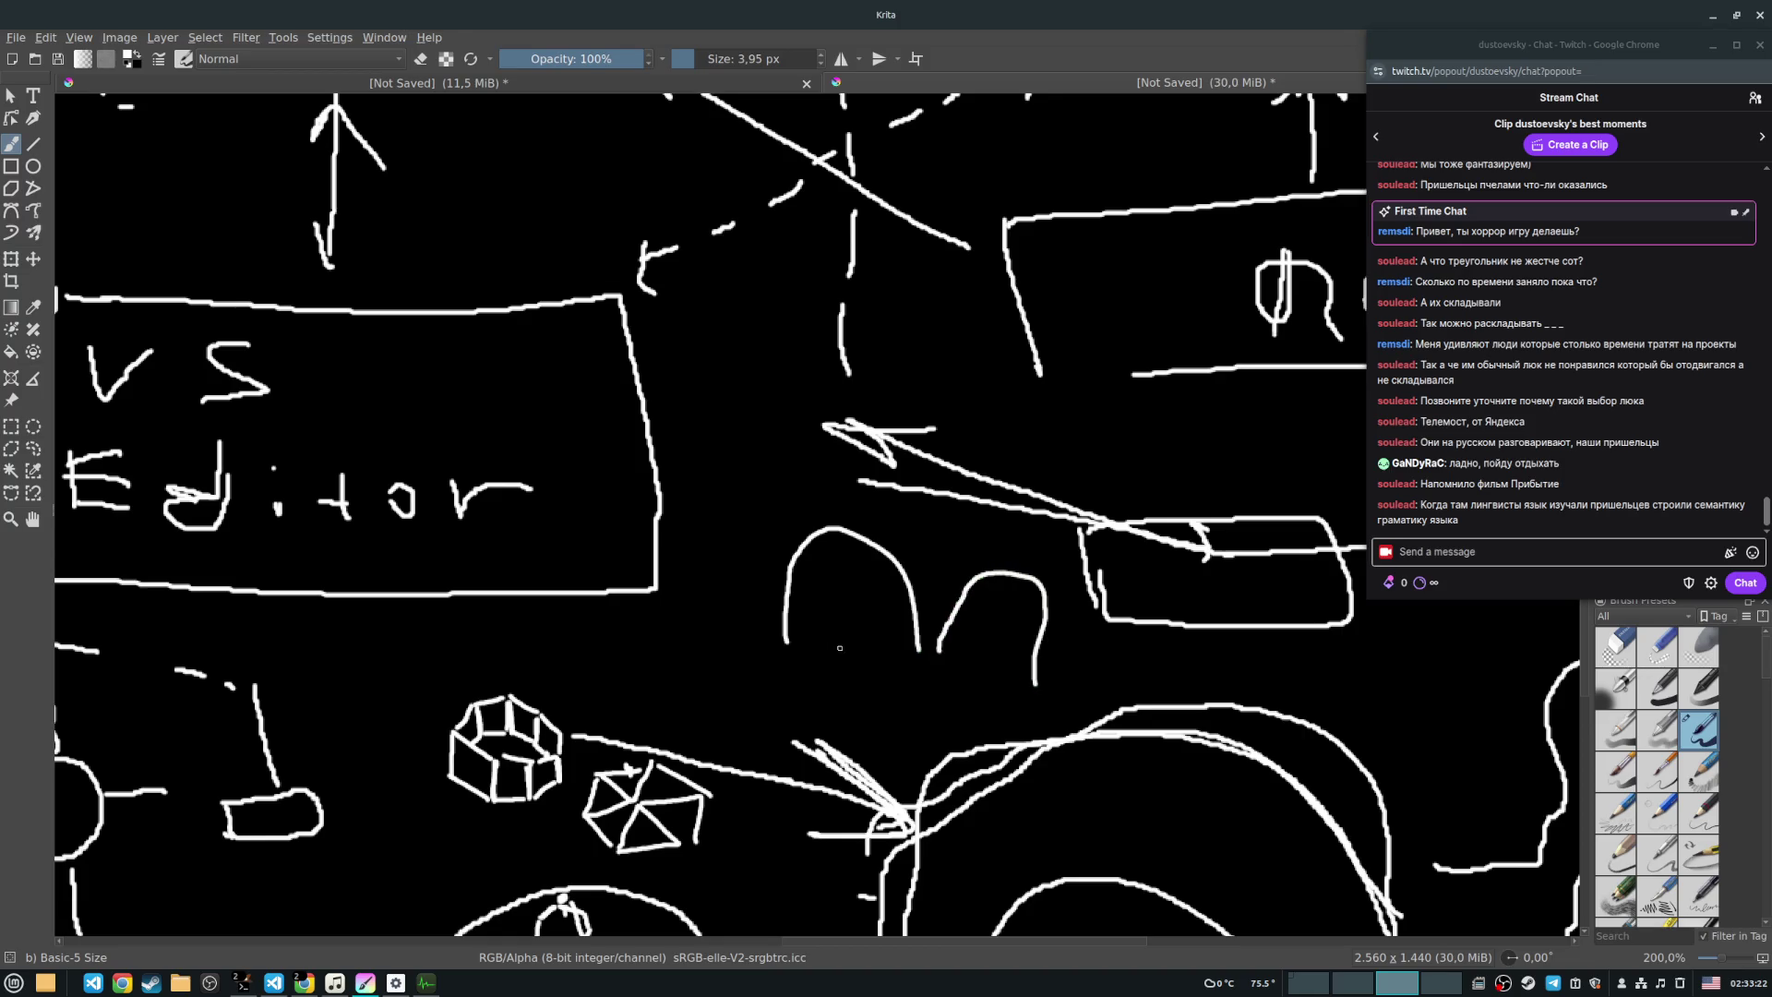
{"action": "left_click_drag", "start_coordinate": [773, 644], "coordinate": [744, 734]}
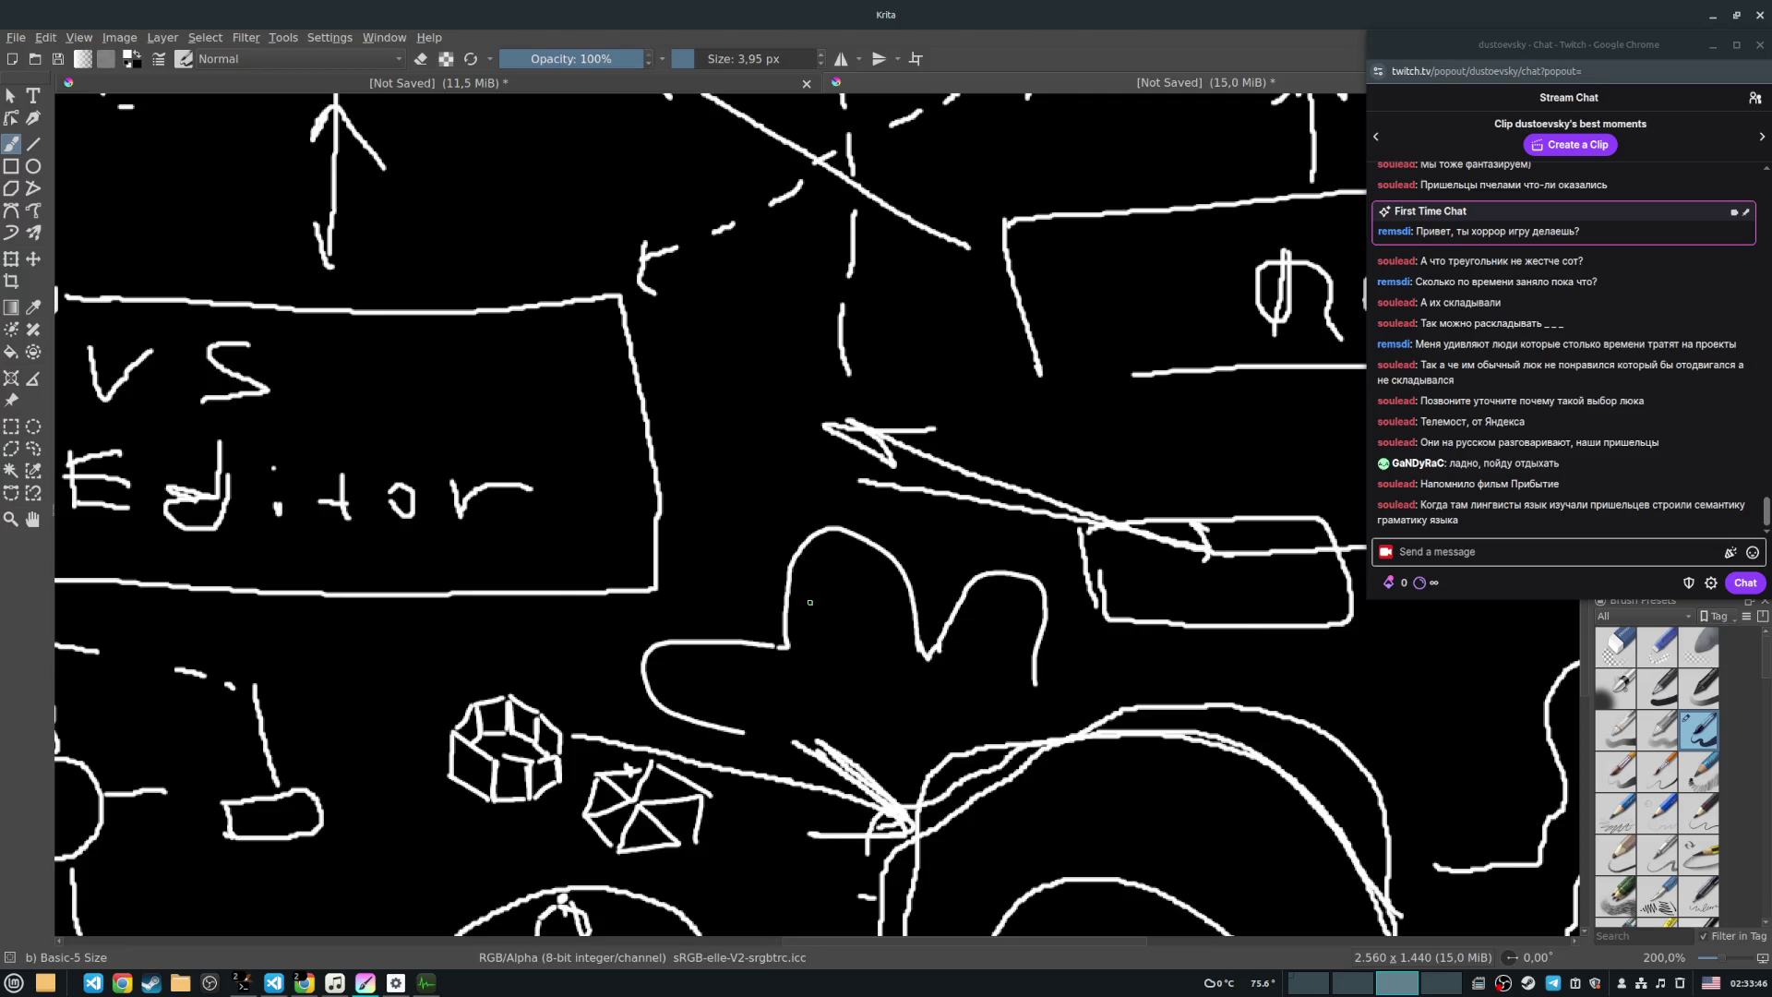
{"action": "left_click_drag", "start_coordinate": [798, 555], "coordinate": [867, 531]}
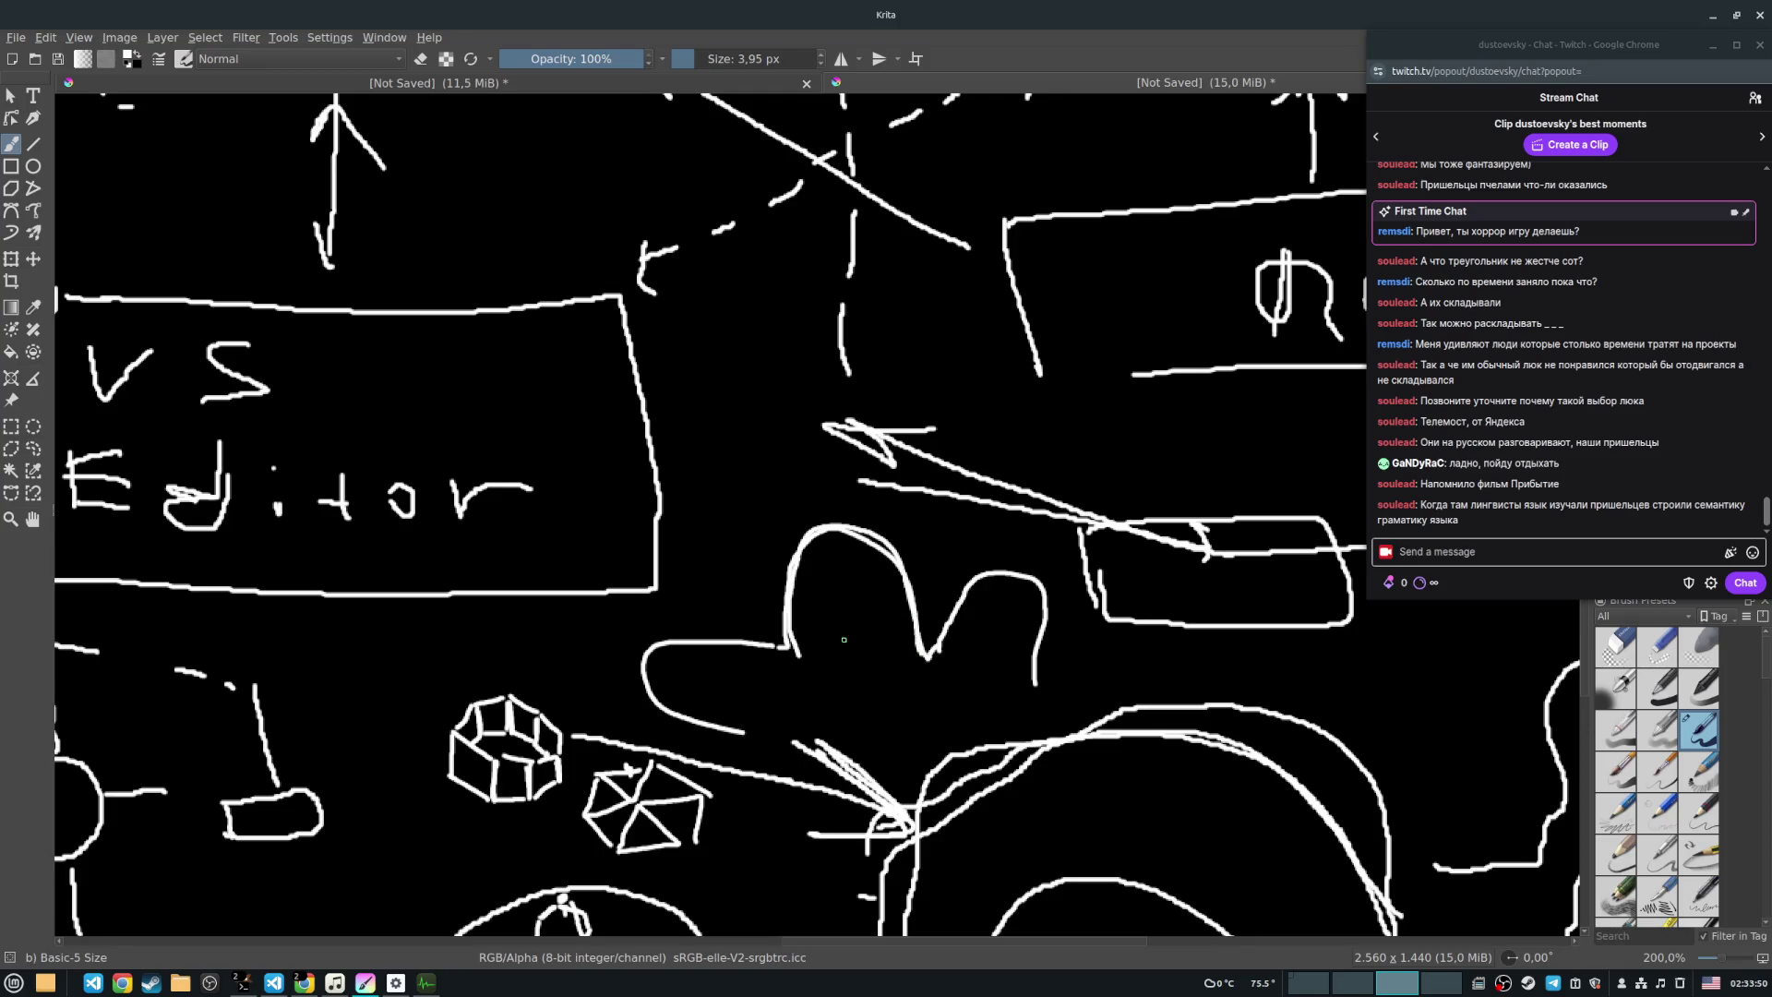
{"action": "left_click_drag", "start_coordinate": [802, 662], "coordinate": [872, 661]}
{"action": "left_click_drag", "start_coordinate": [837, 526], "coordinate": [856, 652]}
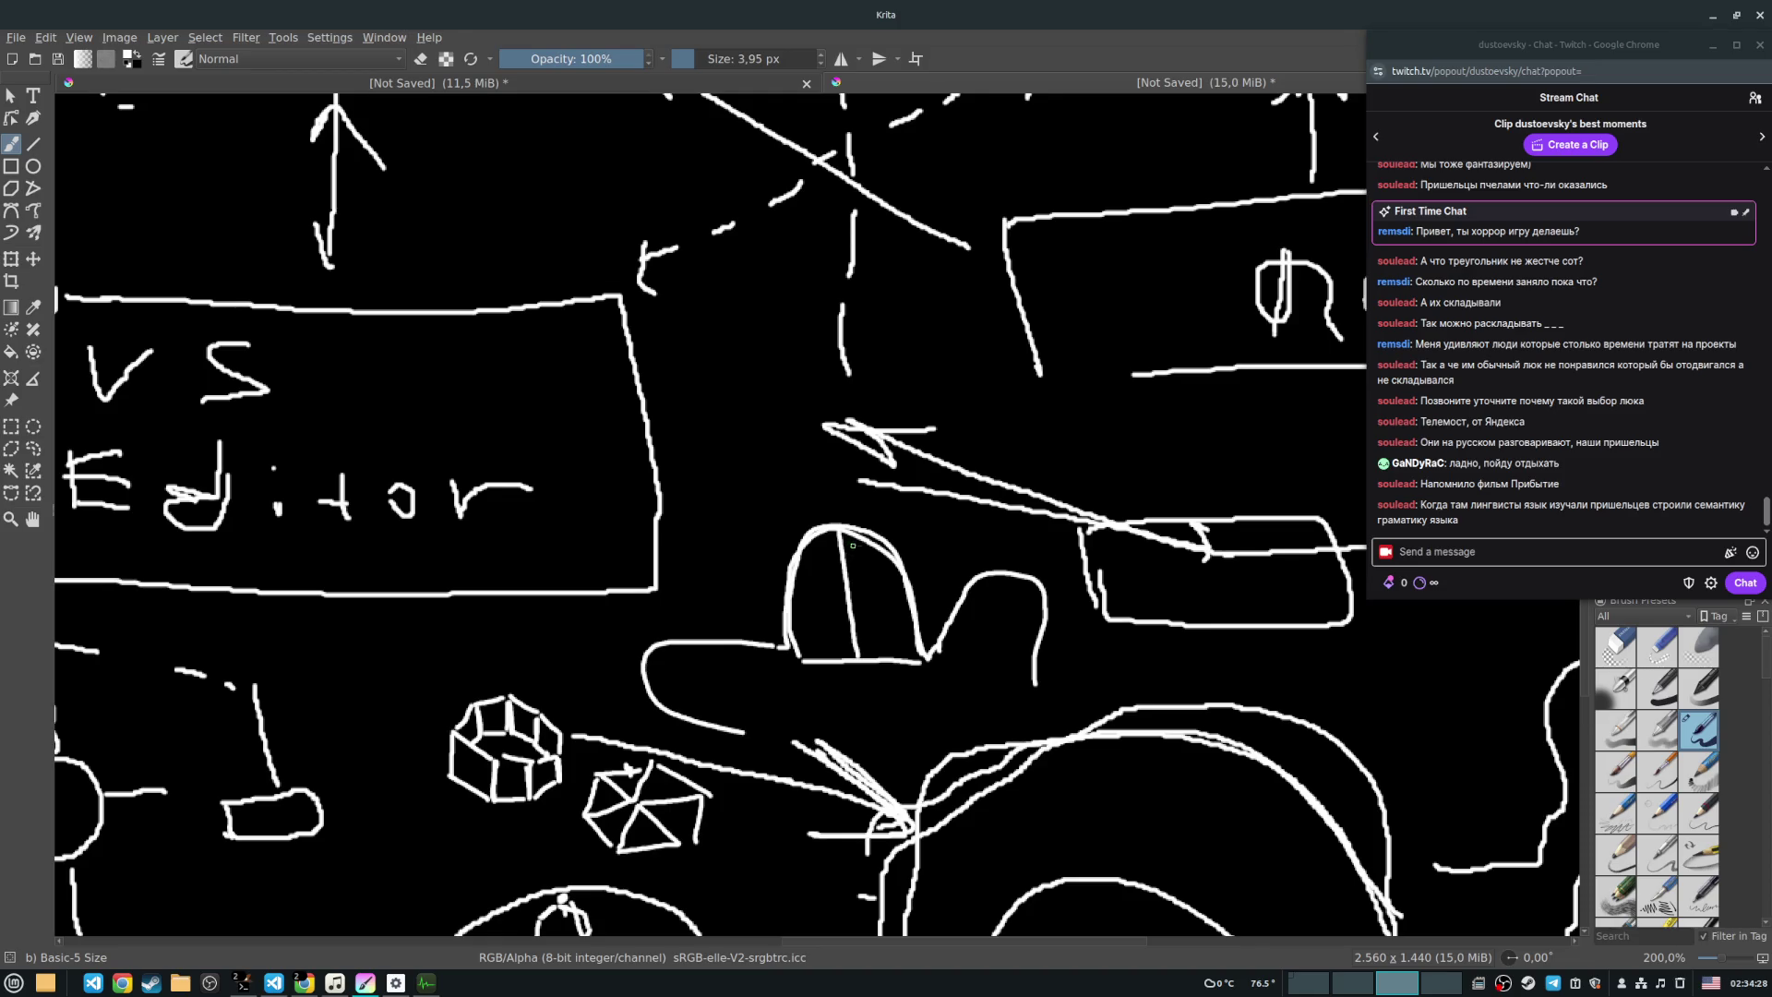
Step: Add small tick and curve marks inside the dome's right half, undoing one stray mark
{"action": "left_click_drag", "start_coordinate": [862, 556], "coordinate": [886, 561]}
{"action": "key", "text": "ctrl+z"}
{"action": "left_click_drag", "start_coordinate": [873, 580], "coordinate": [882, 613]}
{"action": "mouse_move", "coordinate": [883, 629]}
{"action": "left_mouse_down"}
{"action": "mouse_move", "coordinate": [883, 643]}
{"action": "mouse_move", "coordinate": [875, 617]}
{"action": "left_mouse_up"}
{"action": "left_click_drag", "start_coordinate": [757, 613], "coordinate": [832, 579]}
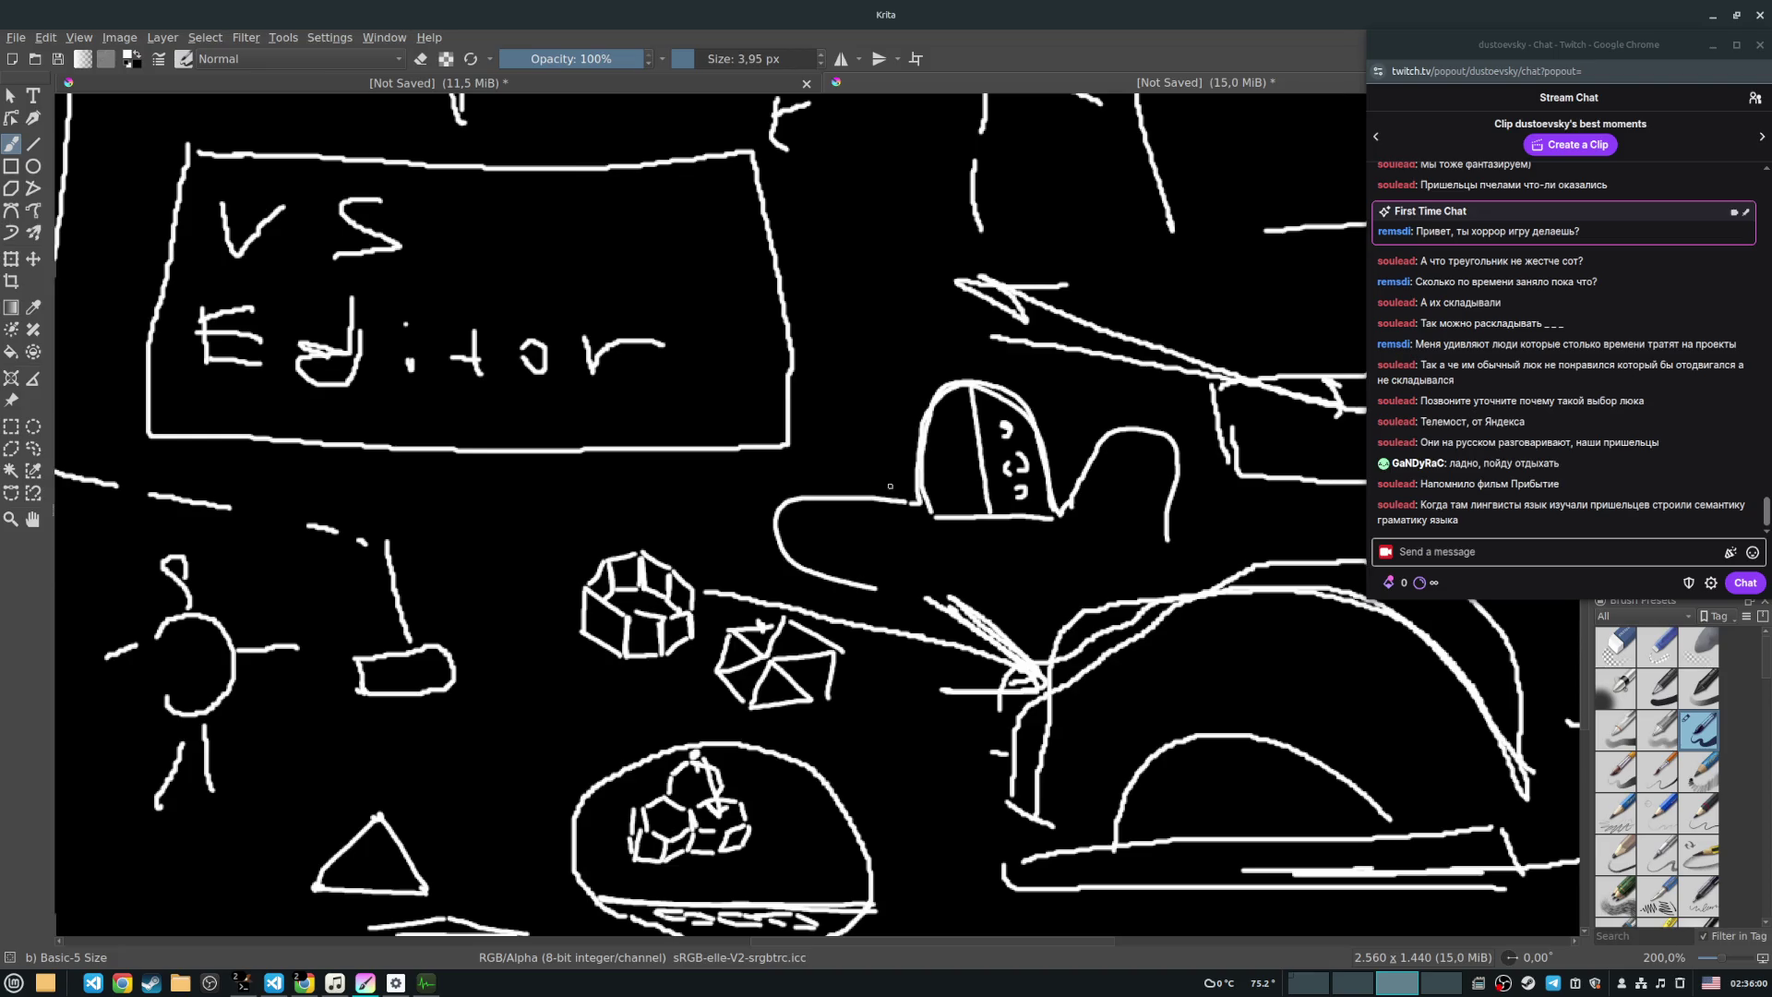
{"action": "scroll", "coordinate": [877, 480], "scroll_direction": "down", "scroll_amount": 2}
Step: Pan the canvas to centre the supremum math notes and the diagrams beside them
{"action": "left_click_drag", "start_coordinate": [838, 406], "coordinate": [1182, 639]}
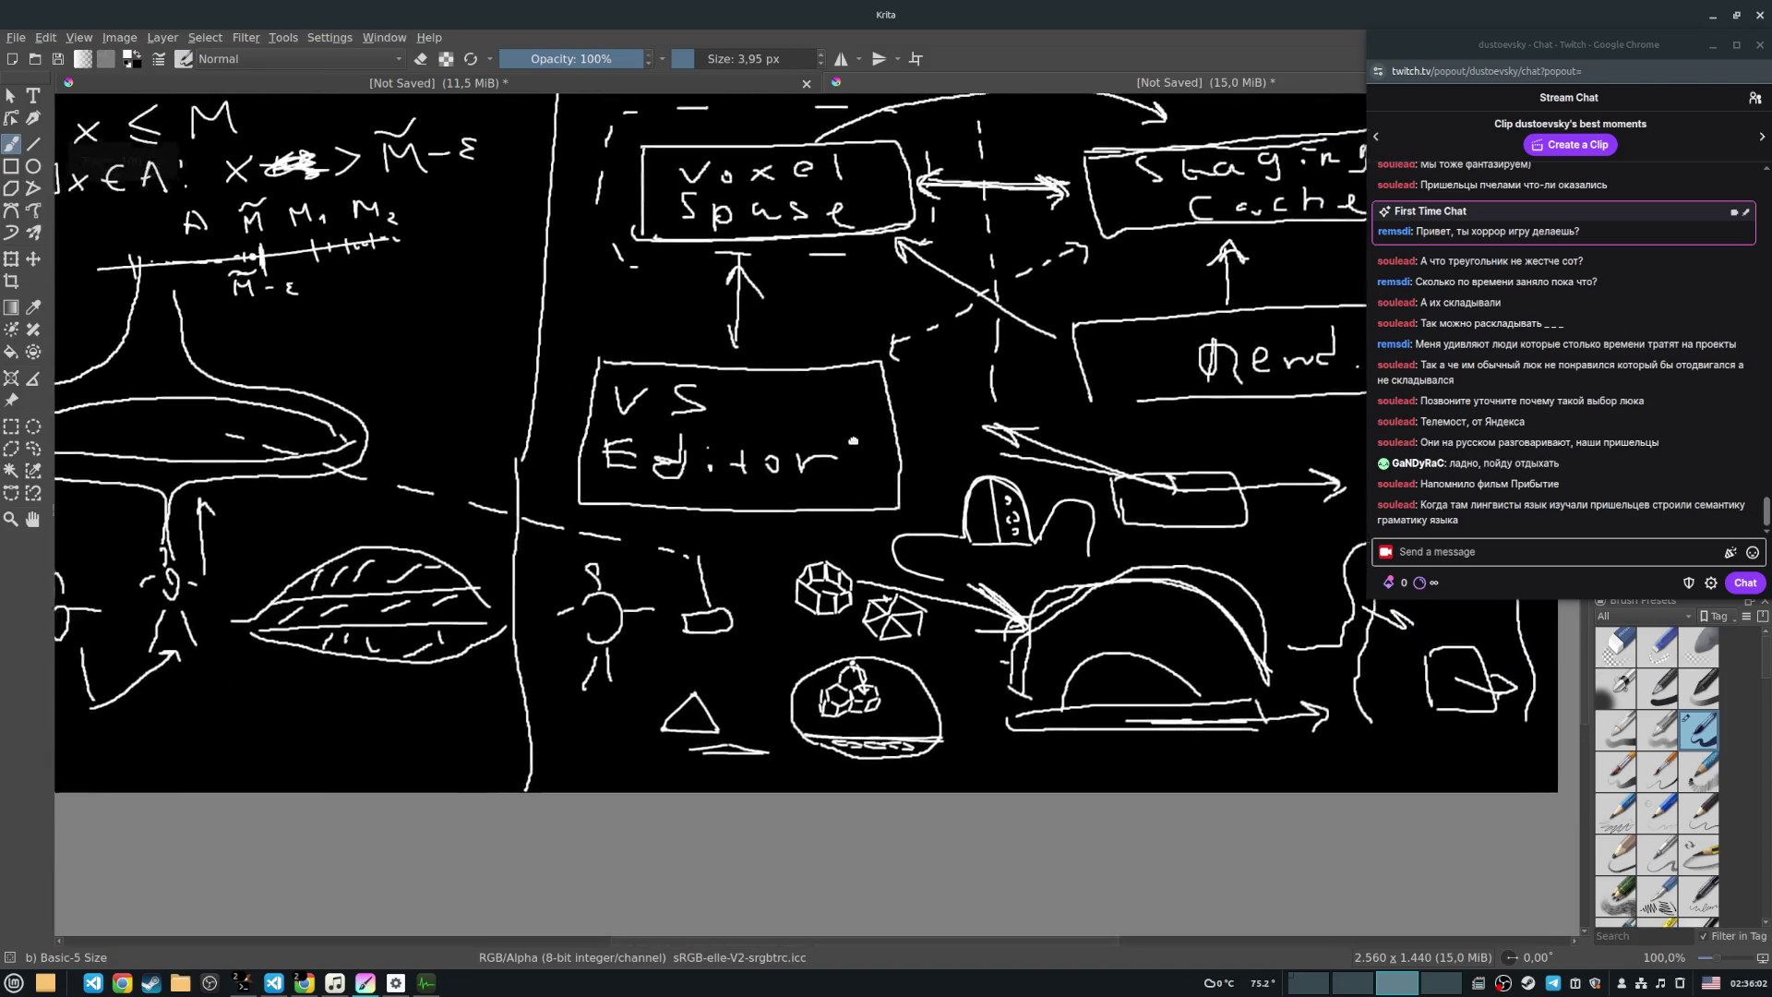
{"action": "left_click_drag", "start_coordinate": [582, 538], "coordinate": [839, 549]}
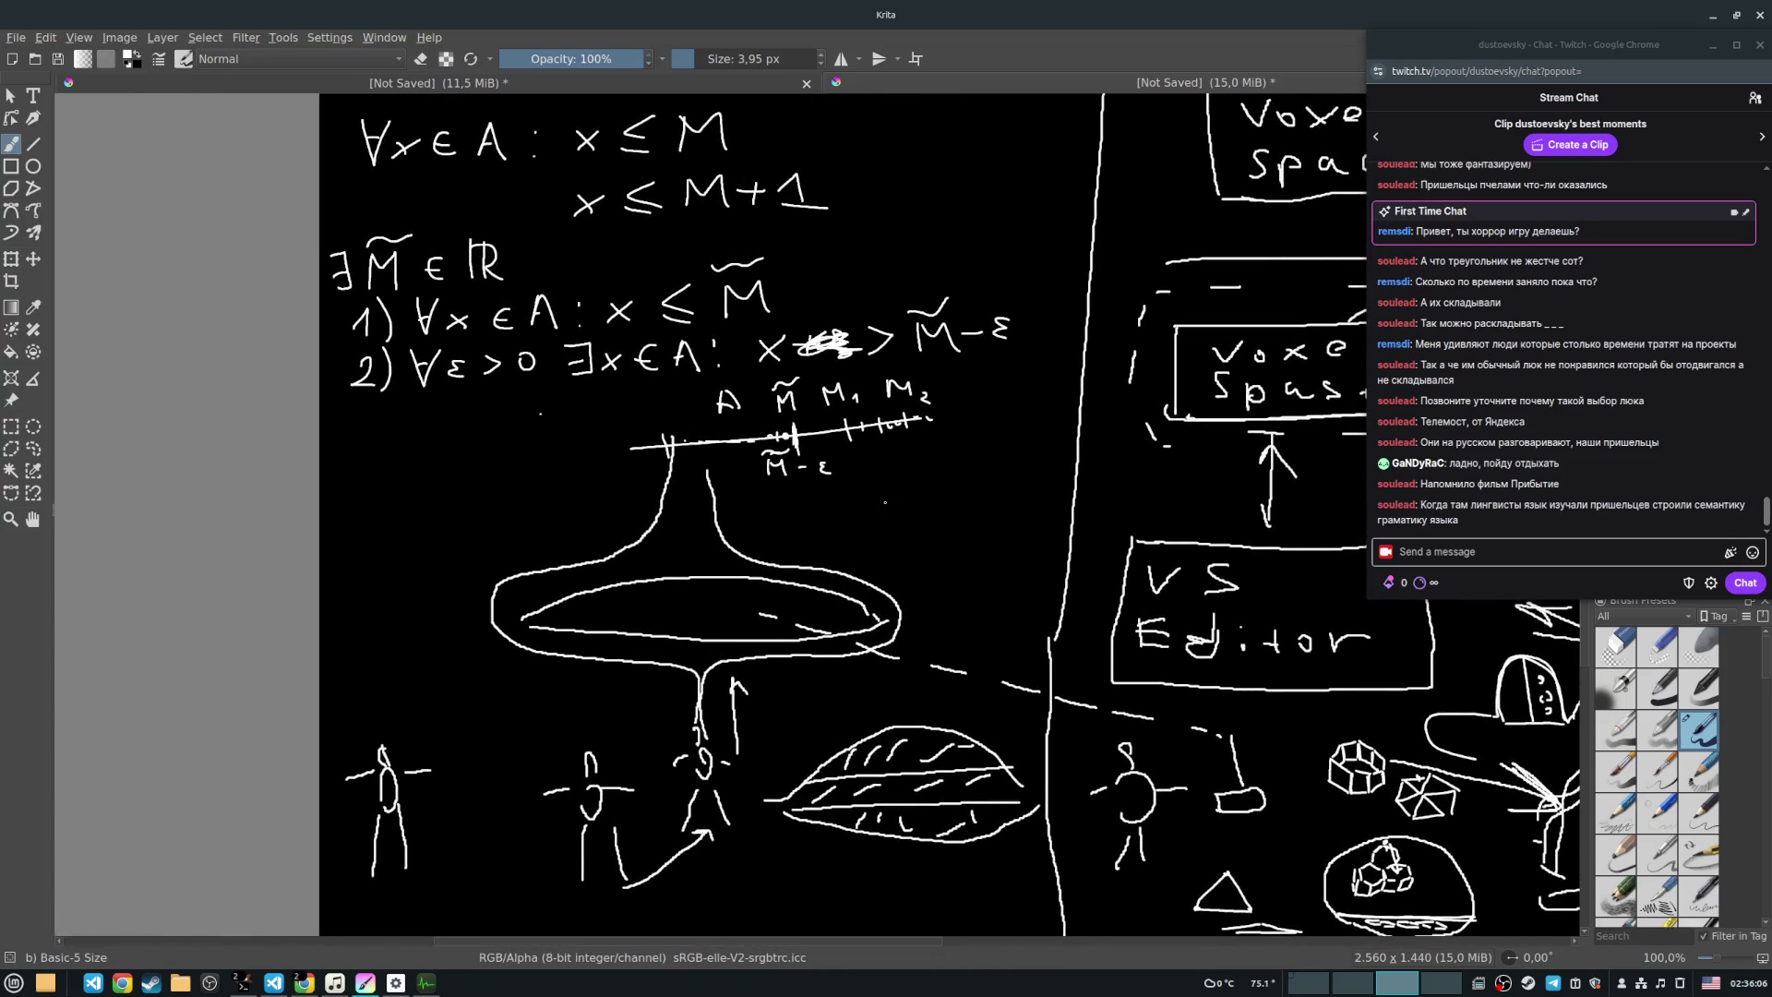
{"action": "left_click_drag", "start_coordinate": [988, 495], "coordinate": [895, 450]}
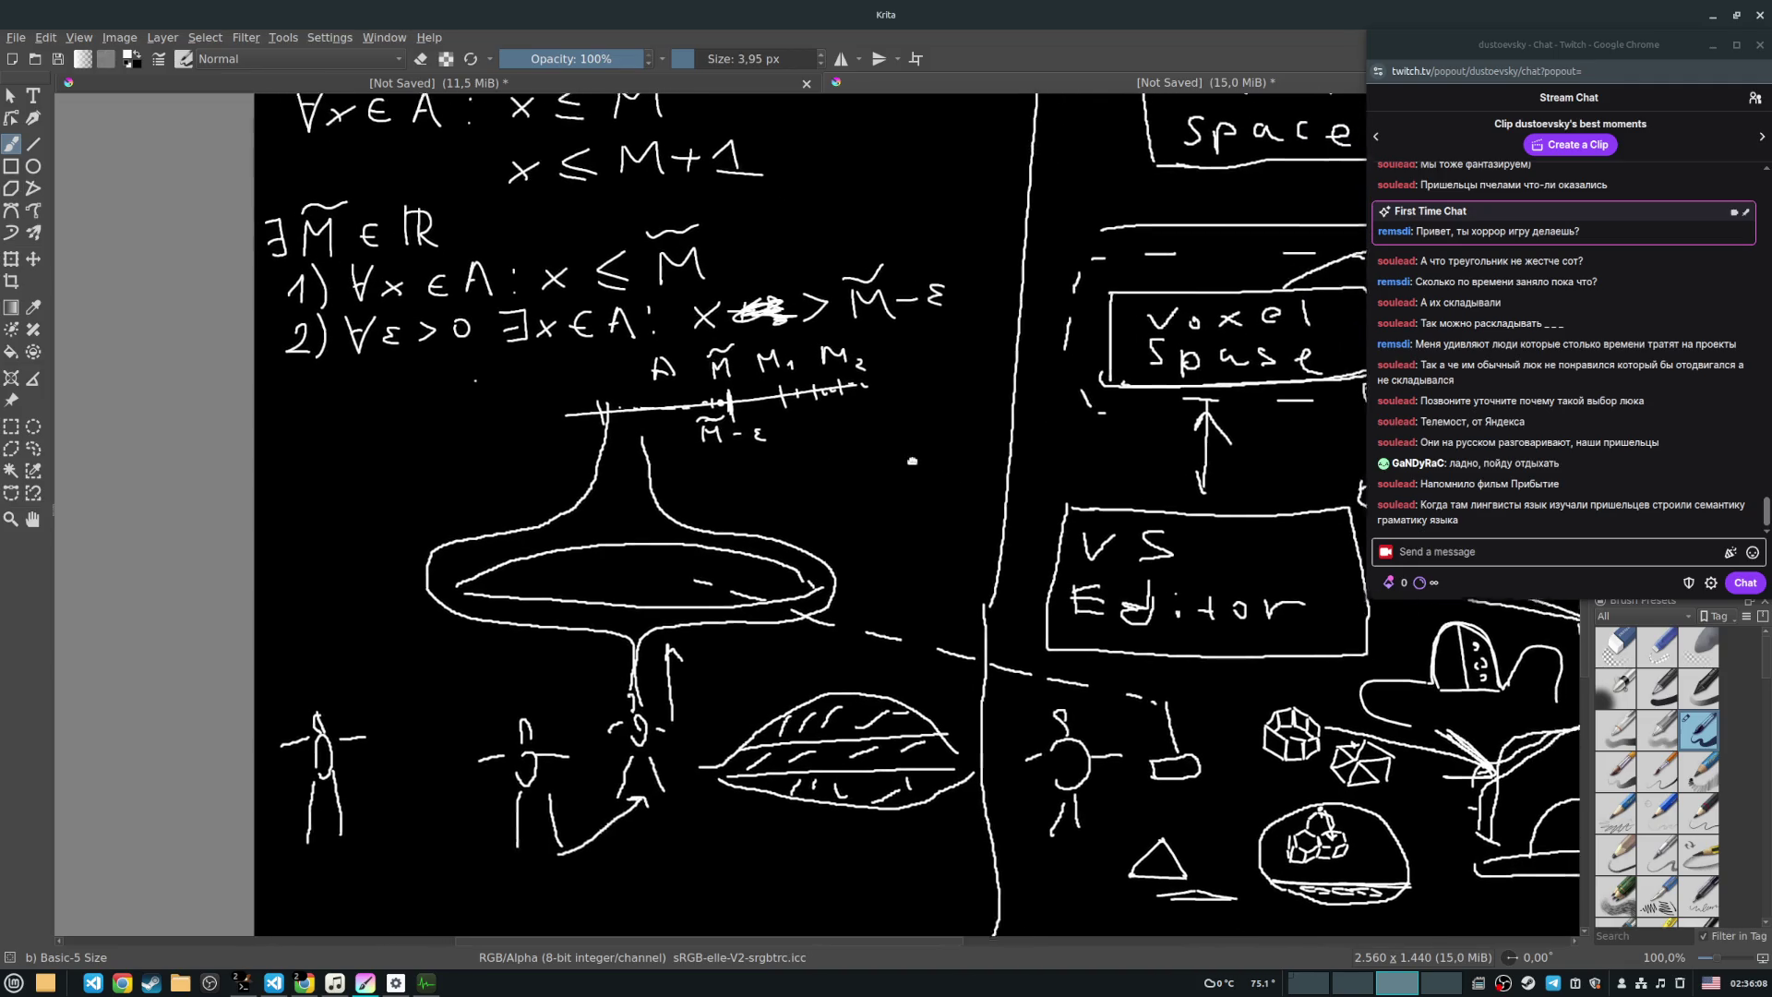